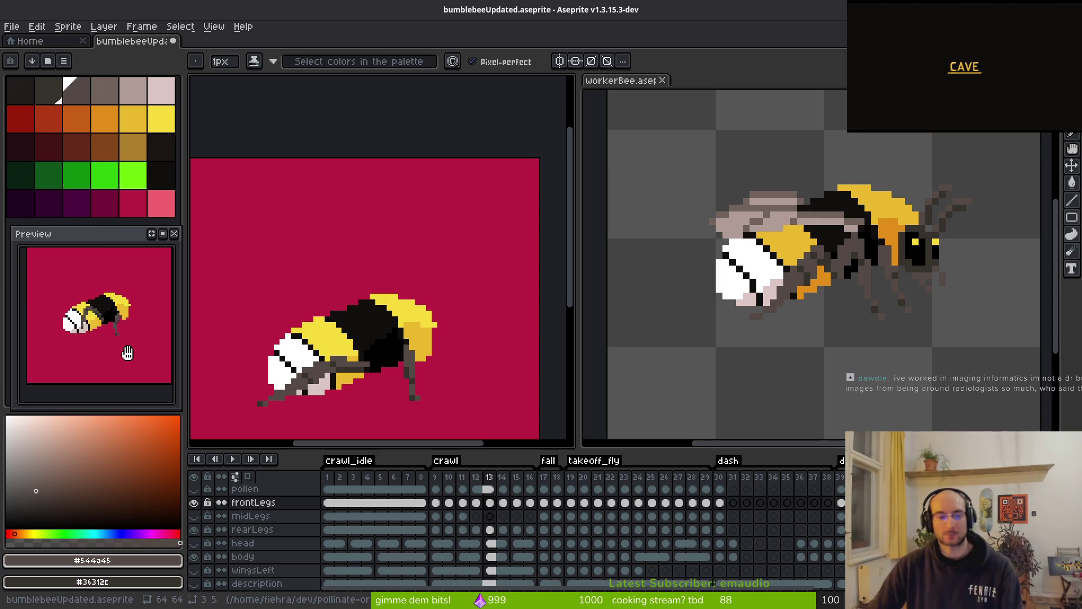
- Save bumblebeeUpdated.aseprite and flip through crawl frames 13–16 and back to check the leg poses
key(ctrl+s)
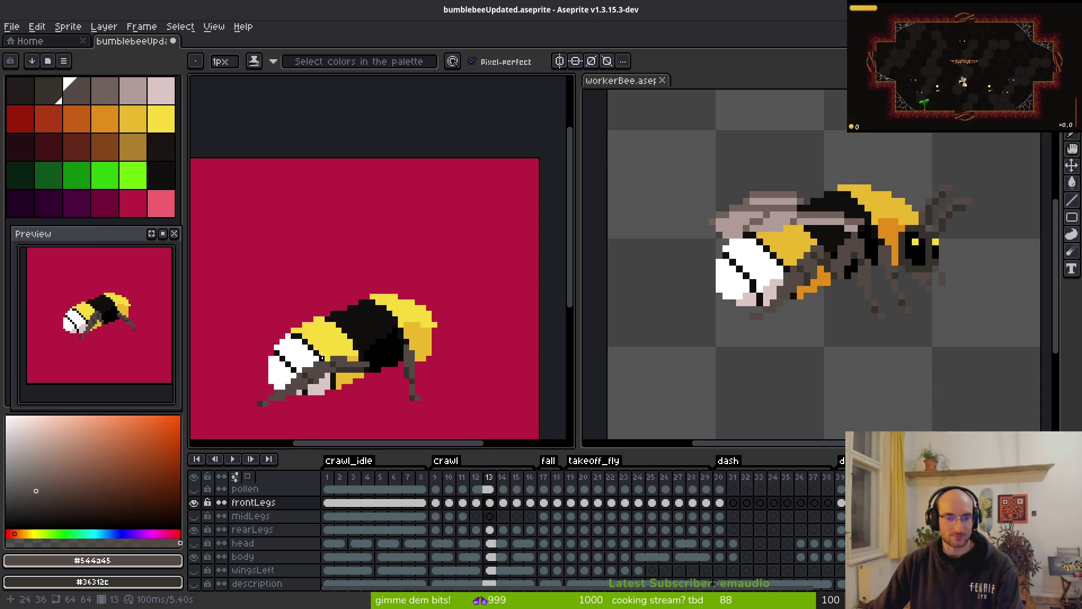
mouse_move(387, 388)
mouse_down()
mouse_move(447, 335)
mouse_move(371, 304)
mouse_up()
key(Right)
key(Right)
key(Right)
key(i)
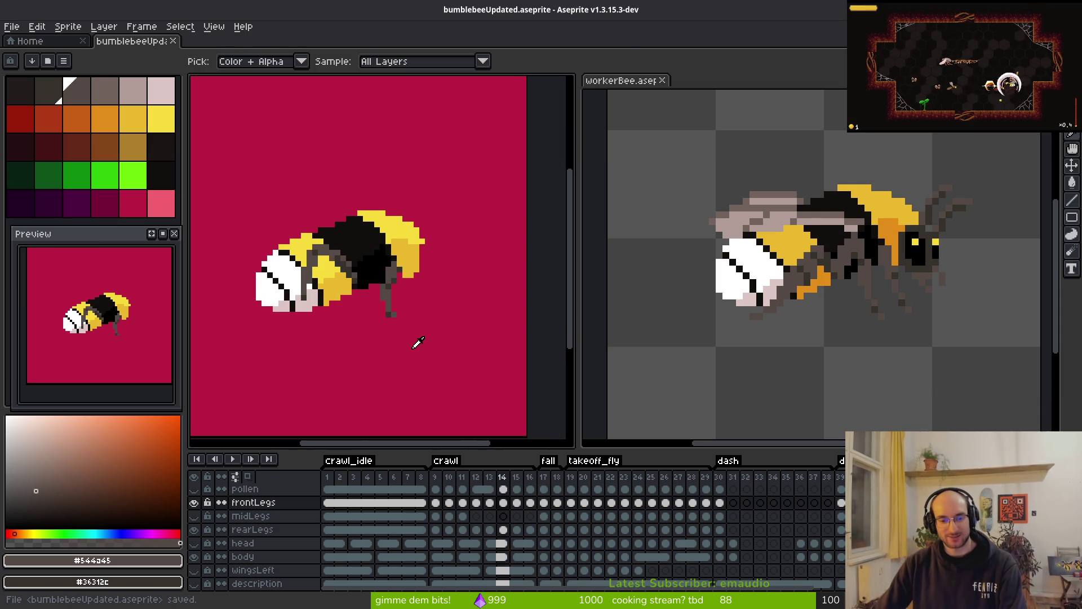
key(Return)
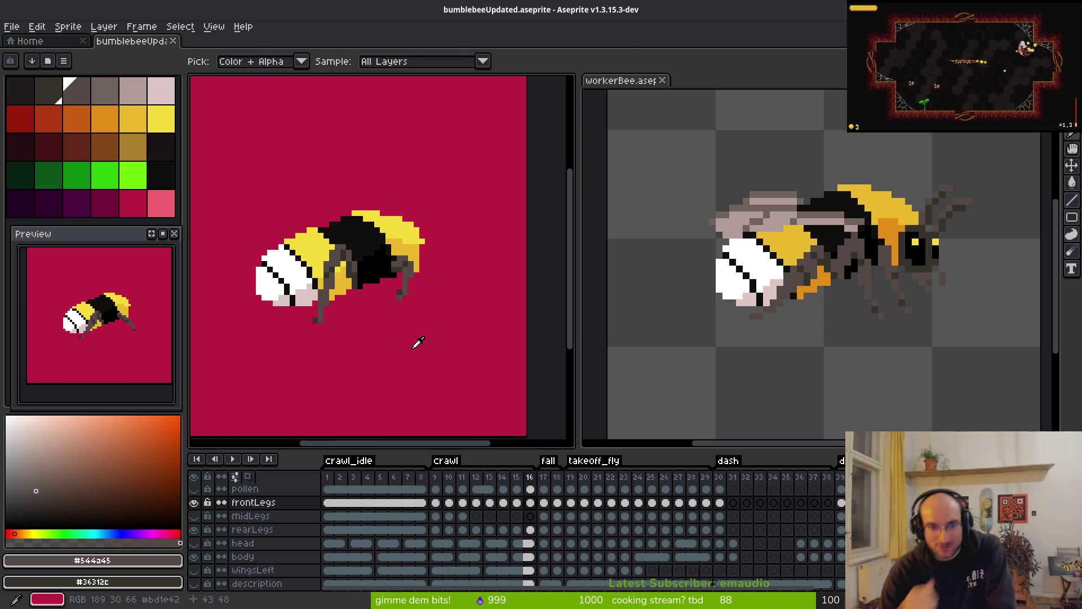
key(b)
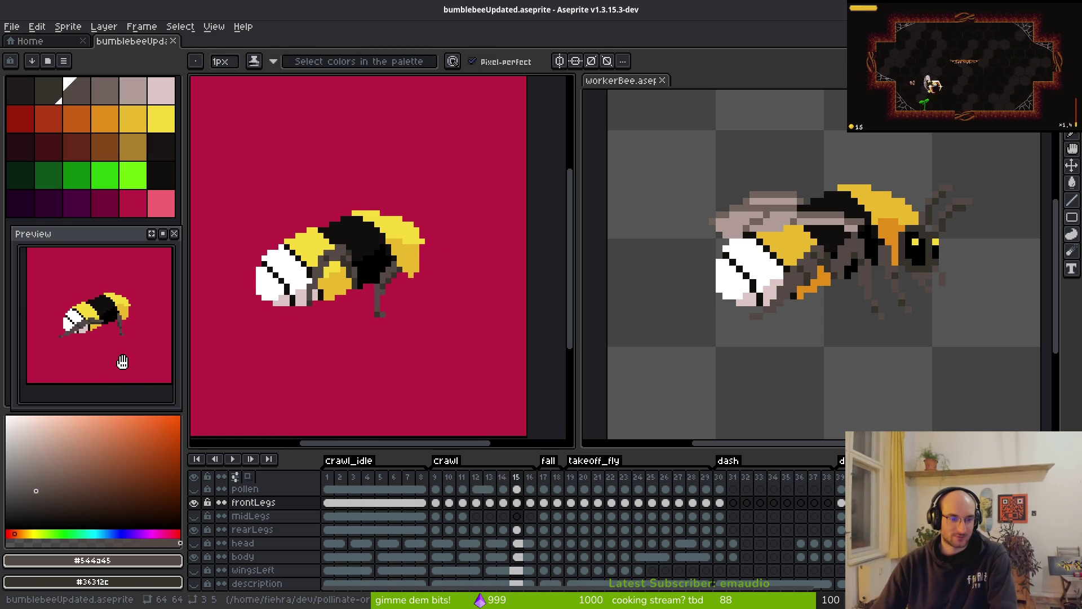
key(i)
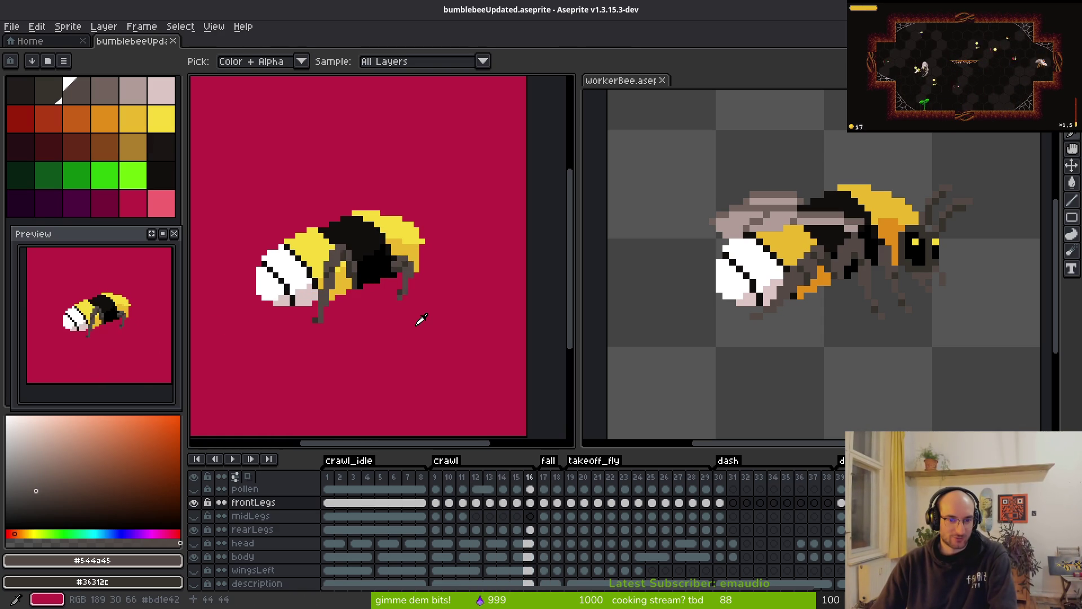
key(Left)
key(Left)
key(Left)
key(Left)
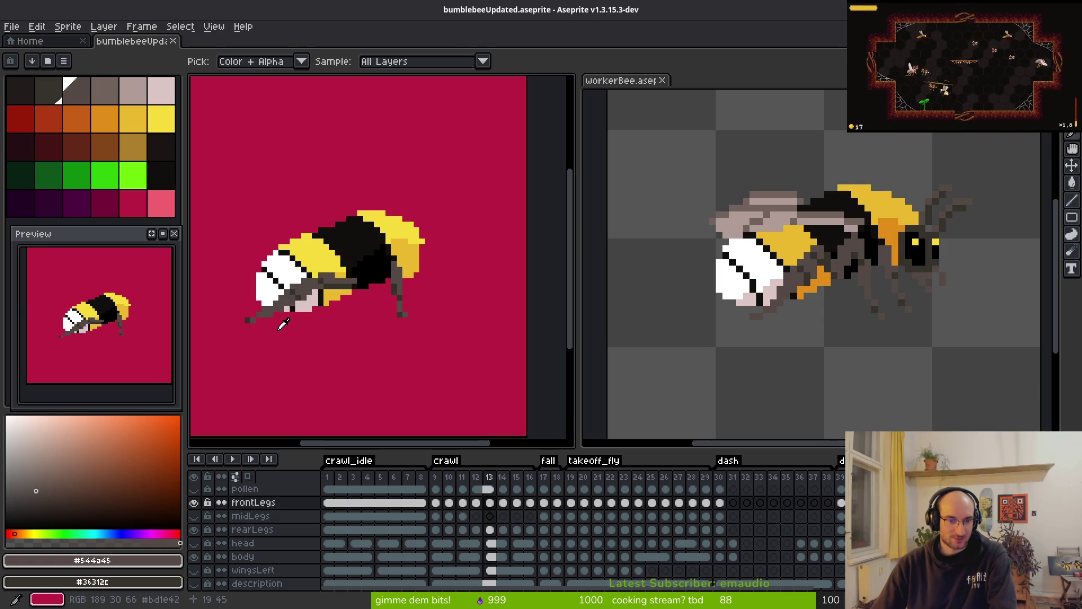
- On crawl frame 10, try painting and erasing grey leg pixels, then undo those edits
key(Left)
scroll(270, 322, up, 2)
key(Right)
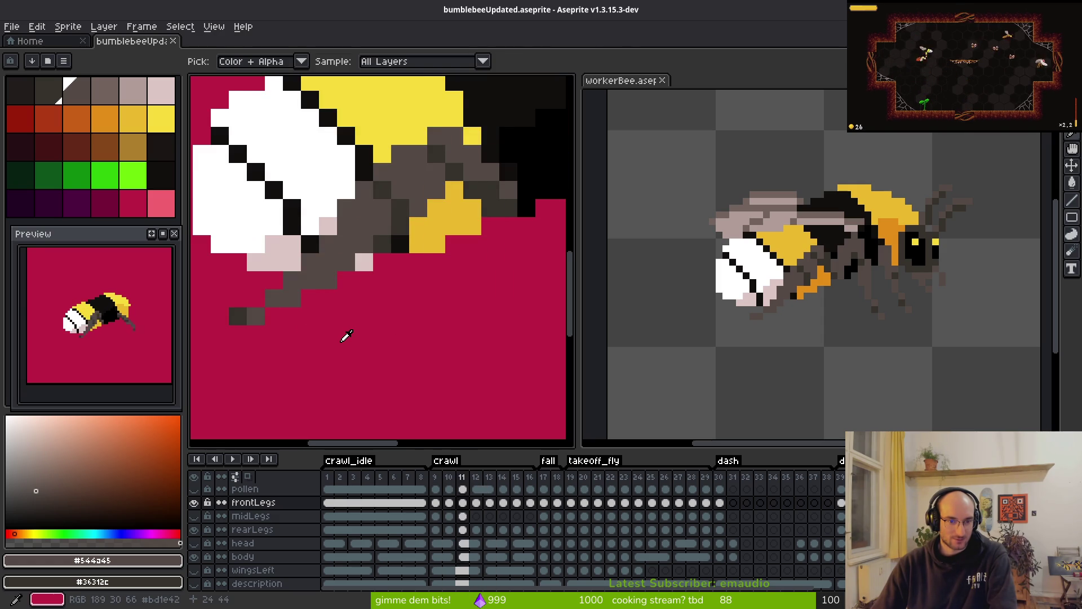
key(Left)
key(b)
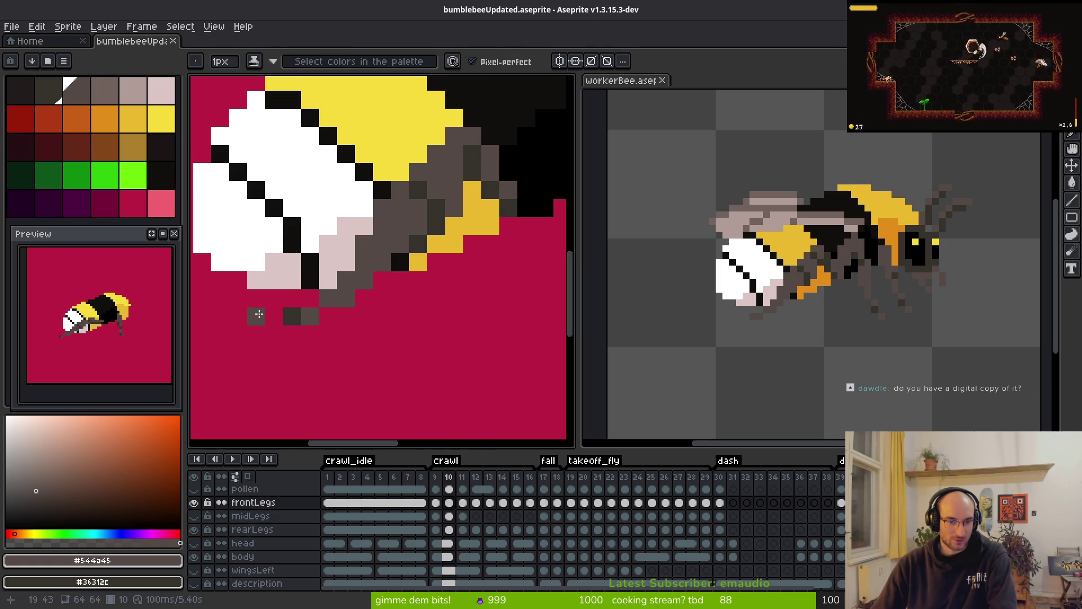
right_click(273, 316)
click(288, 315)
click(310, 298)
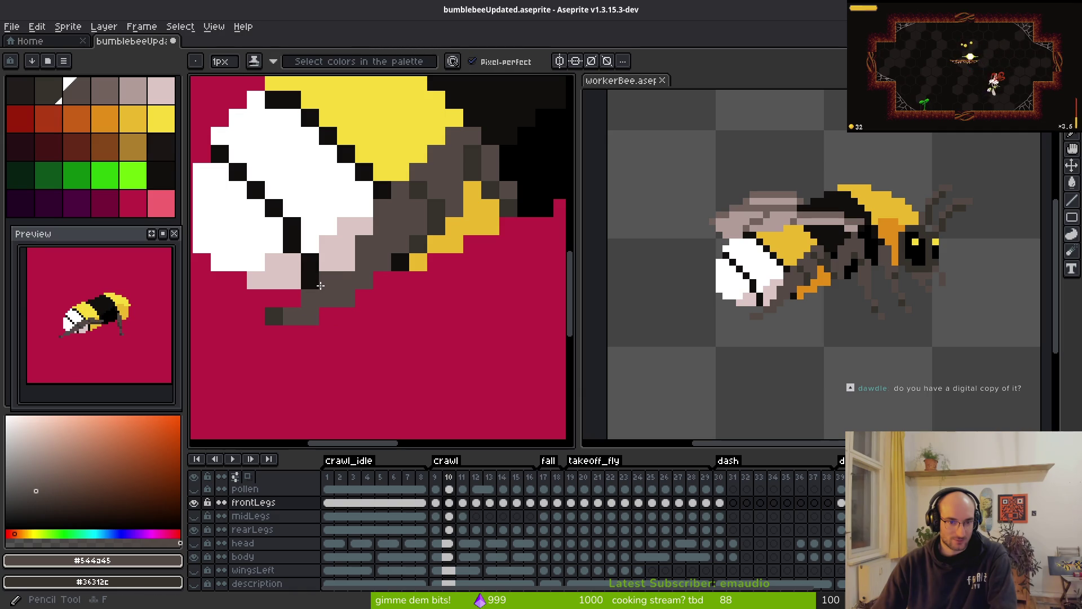
click(310, 328)
key(e)
click(310, 334)
key(b)
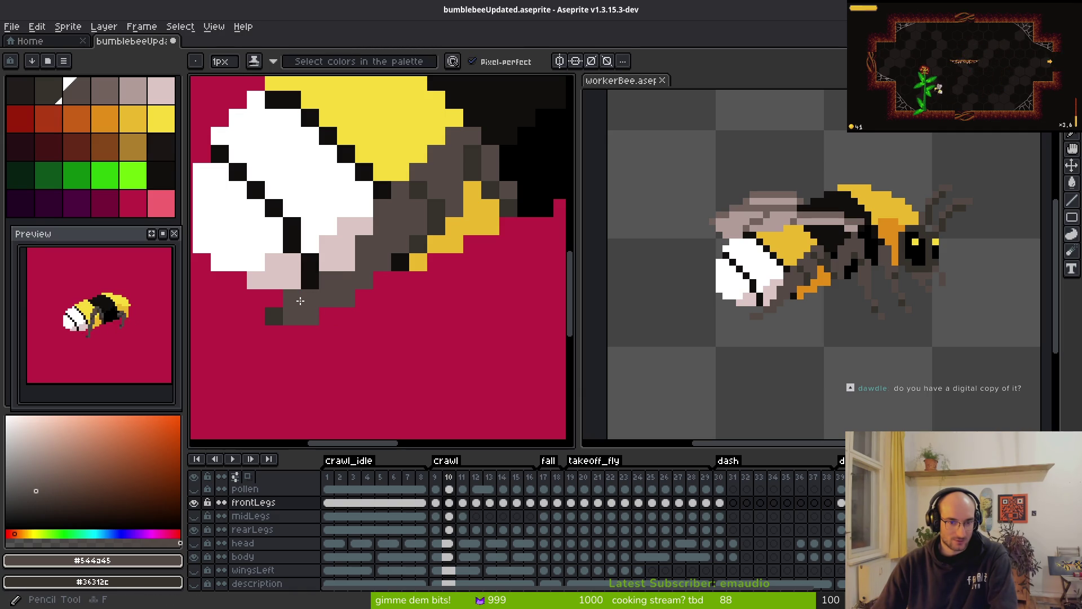
click(292, 299)
key(e)
key(ctrl+z)
key(ctrl+z)
key(ctrl+z)
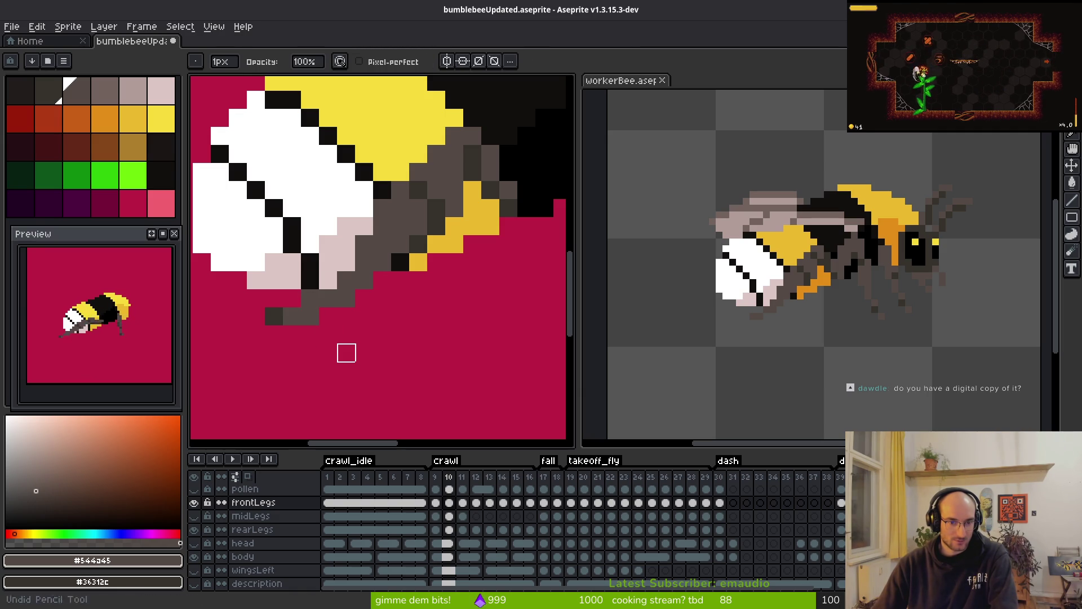
key(ctrl+z)
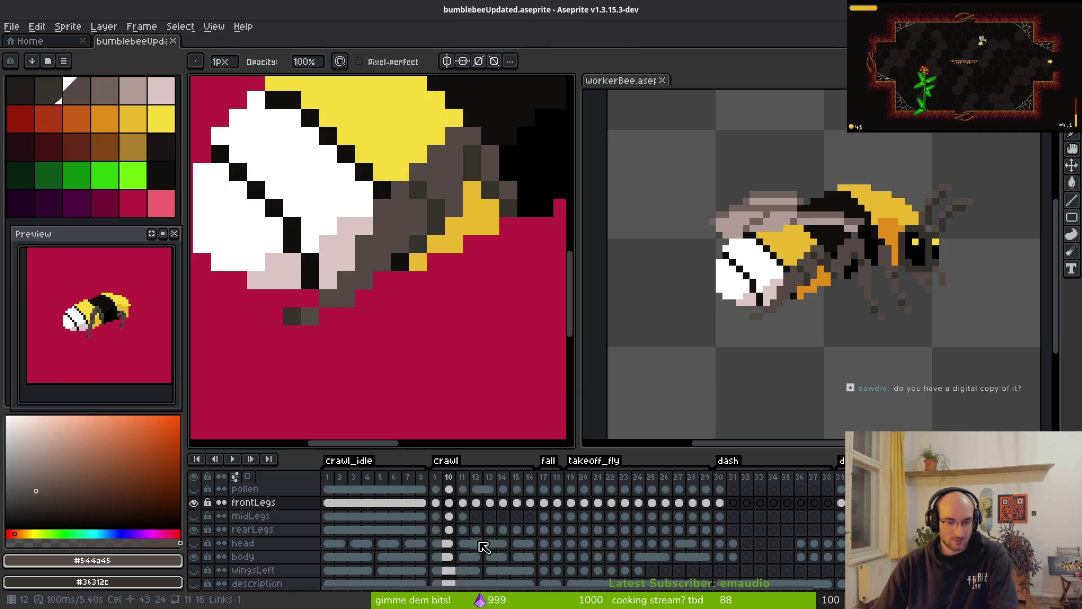
- Unlock the rearLegs layer, try redrawing the rear leg tip pixels, then undo them
click(454, 531)
key(b)
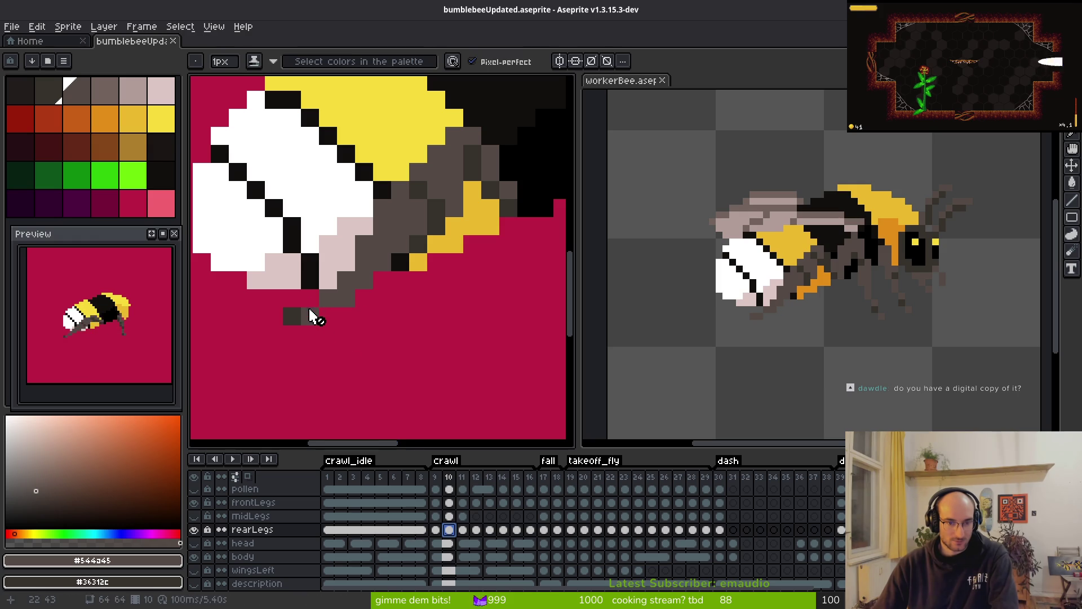
click(310, 314)
click(208, 530)
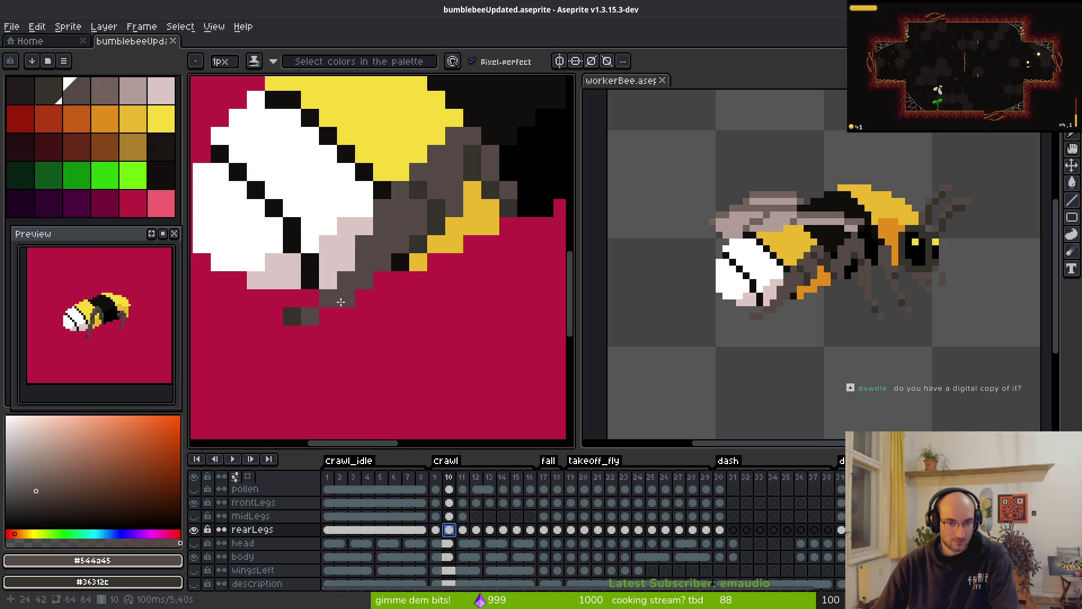
click(274, 316)
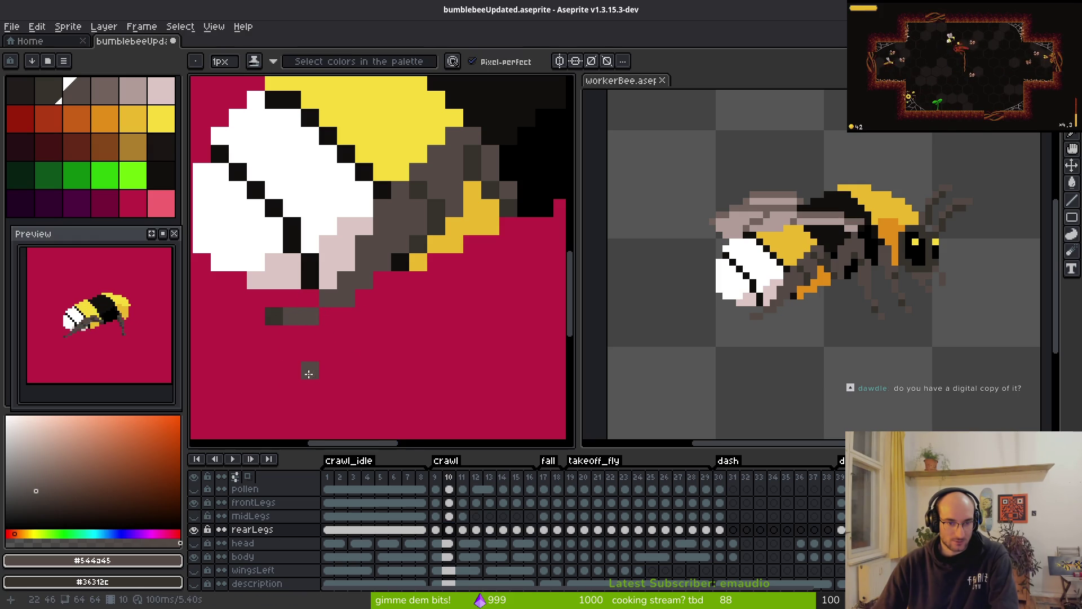
key(ctrl+z)
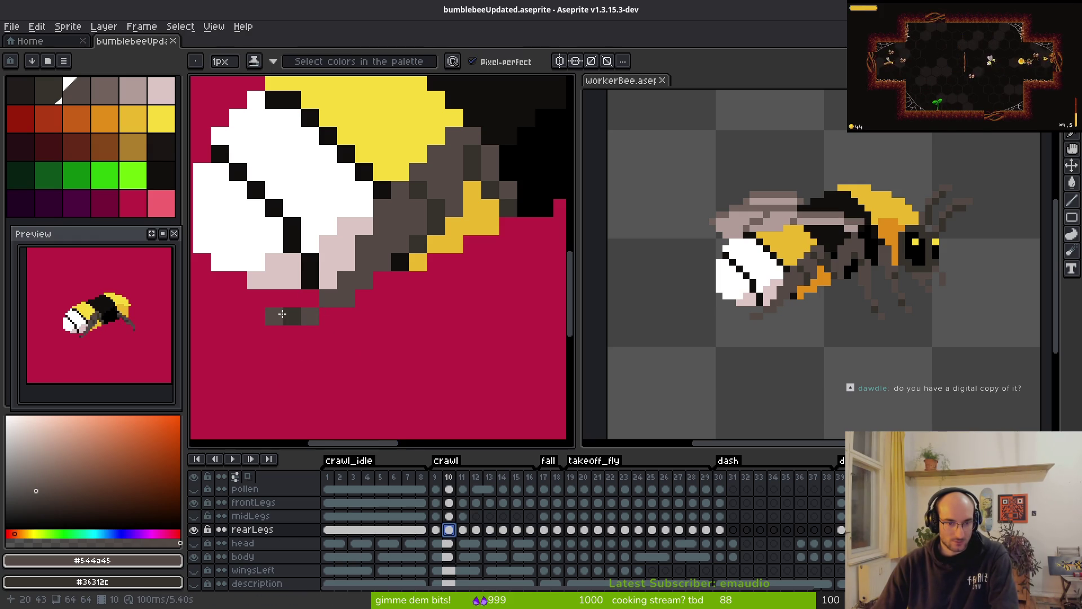
drag(276, 316, 288, 317)
key(ctrl+z)
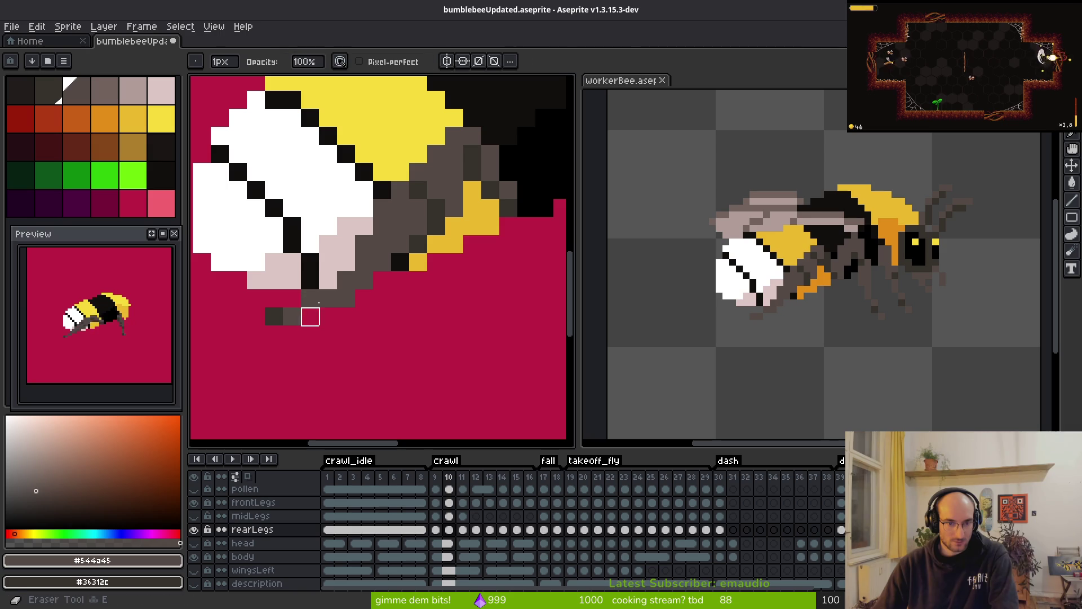
- Flip between crawl frames 9–12 to compare leg poses, returning to frame 10
scroll(427, 338, down, 4)
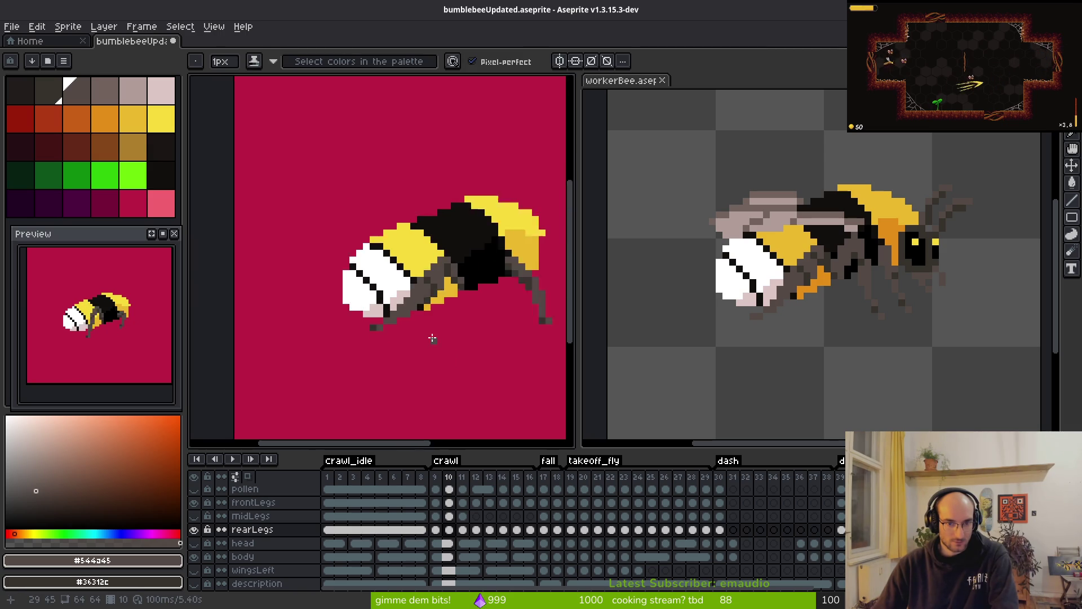
key(i)
key(period)
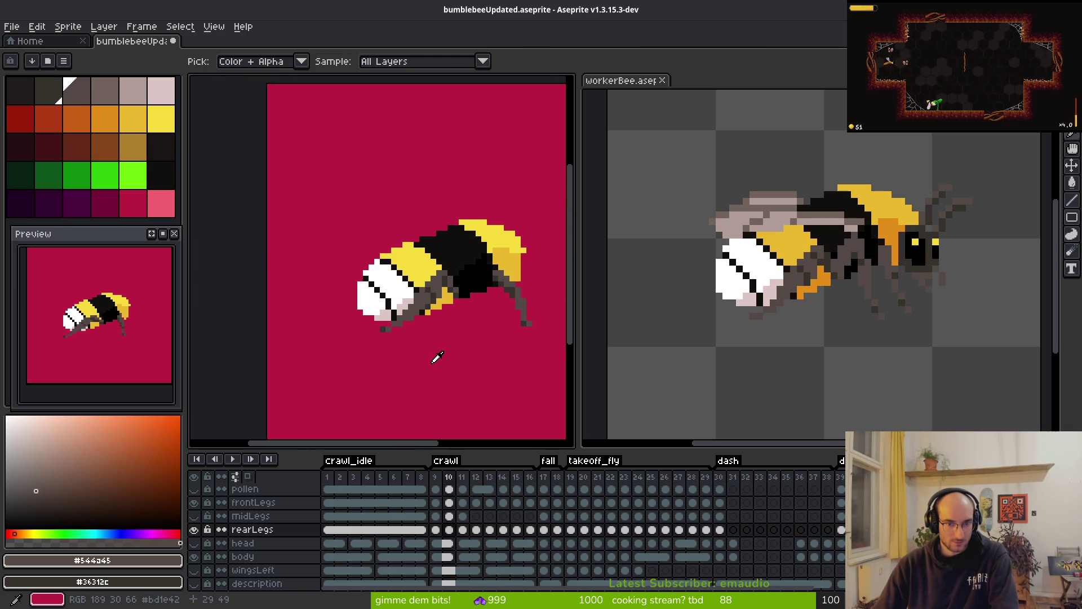
key(period)
key(comma)
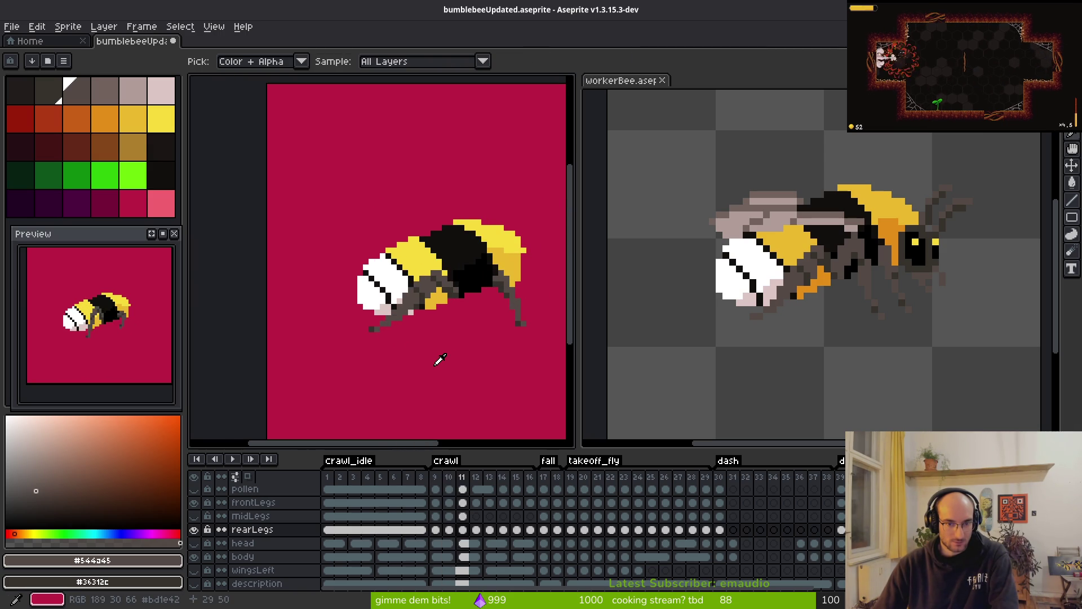
key(period)
key(comma)
key(comma)
key(comma)
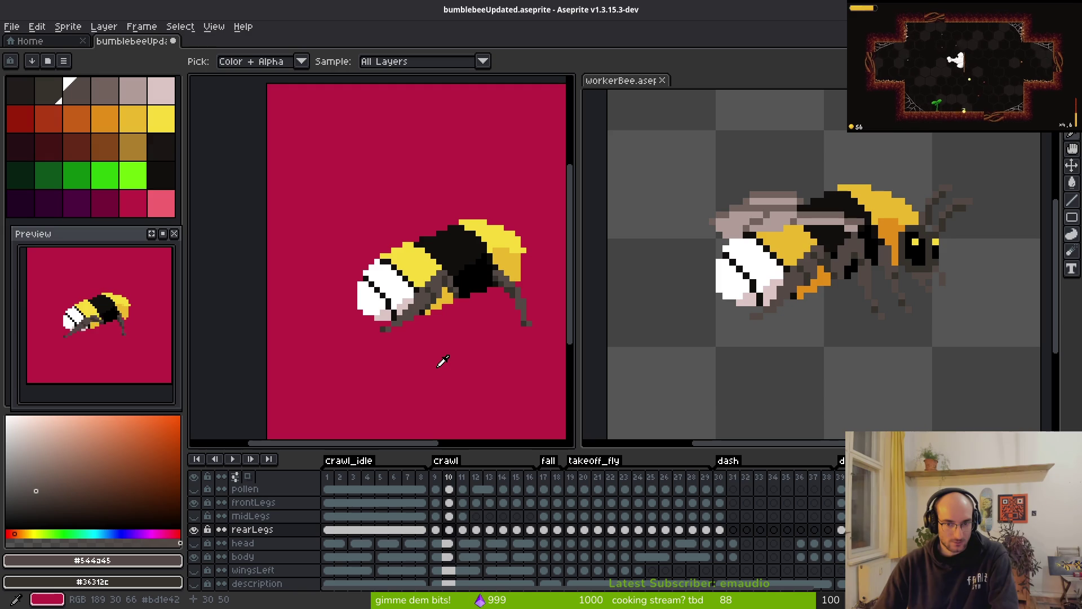
key(period)
key(period)
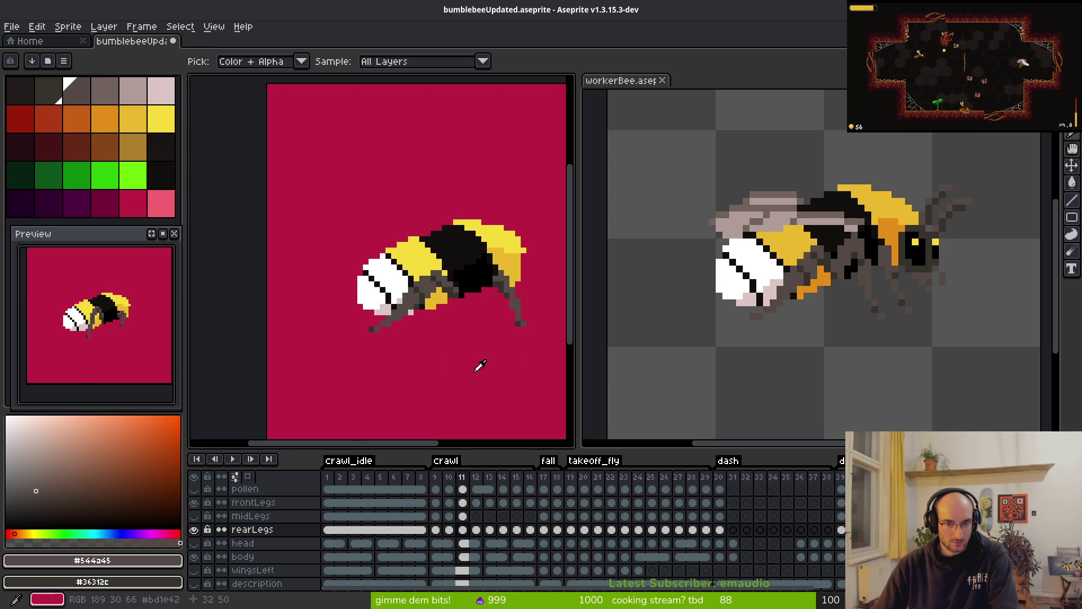
key(comma)
key(b)
scroll(387, 353, up, 4)
scroll(445, 314, up, 2)
- On the frontLegs layer, select the lower front leg and nudge it one pixel right
key(m)
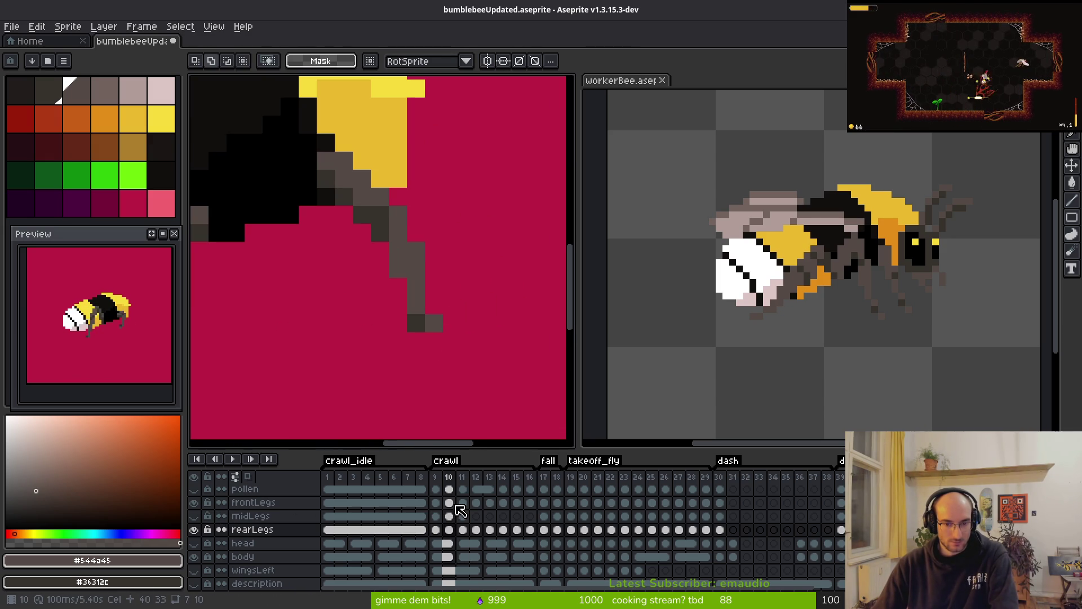
click(450, 506)
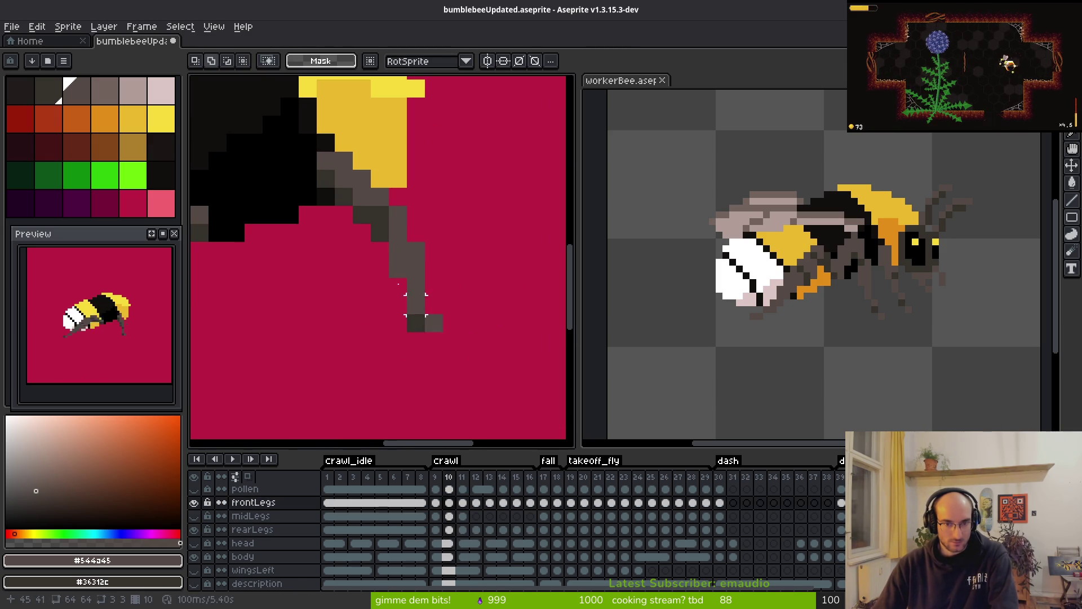
mouse_move(373, 262)
mouse_down()
mouse_move(453, 349)
mouse_move(451, 365)
mouse_up()
key(Right)
key(ctrl+d)
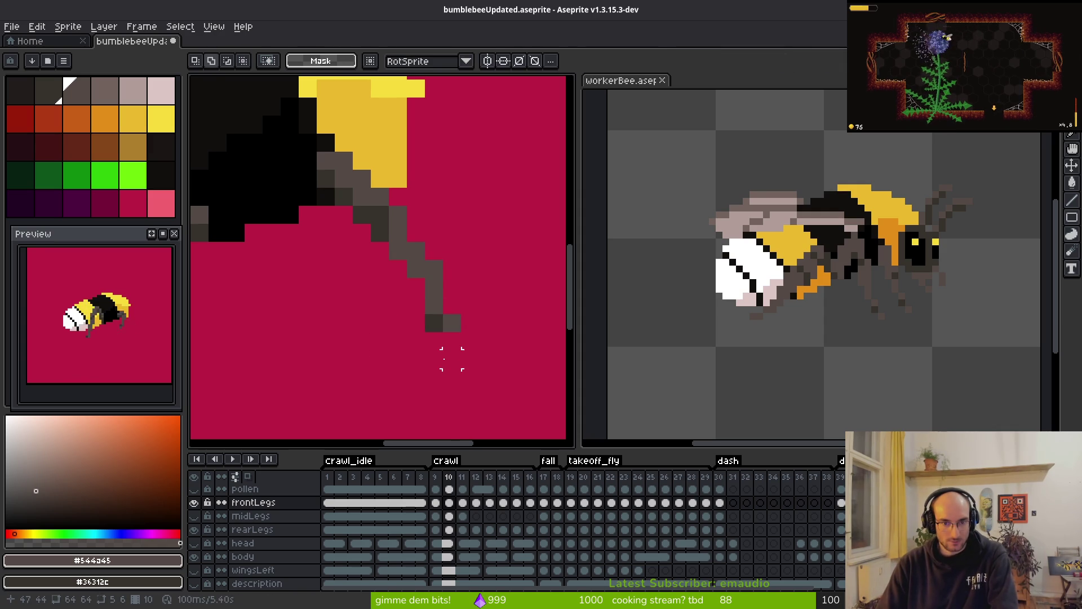
- Flip between crawl frames 12 and 13 to compare the front leg poses
scroll(470, 359, down, 5)
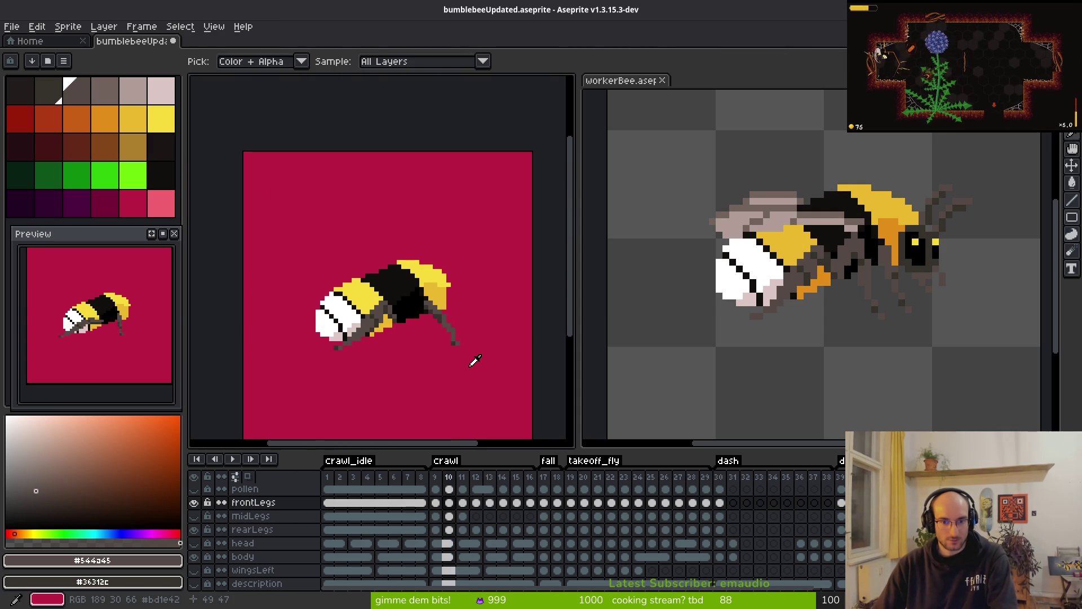
scroll(468, 338, up, 5)
key(b)
scroll(430, 297, down, 3)
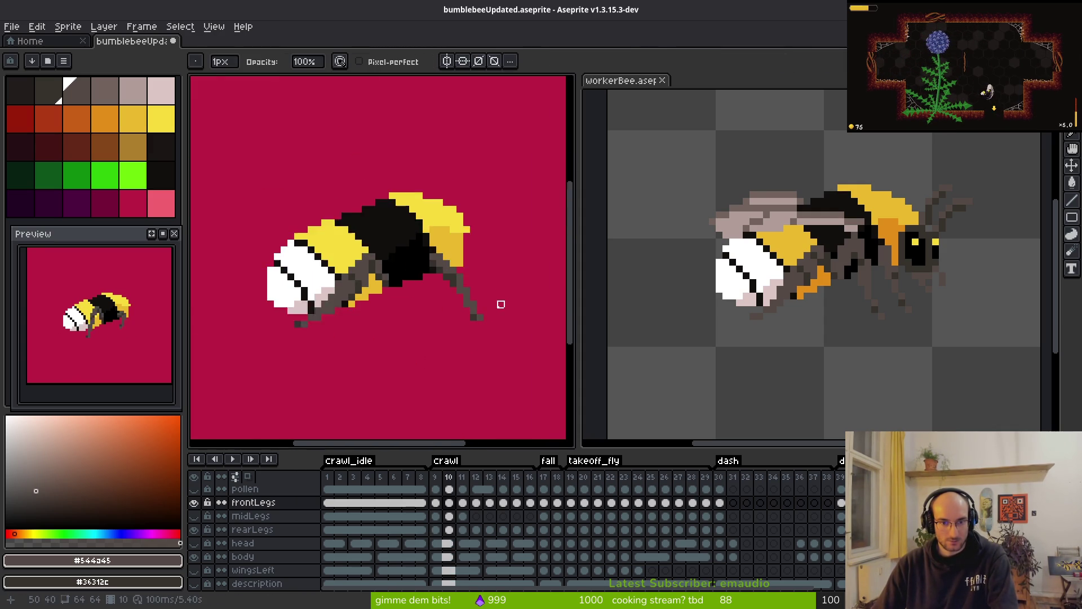
key(i)
key(Right)
key(Right)
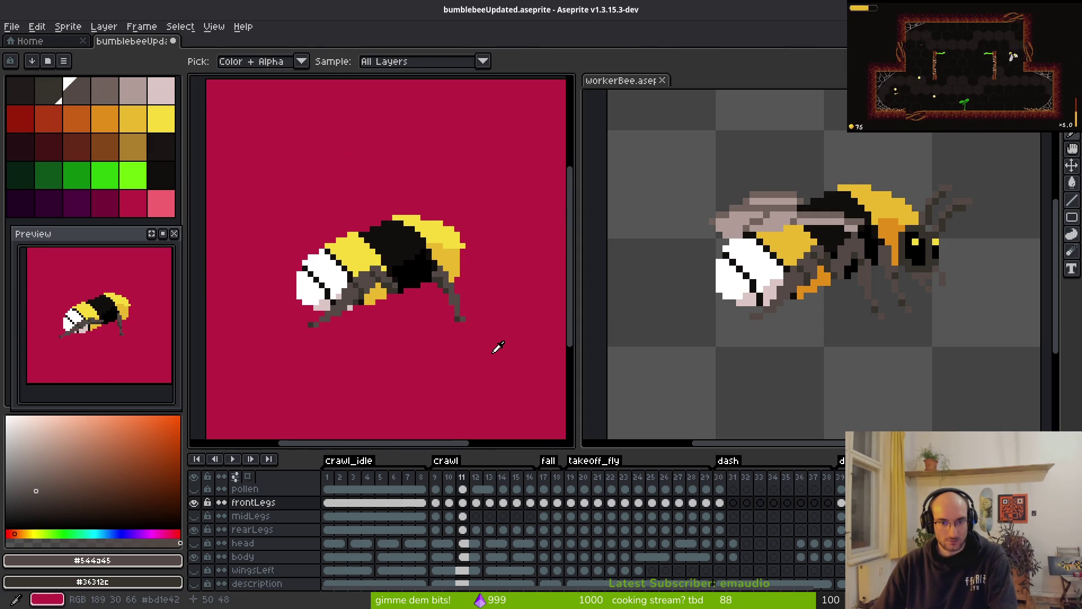
key(Right)
key(Left)
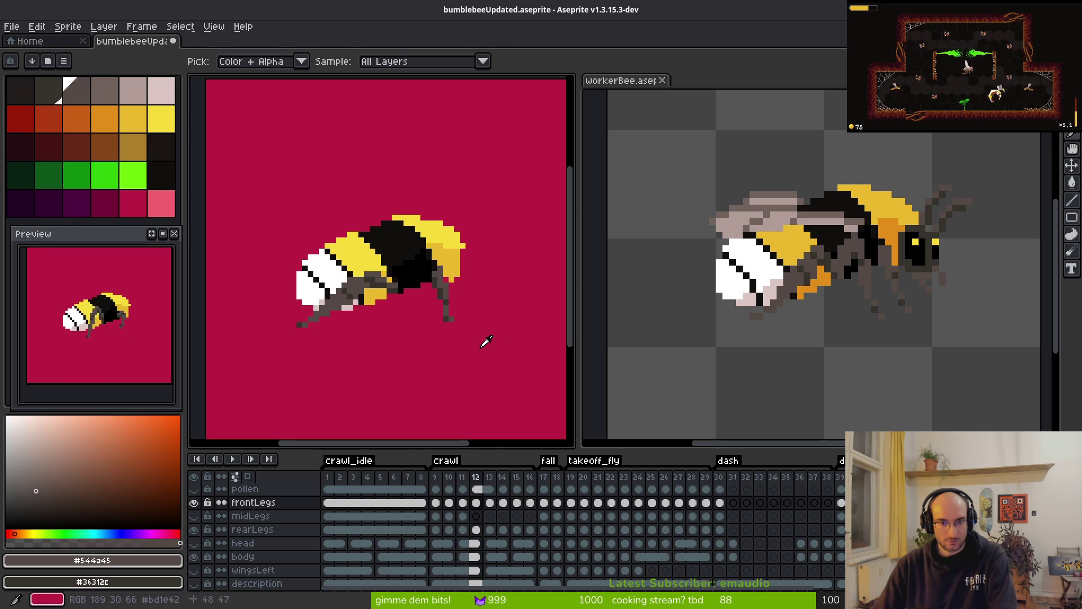
key(Right)
scroll(451, 321, up, 3)
- On crawl frame 13, select the lower front leg and nudge it one pixel left
key(m)
drag(395, 229, 503, 355)
key(Left)
key(f)
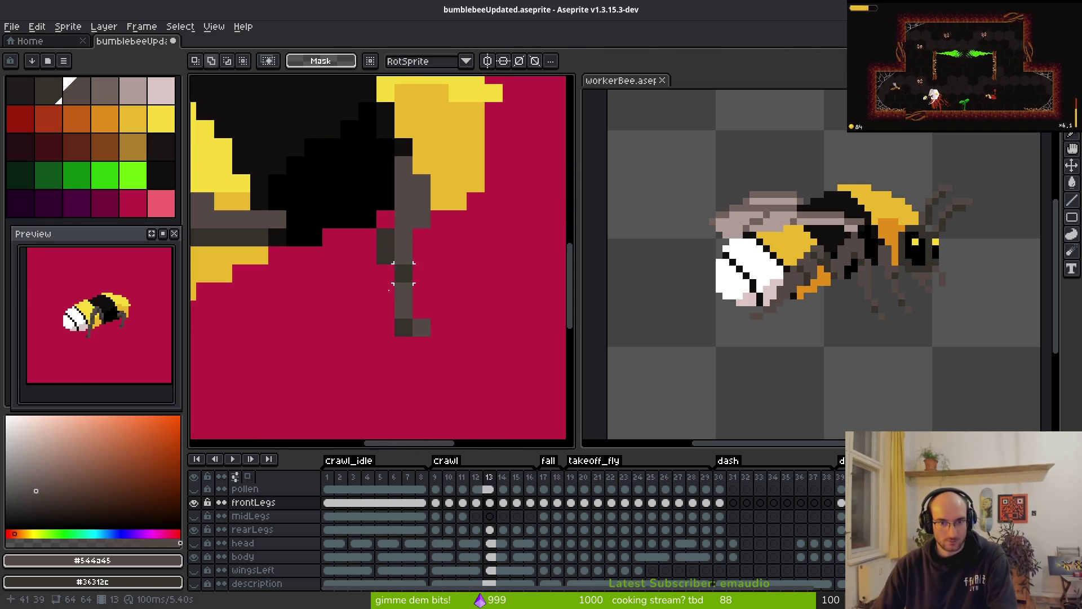
scroll(471, 250, down, 2)
scroll(445, 210, up, 3)
scroll(486, 293, down, 5)
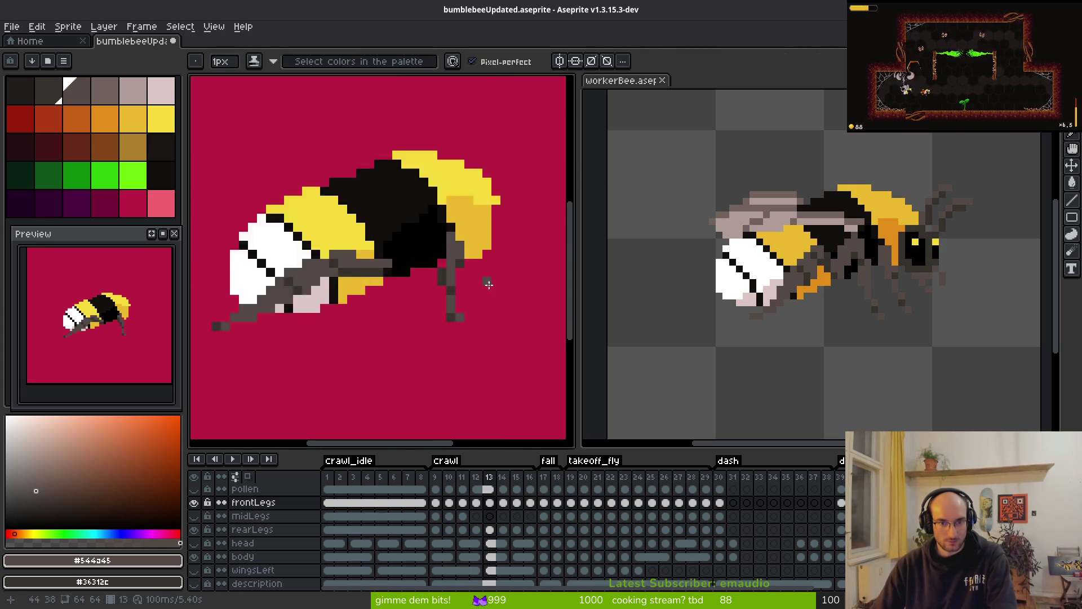
scroll(503, 276, up, 2)
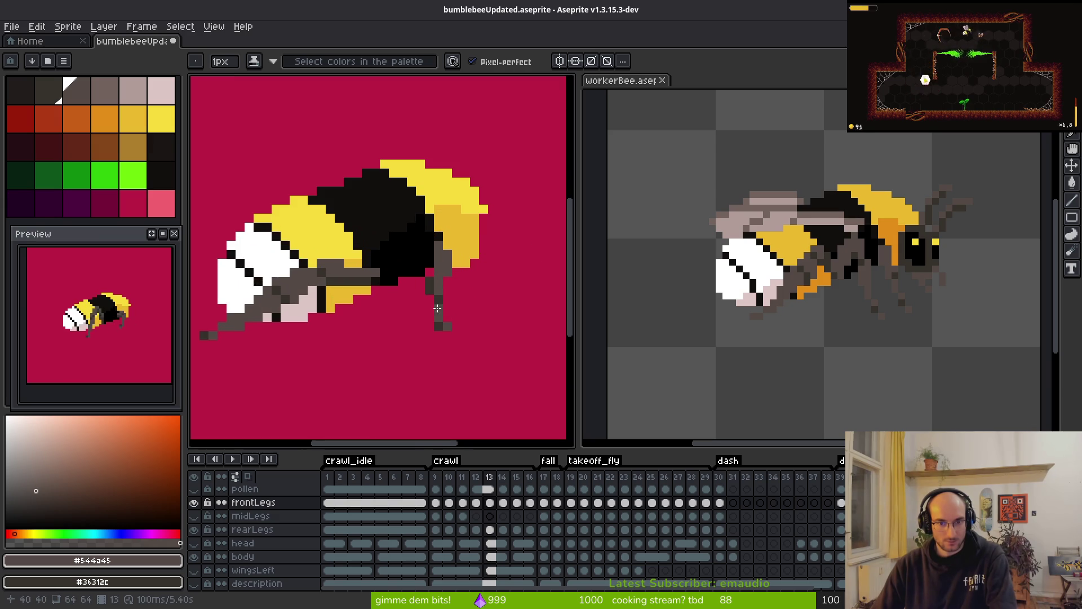
scroll(484, 302, down, 3)
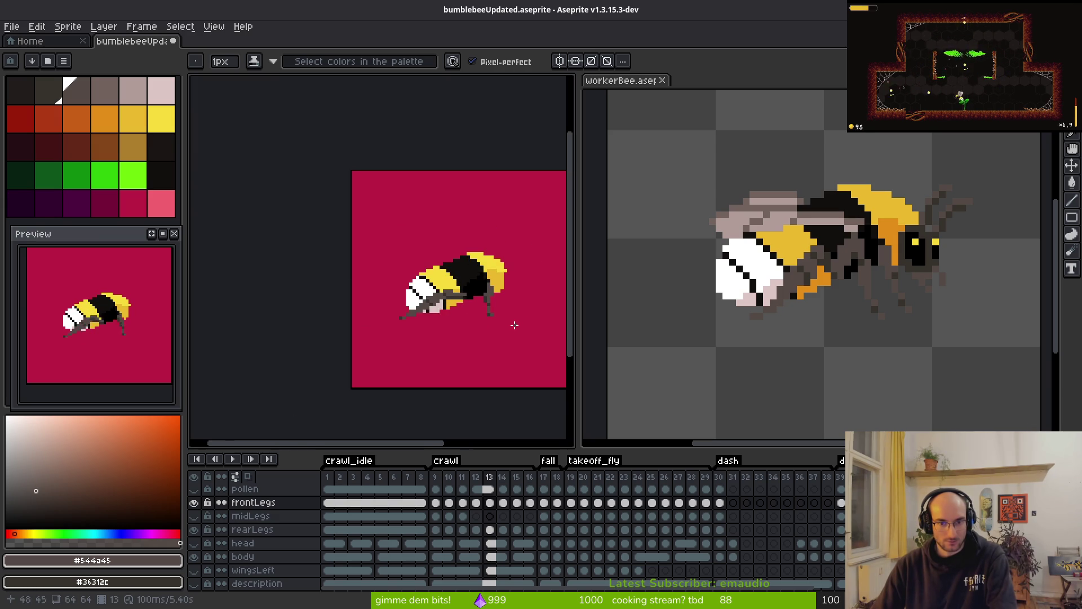
key(i)
- On frame 14, shift the 7x8 lower leg block one pixel left and add a grey joining pixel
key(period)
key(b)
scroll(510, 309, up, 3)
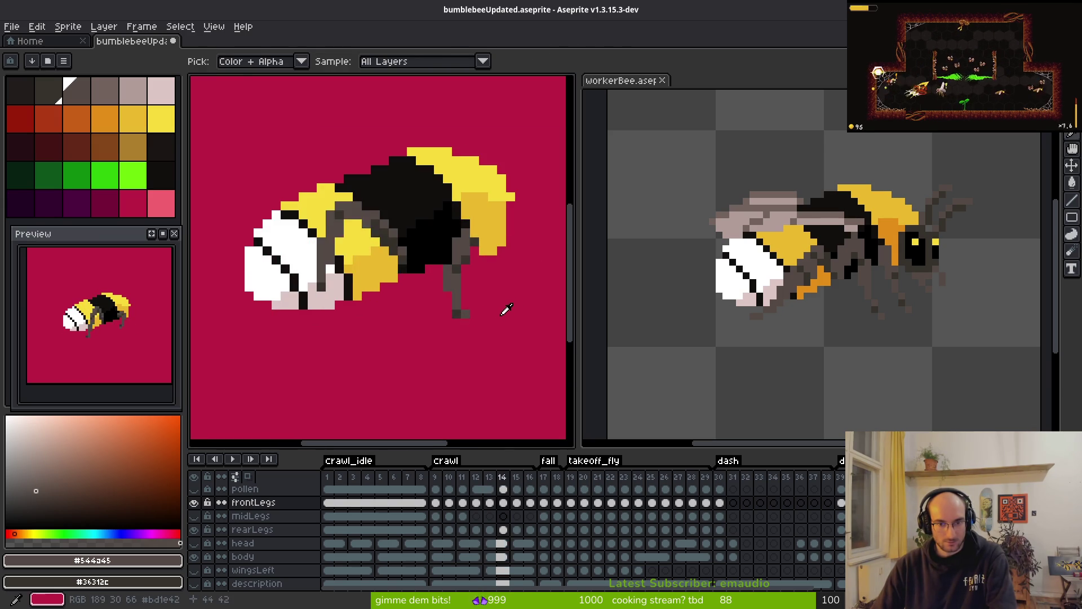
scroll(496, 307, up, 3)
key(m)
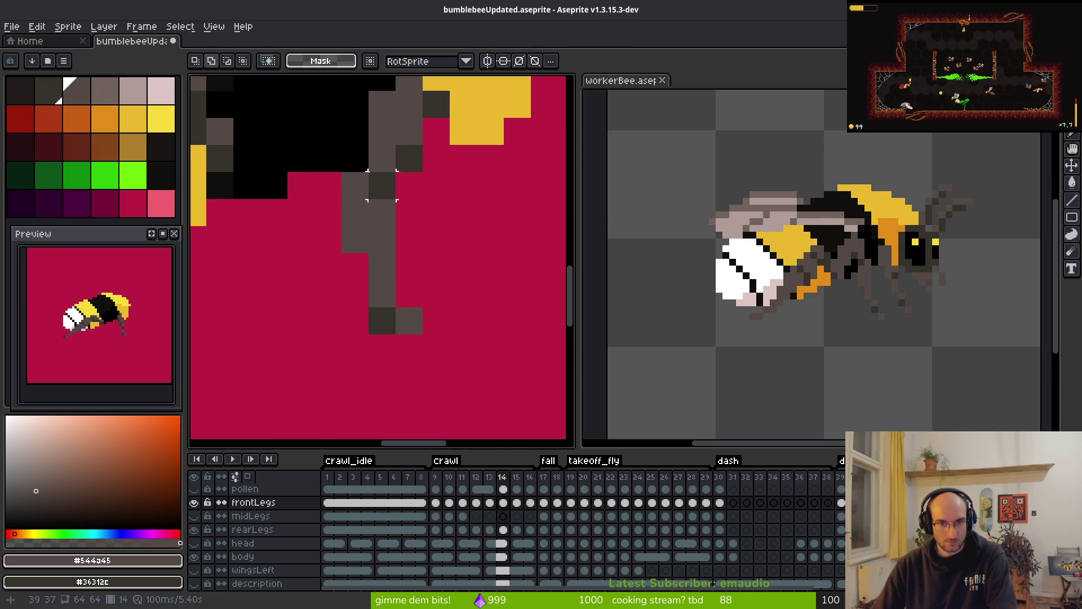
drag(326, 130, 483, 322)
key(Left)
key(ctrl+d)
key(b)
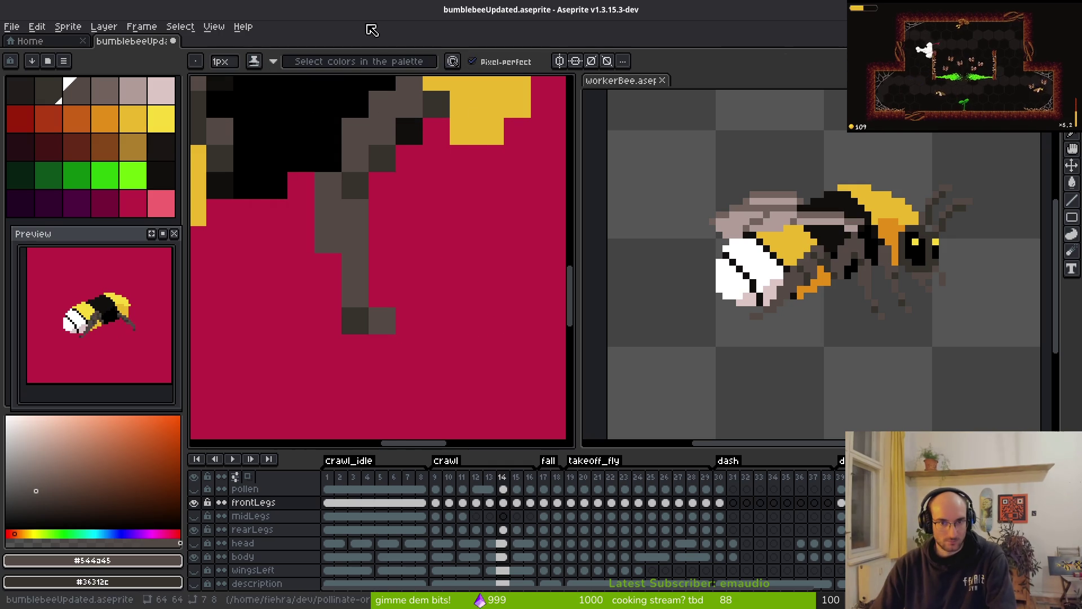
click(415, 132)
scroll(451, 213, down, 5)
- Flip between frames 14 and 15 to compare the front leg poses
key(period)
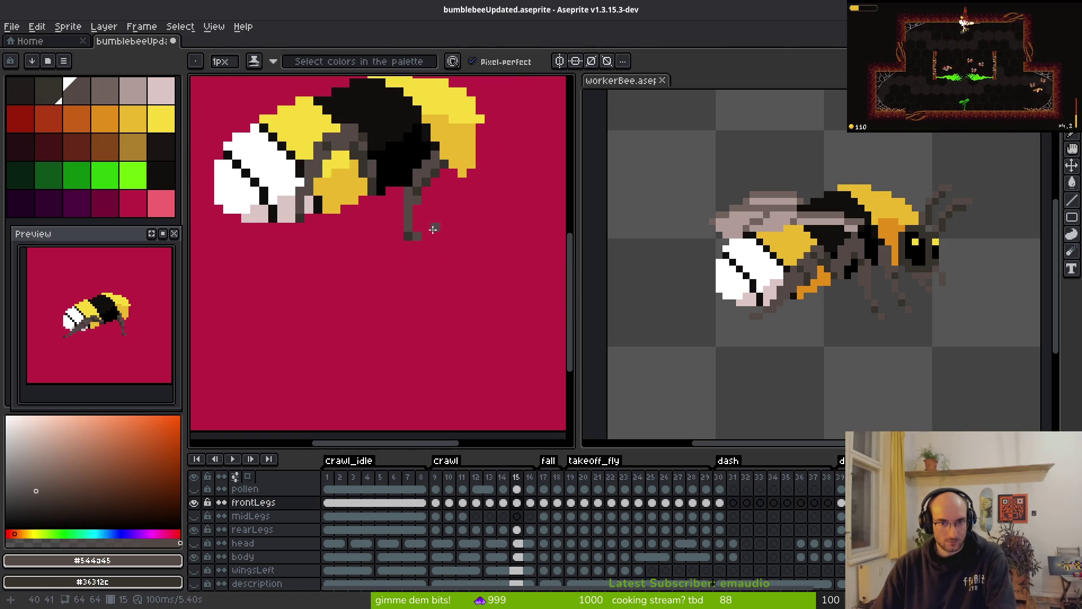
key(alt)
key(comma)
scroll(462, 212, up, 3)
key(period)
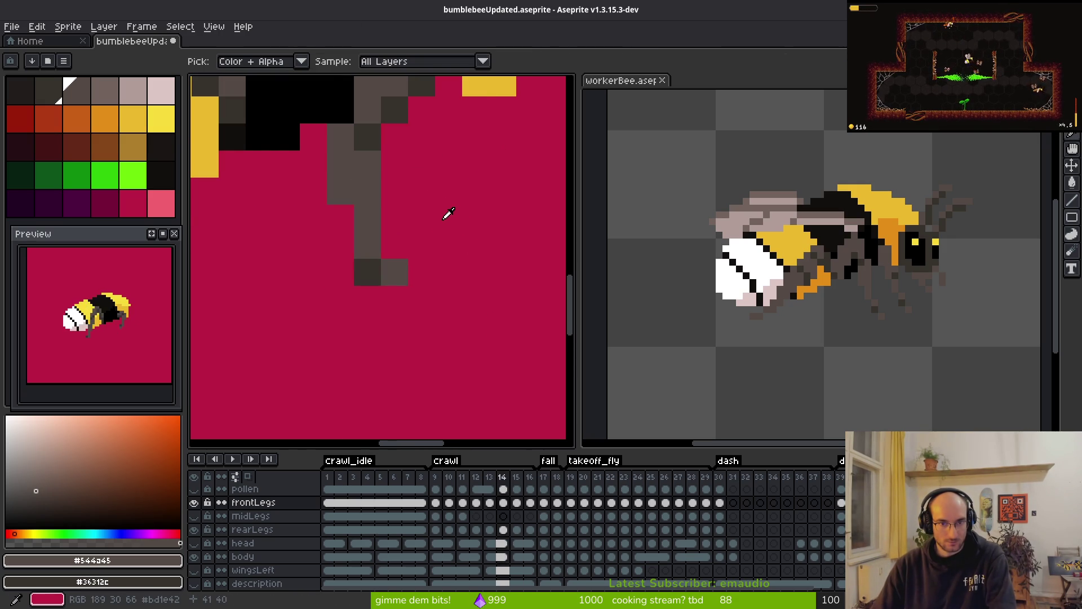
key(comma)
key(comma)
key(period)
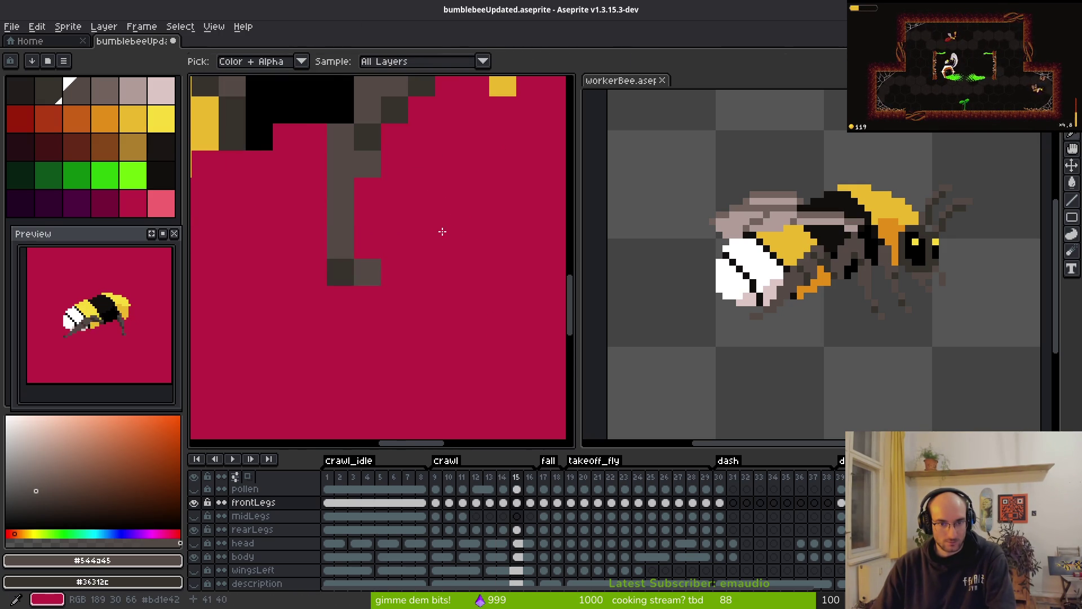
- Shift frame 15's lower leg one pixel left, save the sprite, and show the window overview
key(m)
drag(327, 201, 408, 313)
key(Left)
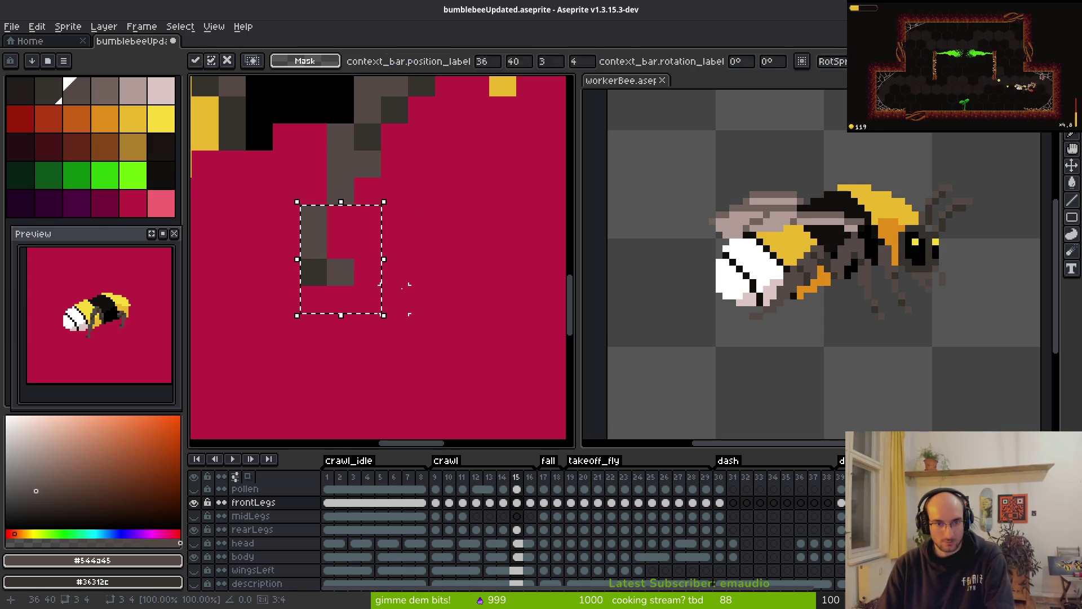
key(b)
click(395, 299)
key(ctrl+z)
scroll(428, 237, down, 3)
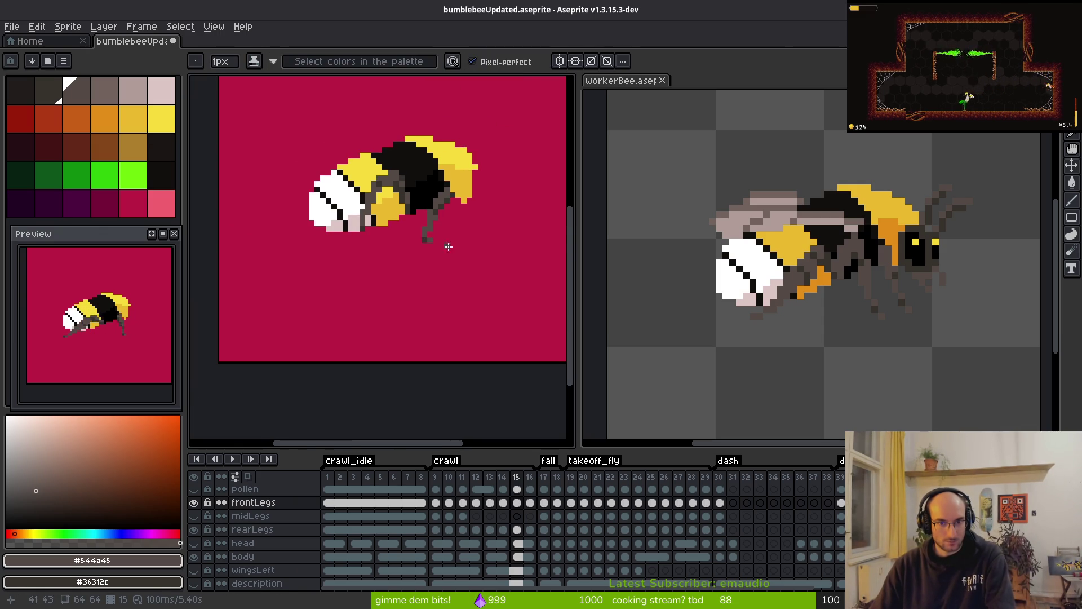
scroll(389, 190, up, 3)
key(e)
scroll(477, 244, down, 3)
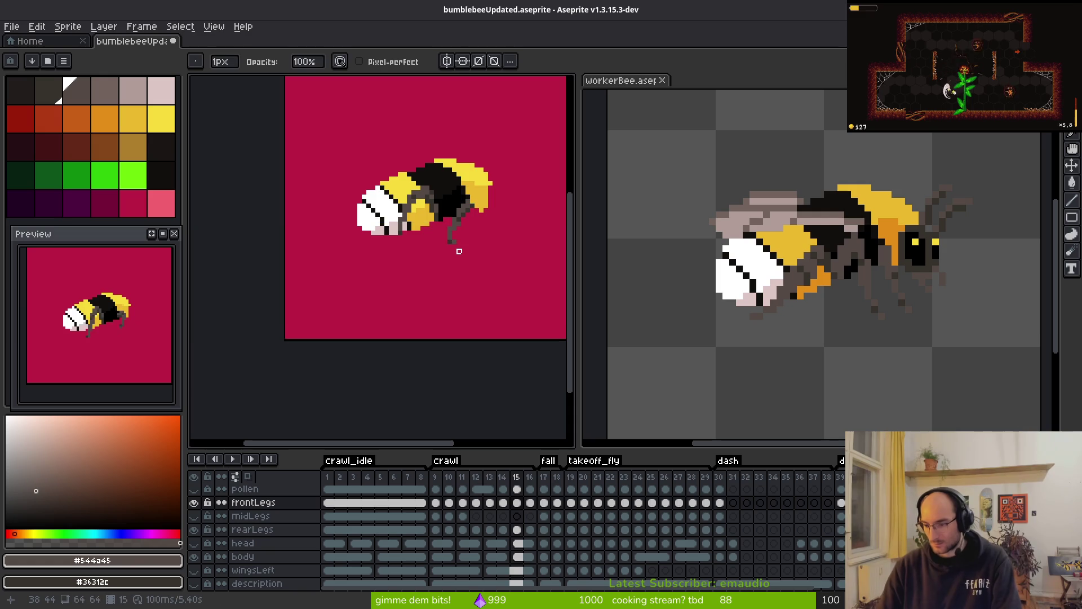
key(ctrl+s)
key(super)
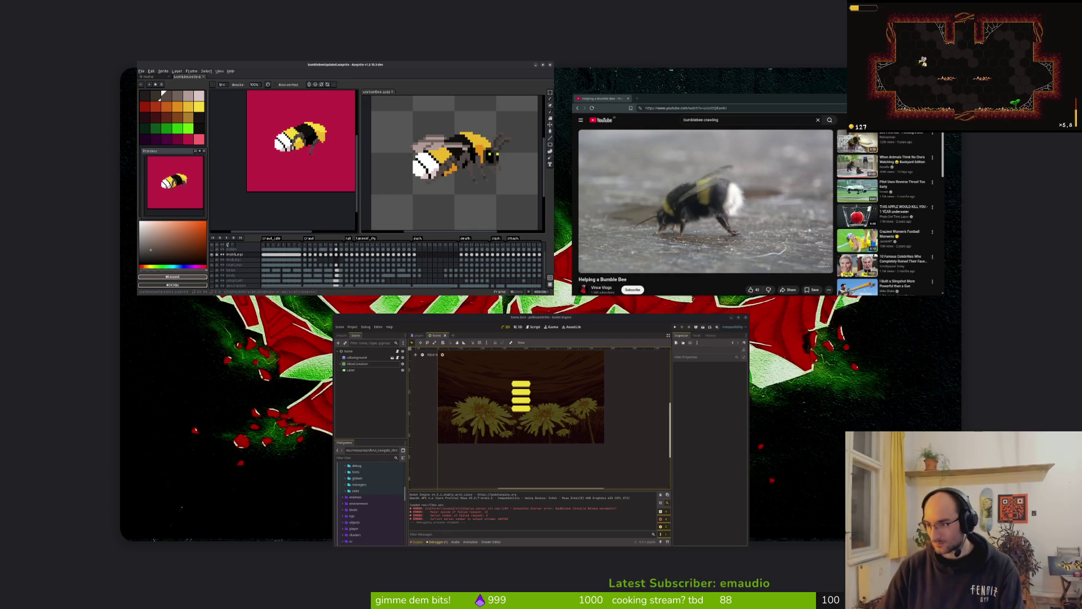
- Bring the chest X-ray screenshot window in front of Aseprite, reposition it, and toggle its zoom
key(super)
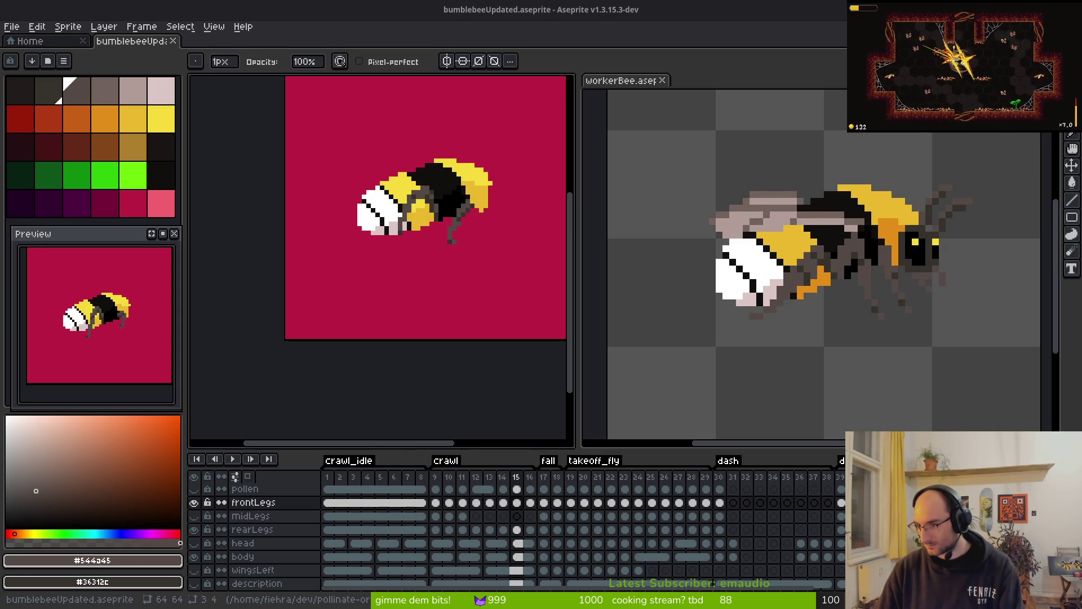
key(alt+Tab)
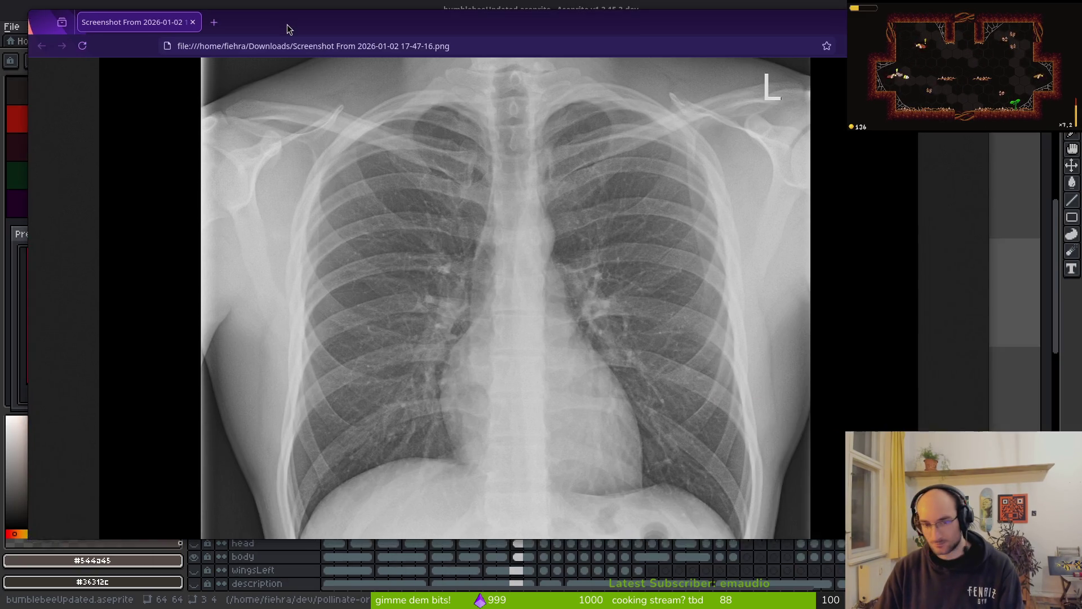
drag(286, 25, 338, 59)
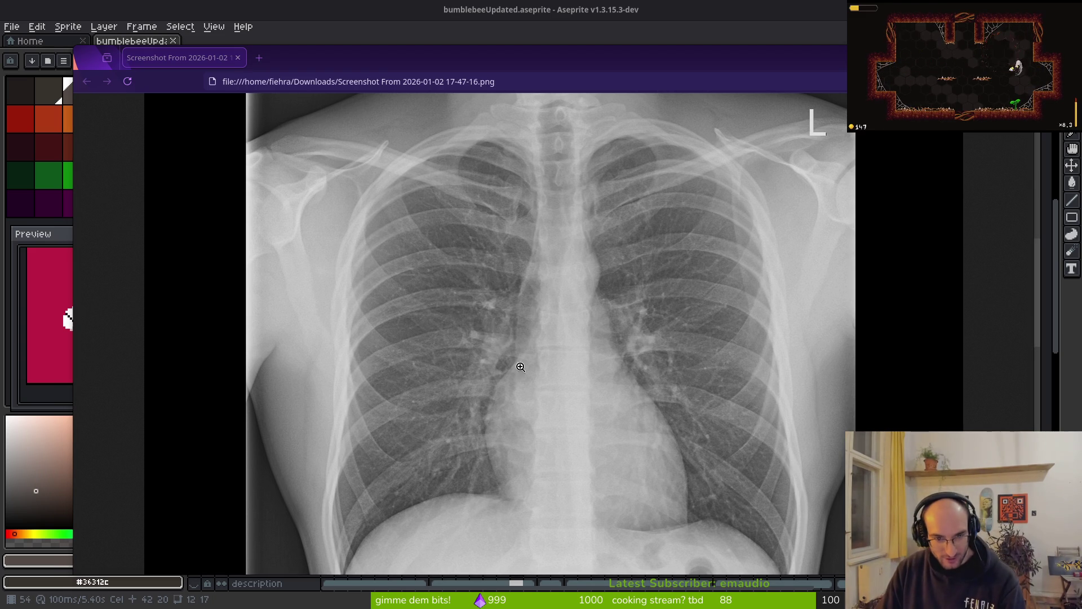
click(426, 418)
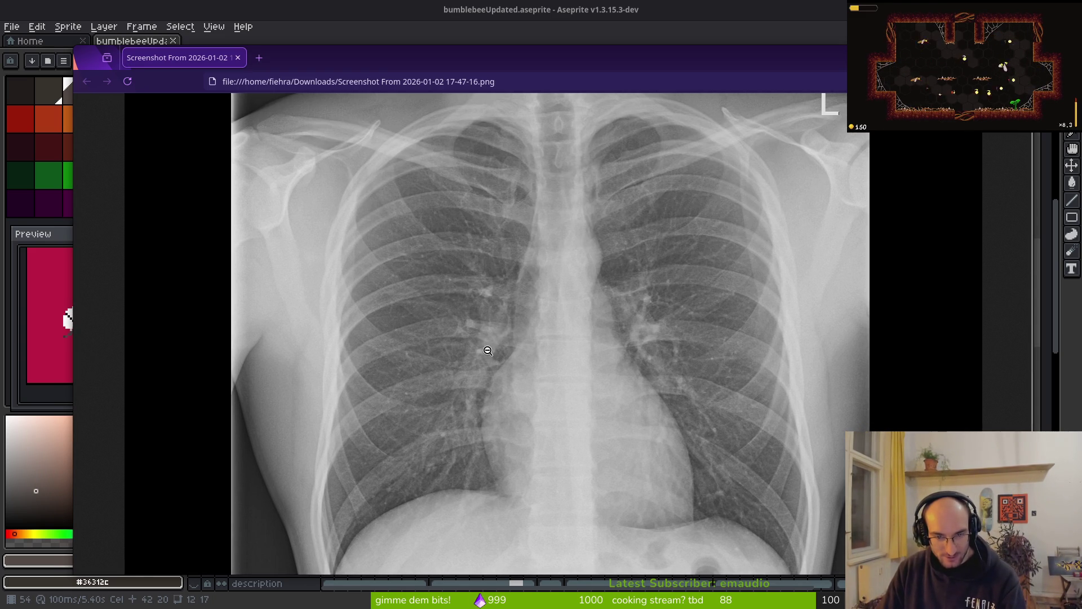
click(489, 350)
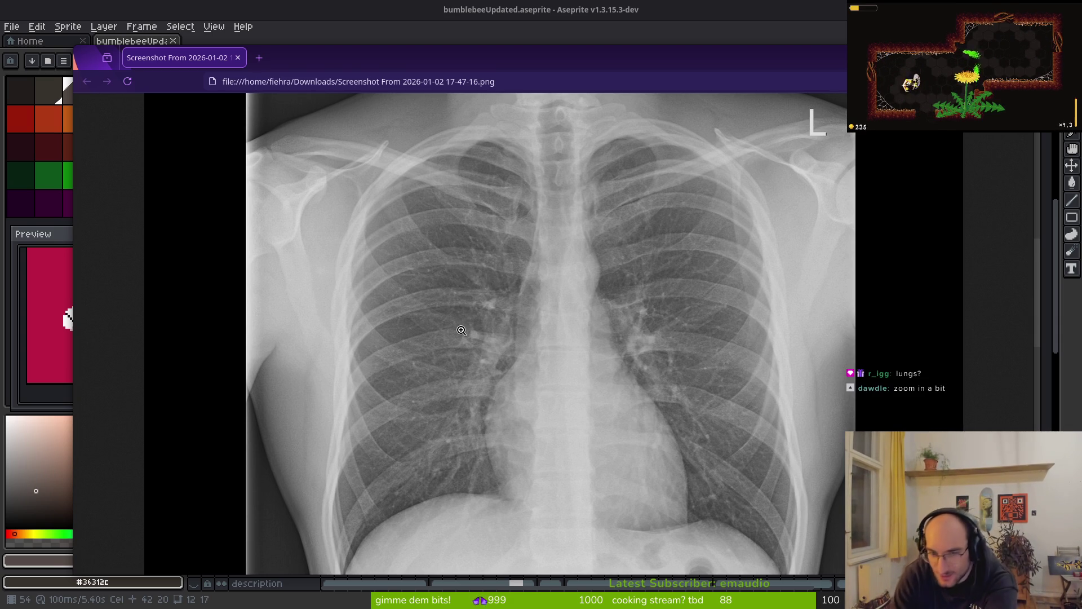
click(498, 397)
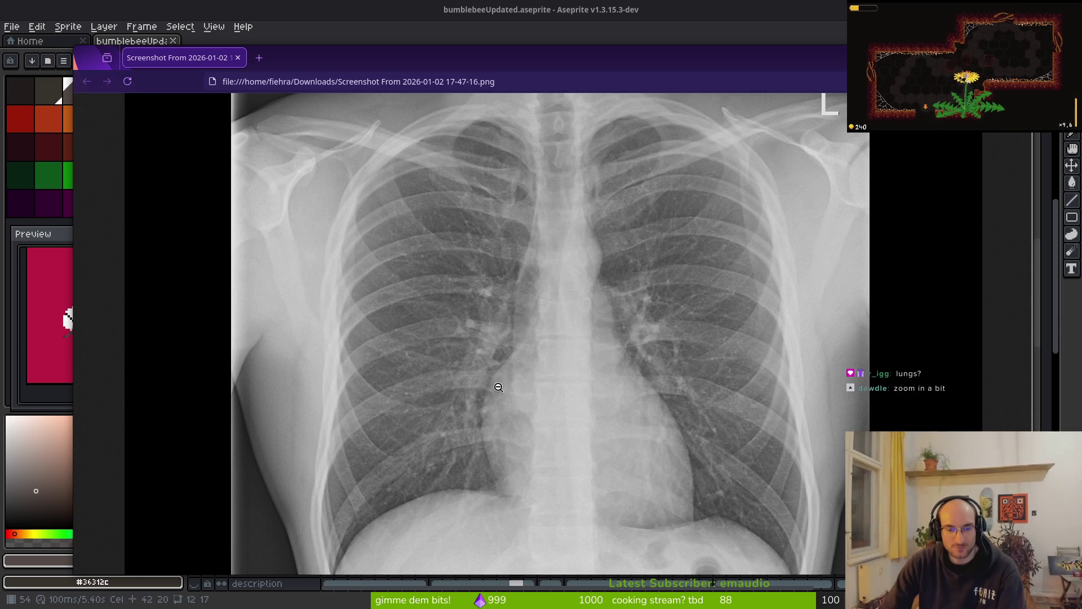
- Zoom the X-ray in on the right-side ribs and pan across to the lower lung
scroll(490, 395, up, 3)
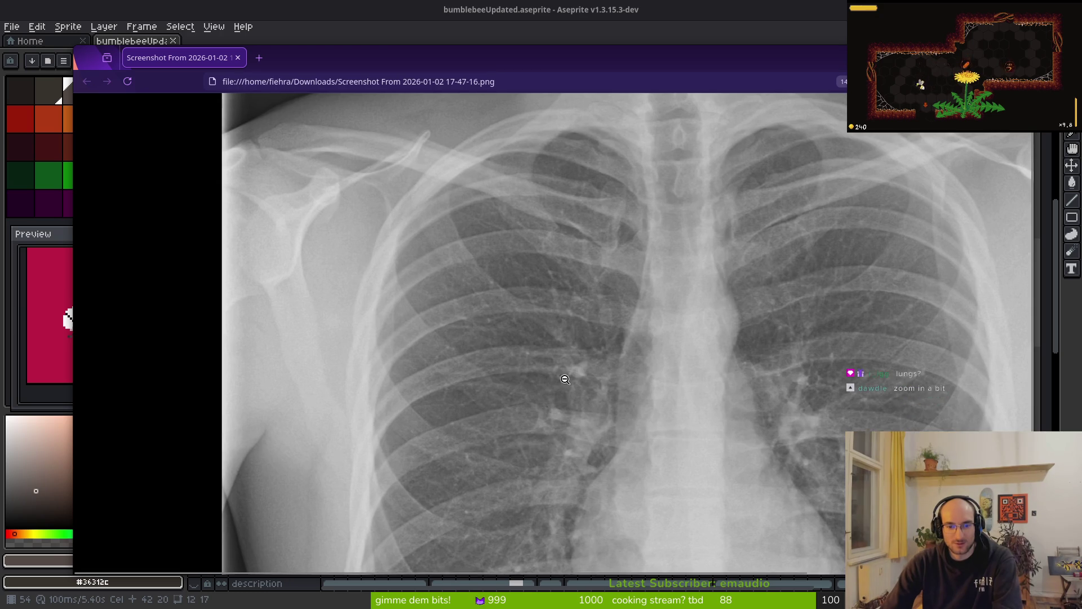
click(565, 379)
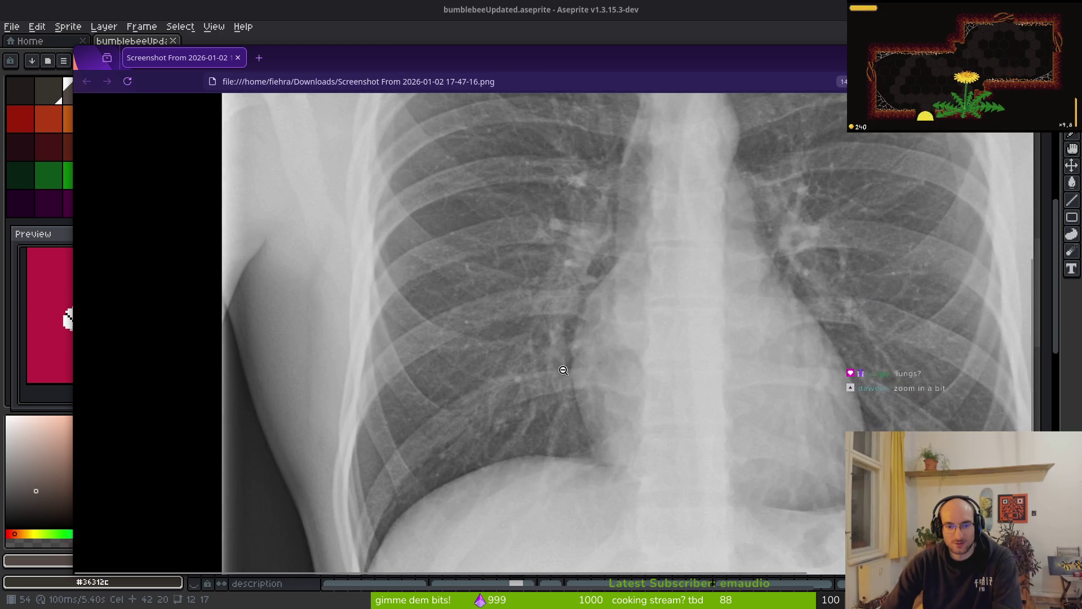
click(593, 297)
scroll(736, 293, up, 1)
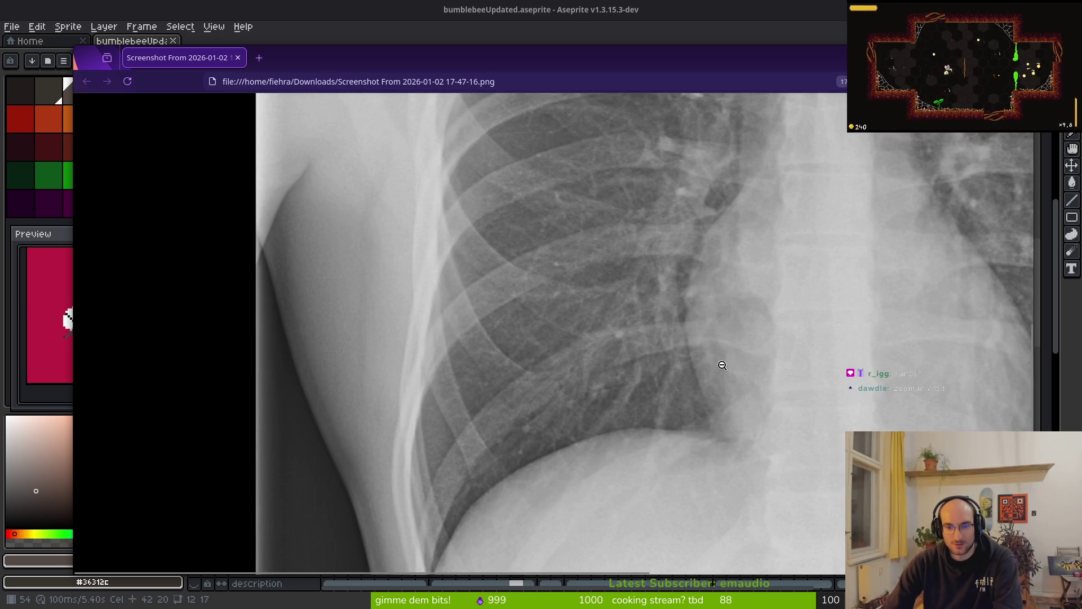
drag(554, 571, 621, 572)
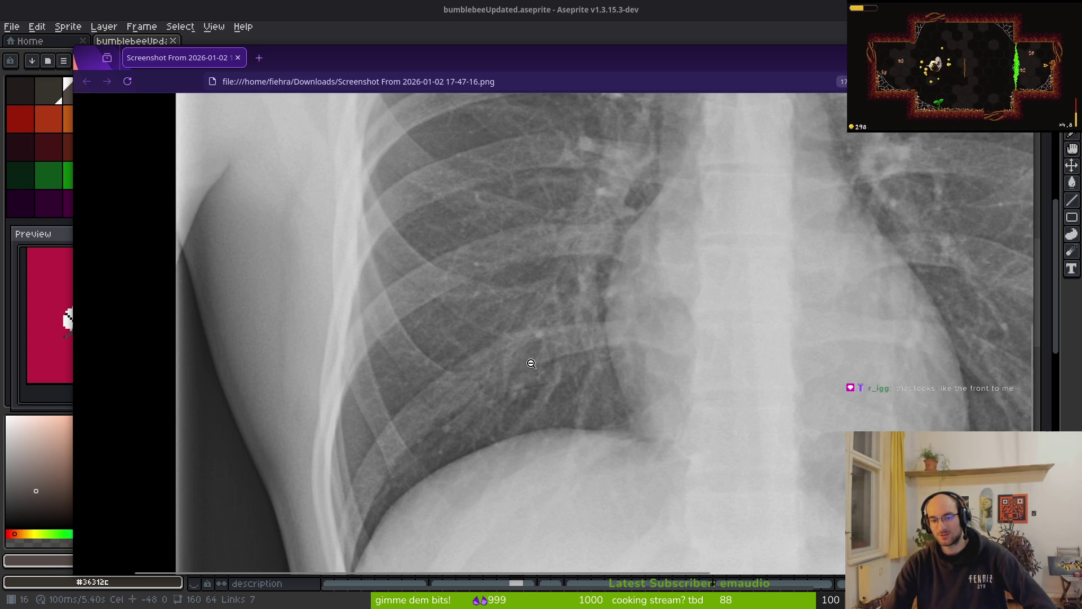
scroll(696, 371, up, 2)
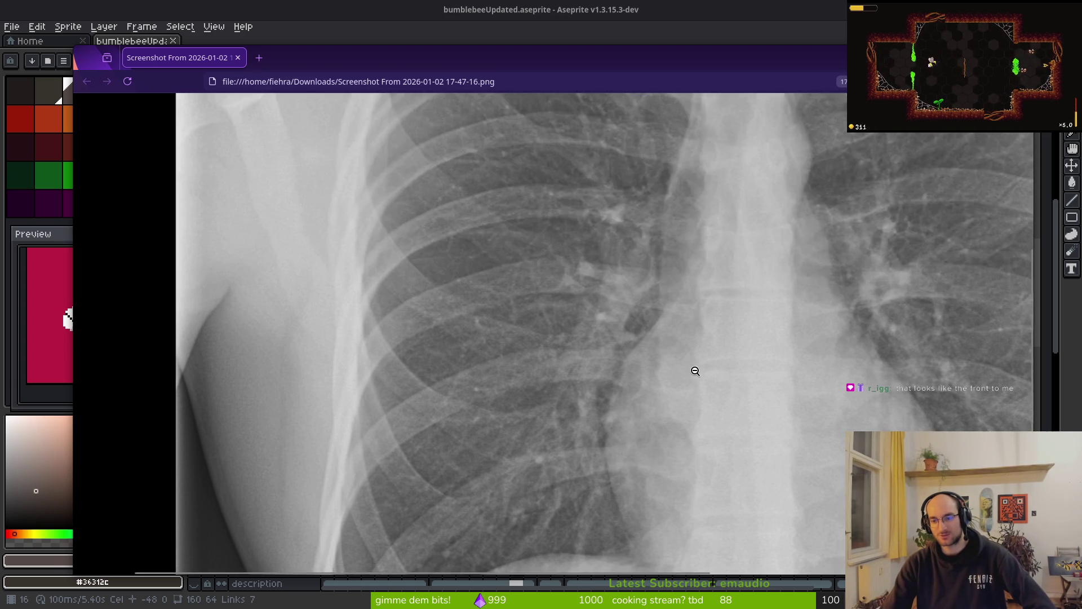
scroll(695, 371, down, 2)
scroll(616, 336, up, 2)
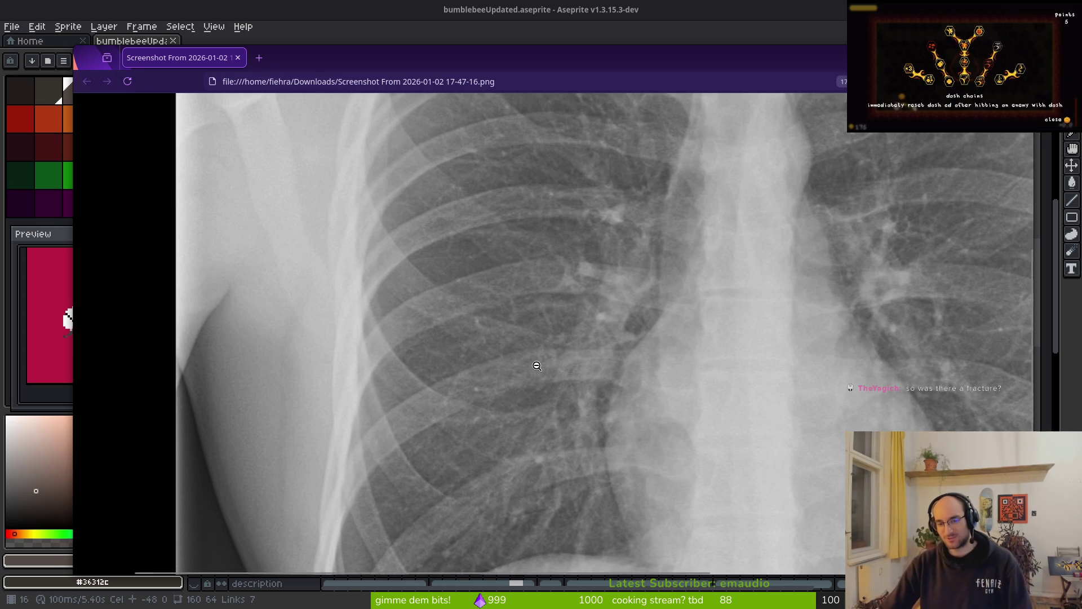
- Toggle the X-ray between the rib close-up and the whole chest image fitting the window
click(604, 370)
click(624, 380)
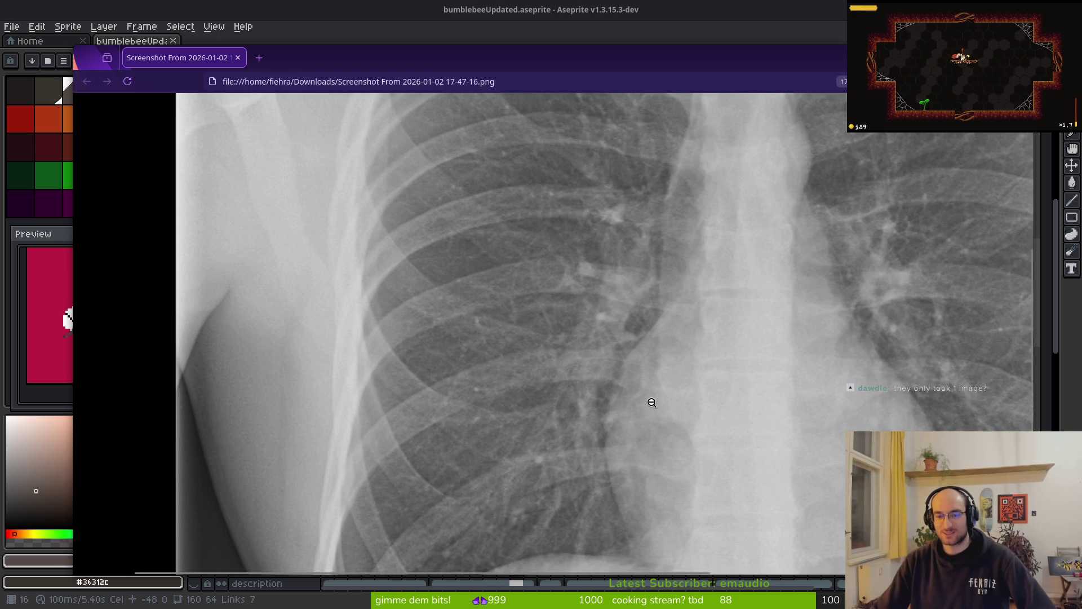
click(574, 359)
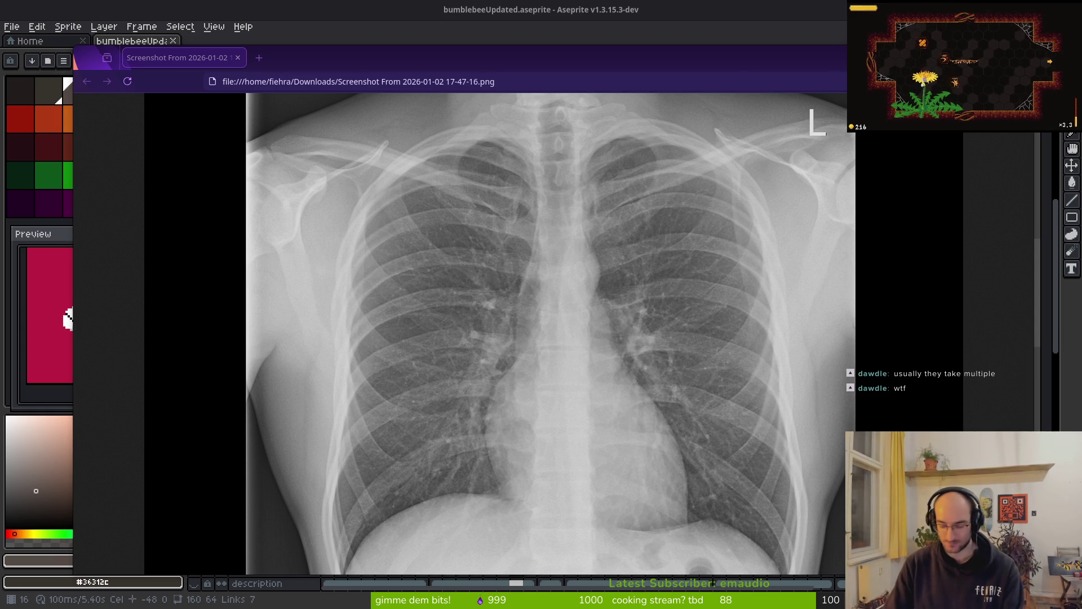
key(super)
key(super)
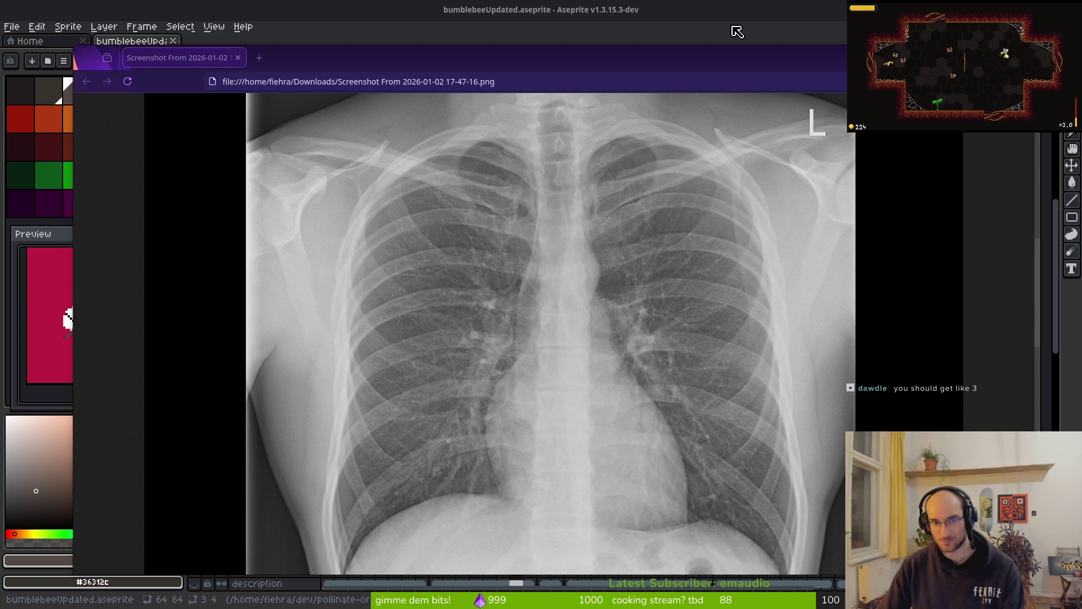
- Close the X-ray window and pan the Aseprite canvas to recentre the bee on frame 15
key(ctrl+w)
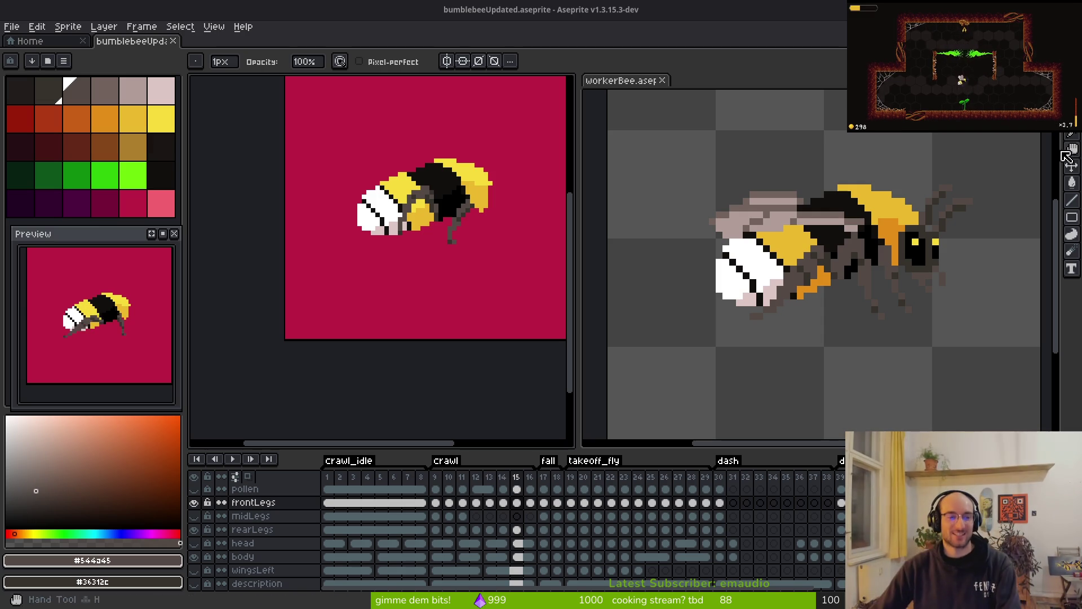
scroll(298, 314, down, 1)
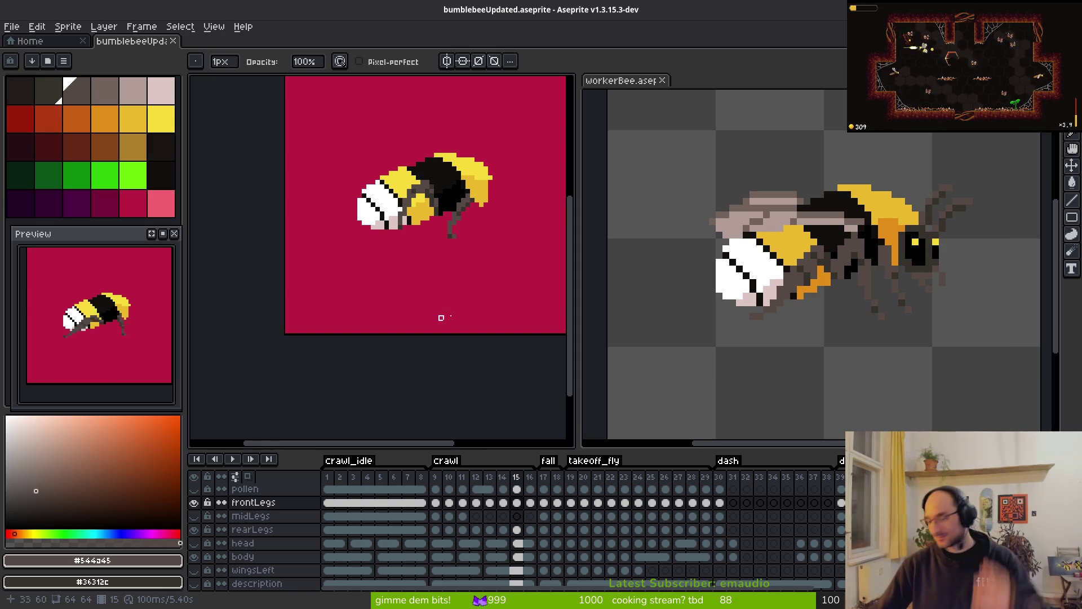
mouse_move(439, 317)
mouse_down()
mouse_move(422, 381)
mouse_move(467, 369)
mouse_up()
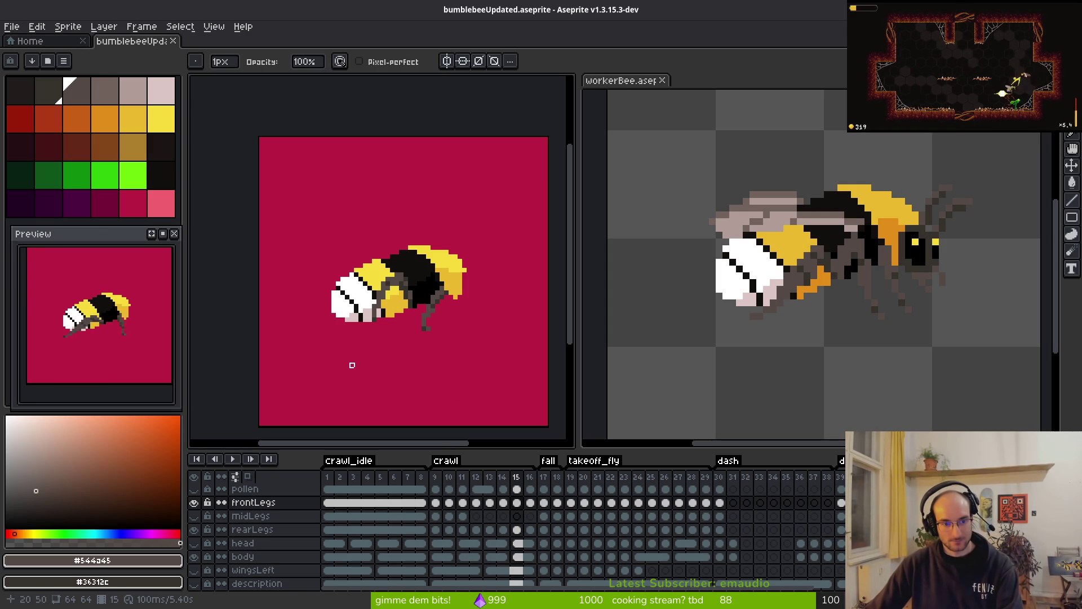
drag(489, 348, 481, 345)
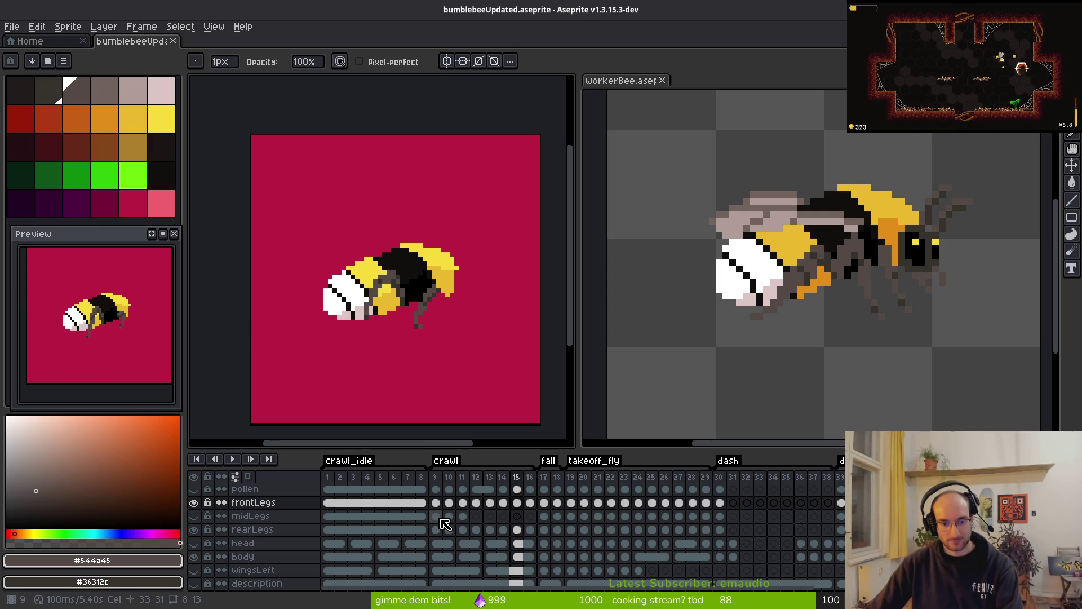
- Show the midLegs layer, select its frame 9 cel, and flip neighbouring frames to compare leg poses
click(436, 516)
click(195, 516)
key(i)
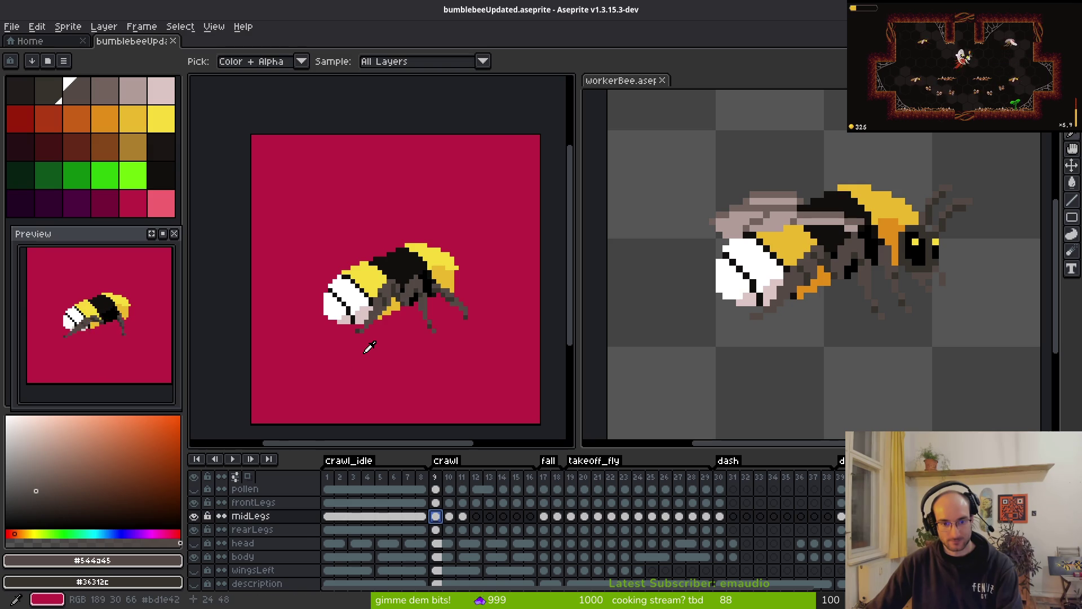
key(Right)
key(Right)
key(Right)
key(Left)
key(Left)
key(Left)
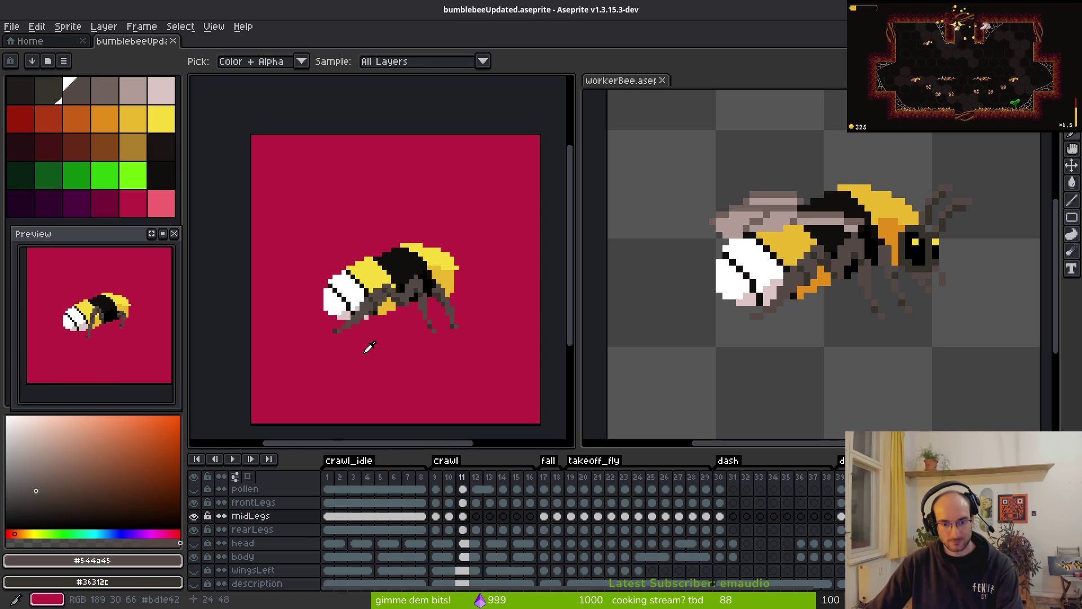
- Paint a pixel on the middle leg of crawl frame 10, then undo the misplaced pixel
scroll(437, 338, up, 2)
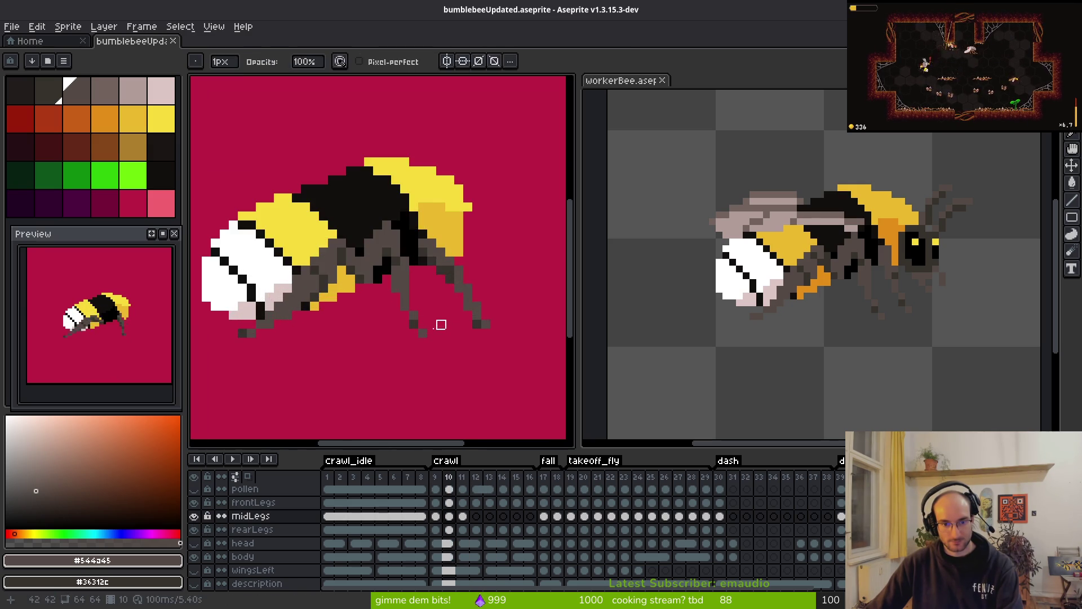
key(b)
scroll(445, 316, up, 3)
key(Right)
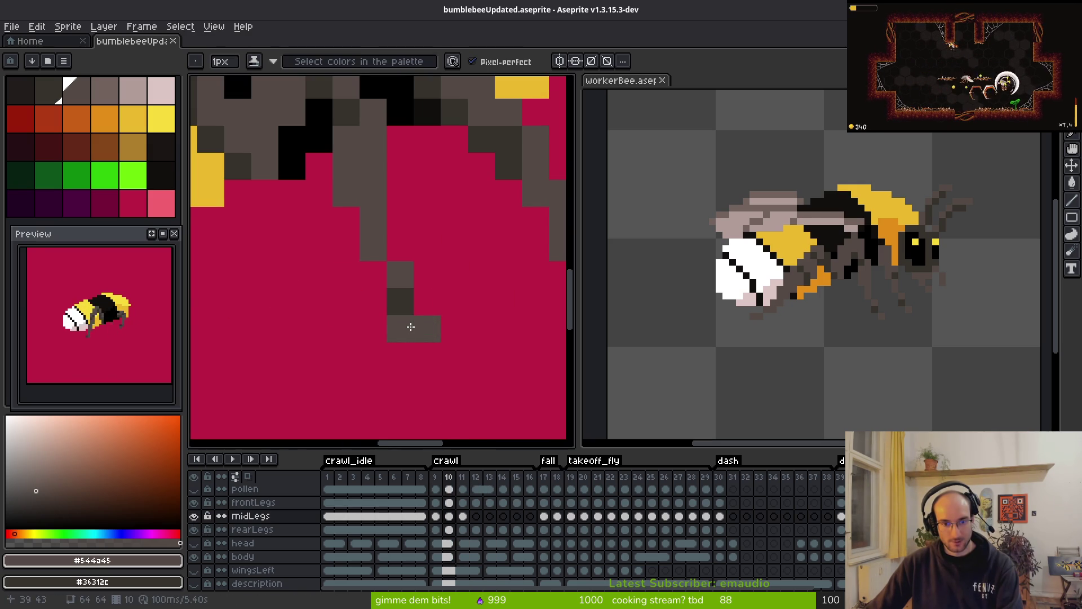
click(401, 302)
scroll(496, 389, down, 7)
scroll(485, 389, up, 2)
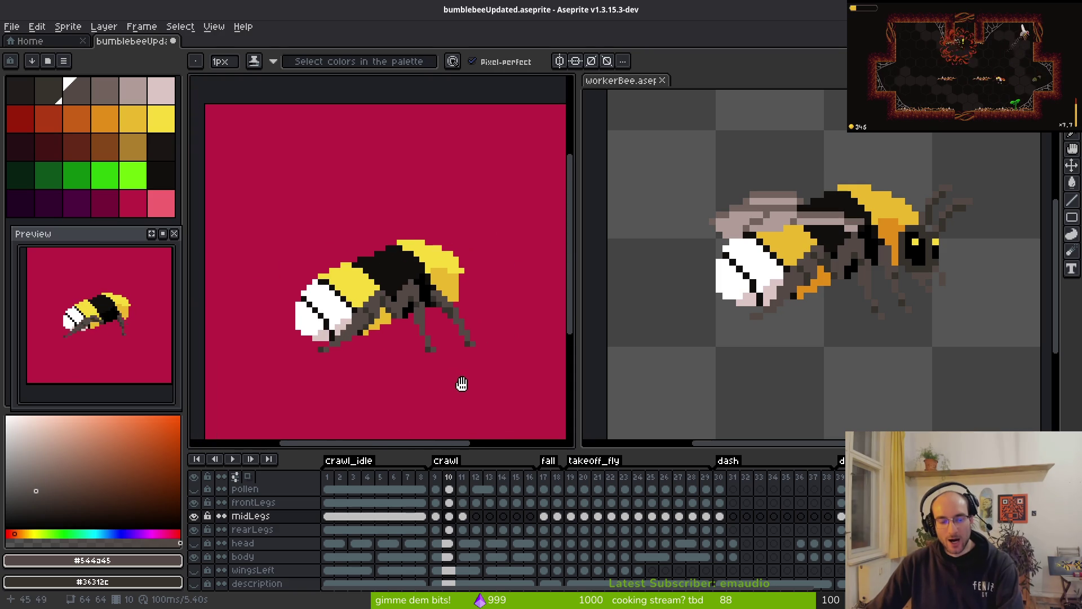
scroll(472, 375, up, 2)
key(ctrl+z)
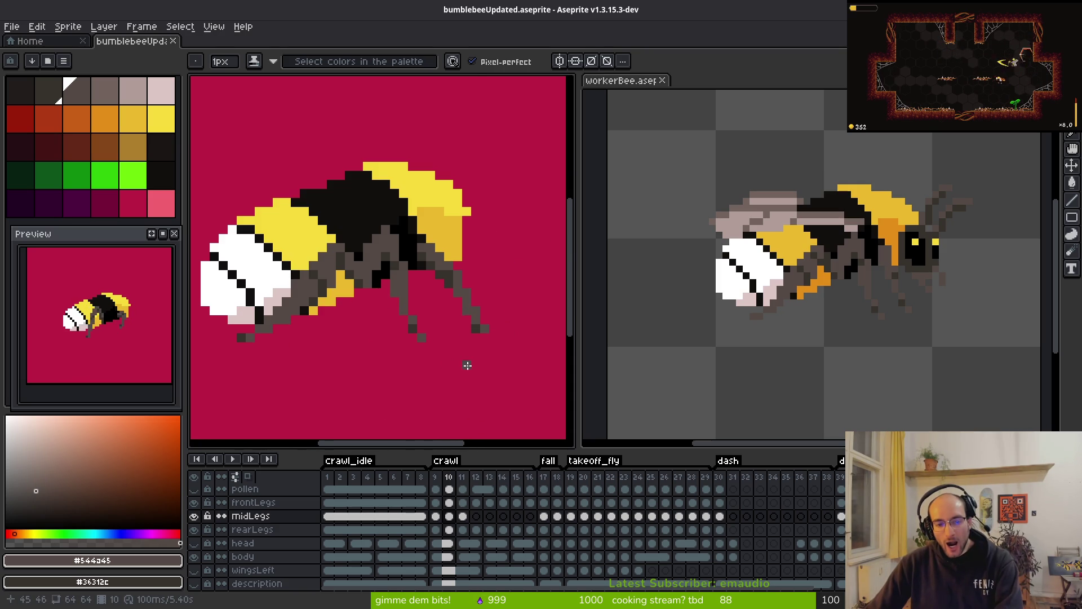
- Add a pixel at the middle leg tip on frame 10, then bring up the chest X-ray screenshot
scroll(474, 370, down, 3)
scroll(485, 373, up, 5)
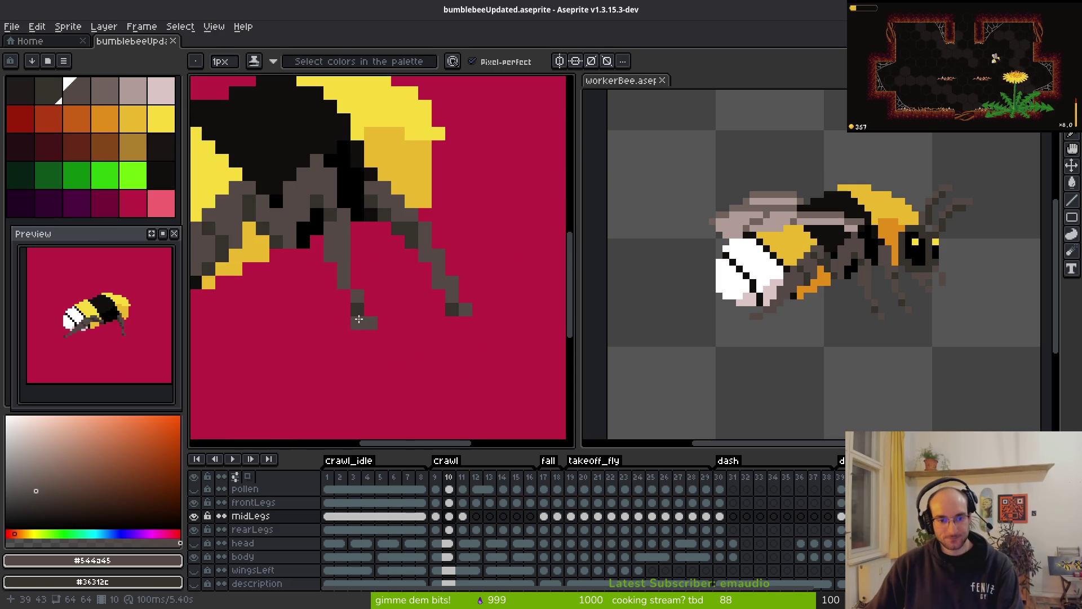
click(358, 316)
scroll(434, 349, down, 4)
scroll(441, 356, up, 2)
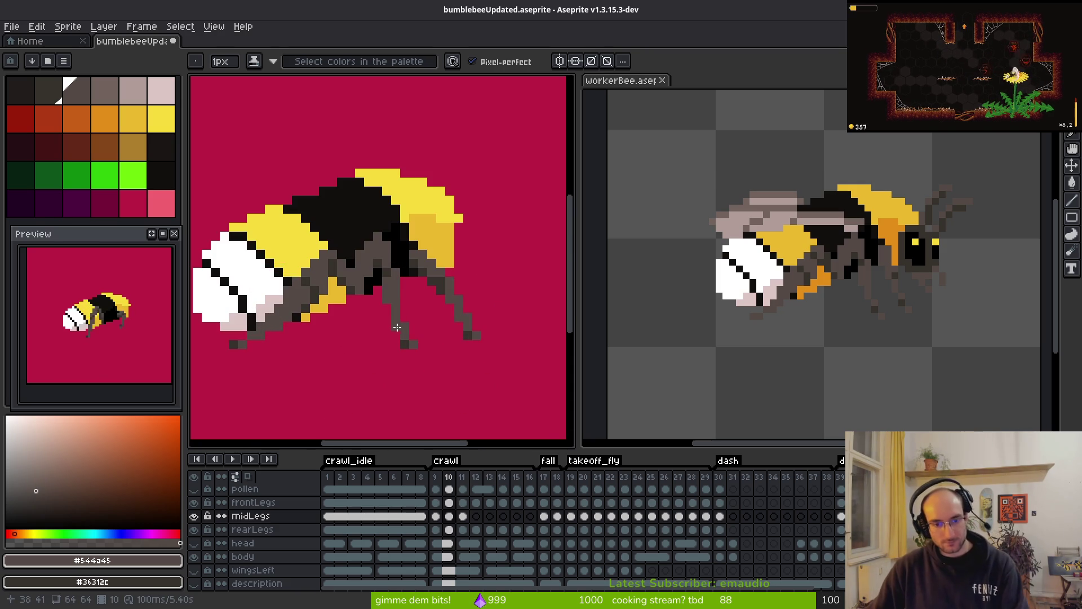
scroll(437, 379, down, 2)
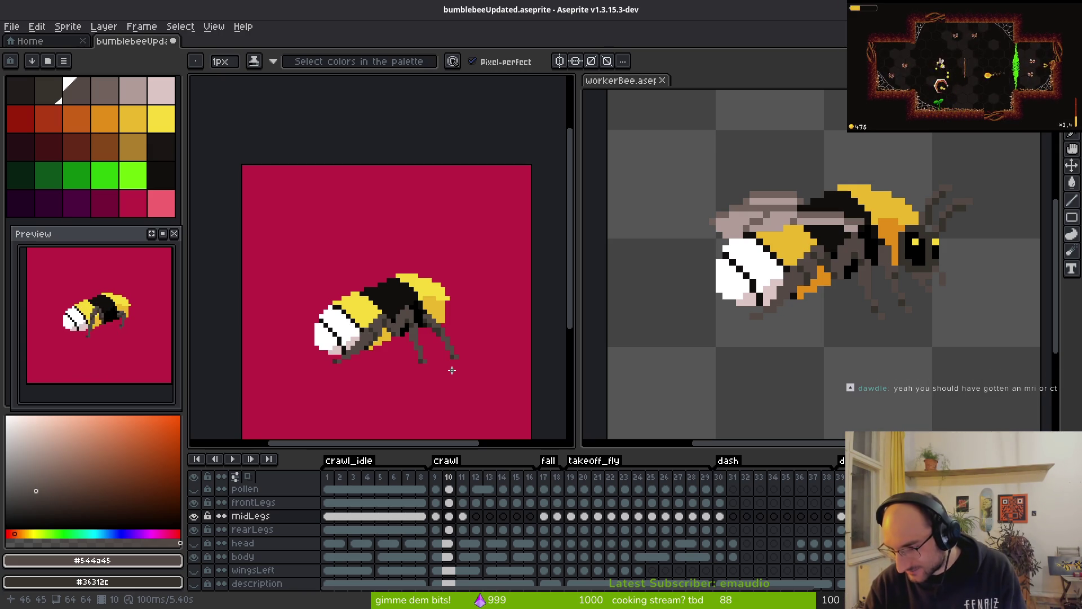
key(i)
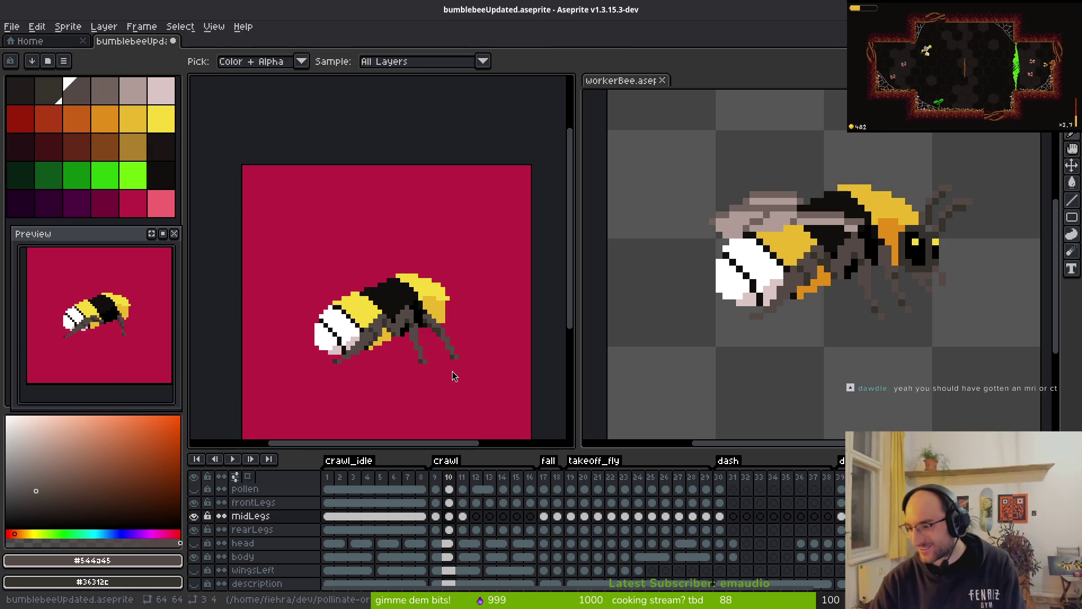
key(b)
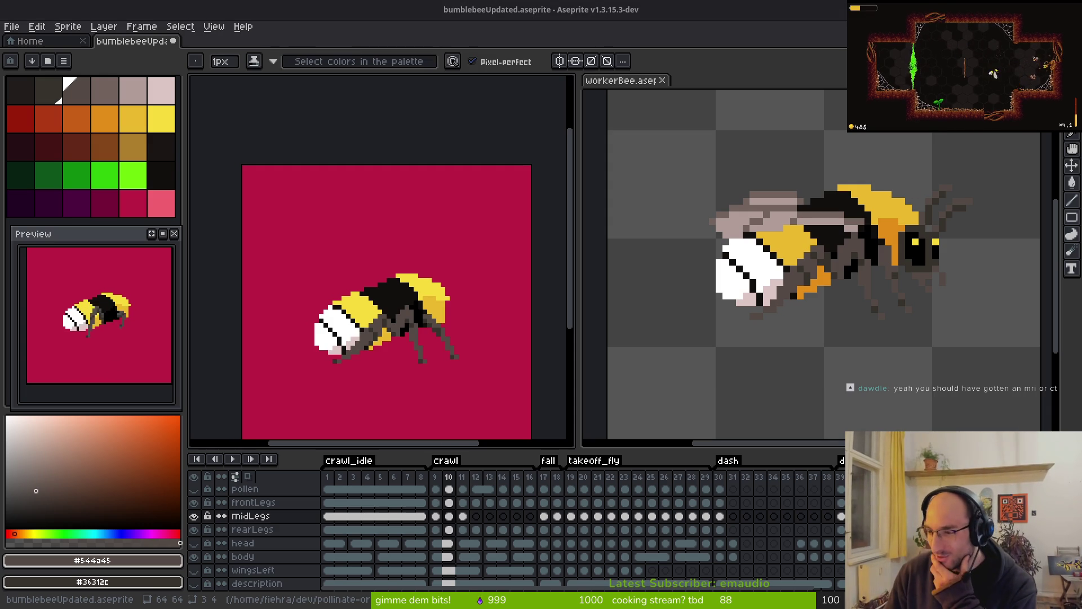
key(alt+Tab)
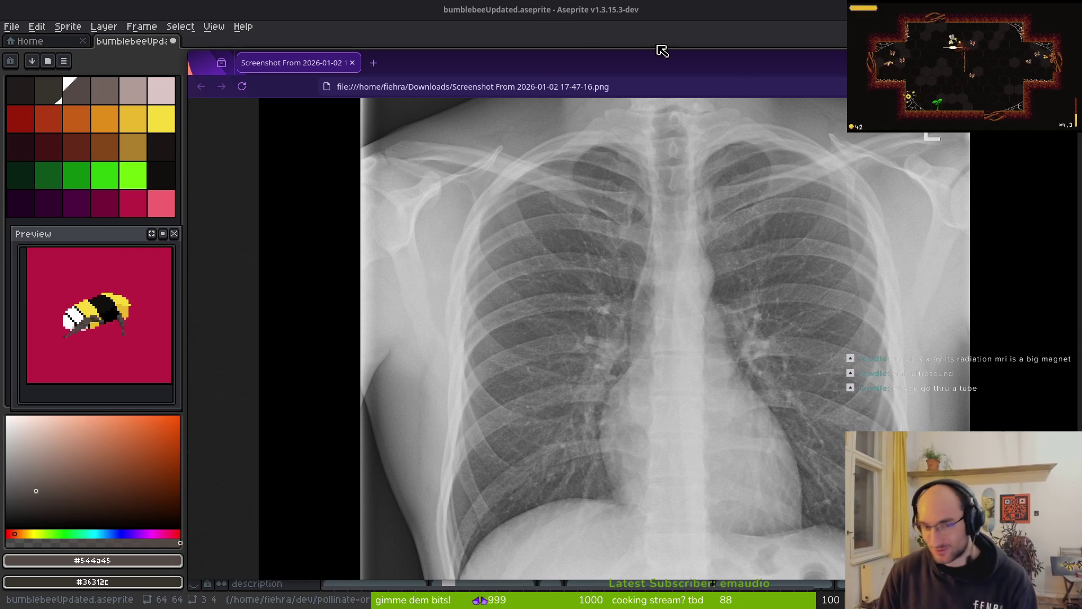
- Close the chest X-ray browser window with Ctrl+W
key(ctrl+w)
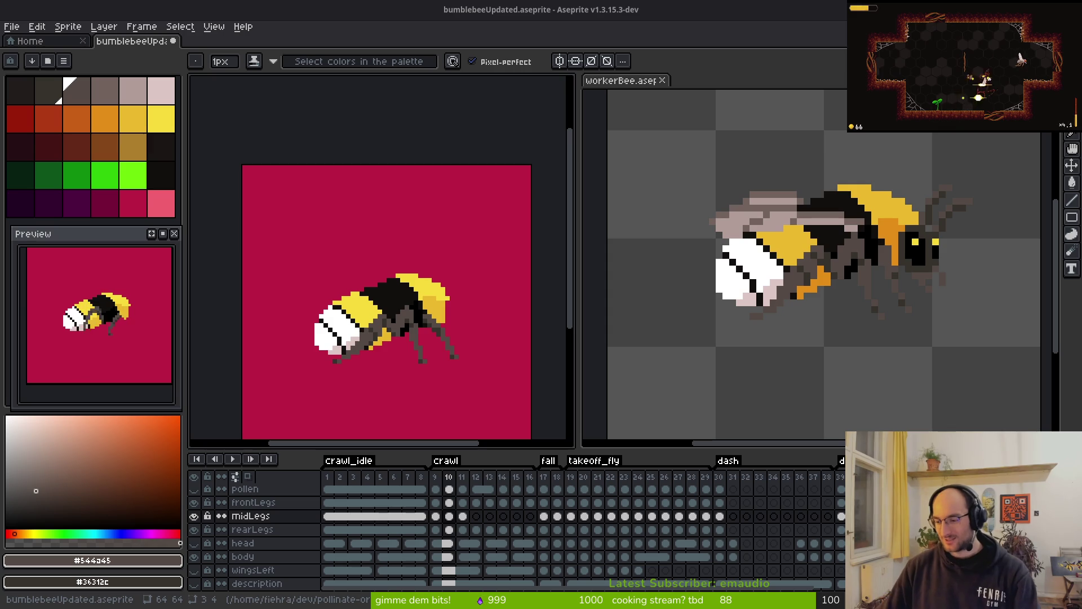
- Undo the last leg edit, step to the next crawl frame, and switch to the bumblebee video
key(ctrl+z)
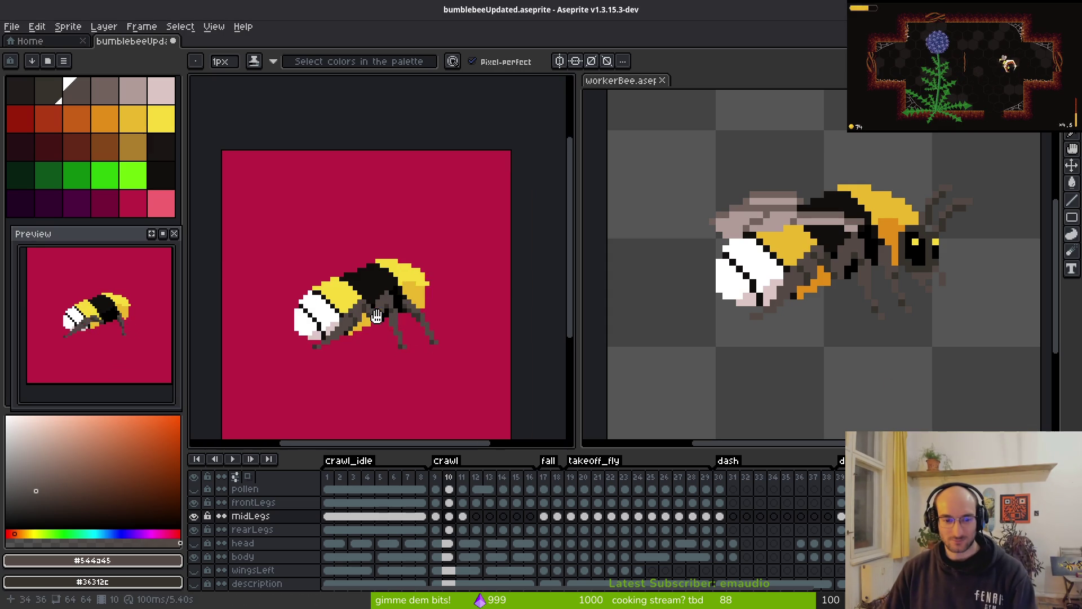
key(period)
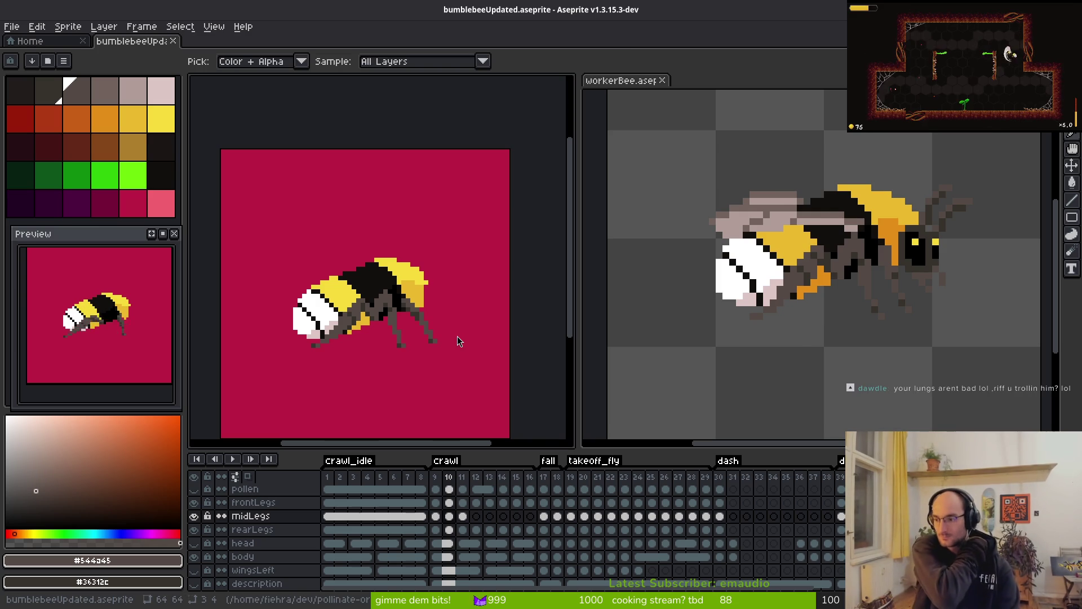
key(alt+Tab)
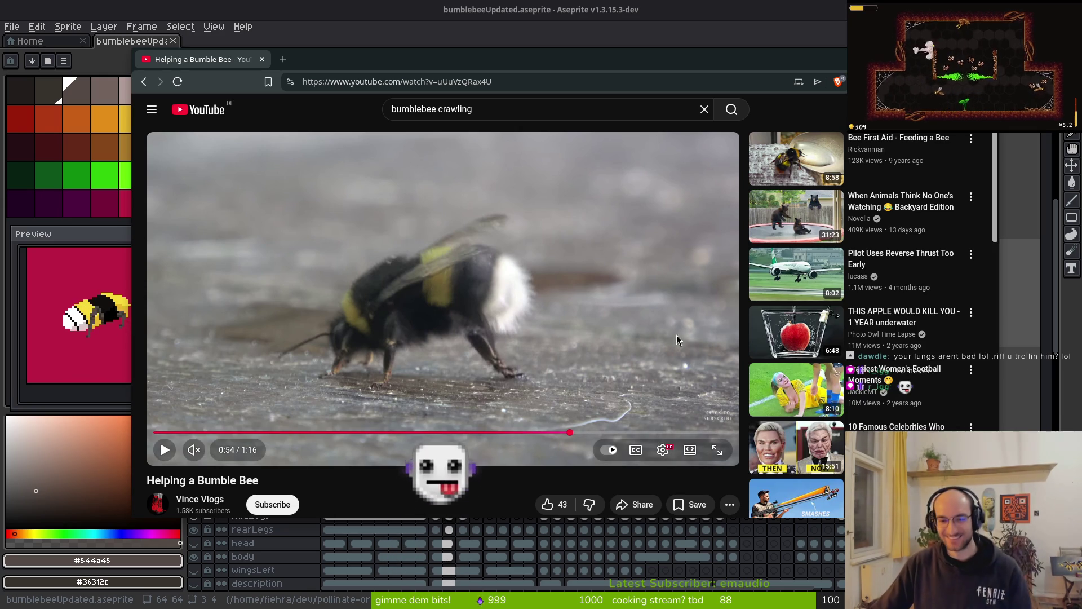
- Play 'Helping a Bumble Bee' from 0:54 through to 1:11 of 1:16
click(475, 310)
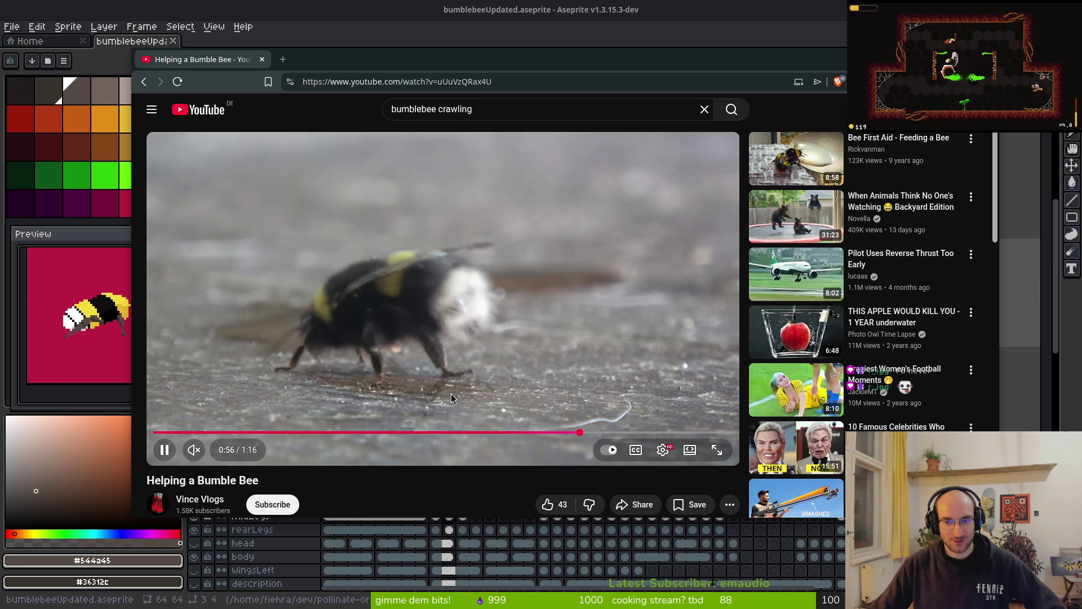
mouse_move(781, 185)
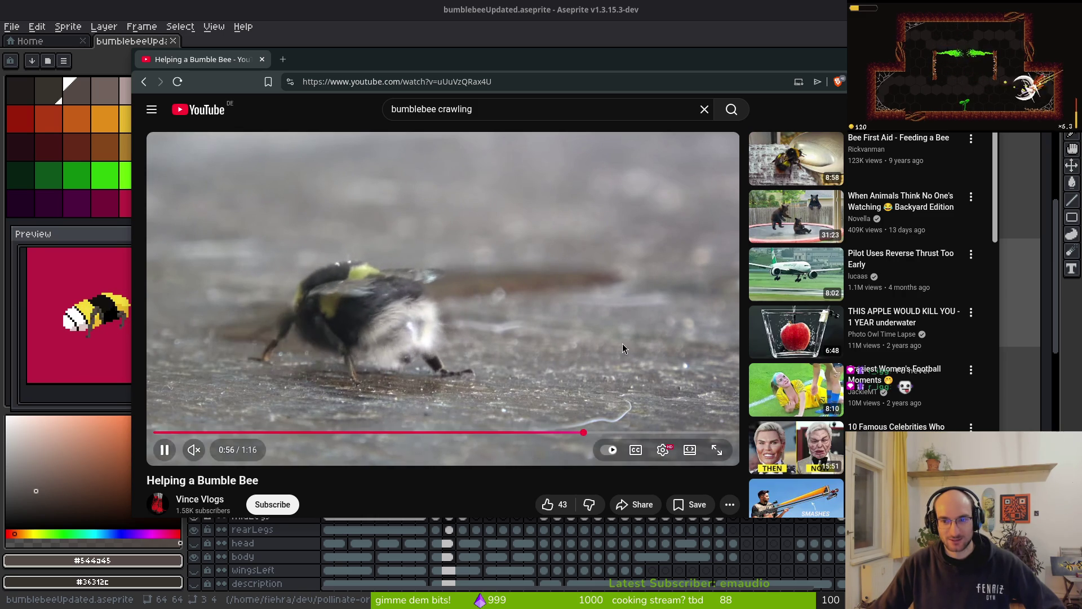
mouse_move(796, 227)
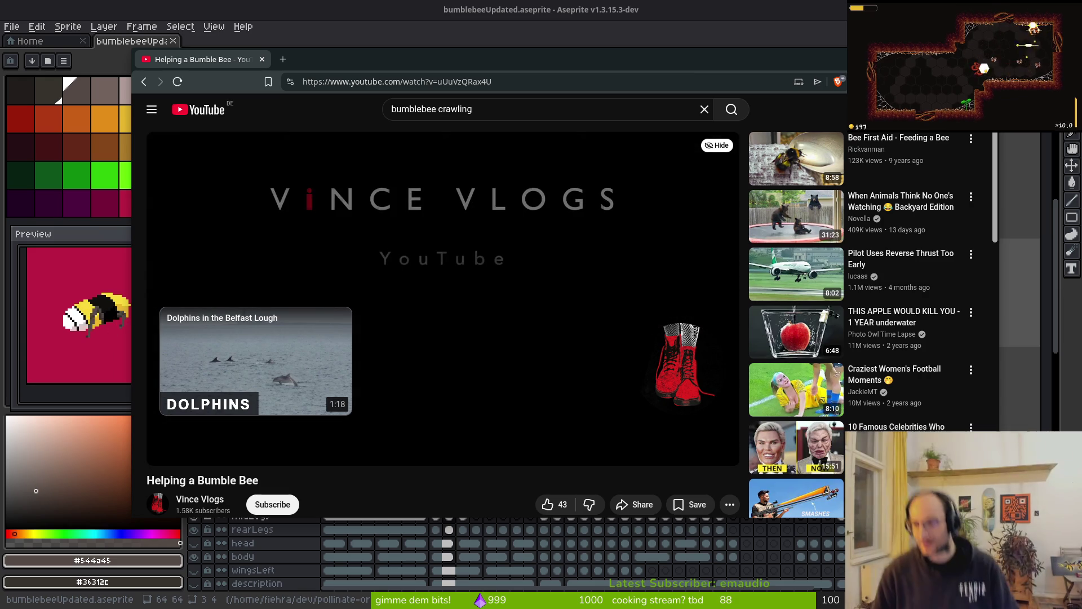
mouse_move(451, 326)
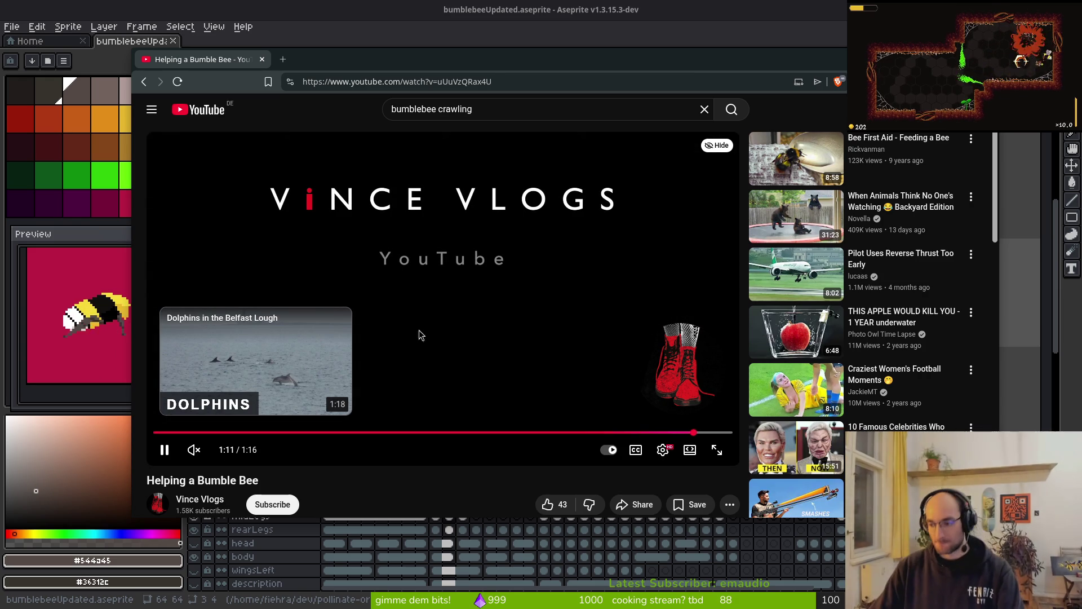
- Scrub the bee video back to about 1:01 with captions on, then replay and pause on the leg movement
click(642, 433)
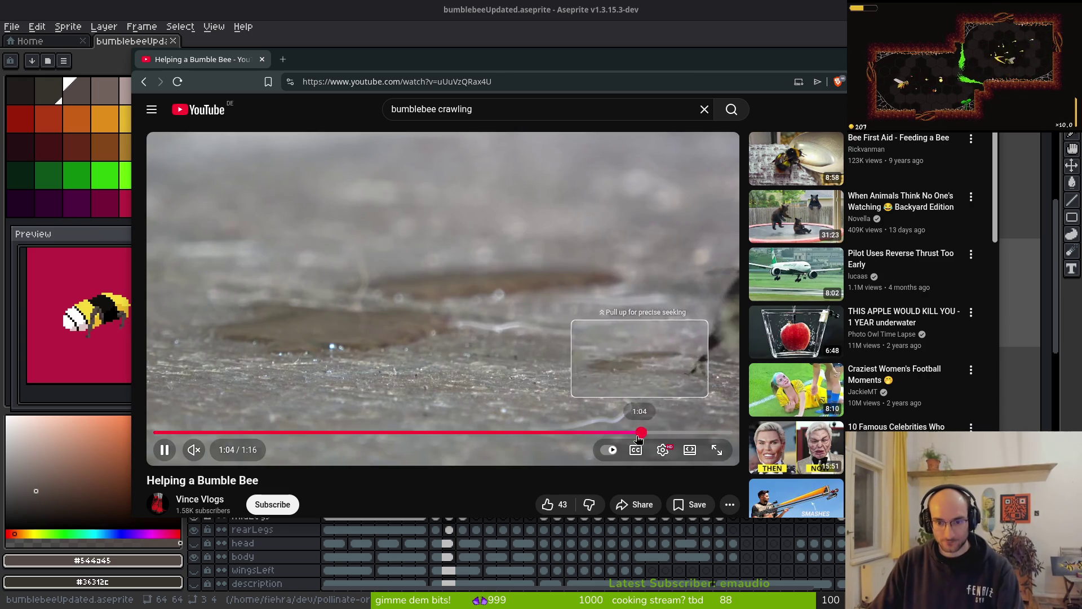
click(623, 443)
drag(621, 432, 627, 434)
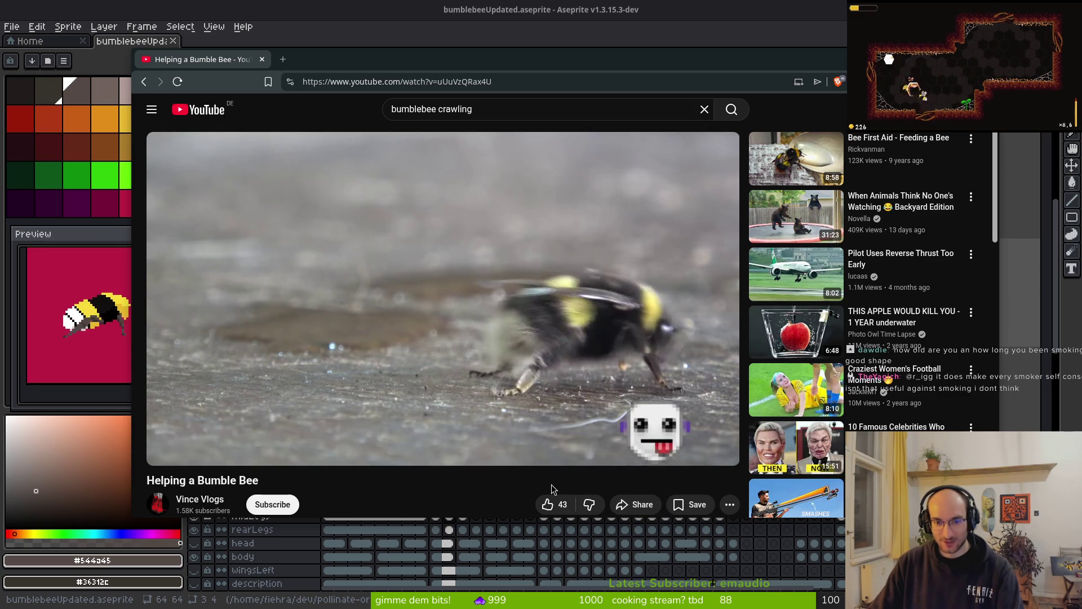
key(Left)
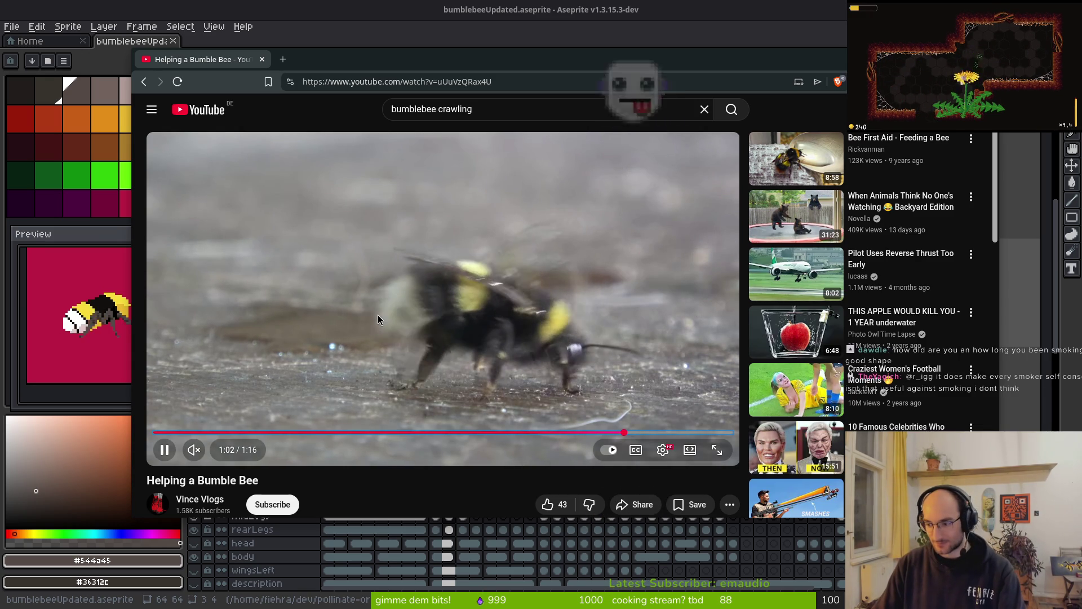
click(377, 318)
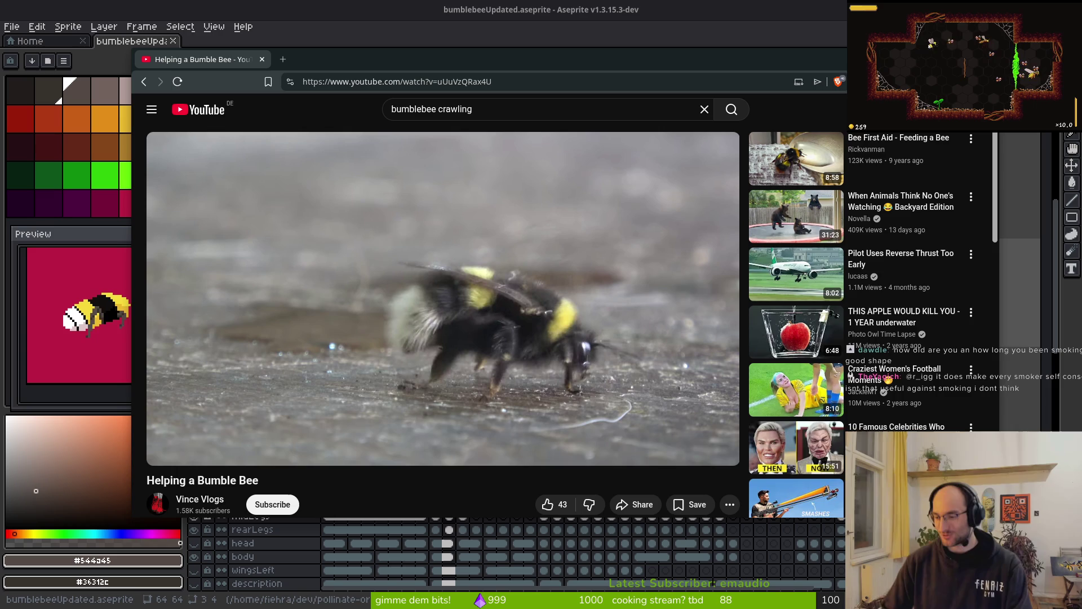
click(551, 242)
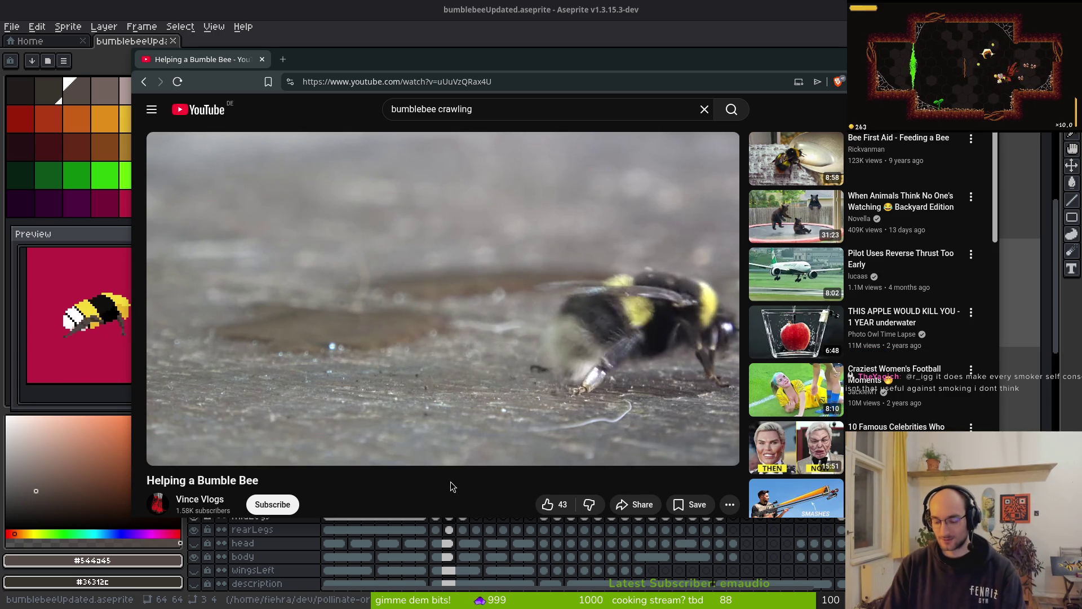
key(Left)
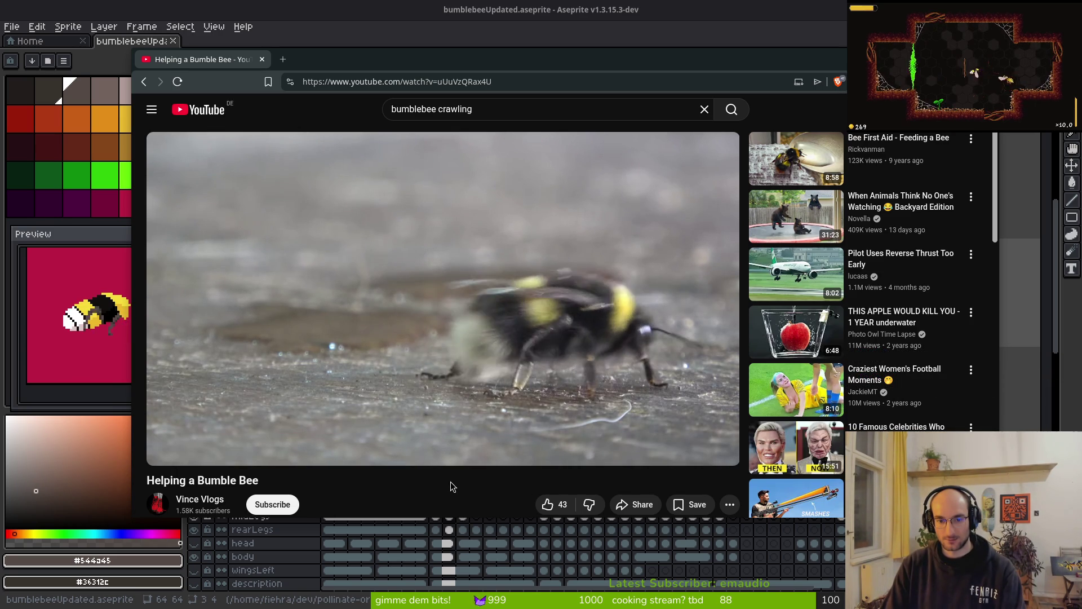
click(387, 367)
- Flip through crawl frames 9 to 14, toggling between 13 and 14, then return to the reference video
key(super+minus)
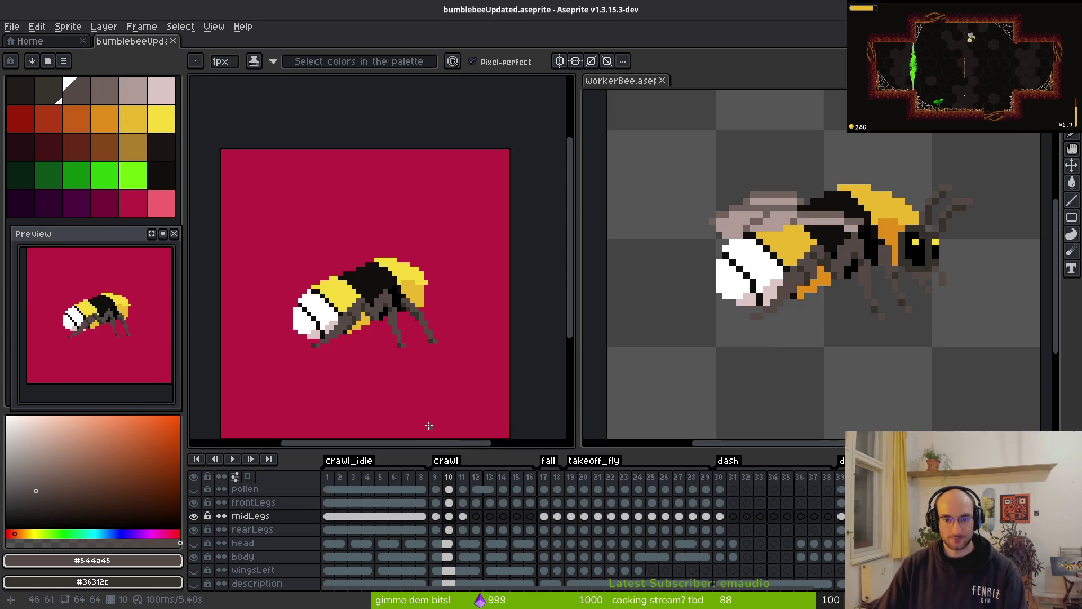
key(i)
key(Left)
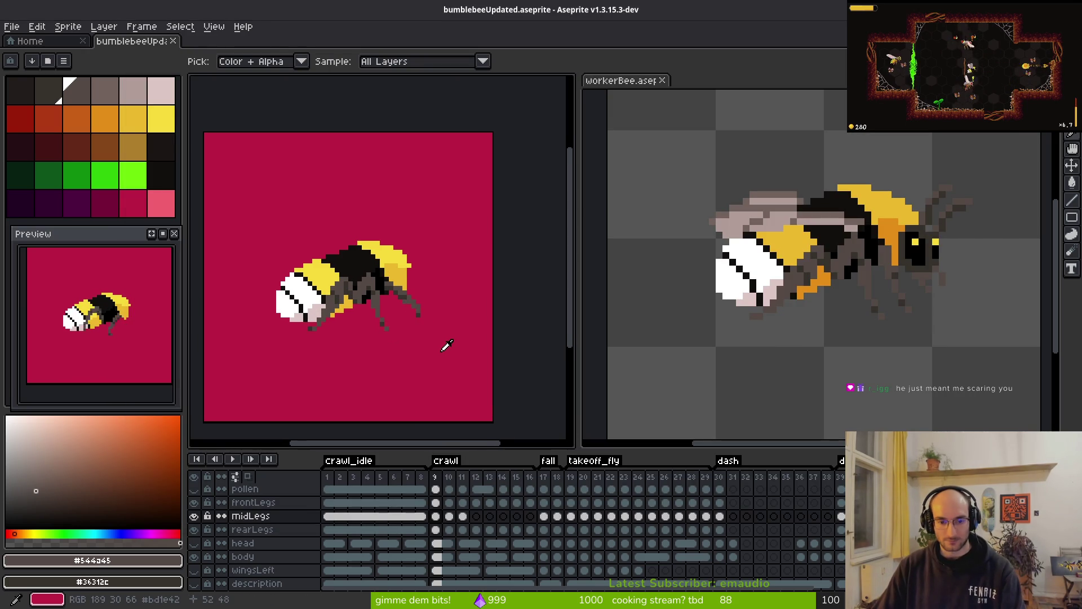
key(Right)
key(Right)
key(Right)
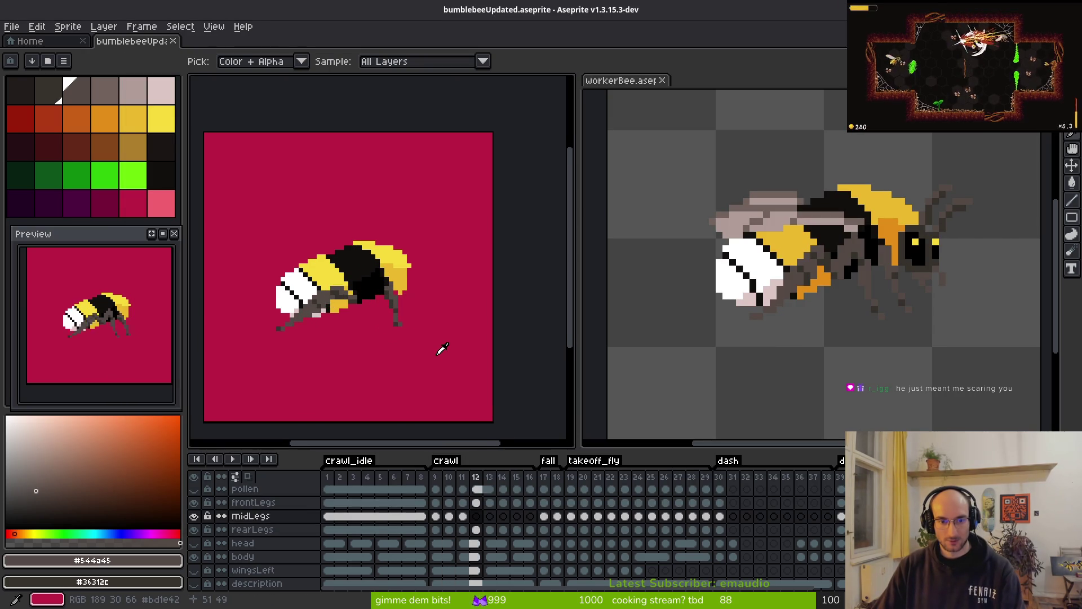
key(Right)
key(Right)
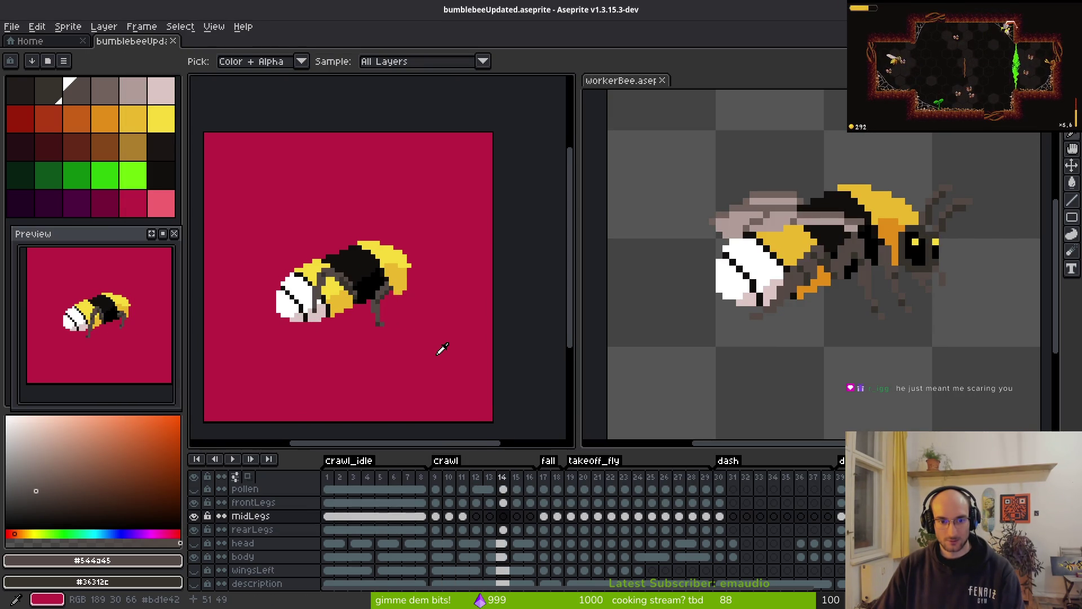
key(Left)
key(Right)
key(Left)
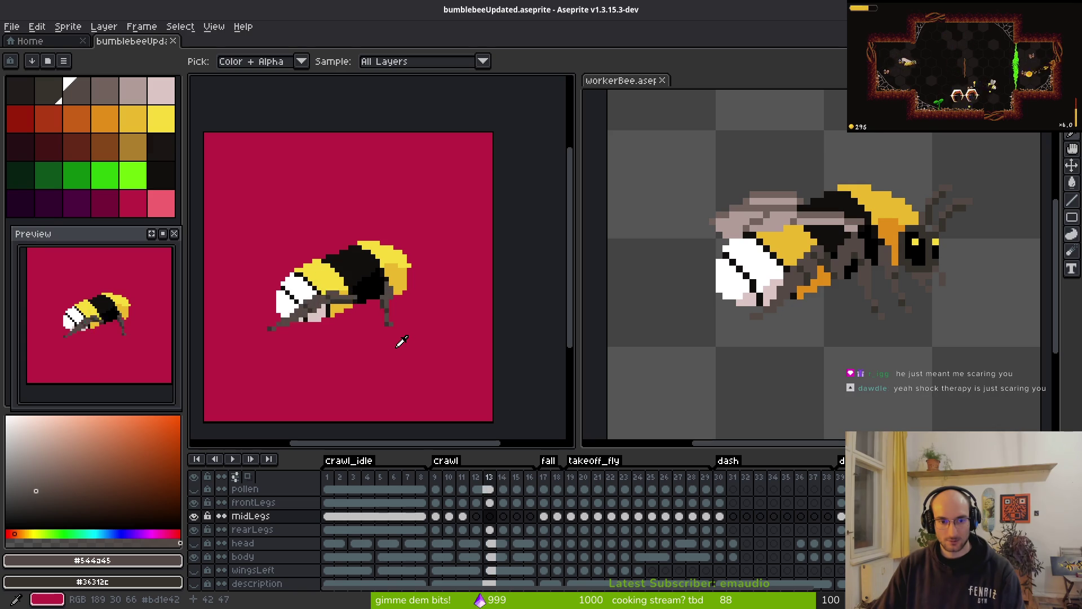
key(Right)
key(Left)
key(alt+Tab)
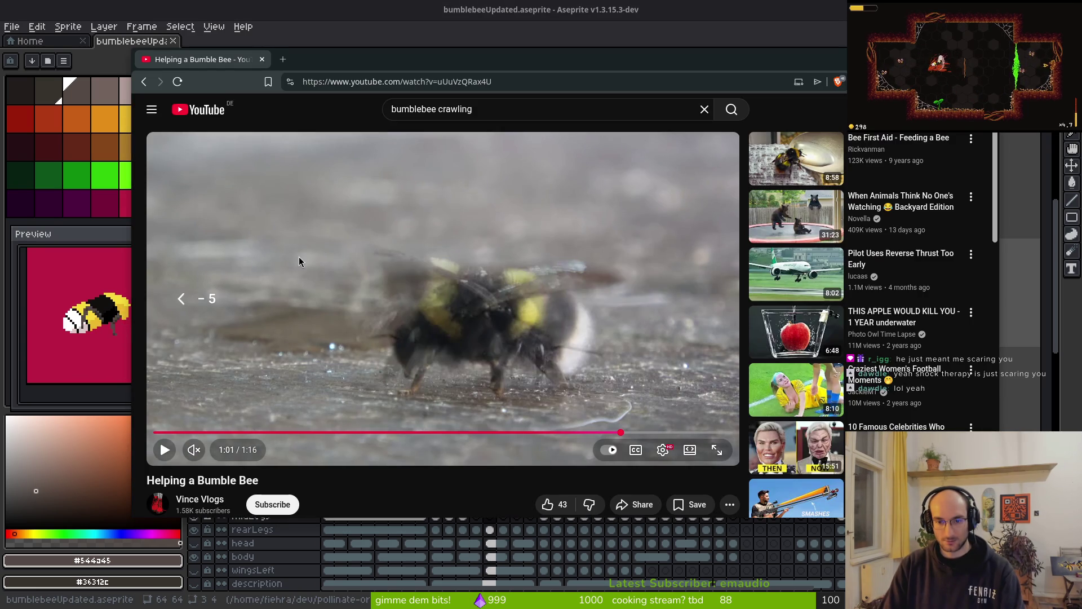
- Rewatch the bee's leg motion around 1:01–1:02, then hide the browser to return to Aseprite
key(Left)
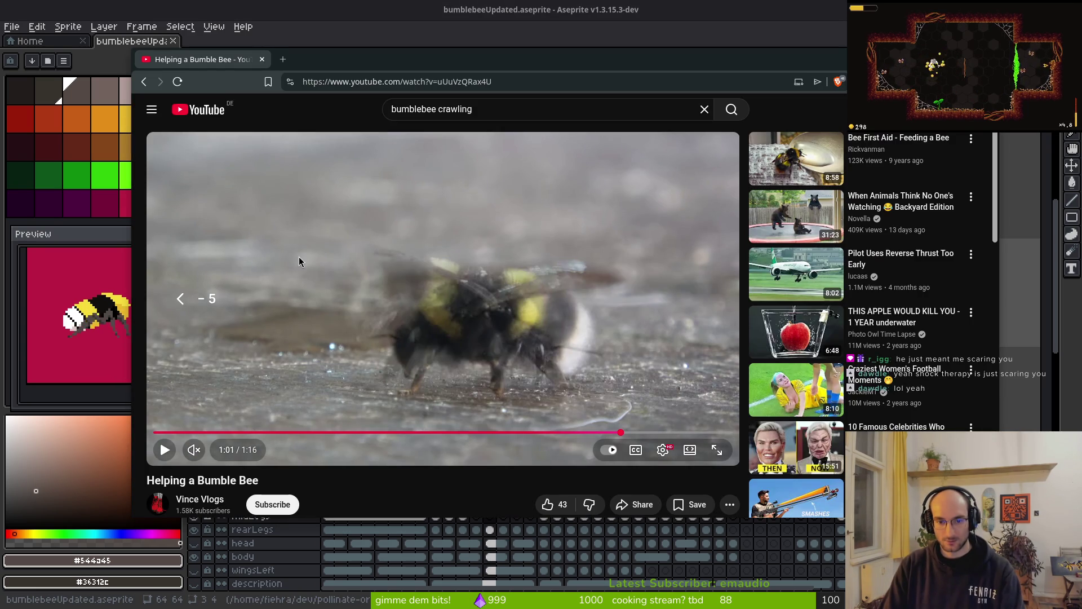
key(Right)
key(Left)
key(space)
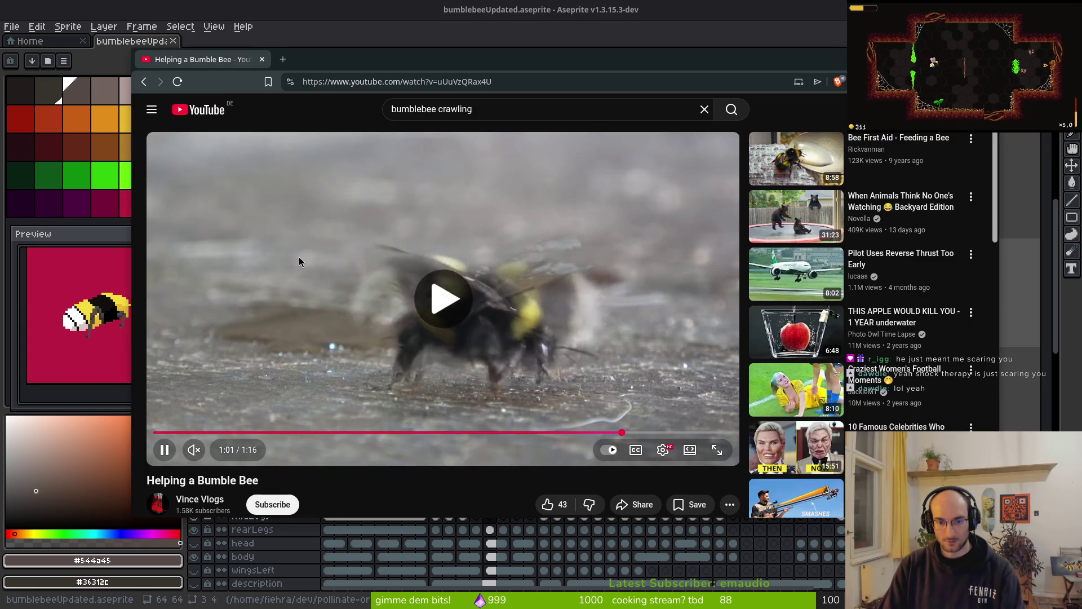
key(space)
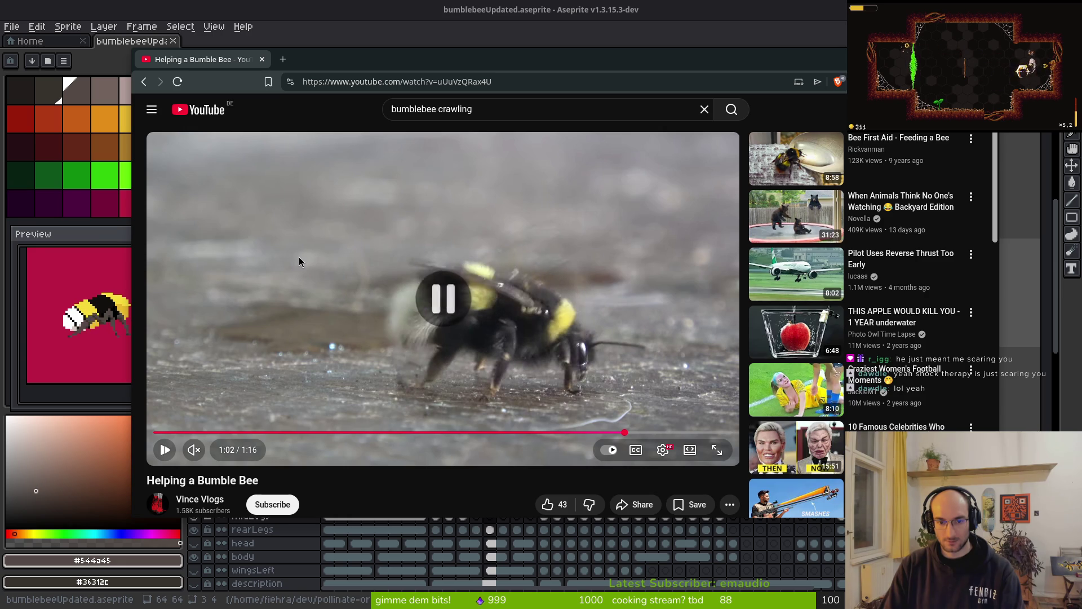
key(space)
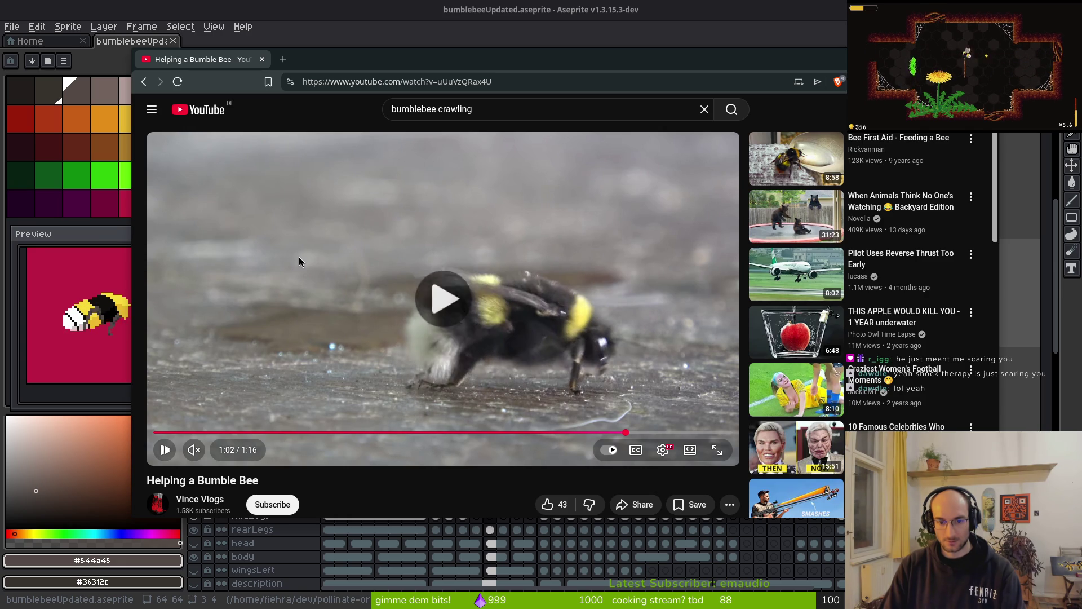
key(space)
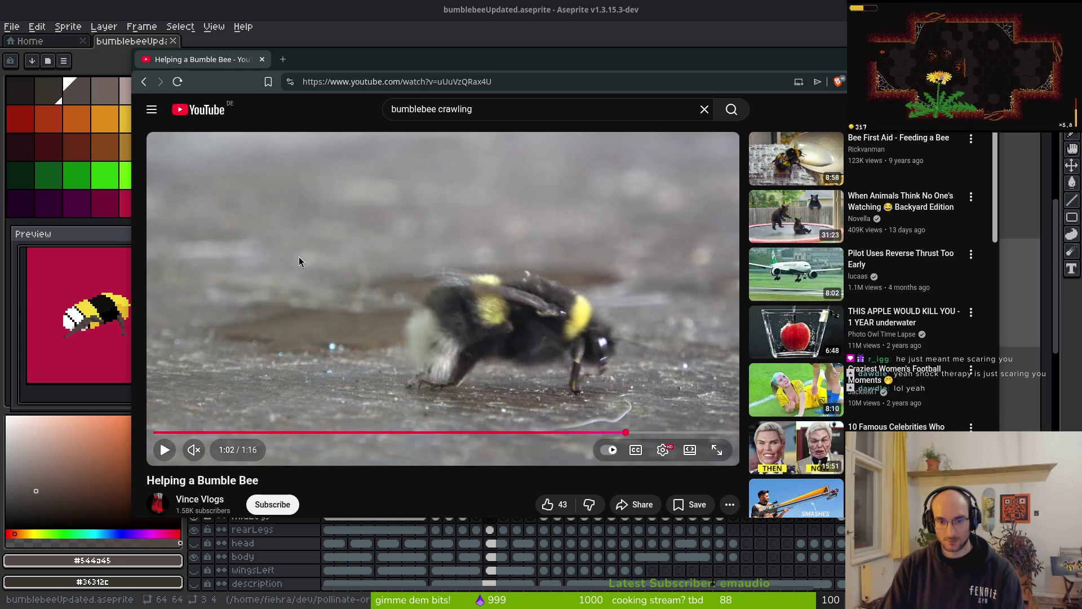
key(alt+Tab)
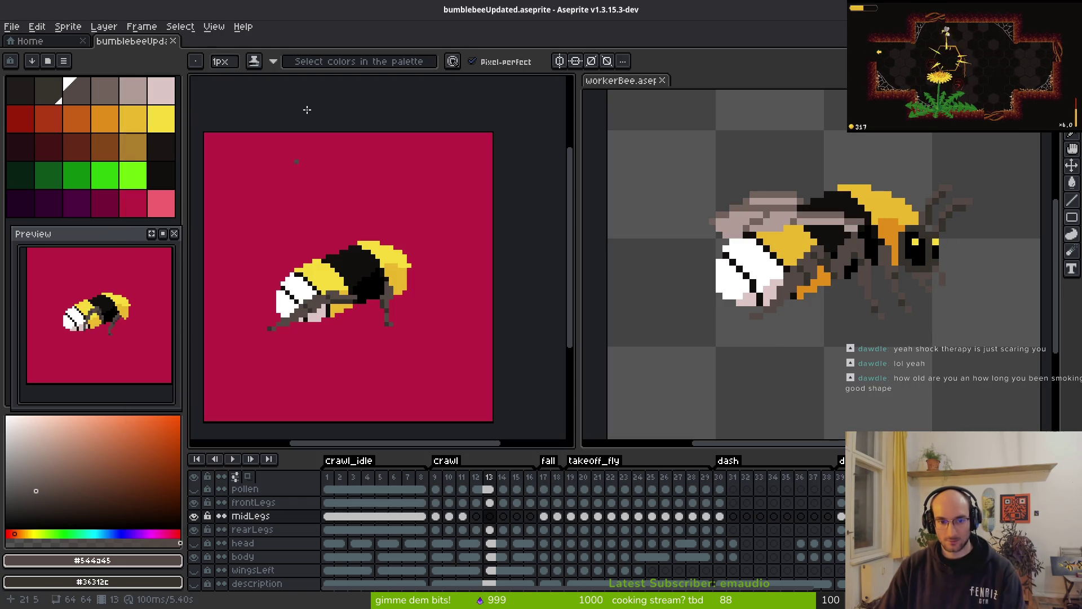
- Flip between crawl frames 13 and 14 to compare the mid-leg poses
key(i)
key(Right)
key(Left)
key(Right)
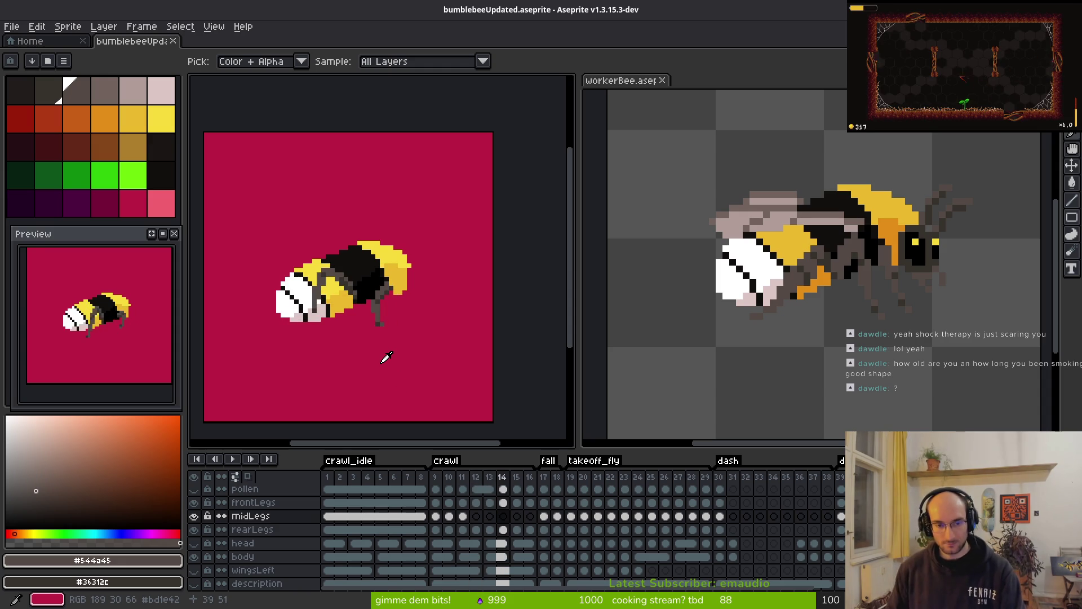
key(Left)
key(Right)
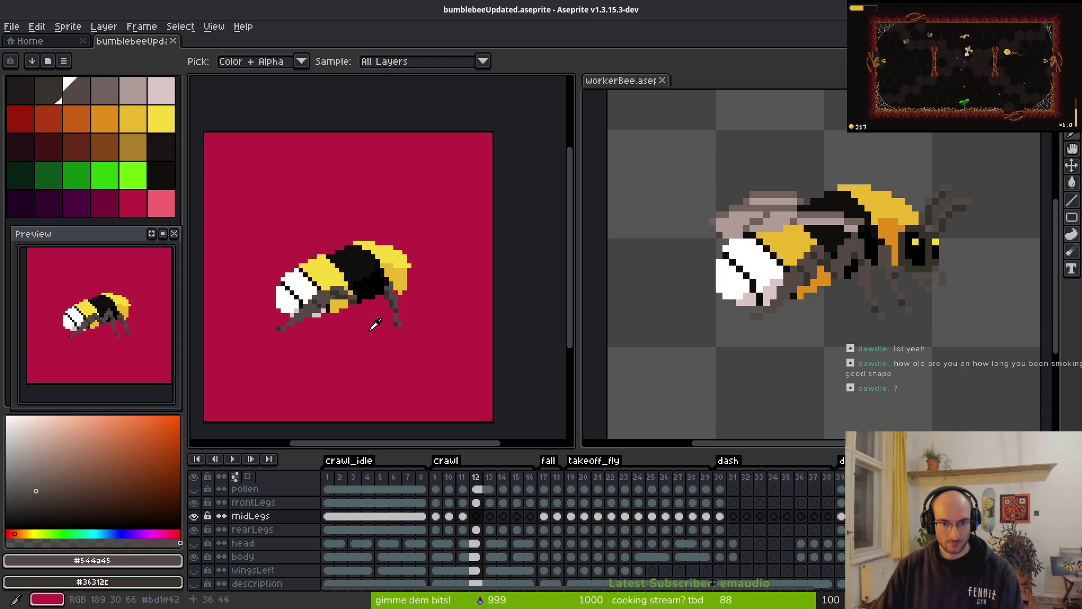
key(Left)
- Add a grey leg pixel against the bee's black body on frame 13 with the Pencil
key(b)
scroll(395, 319, up, 2)
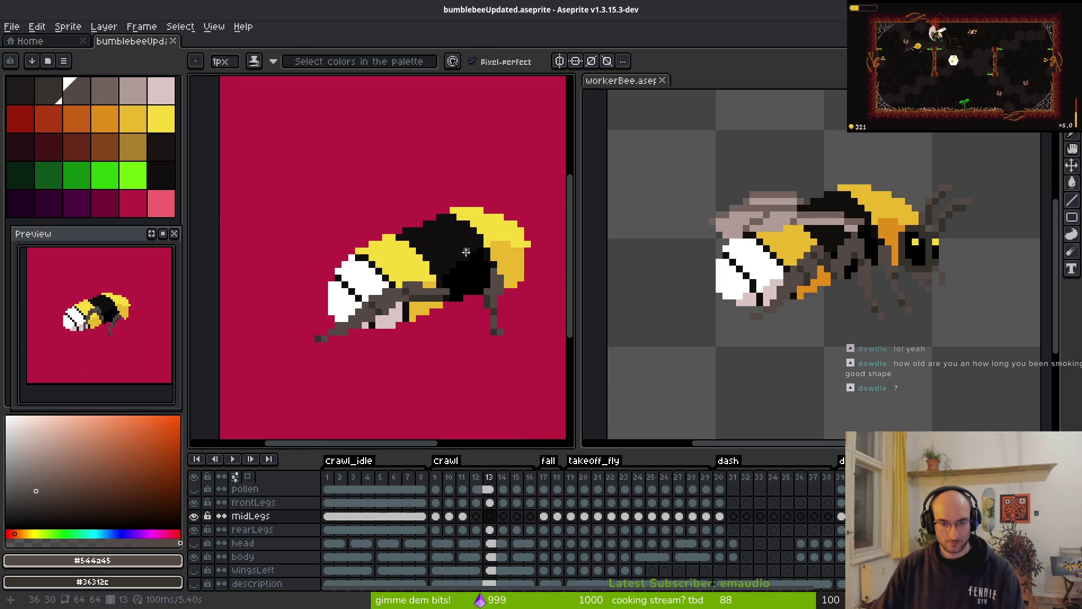
scroll(467, 251, up, 1)
click(449, 284)
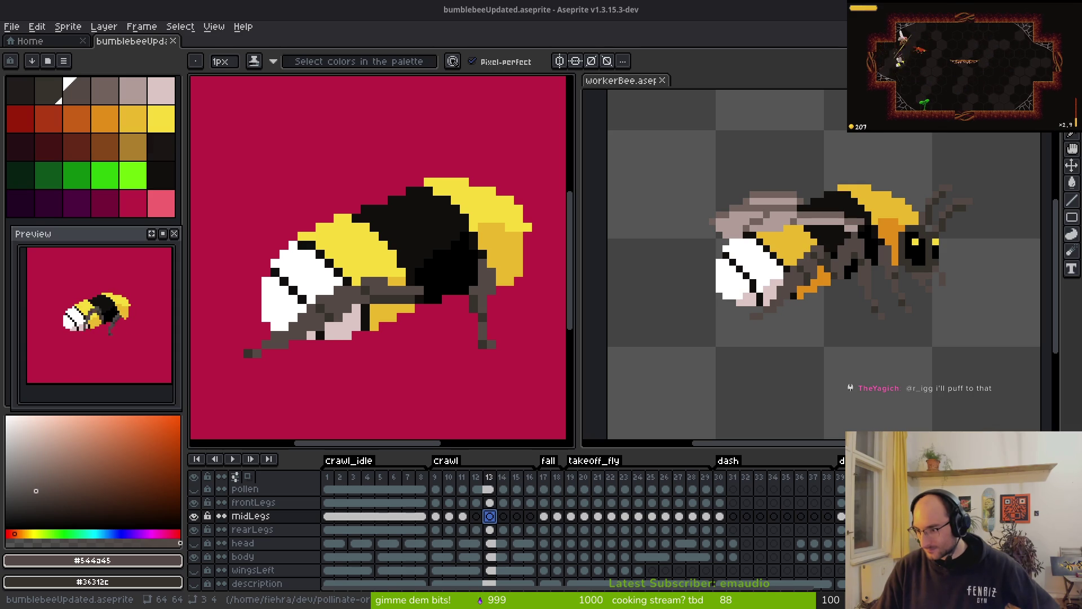
key(alt+Tab)
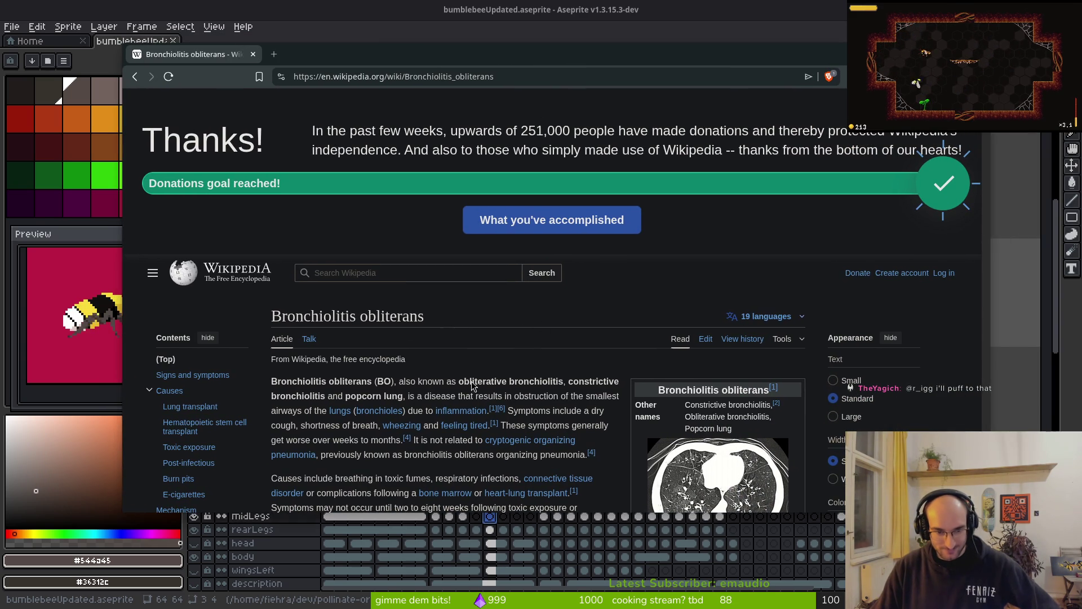
scroll(418, 414, down, 2)
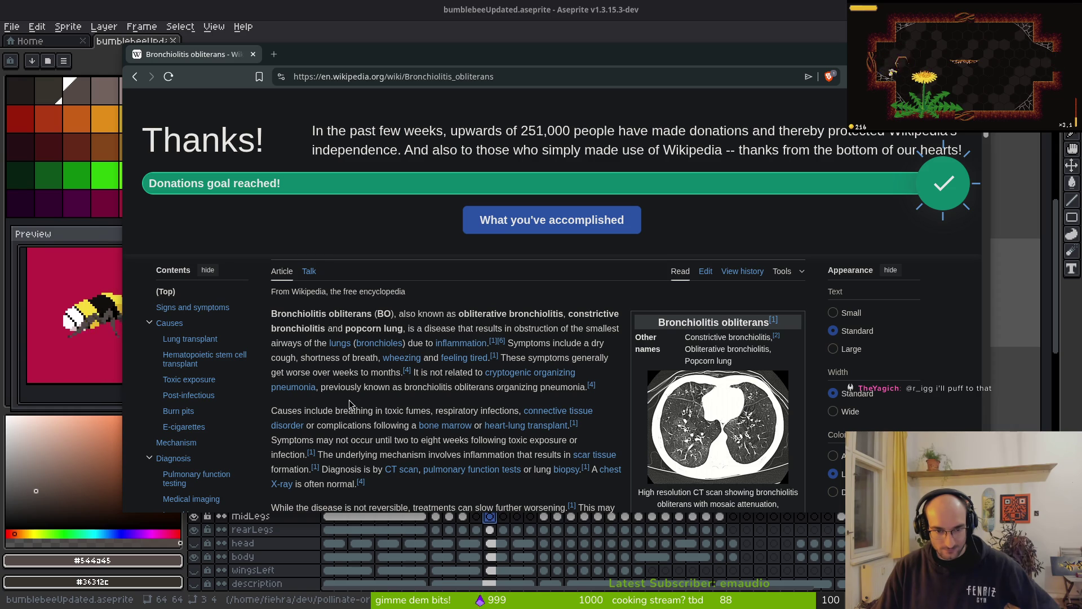
scroll(349, 404, down, 2)
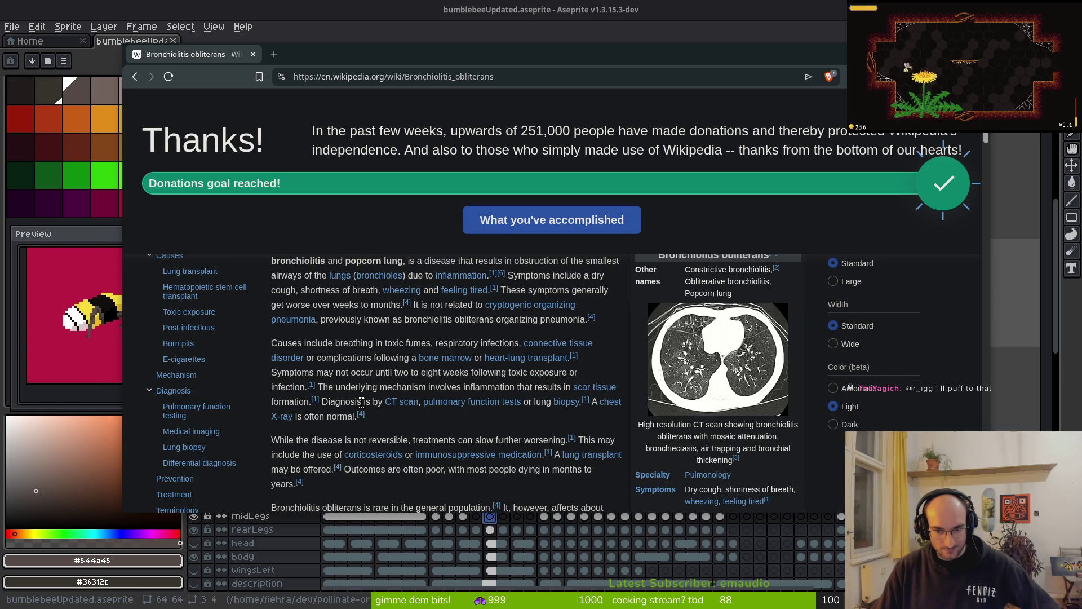
click(722, 372)
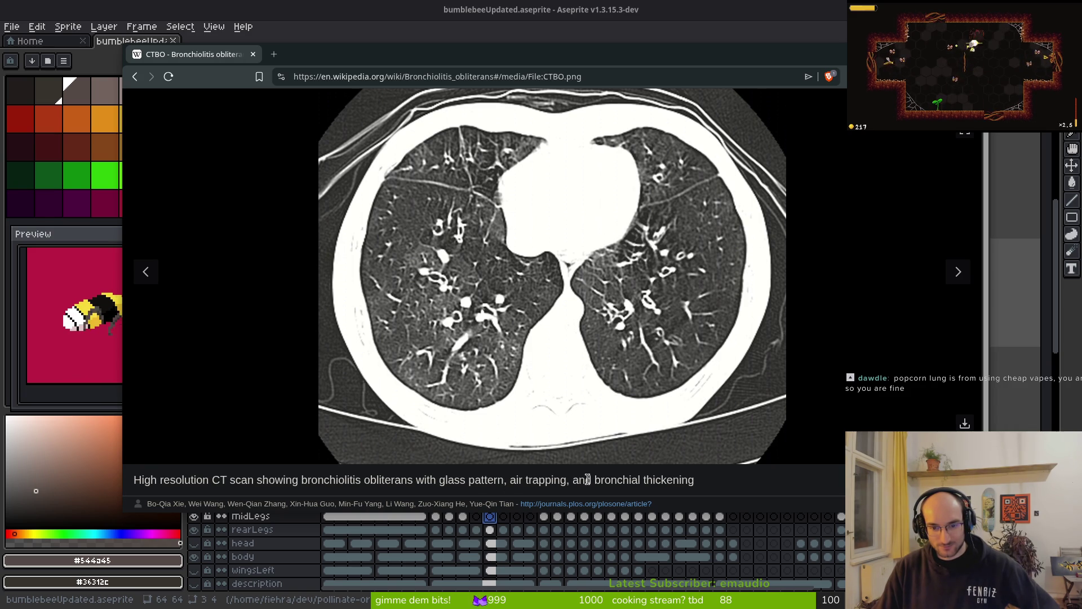
key(Escape)
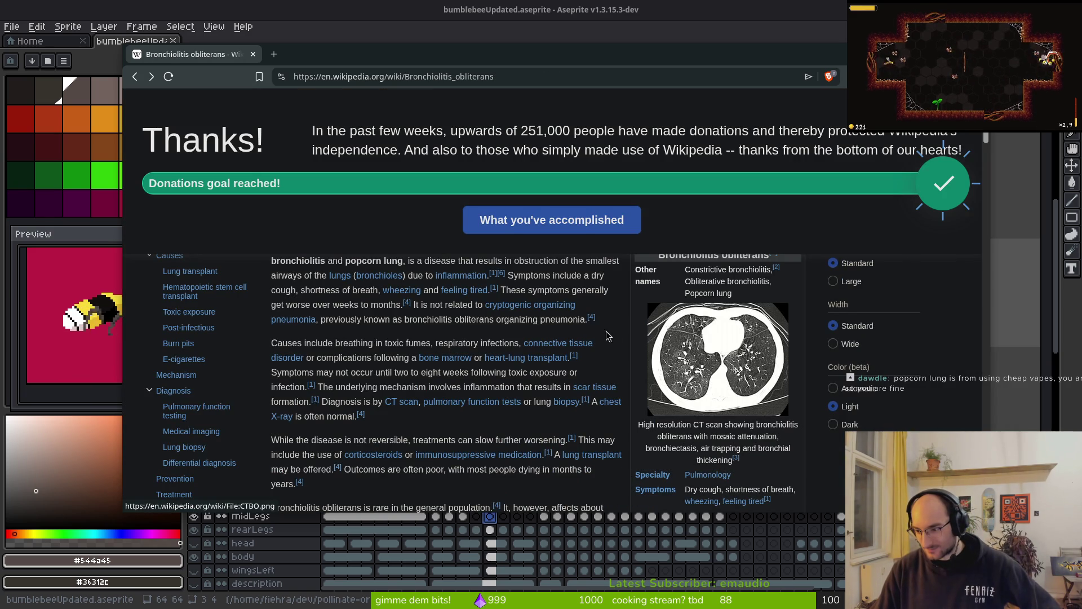
key(alt+Tab)
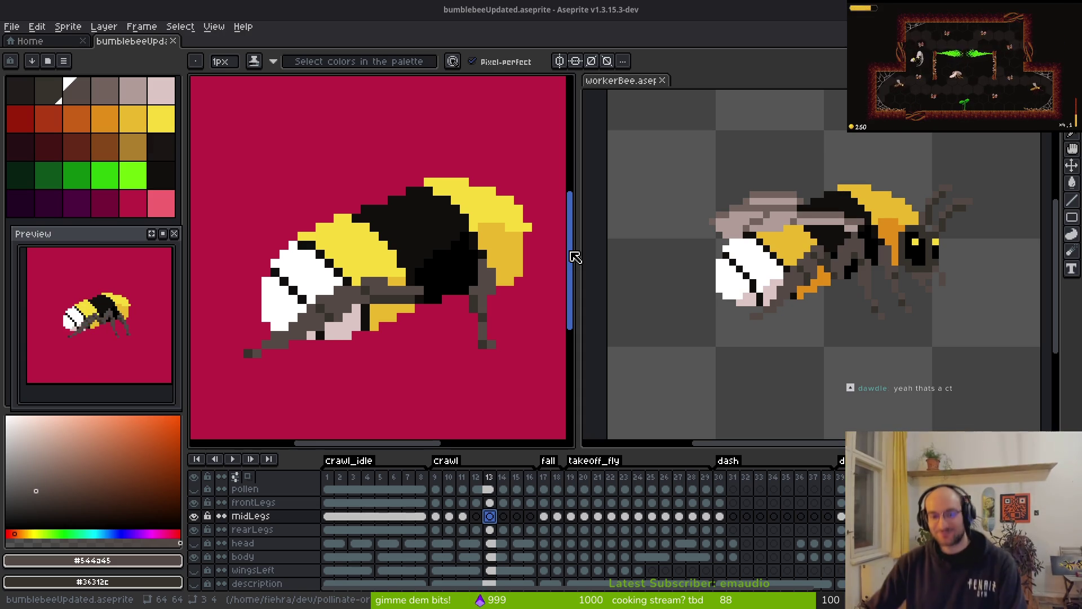
click(428, 280)
key(ctrl+s)
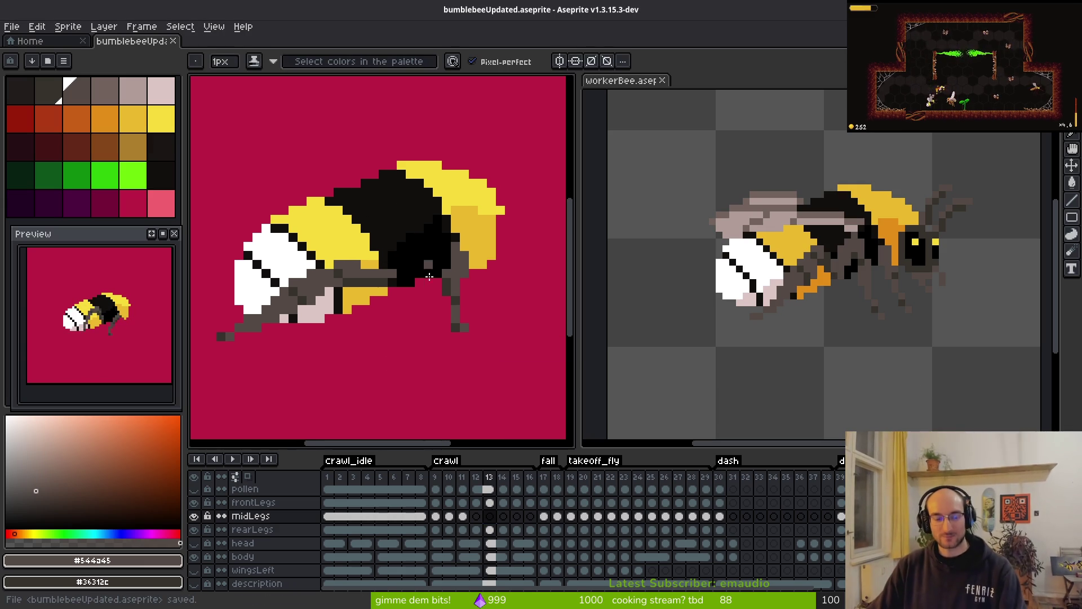
scroll(379, 270, down, 2)
scroll(378, 270, right, 2)
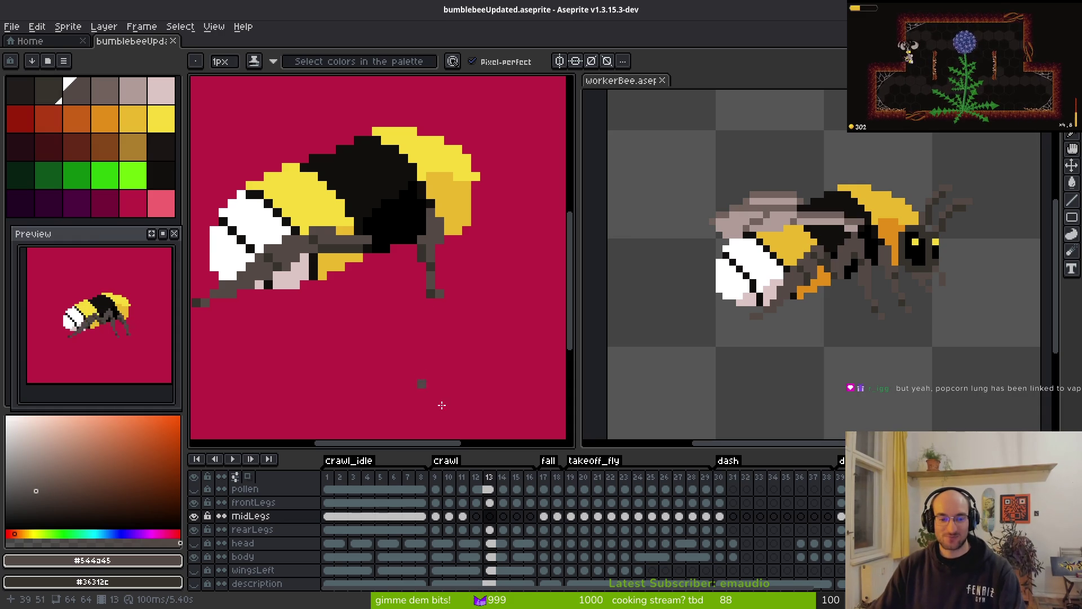
scroll(403, 270, left, 2)
scroll(409, 240, up, 2)
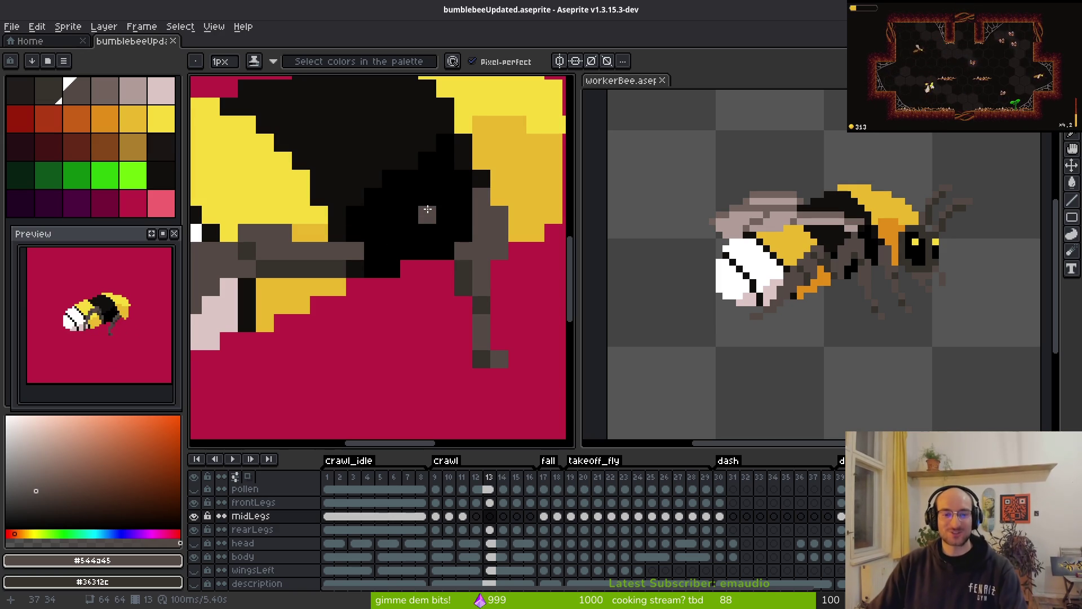
scroll(427, 259, down, 1)
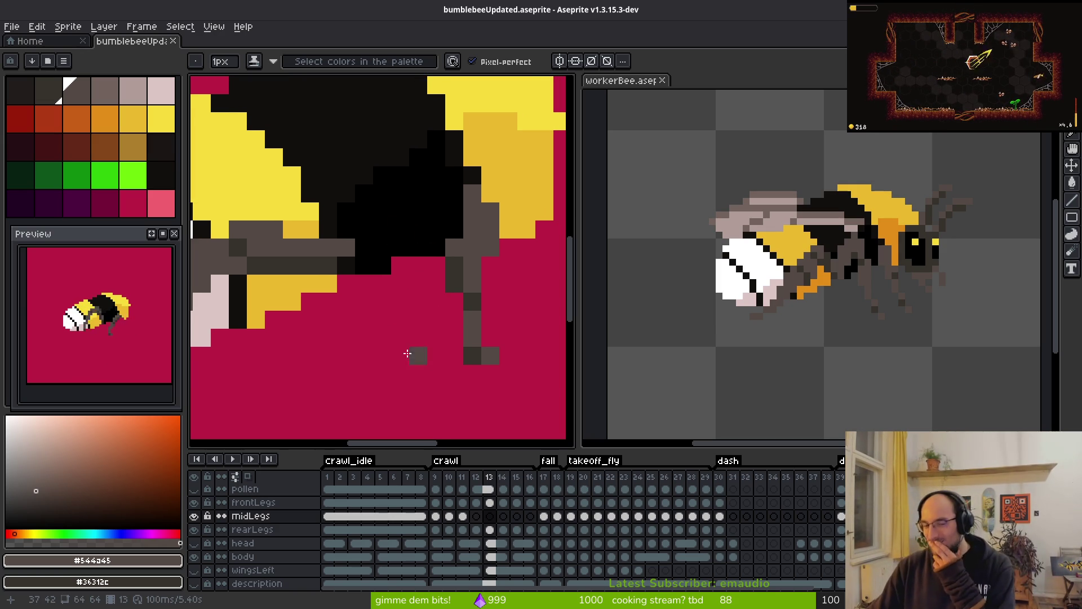
drag(378, 246, 393, 249)
scroll(394, 250, down, 2)
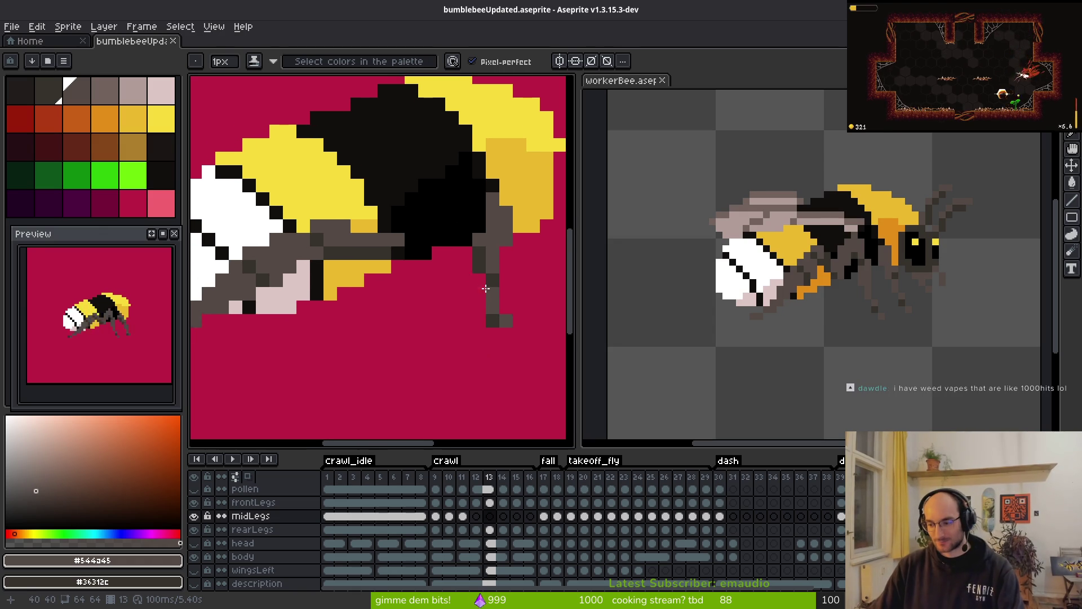
drag(480, 281, 478, 281)
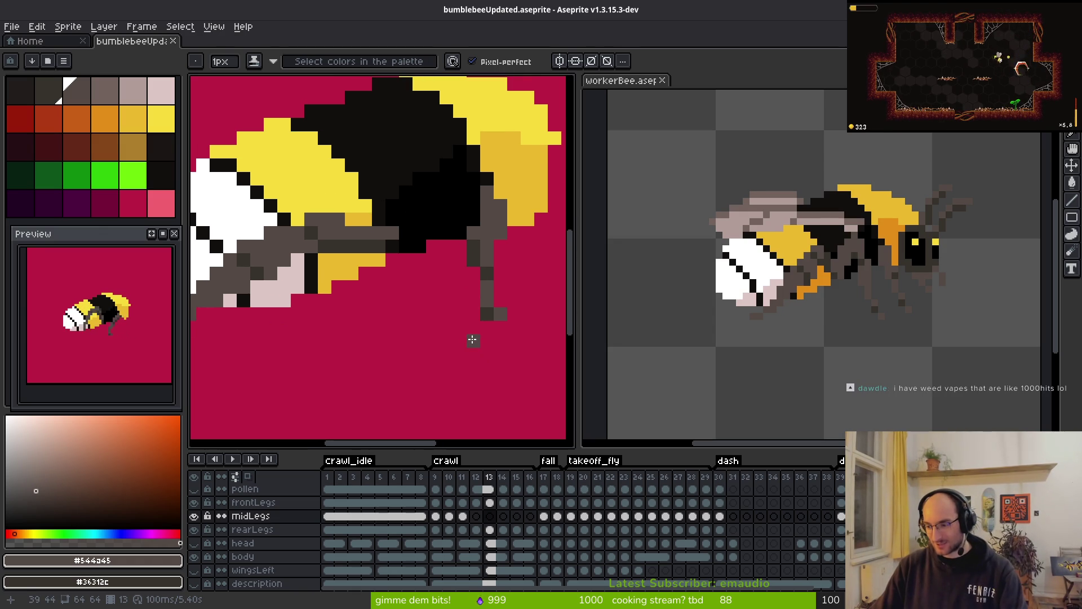
scroll(434, 318, down, 2)
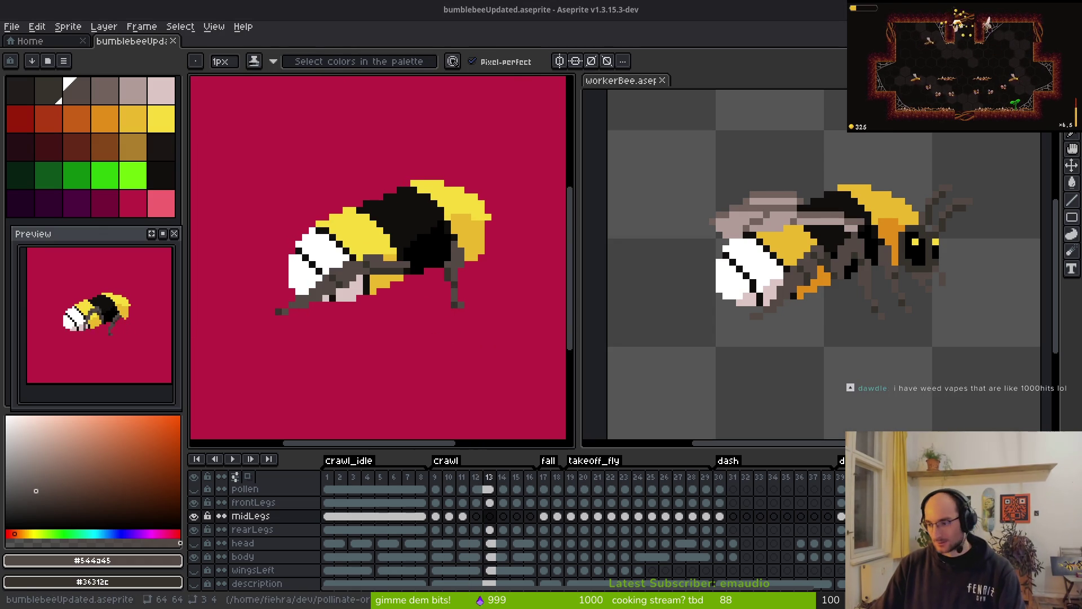
key(alt+Tab)
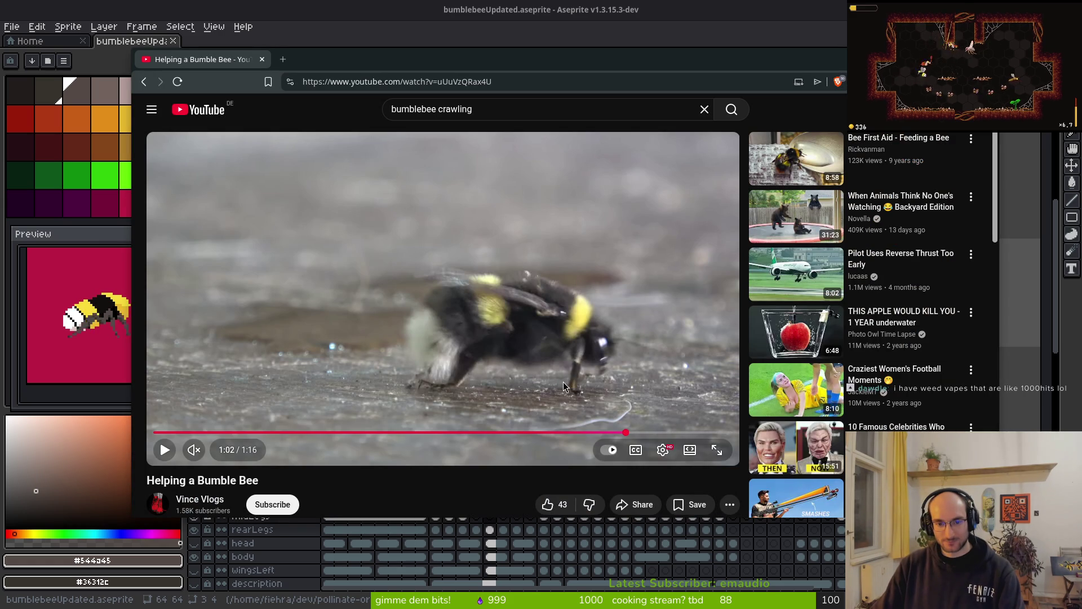
key(alt+Tab)
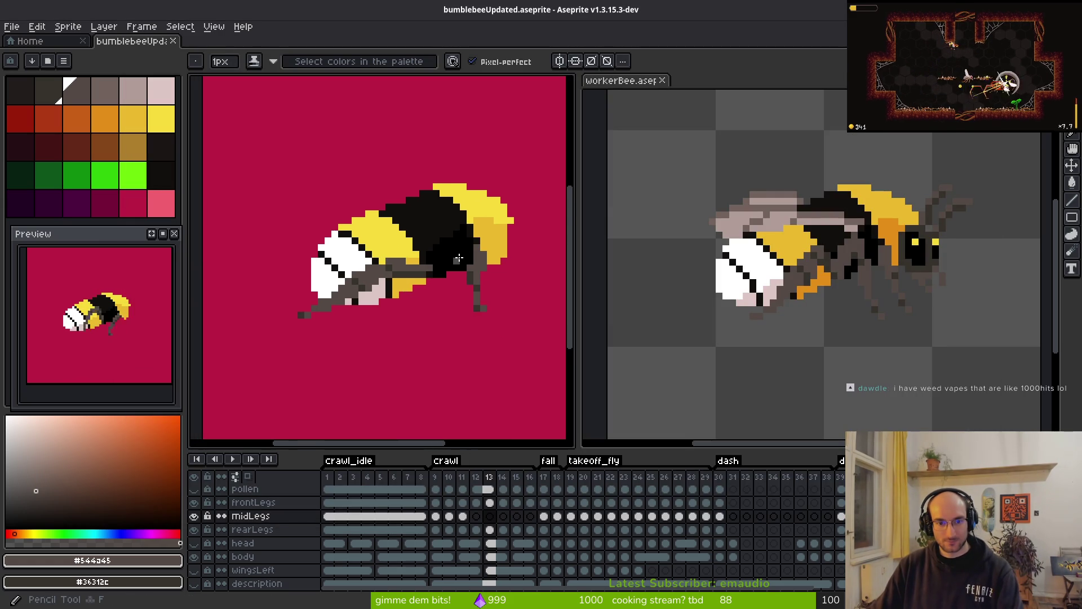
scroll(458, 259, up, 3)
key(alt+Tab)
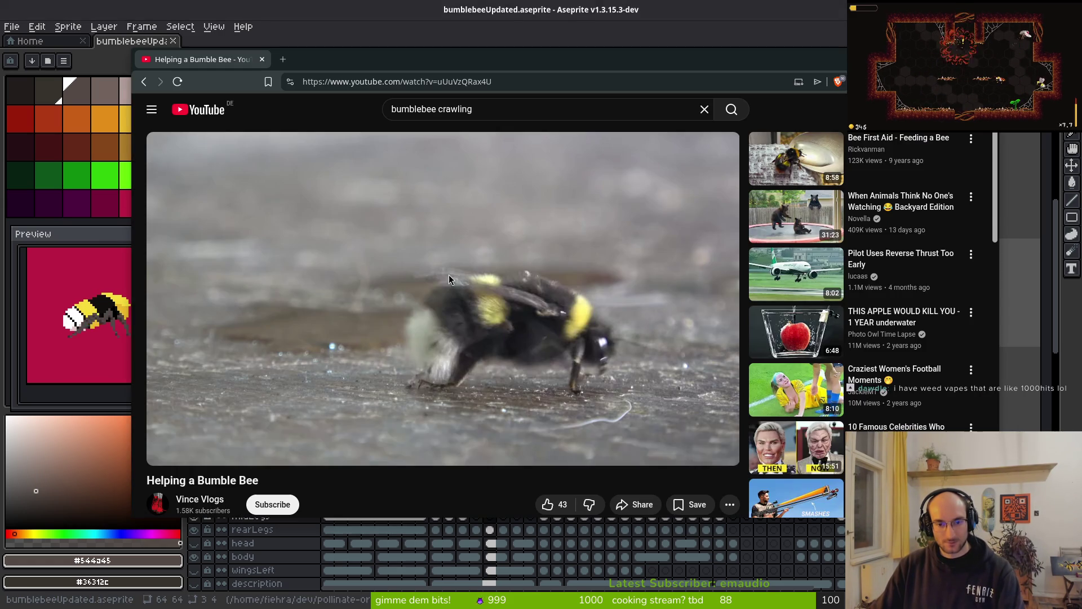
key(alt+Tab)
key(alt+Tab)
key(alt+Tab)
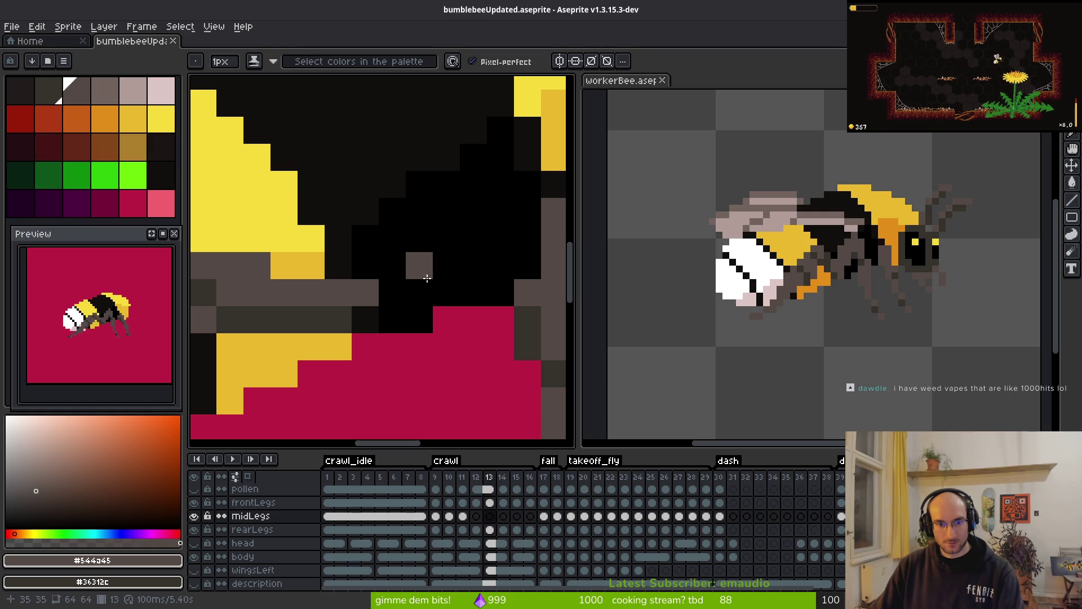
- Paint grey pixels for the mid leg on frame 13, extending it downward
click(419, 292)
drag(446, 269, 432, 131)
scroll(423, 163, down, 2)
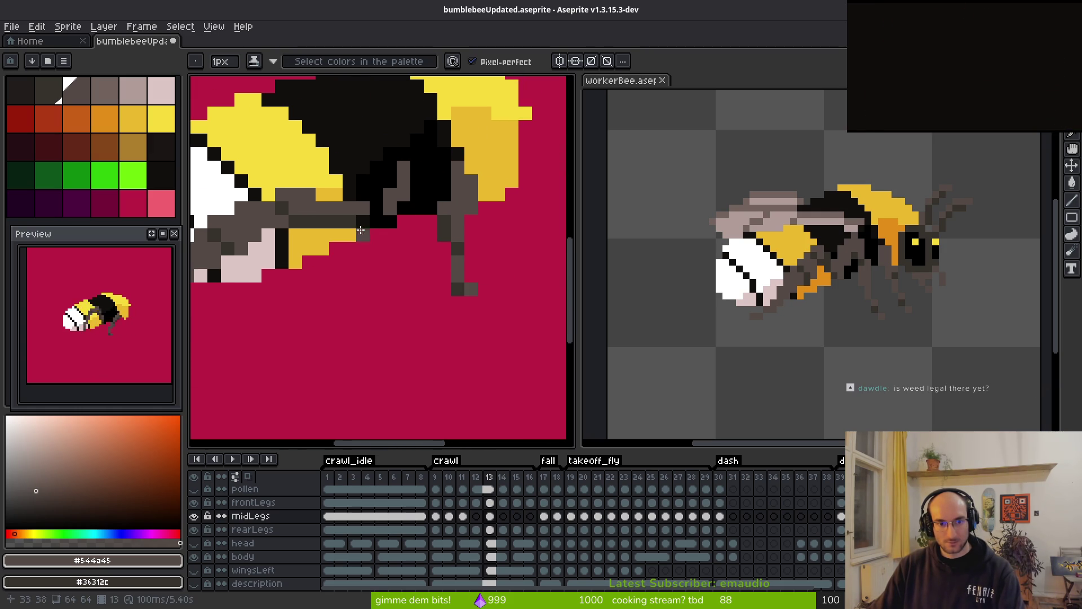
scroll(384, 223, up, 3)
scroll(415, 204, down, 2)
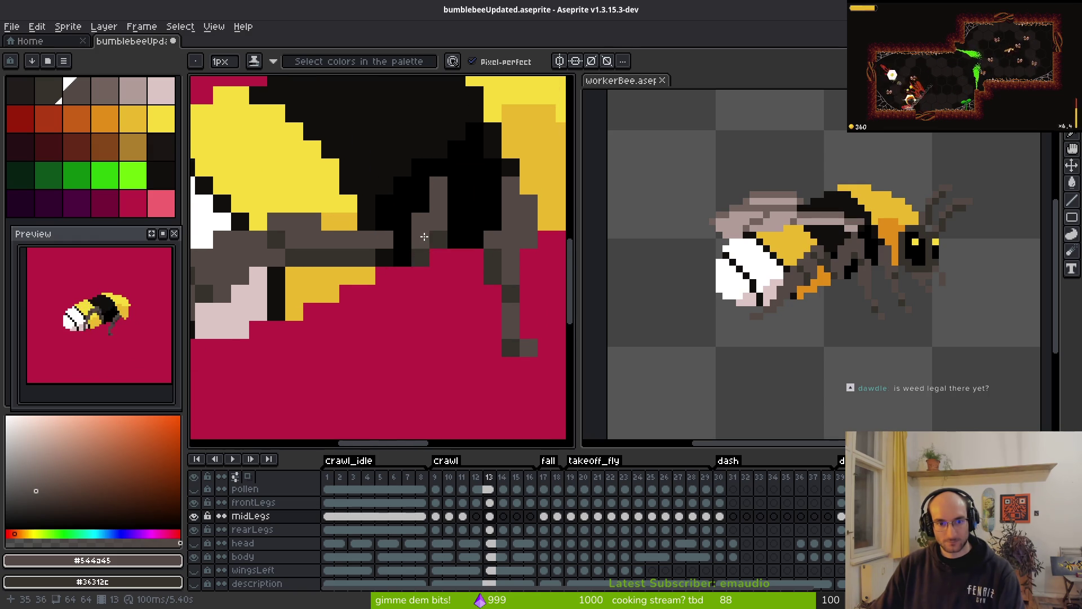
- Shade two leg pixels in the darker secondary colour and paint a new grey leg segment beside them
right_click(420, 239)
right_click(438, 222)
mouse_move(457, 221)
mouse_down()
mouse_move(451, 258)
mouse_move(475, 276)
mouse_move(471, 244)
mouse_up()
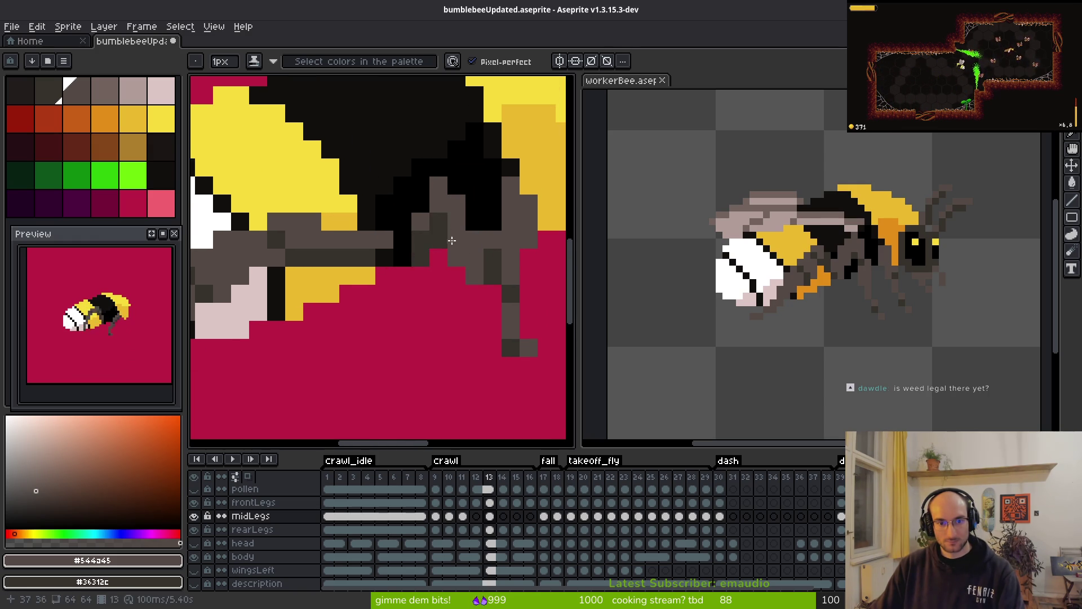
drag(452, 281, 452, 278)
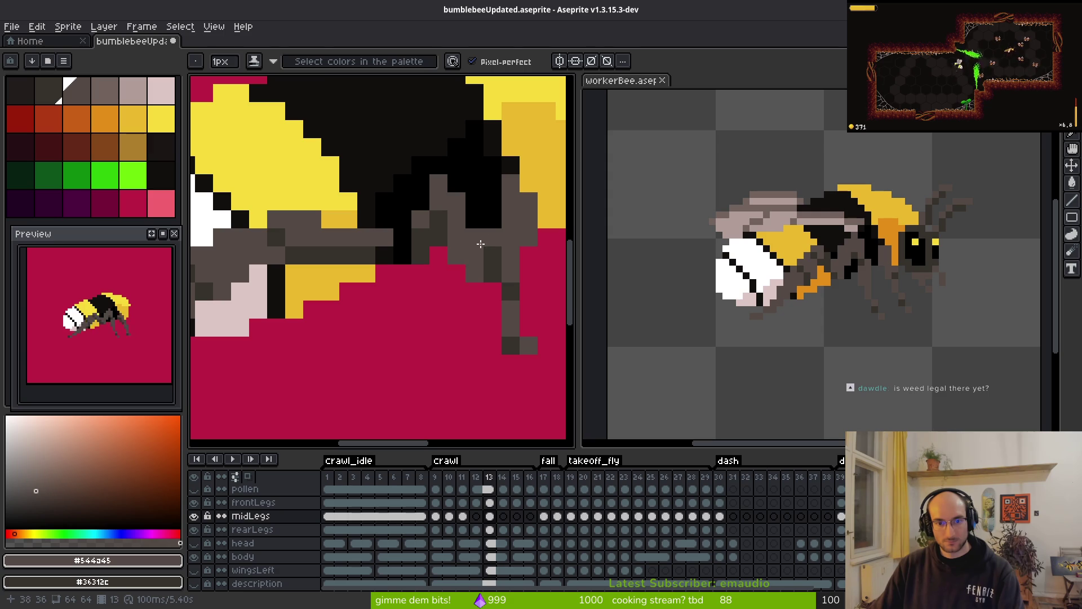
- Paint dark grey pixels around the mid leg and erase a stray grey pixel
key(f)
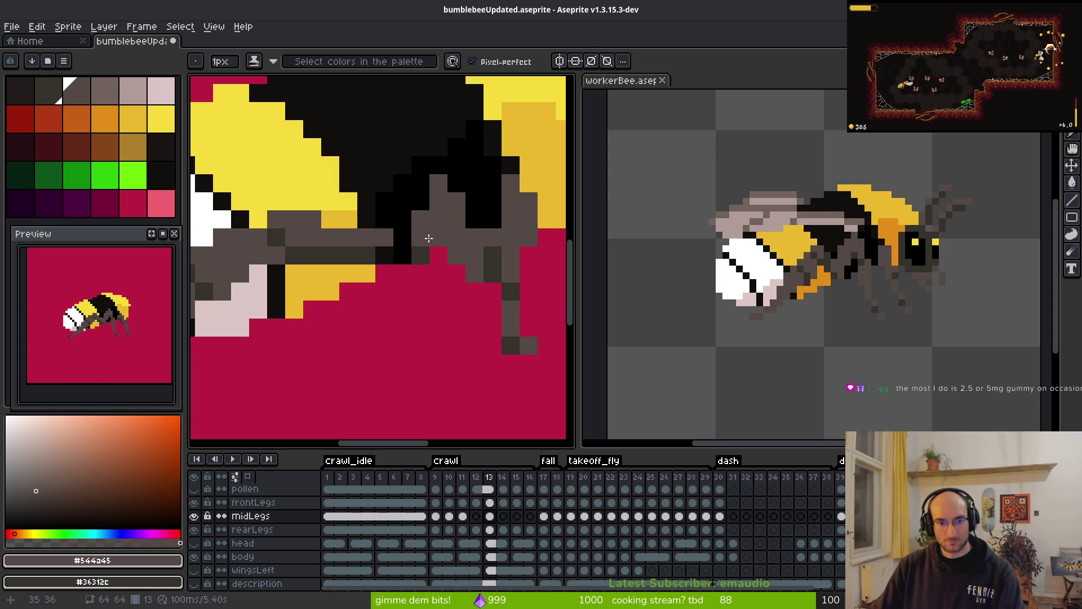
scroll(484, 306, down, 3)
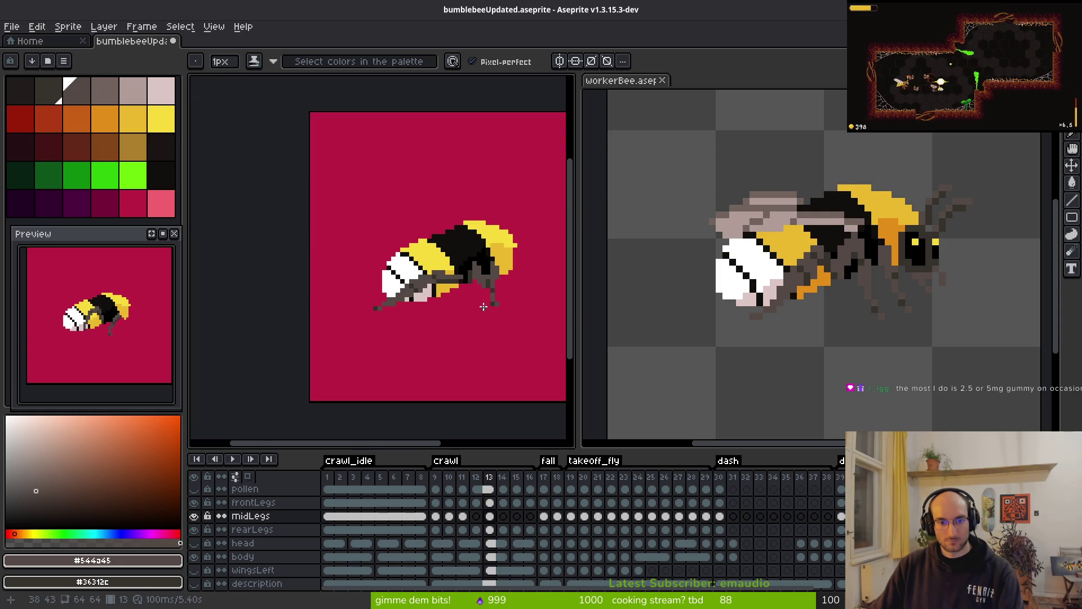
scroll(484, 307, up, 5)
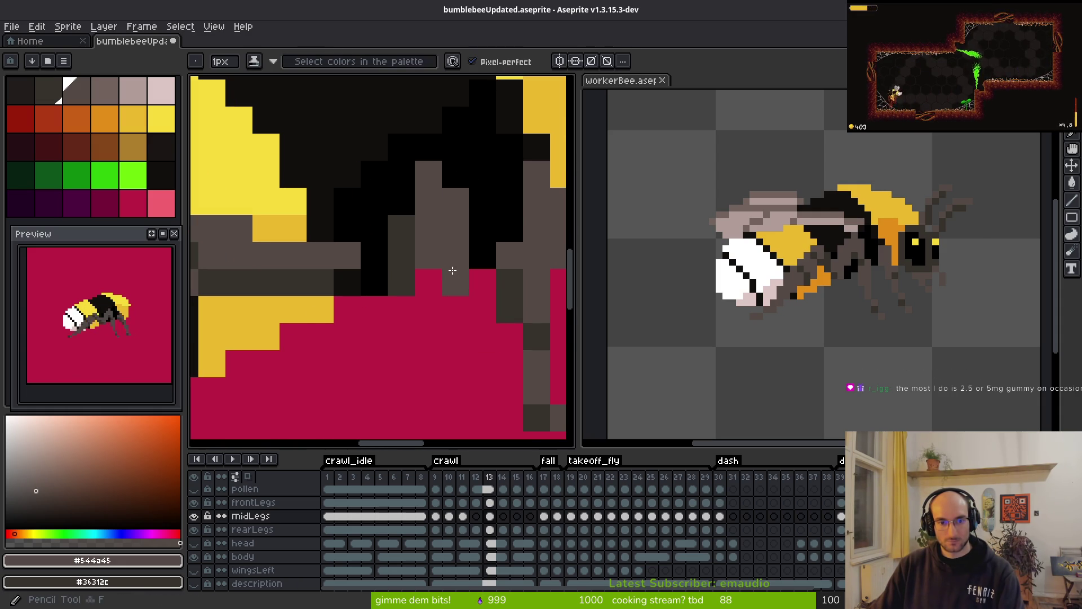
mouse_move(453, 271)
mouse_down()
mouse_move(476, 286)
mouse_move(430, 278)
mouse_up()
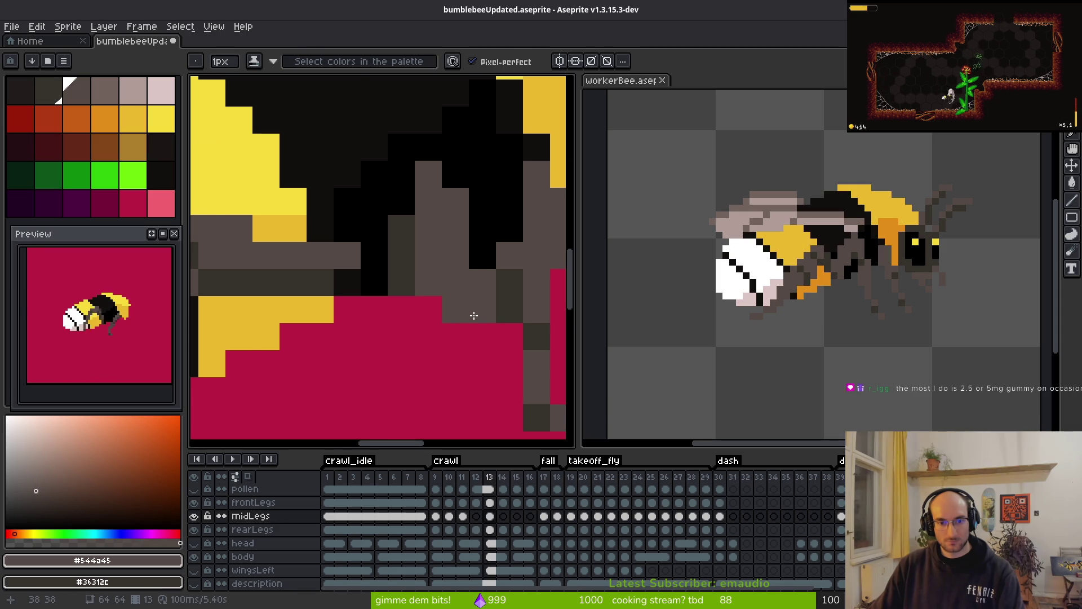
key(e)
click(437, 280)
key(b)
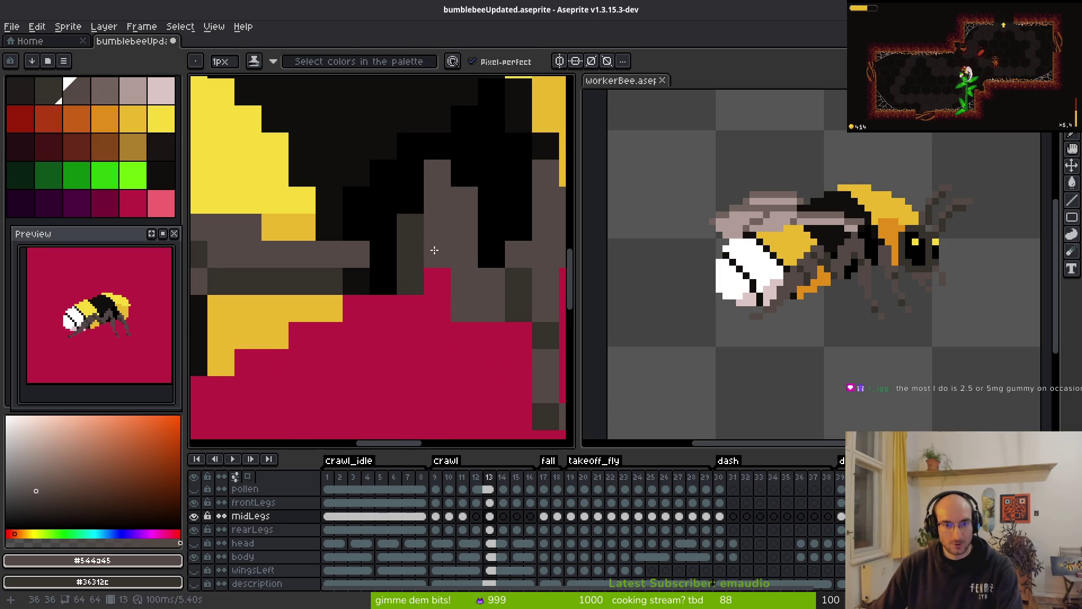
scroll(471, 341, down, 1)
scroll(482, 346, up, 1)
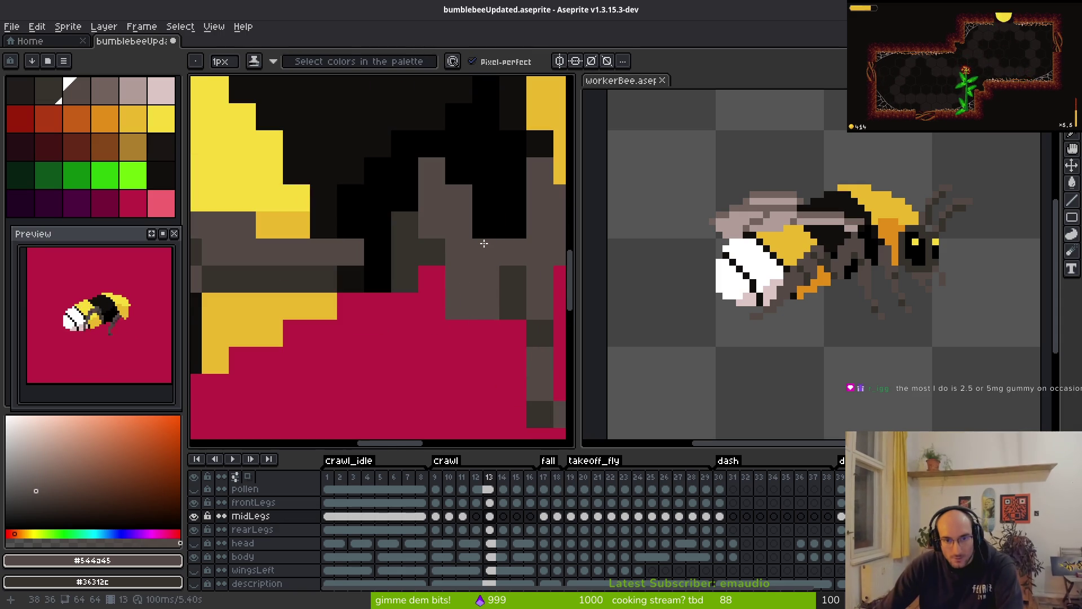
scroll(394, 350, right, 3)
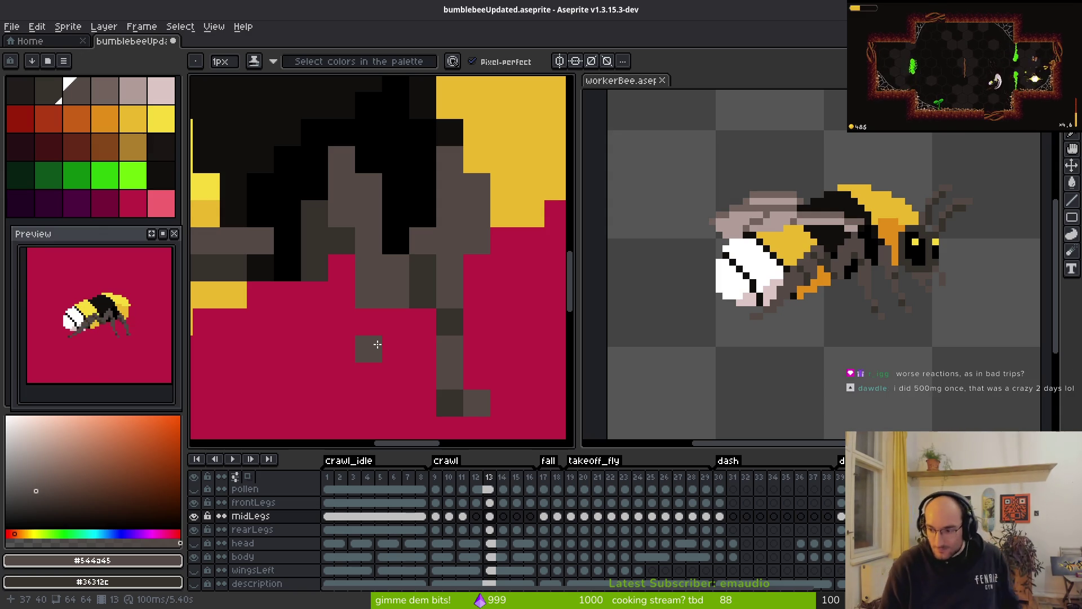
- Draw a vertical dark grey leg reaching down to the ground
scroll(394, 359, down, 1)
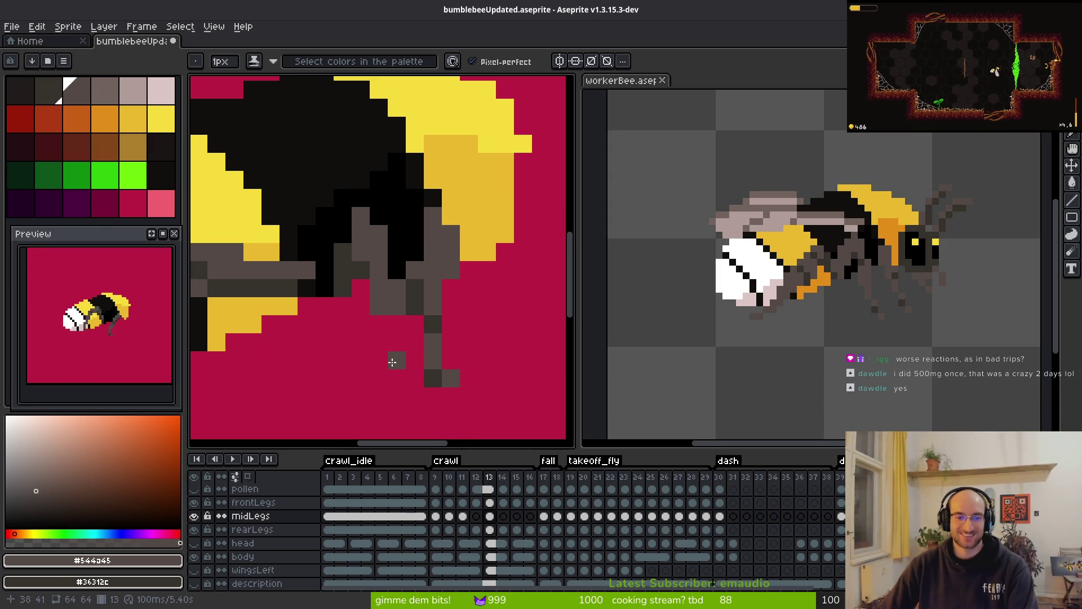
scroll(495, 278, up, 1)
scroll(493, 305, down, 2)
scroll(477, 270, up, 3)
drag(493, 312, 496, 337)
scroll(493, 332, down, 3)
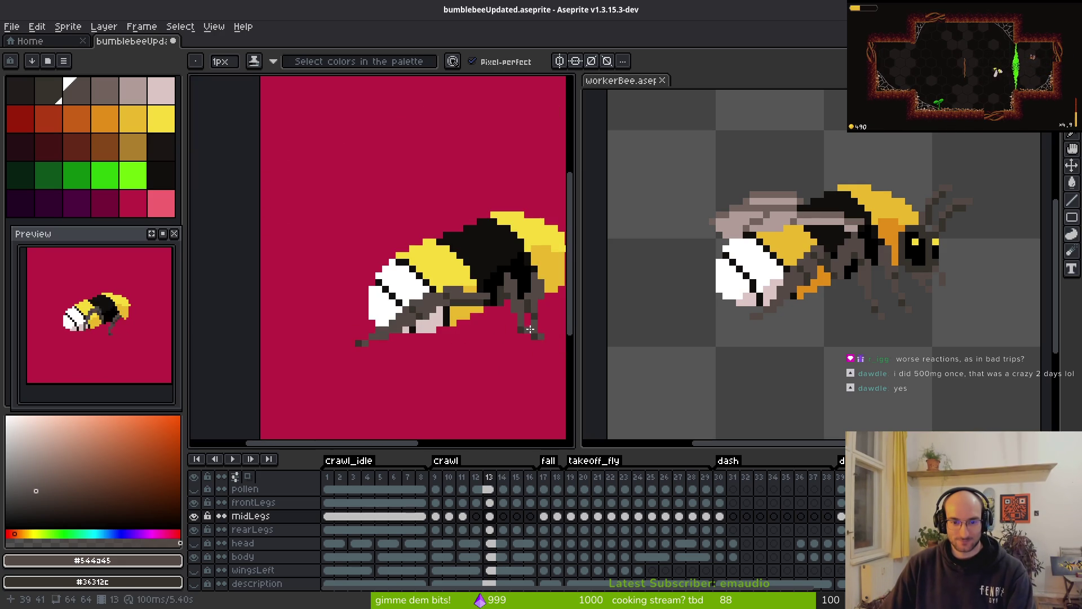
scroll(505, 353, down, 1)
- Step through crawl frames 12 to 17 to check the leg poses
key(i)
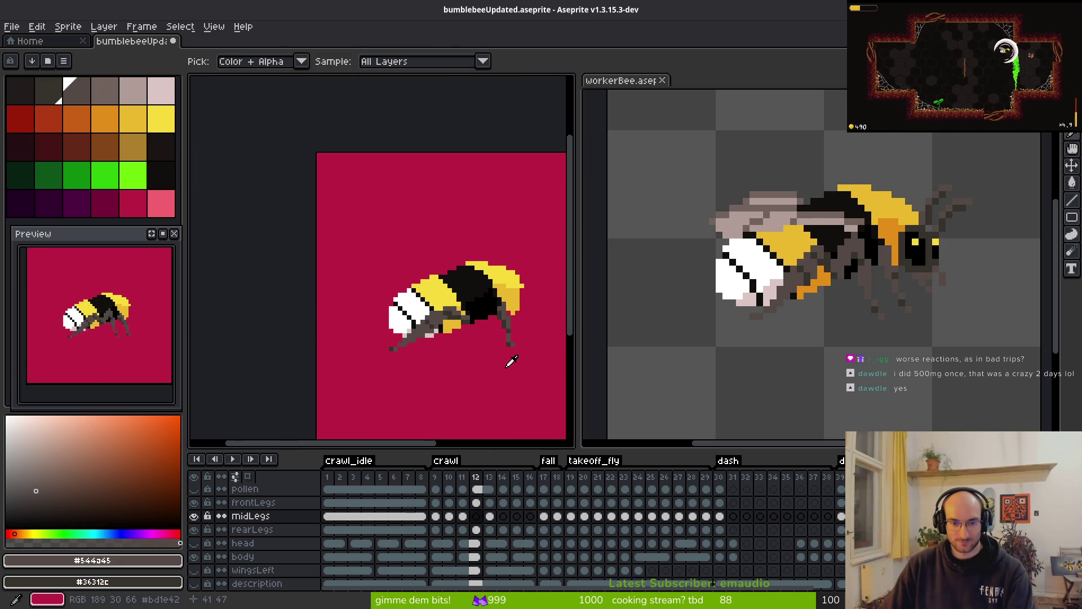
key(Right)
key(Right)
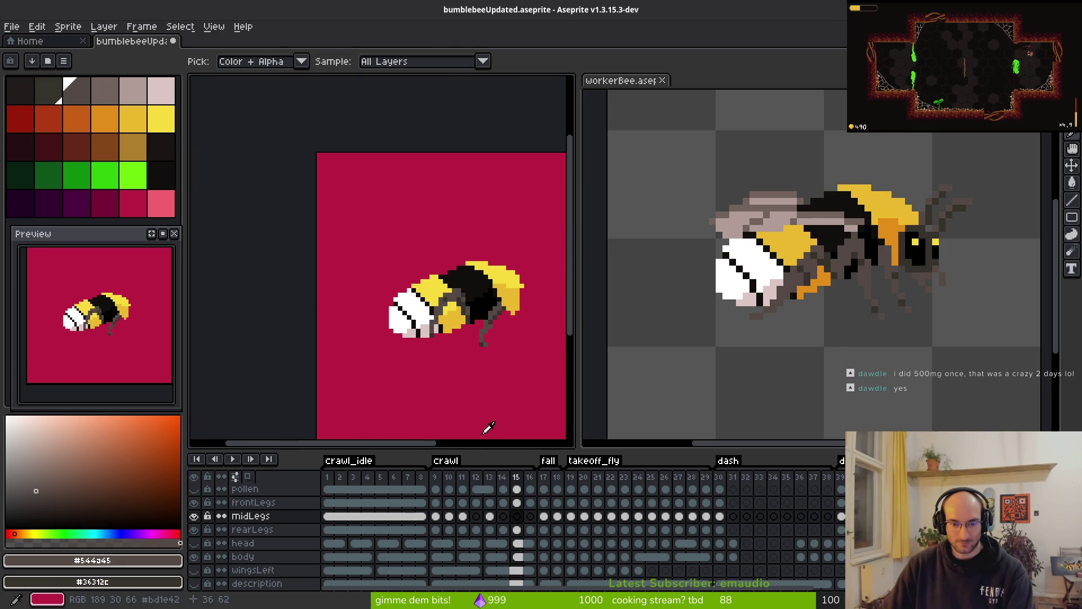
key(Right)
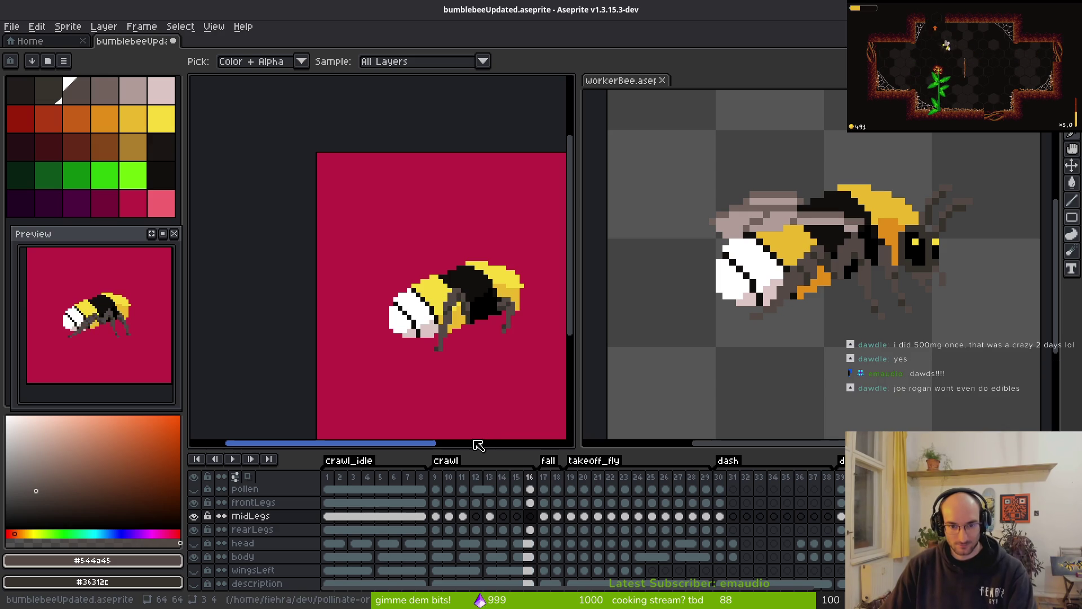
key(Left)
key(Left)
key(Left)
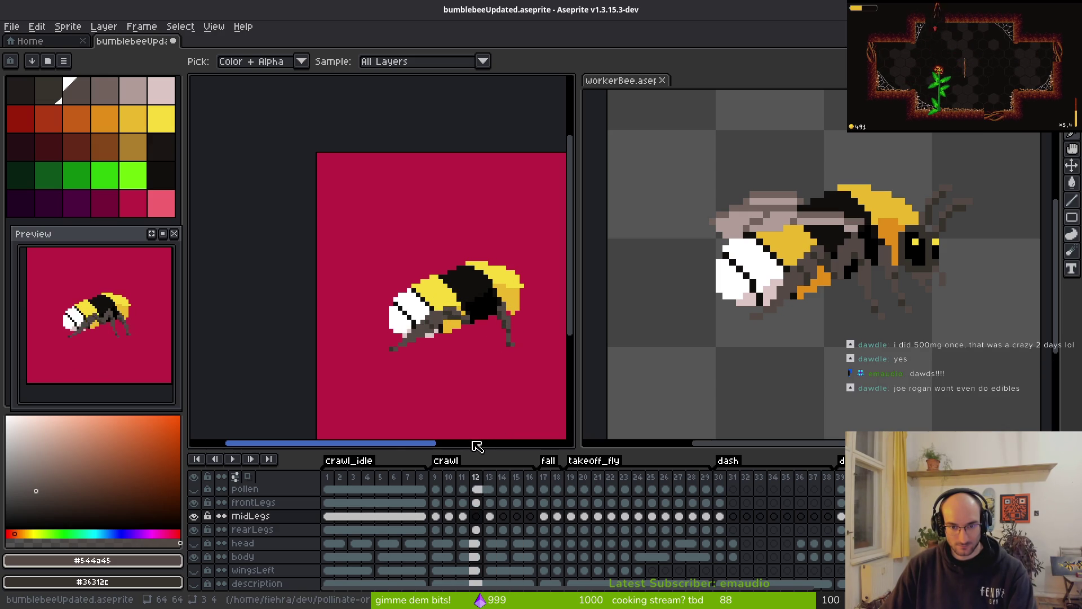
key(Right)
key(Right)
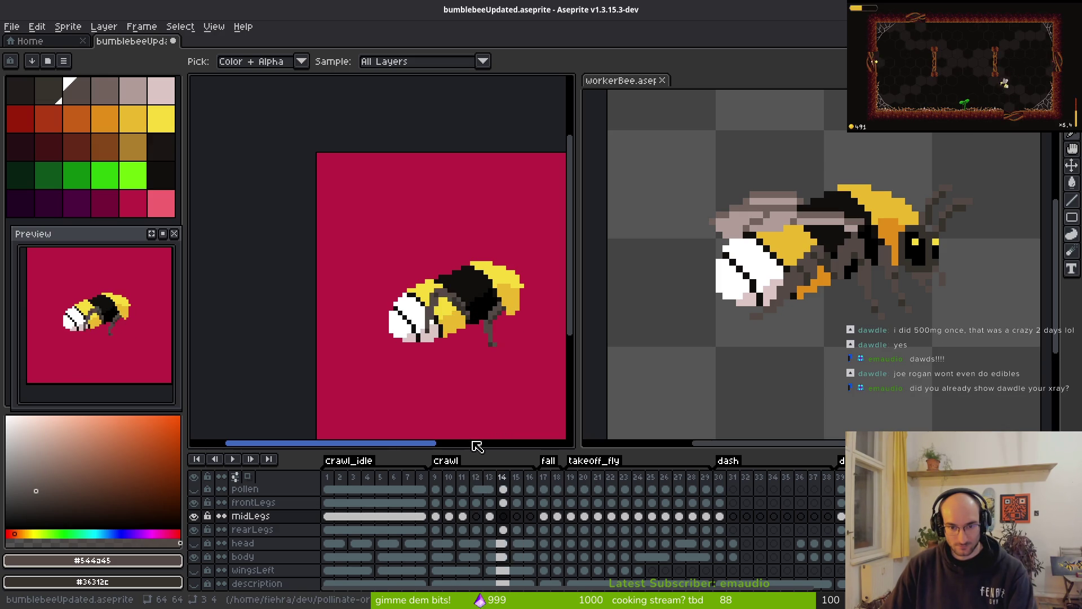
key(Right)
key(Right)
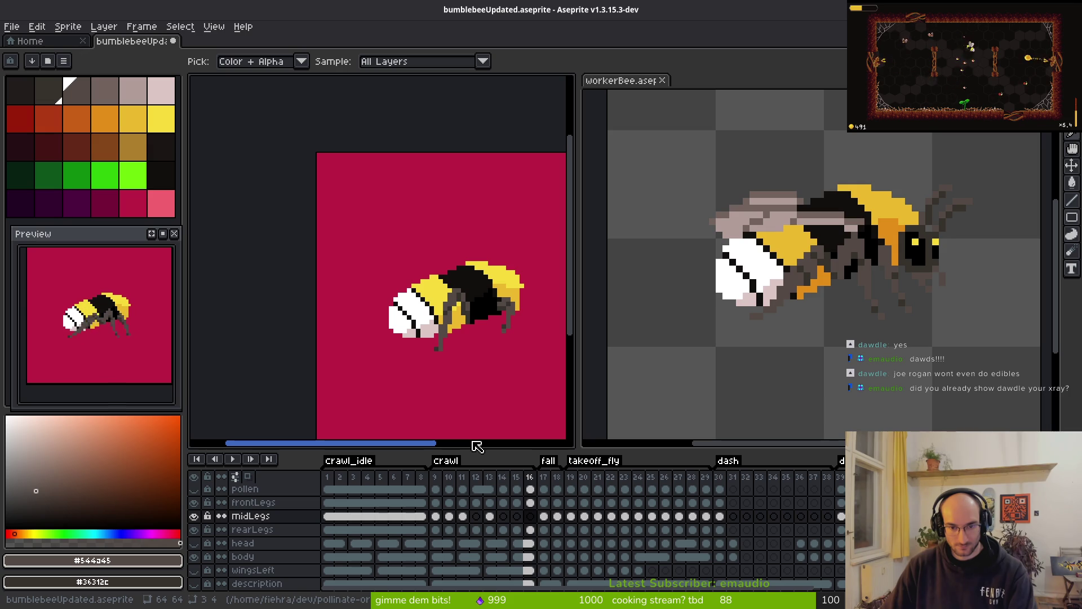
key(Right)
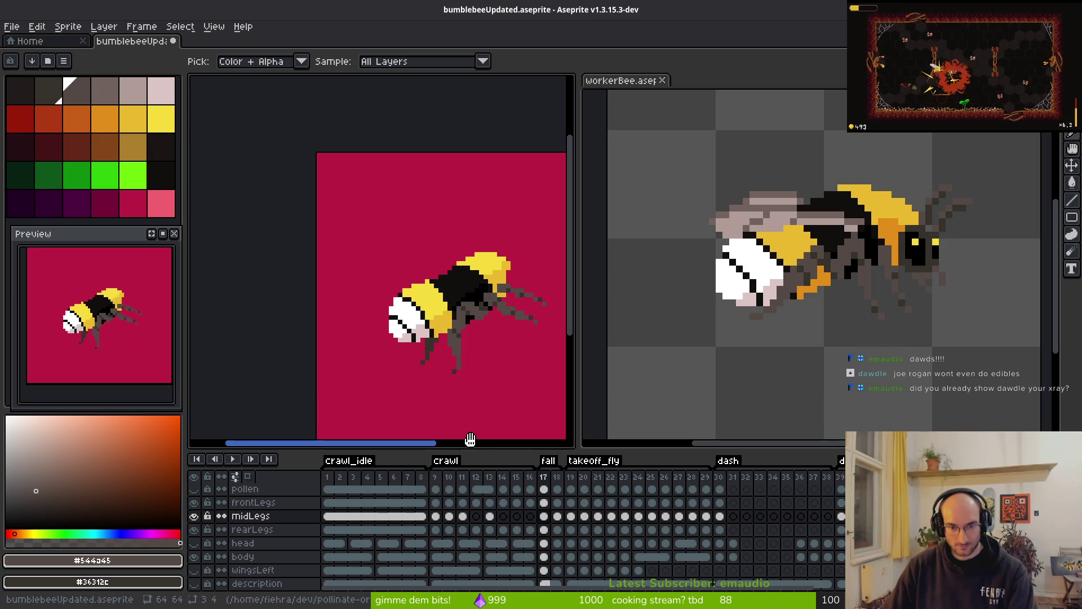
key(Left)
key(Left)
key(Left)
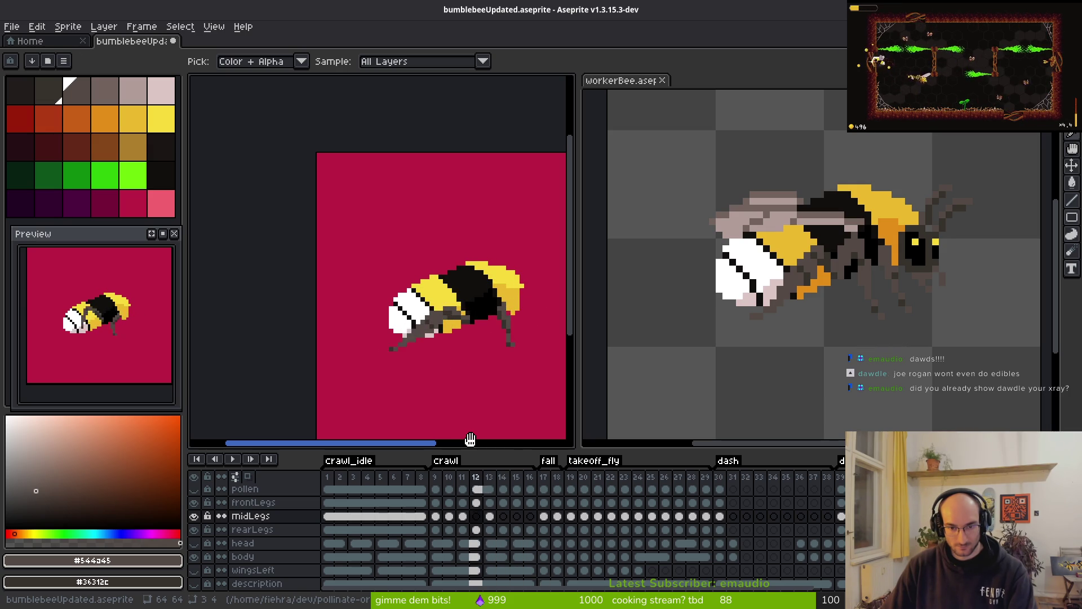
- Flip back and forth around frame 13 comparing leg poses, then bring the bumblebee video forward
key(Right)
key(Left)
key(Left)
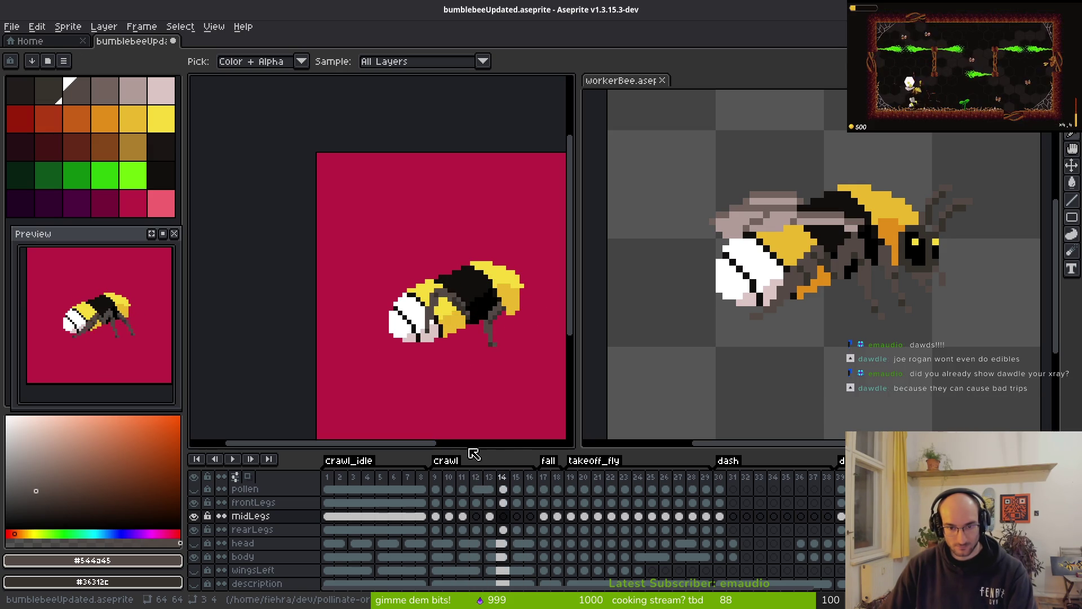
key(Right)
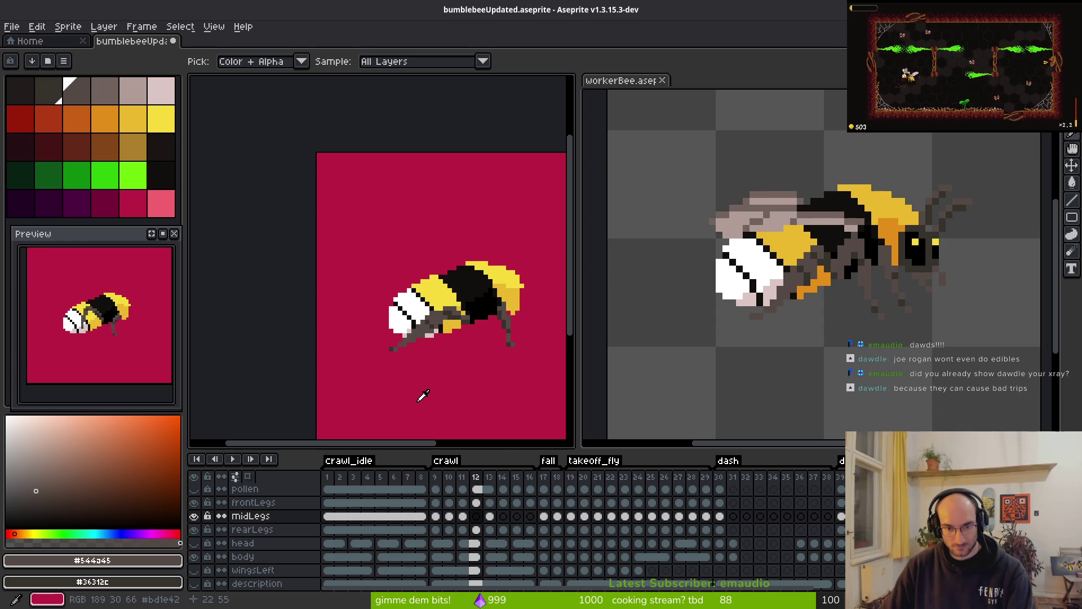
key(Right)
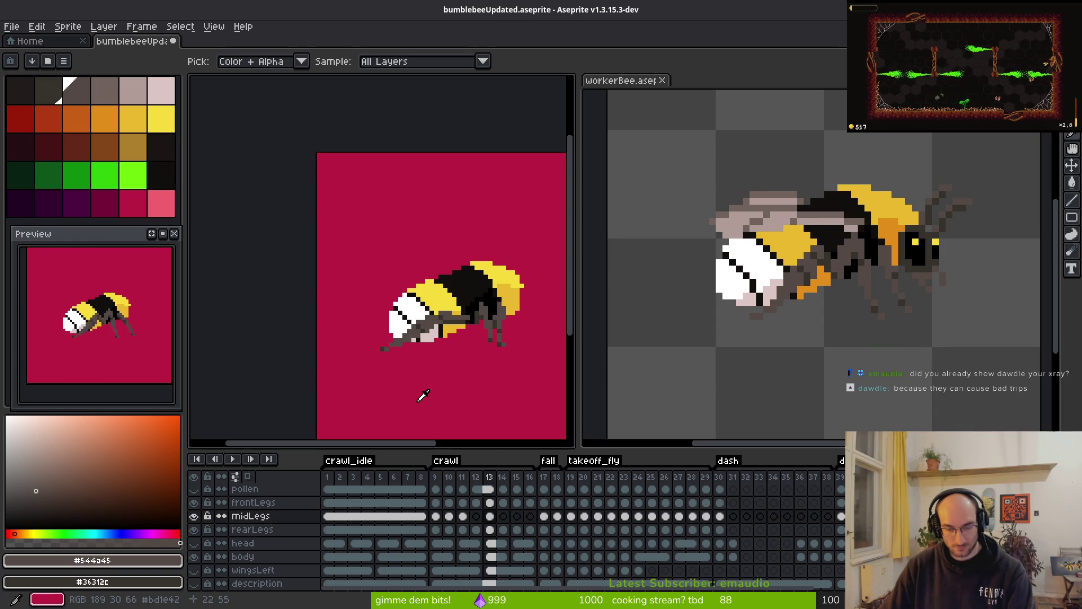
key(Right)
key(Left)
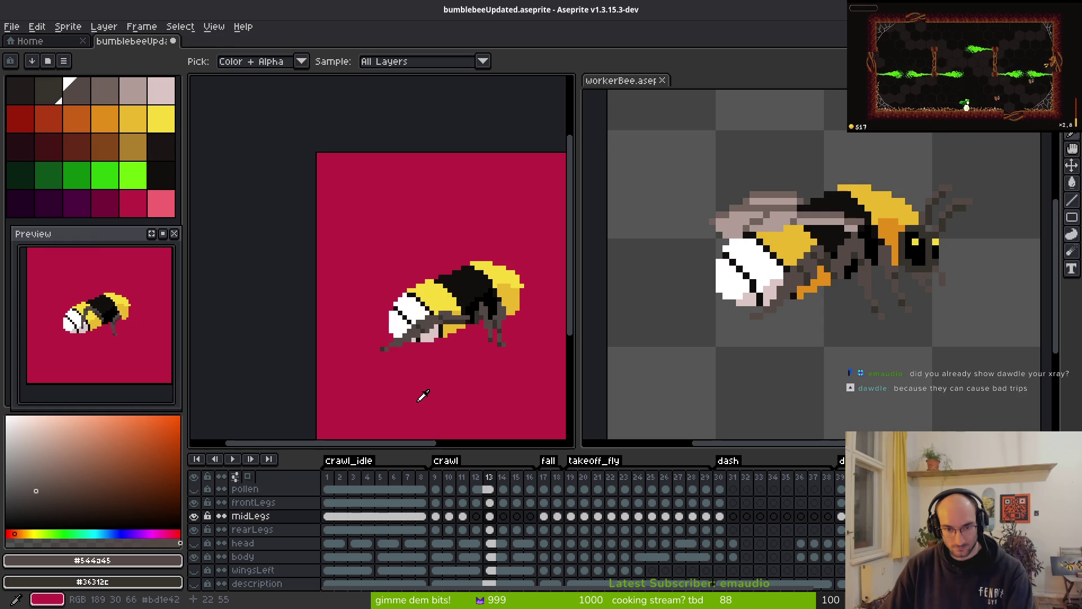
key(Left)
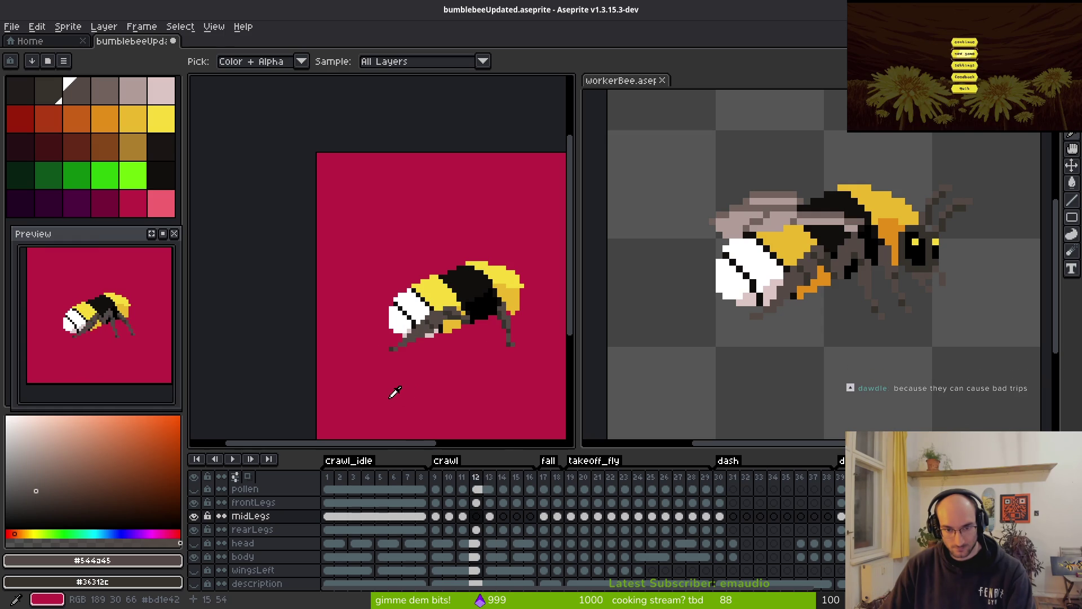
key(Right)
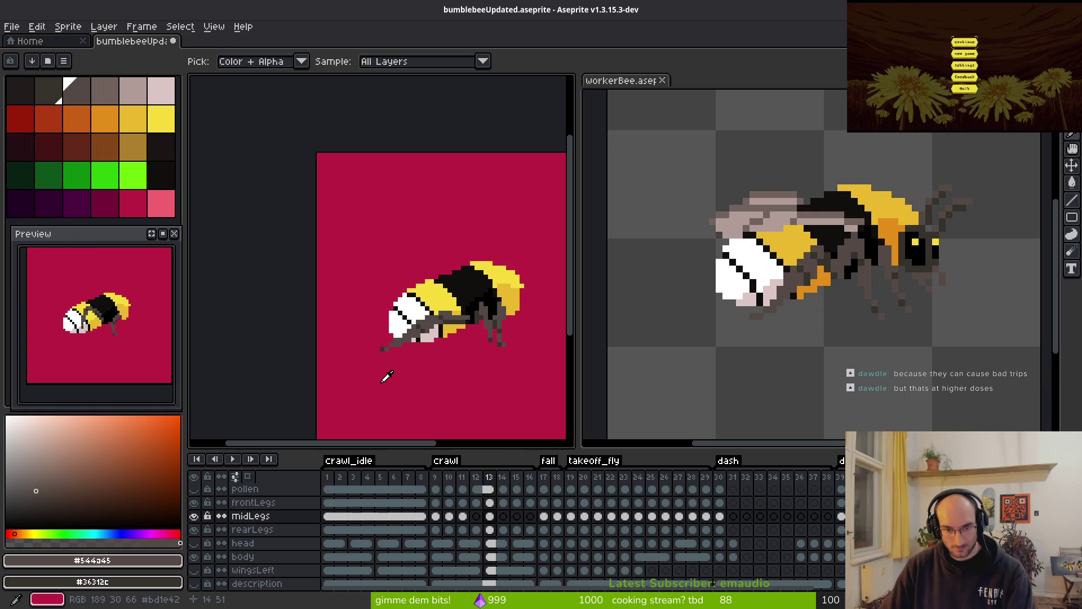
key(Right)
key(Right)
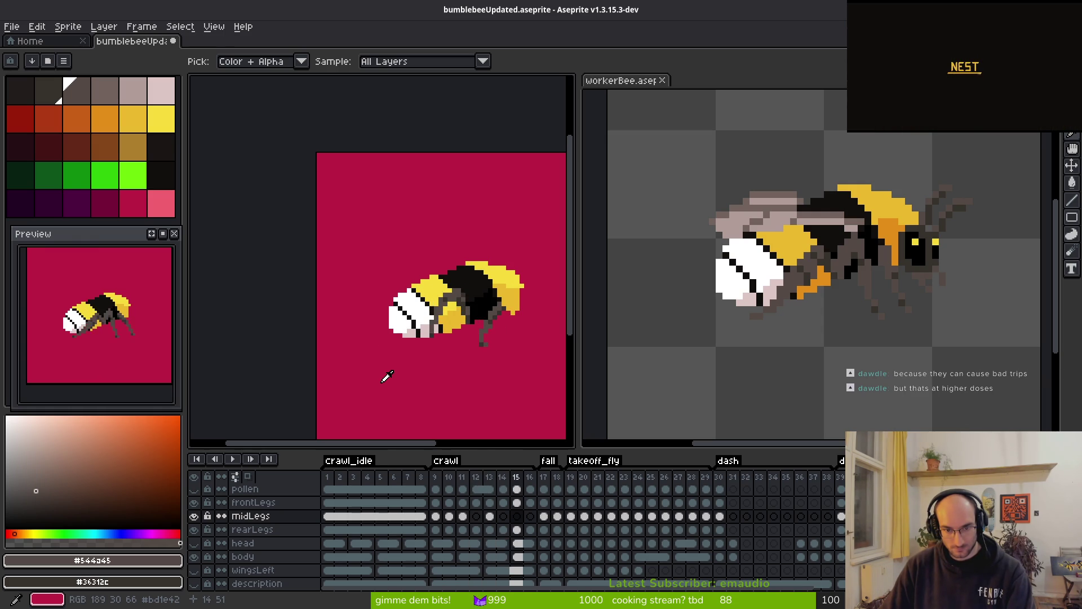
key(Right)
key(alt+Tab)
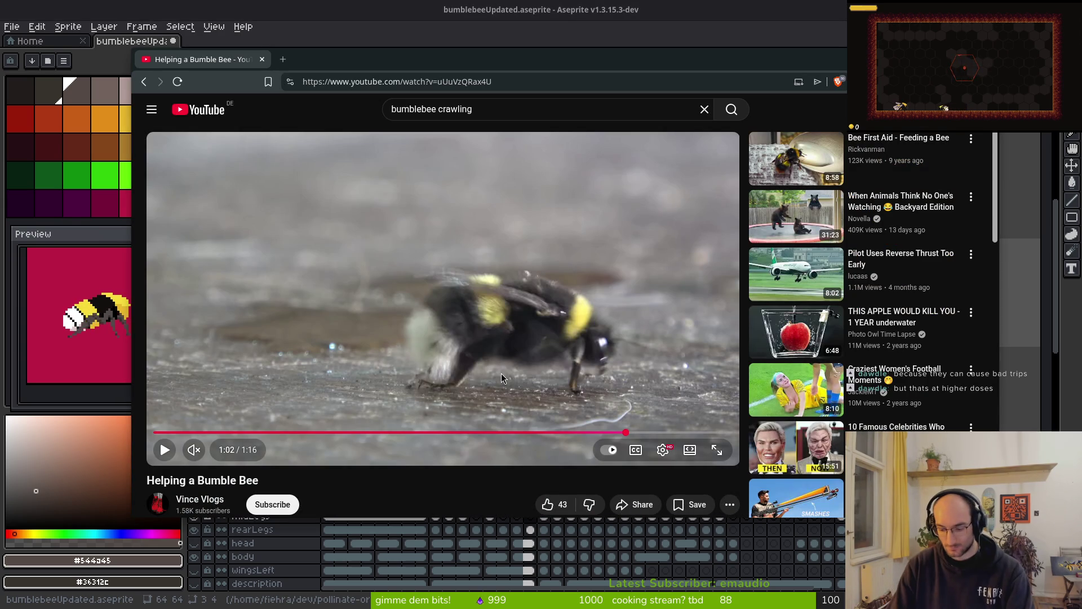
- Rewatch the reference clip around 1:02, pausing on the bee's leg pose, then return to Aseprite
key(Left)
key(space)
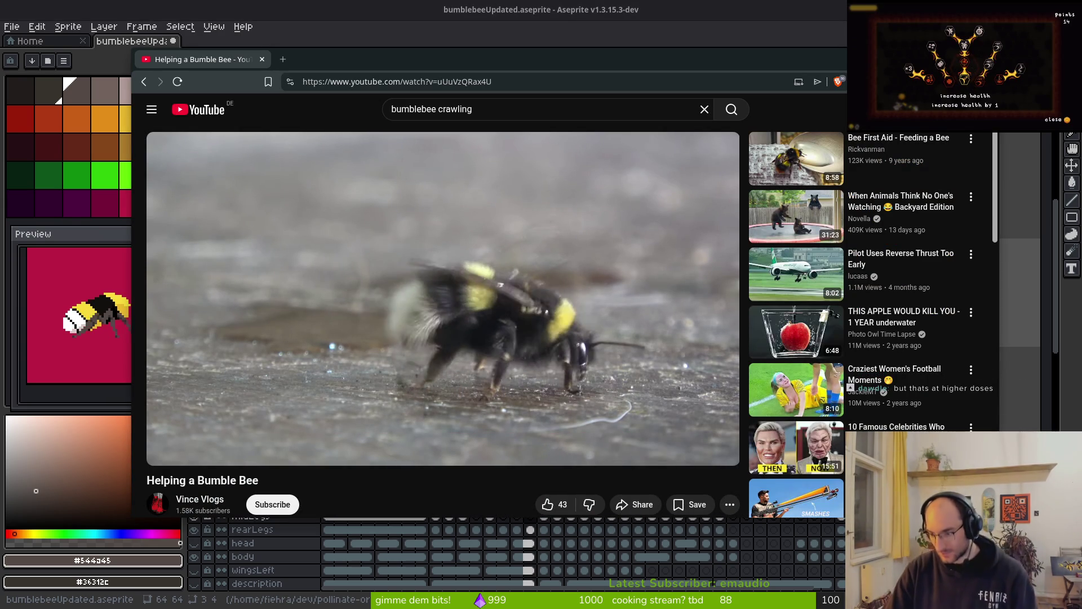
click(502, 374)
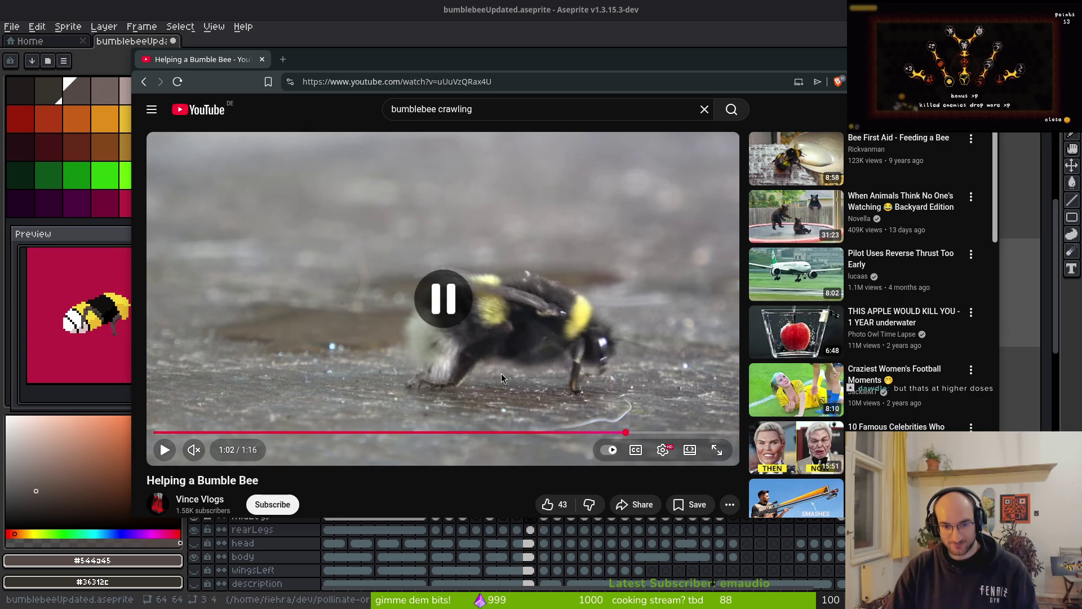
key(space)
key(space)
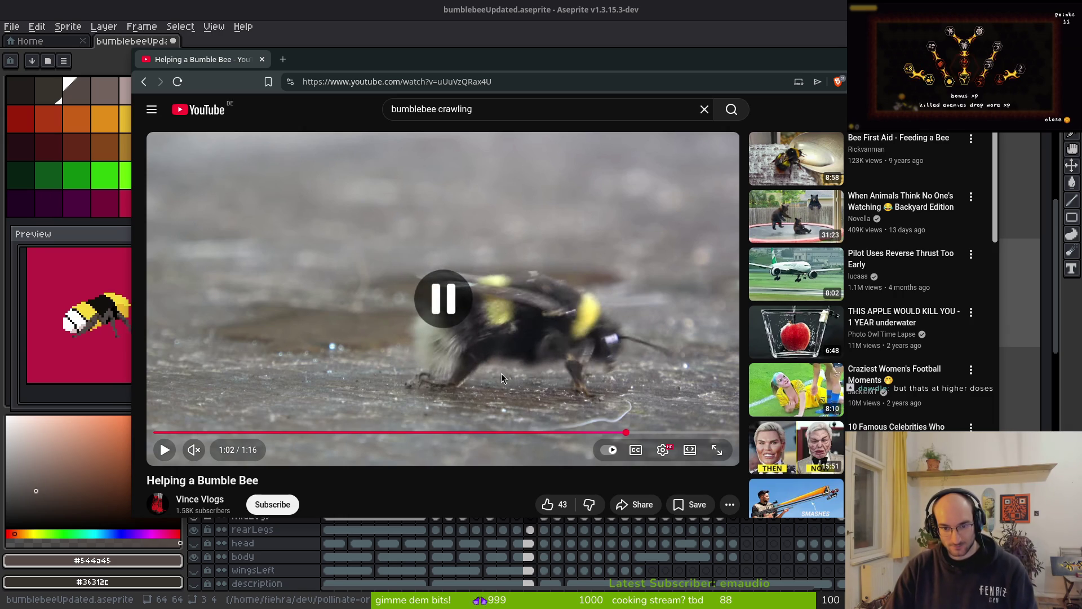
key(alt+Tab)
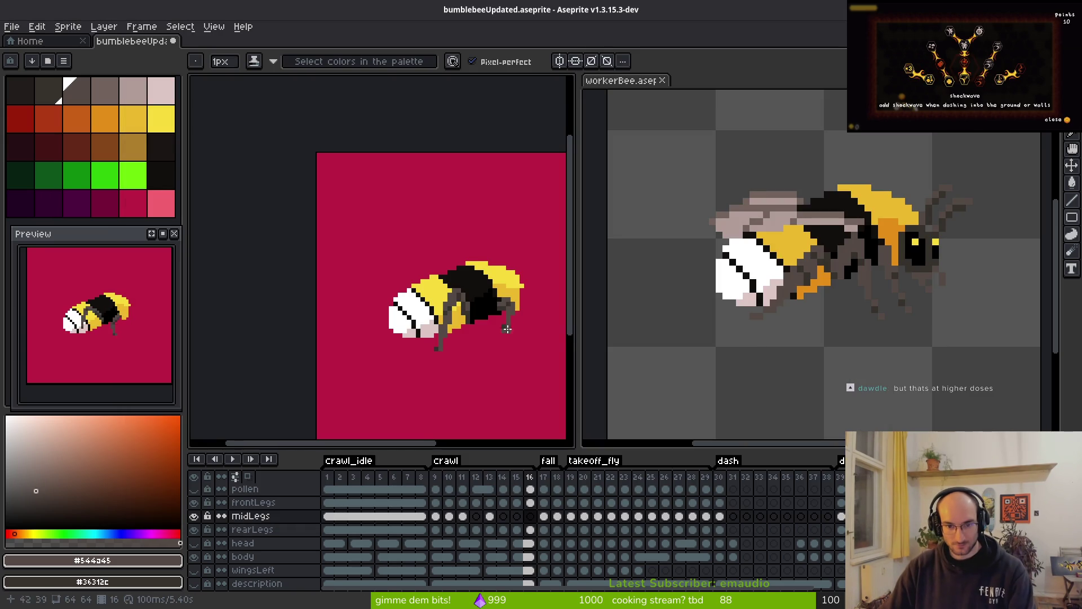
- Move to crawl frame 15 and hide the frontLegs layer to expose the mid leg
key(.)
key(i)
key(comma)
key(comma)
key(comma)
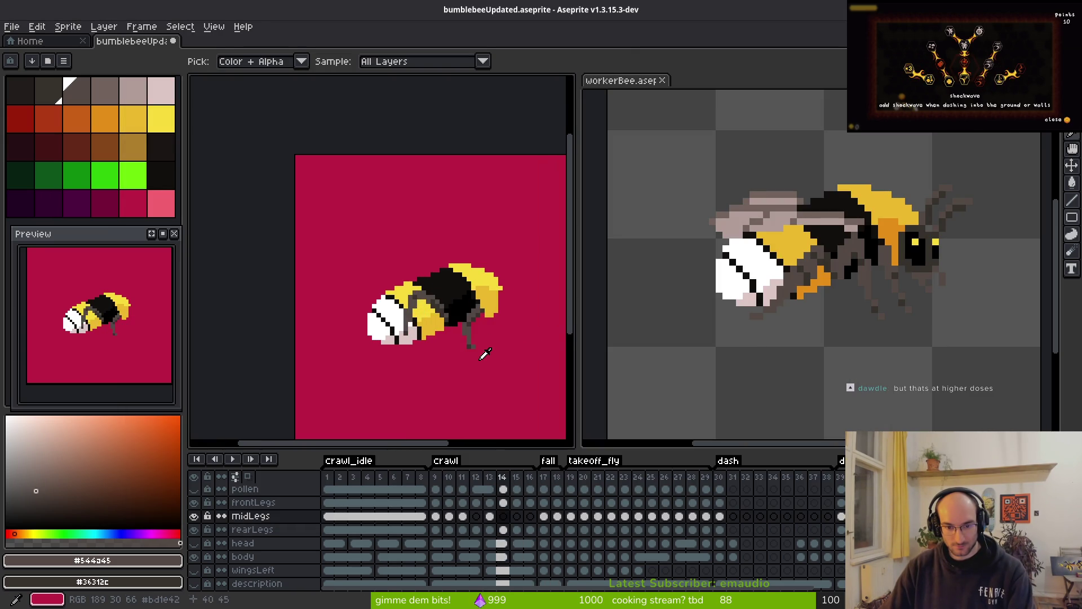
key(period)
key(period)
scroll(452, 345, up, 5)
key(b)
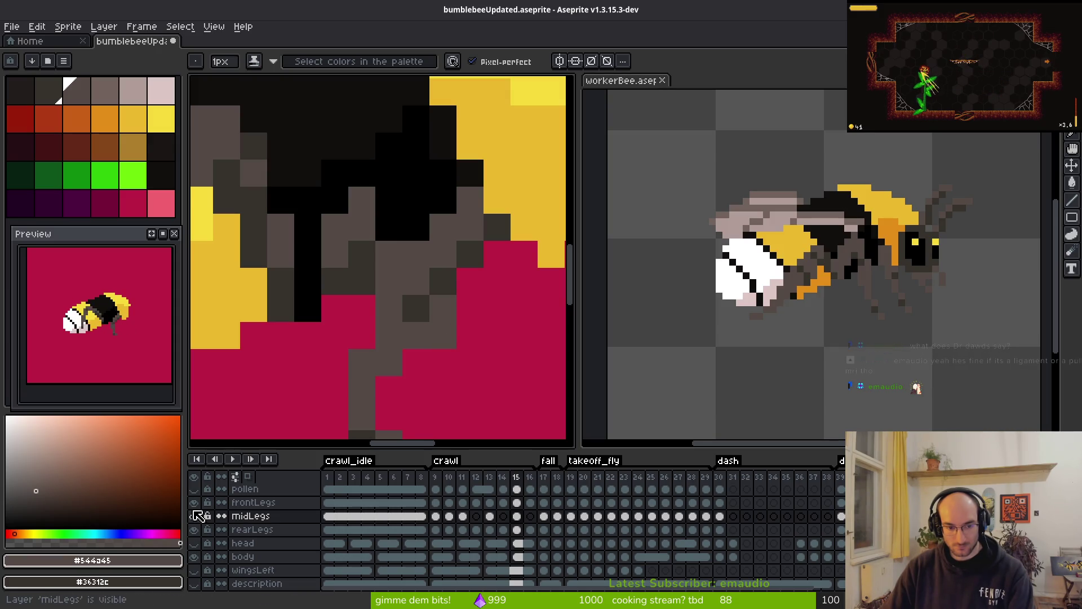
click(193, 502)
- Extend the mid leg down toward the ground, adding pixels below and clearing excess ones
mouse_move(386, 233)
mouse_down()
mouse_move(377, 231)
mouse_move(430, 293)
mouse_move(437, 337)
mouse_up()
scroll(451, 344, down, 3)
key(alt)
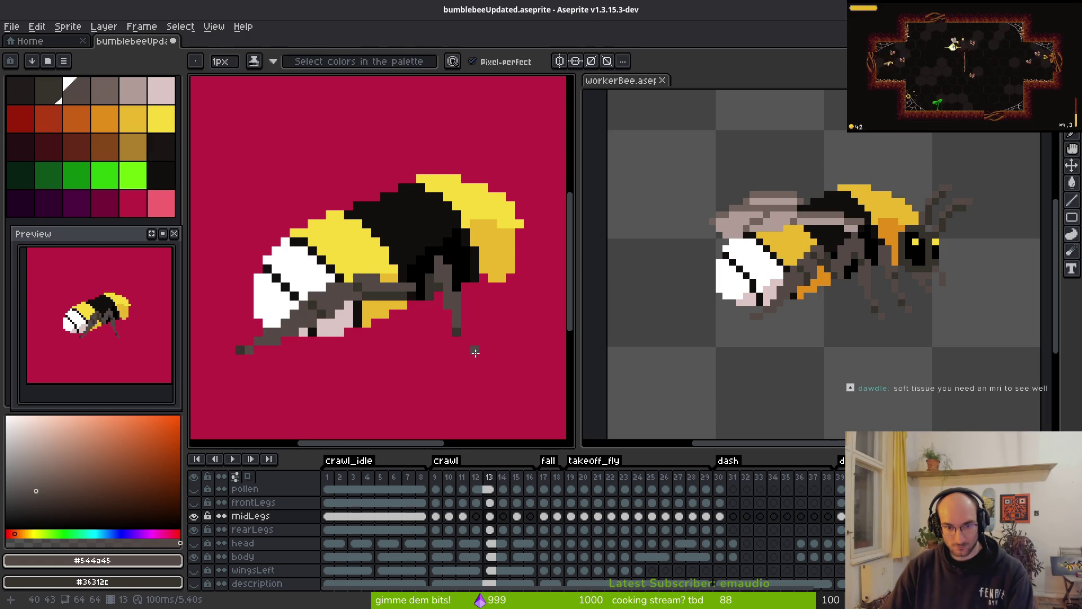
key(alt)
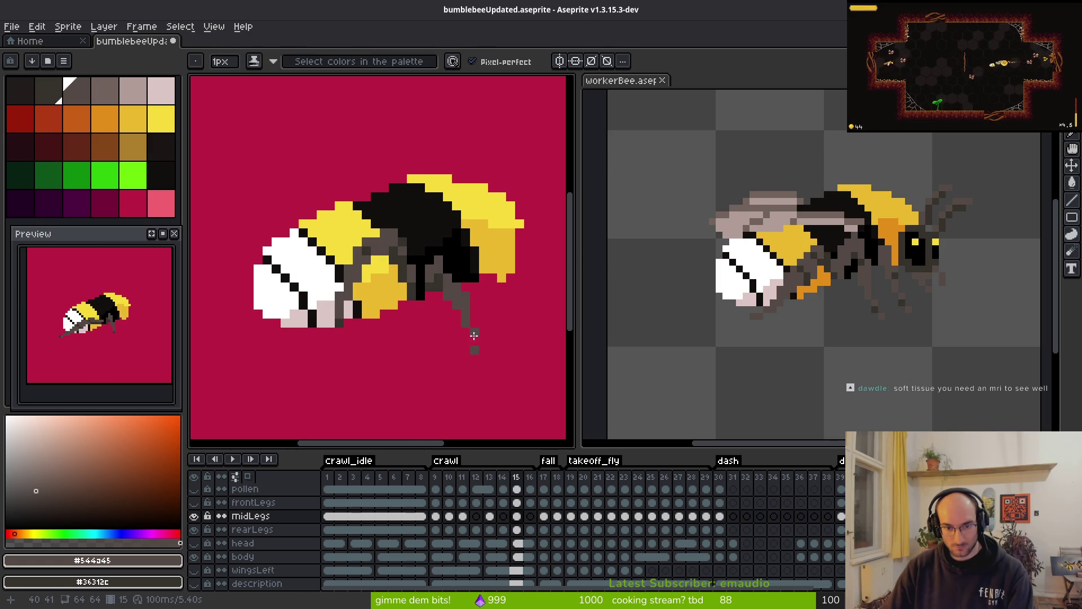
scroll(474, 335, up, 1)
click(461, 338)
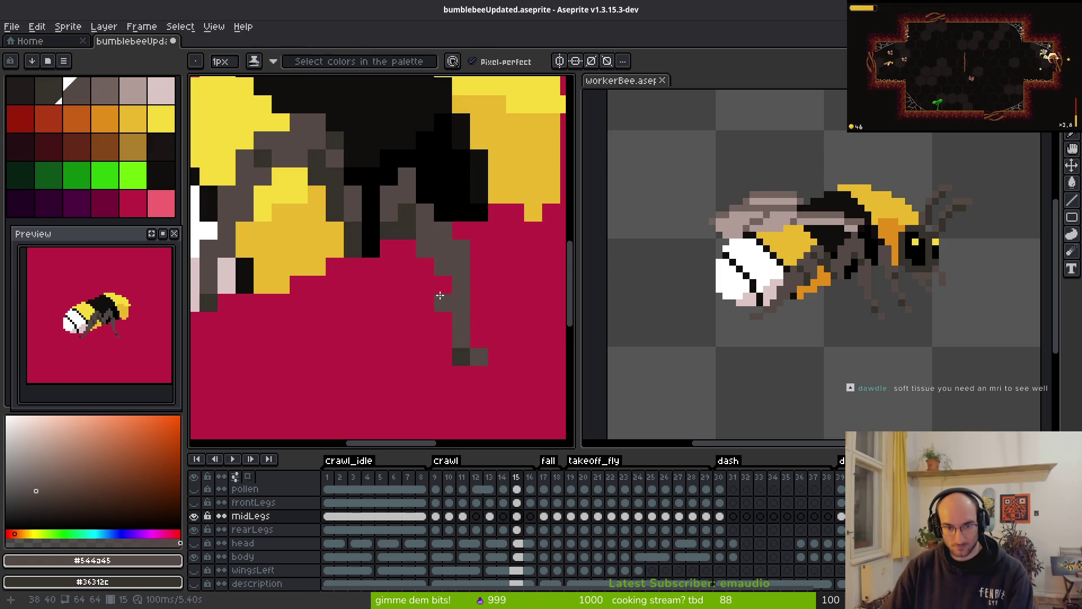
right_click(461, 265)
click(427, 263)
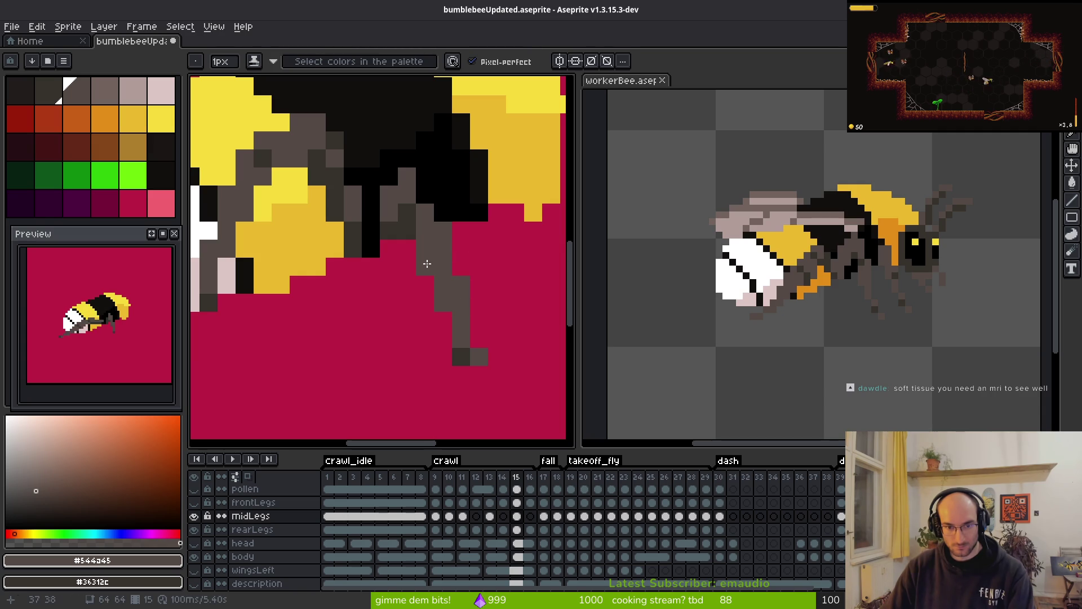
- Shade the leg joint, darken a pixel and fill a gap with grey, then bring back the reference video
key(e)
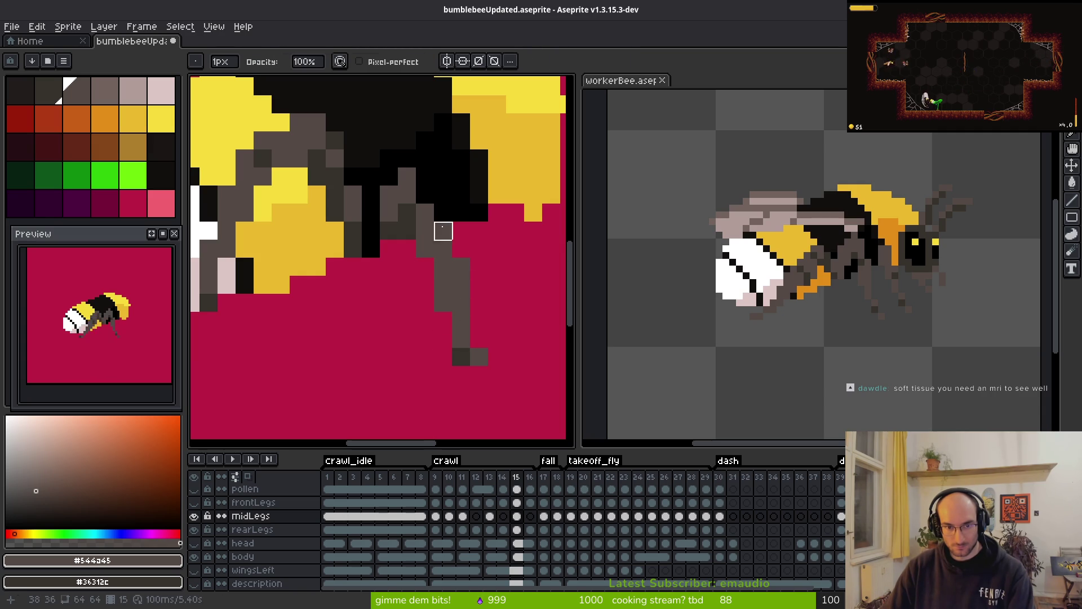
key(b)
click(443, 213)
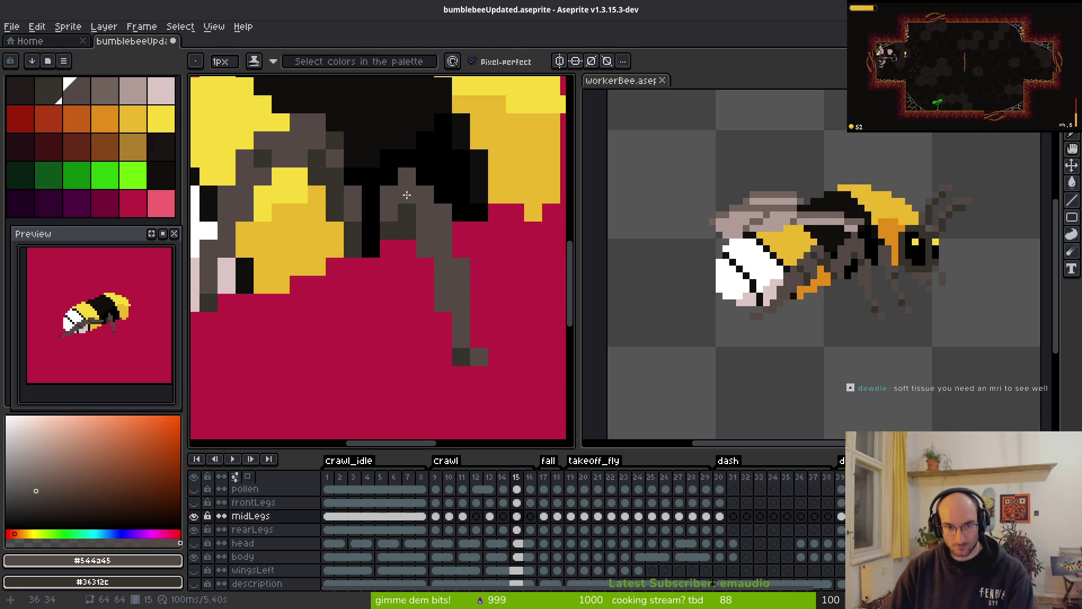
click(407, 195)
click(461, 248)
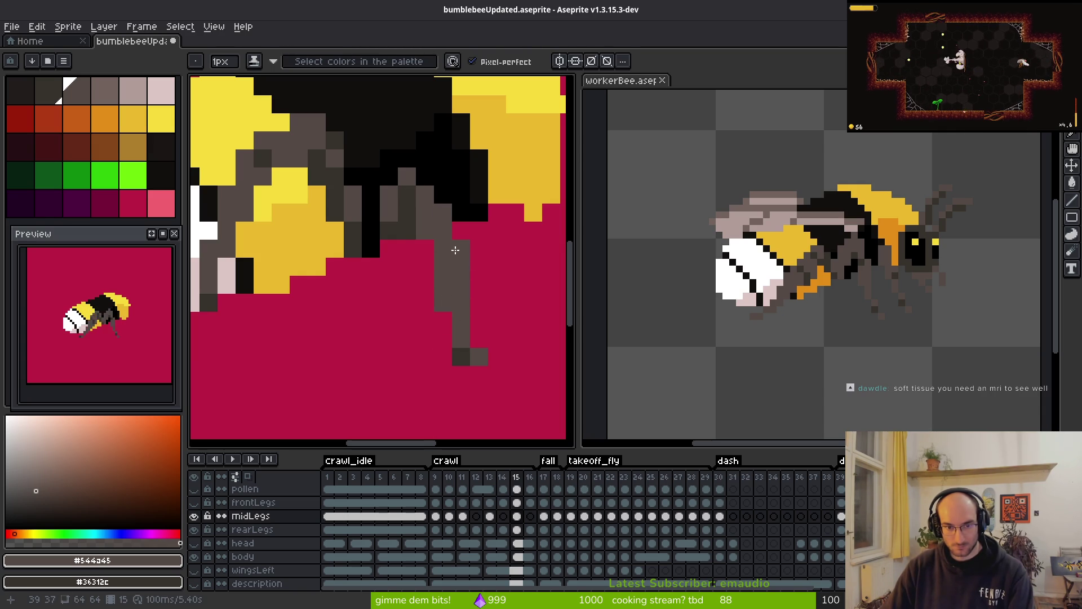
scroll(487, 308, down, 4)
scroll(487, 308, up, 3)
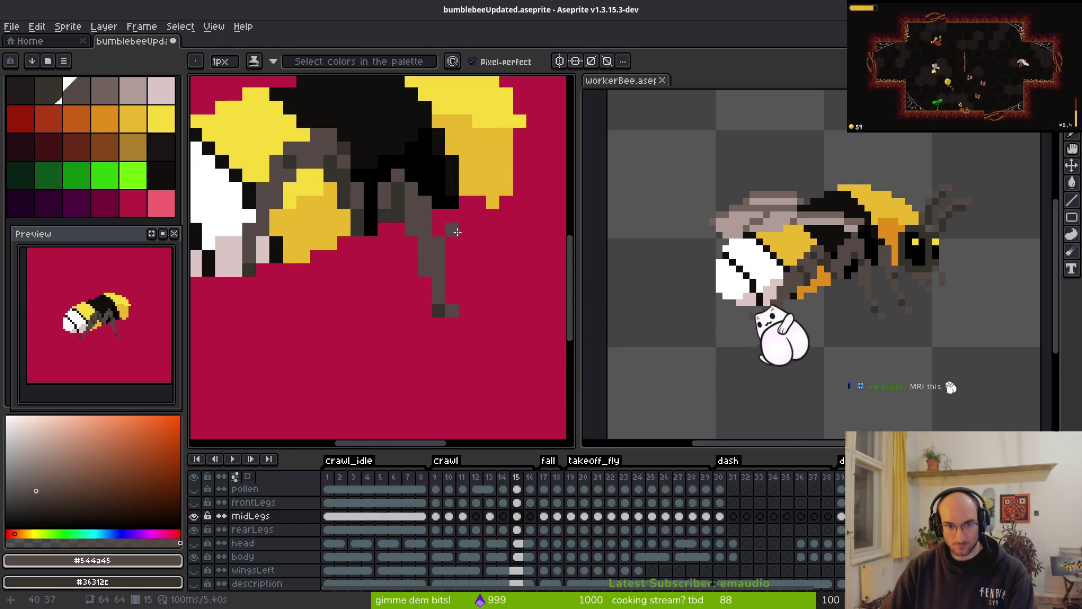
scroll(471, 282, down, 3)
key(i)
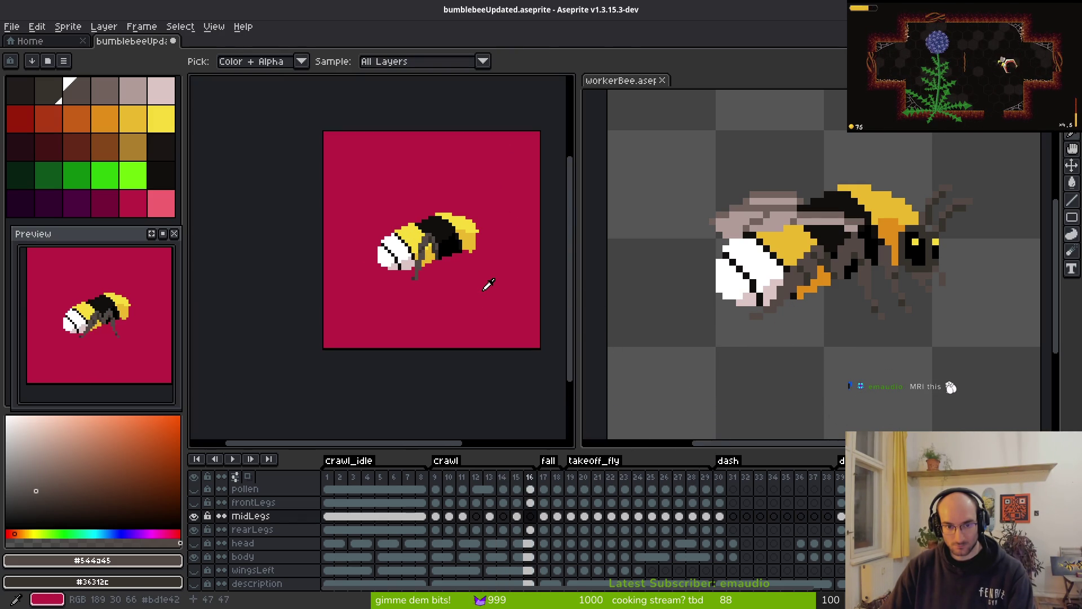
key(alt+Tab)
- Play the bumblebee reference clip briefly and return to the Aseprite sprite
click(489, 295)
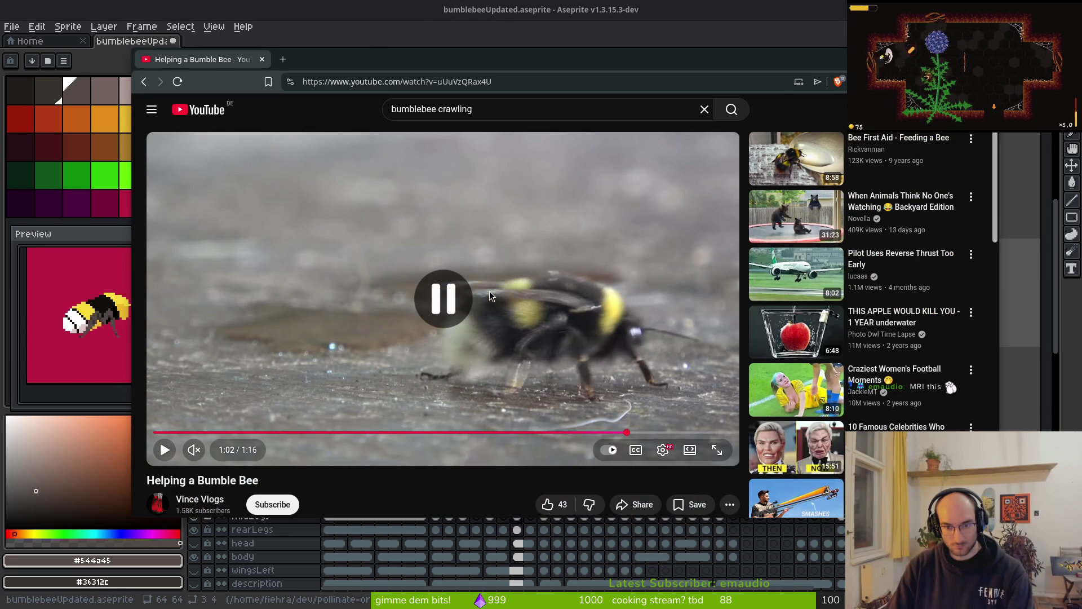
key(alt+Tab)
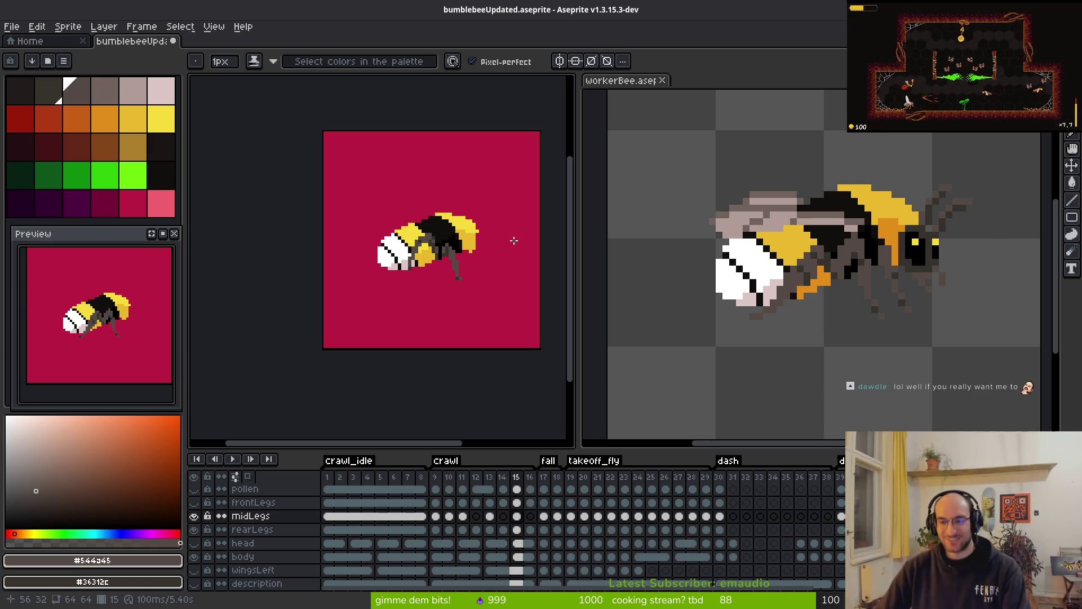
- Flip through crawl frames 13 to 17 and play the animation to check the leg motion
key(comma)
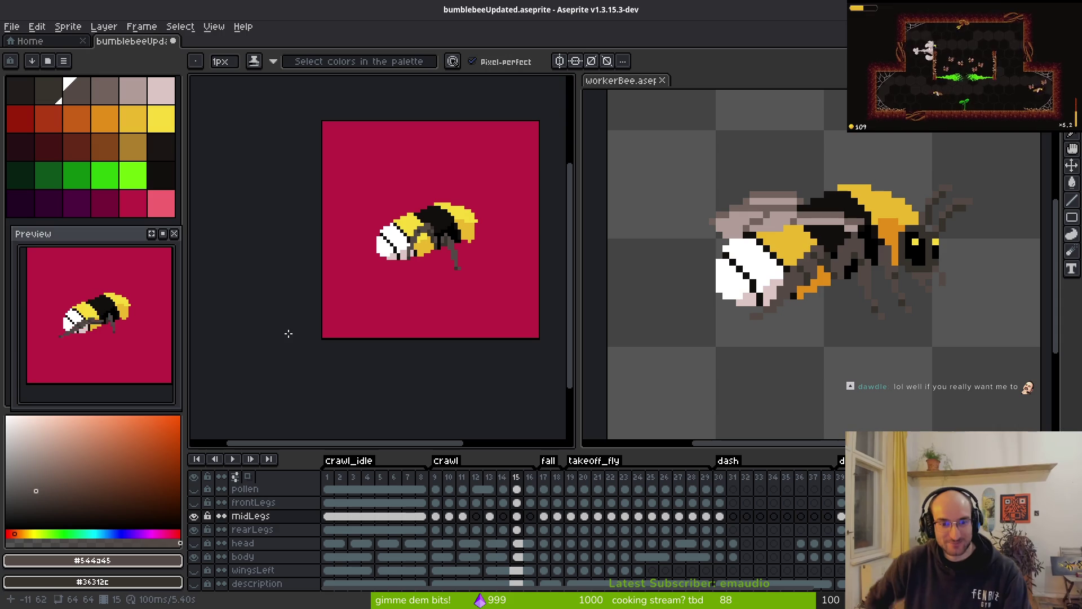
key(i)
key(period)
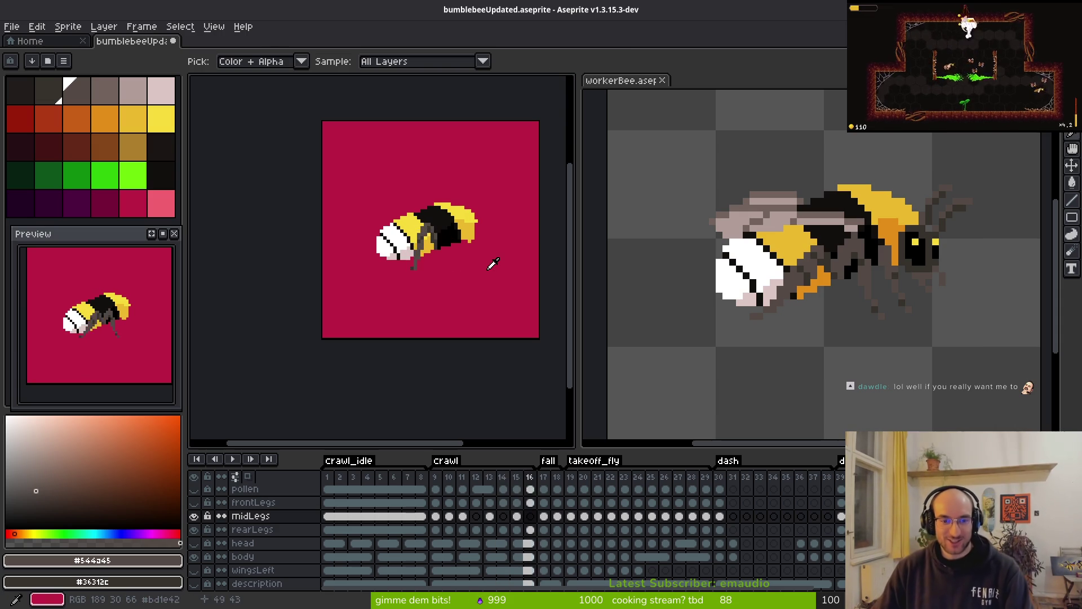
key(b)
key(i)
key(comma)
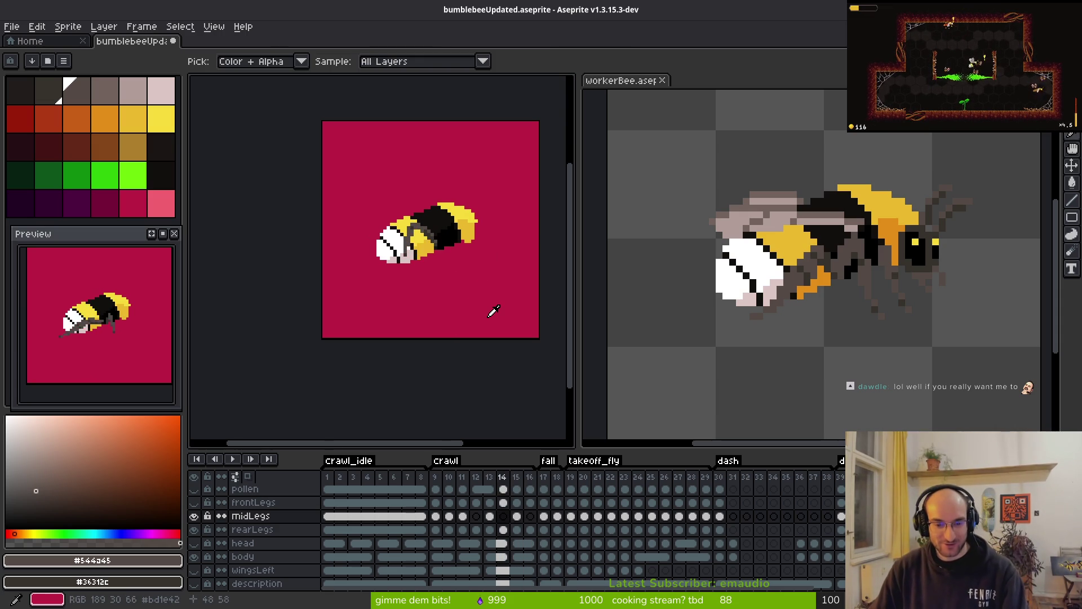
key(comma)
key(b)
key(i)
key(period)
key(period)
key(period)
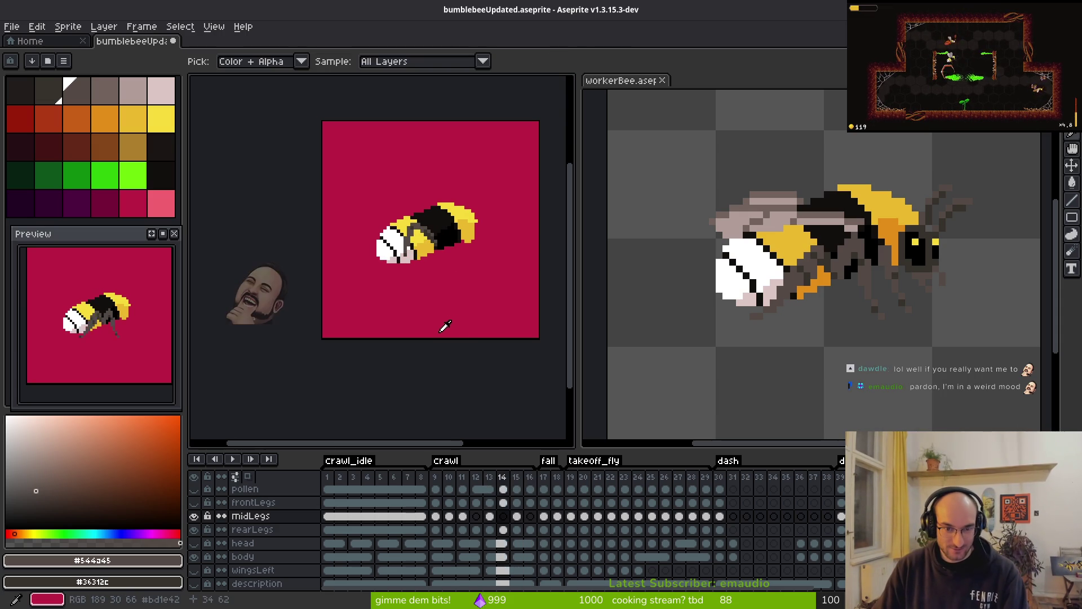
key(comma)
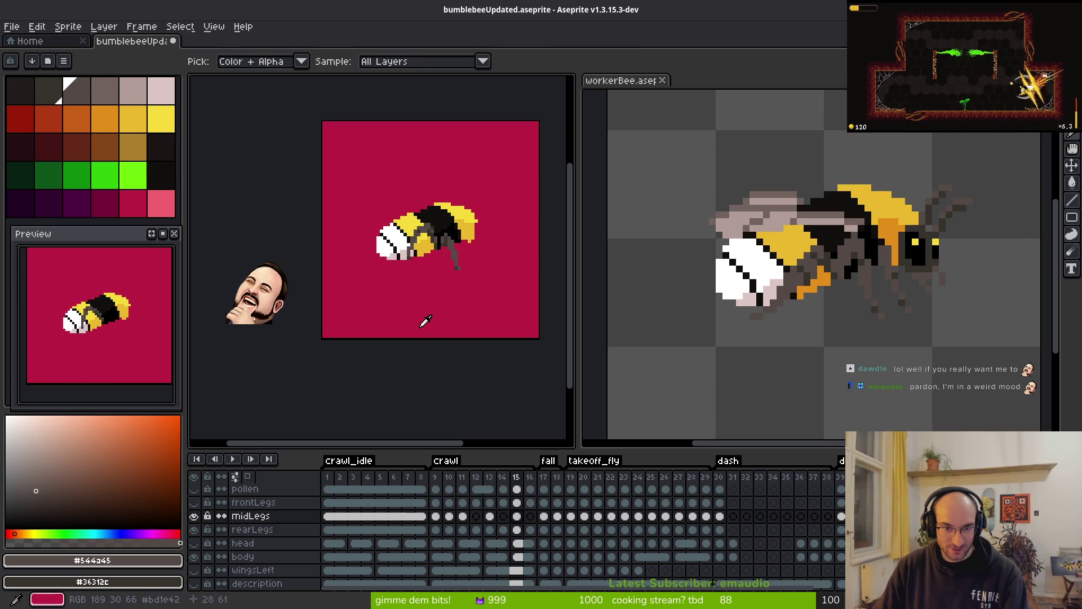
key(period)
key(period)
key(comma)
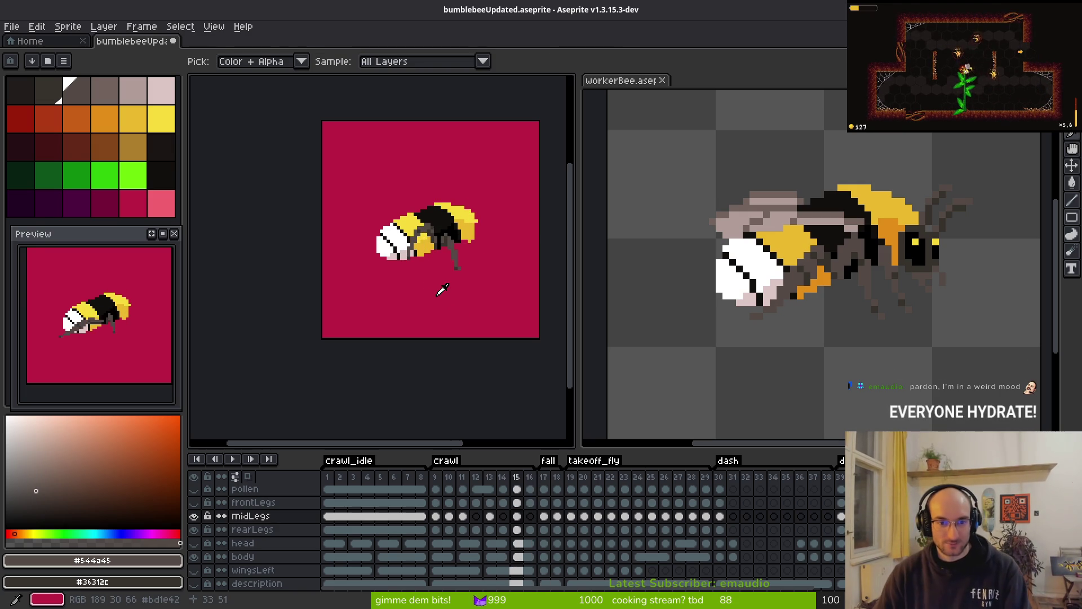
key(Return)
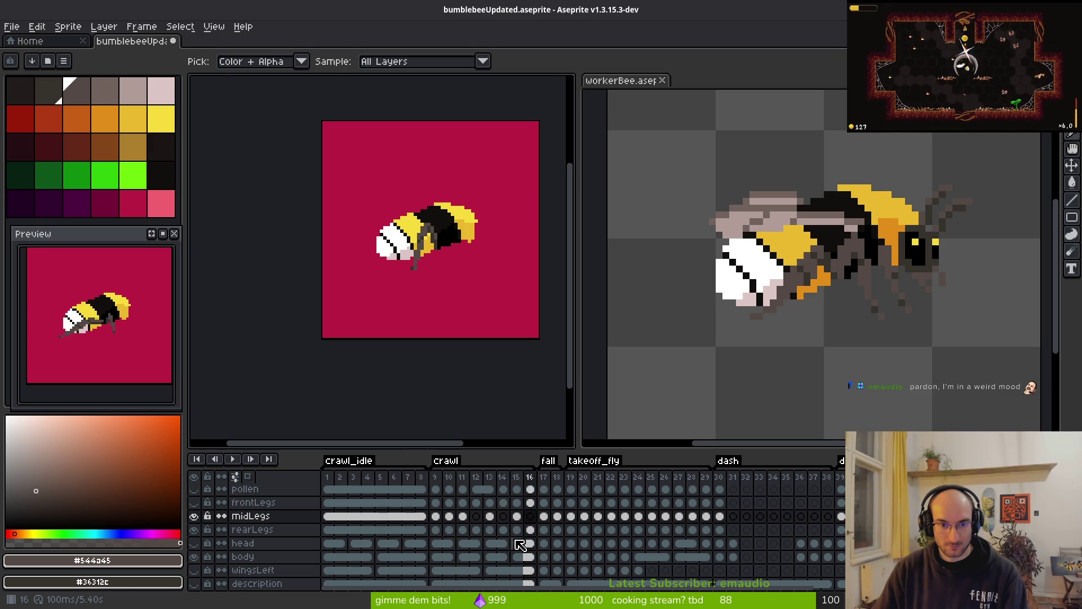
- Make the frontLegs layer visible again and flip between frames 14 and 15 to compare legs
click(194, 503)
key(Right)
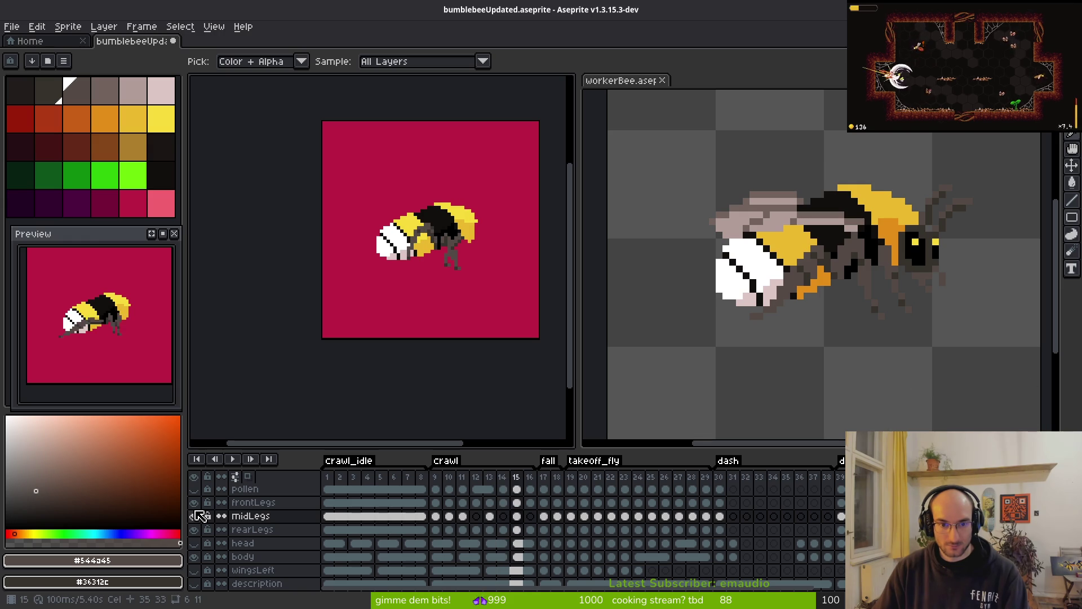
key(Left)
key(Right)
key(Left)
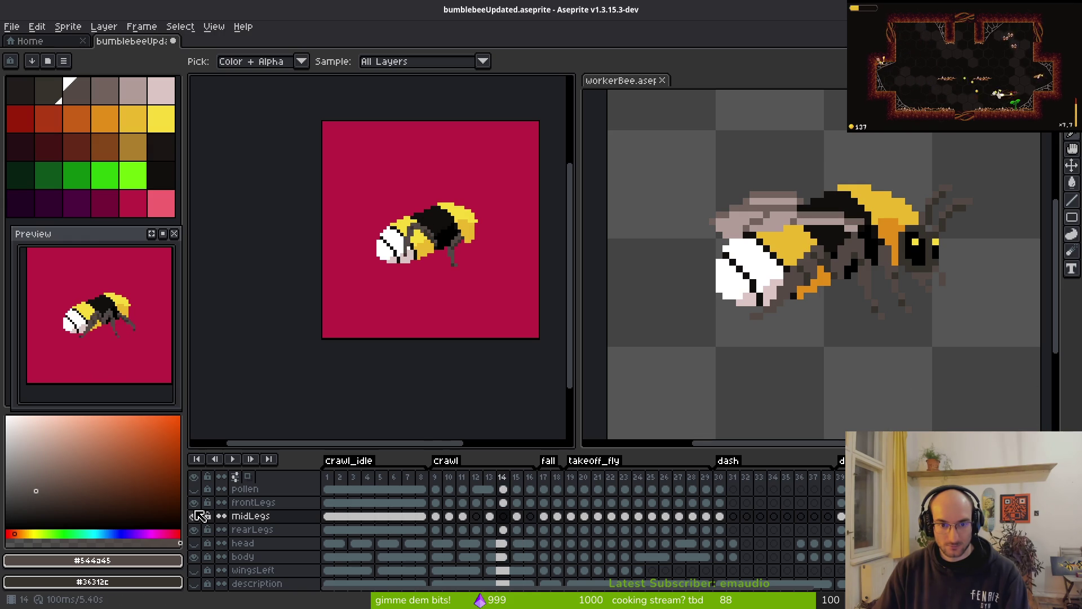
key(Right)
key(Right)
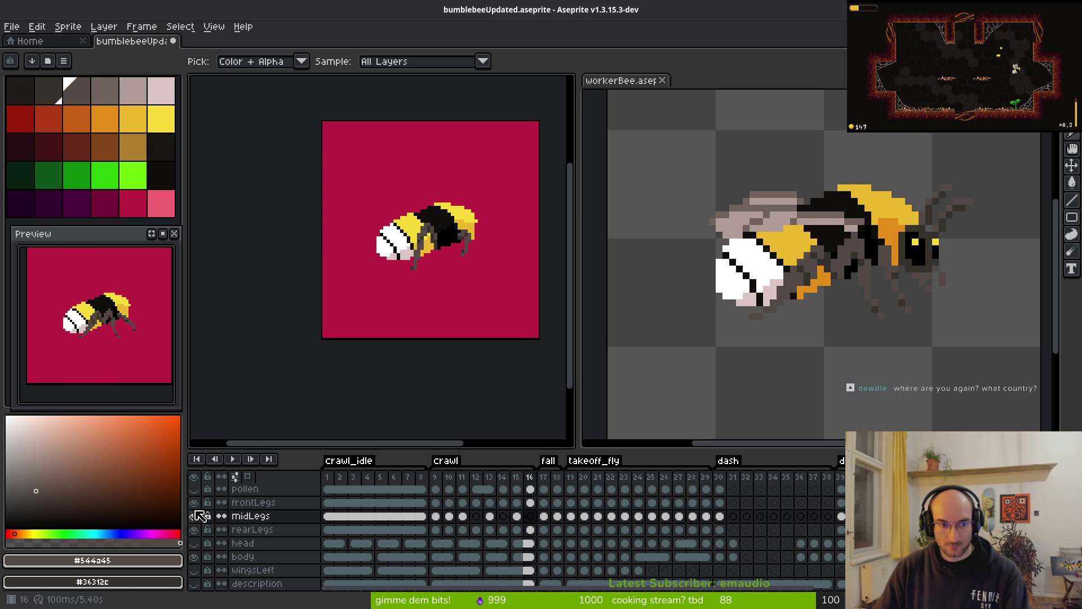
key(Left)
key(Left)
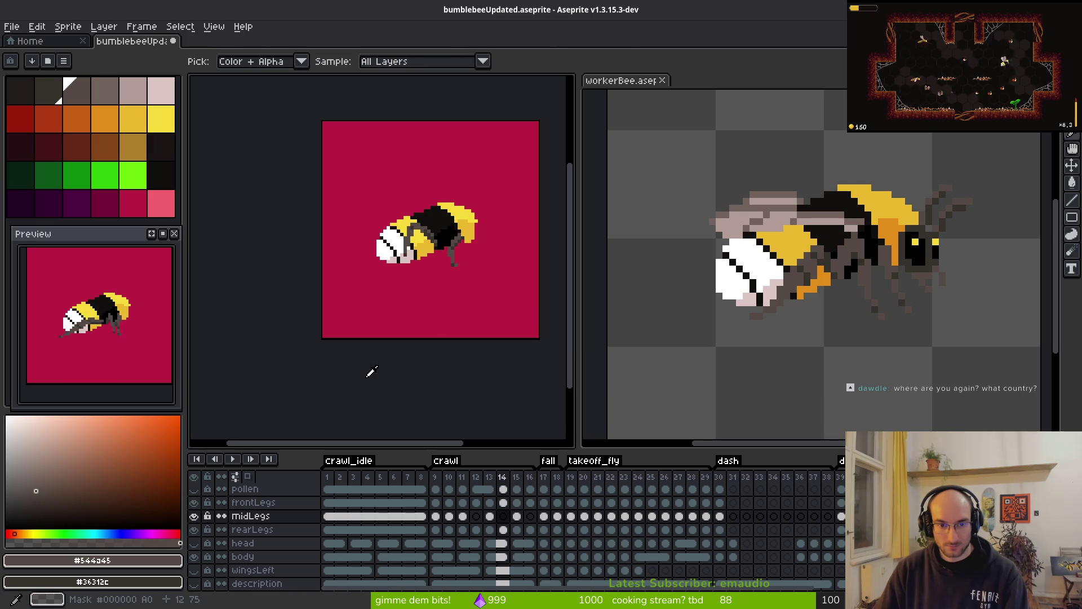
key(Right)
- Zoom in on the legs, advance to crawl frame 16 and turn on onion skinning
key(b)
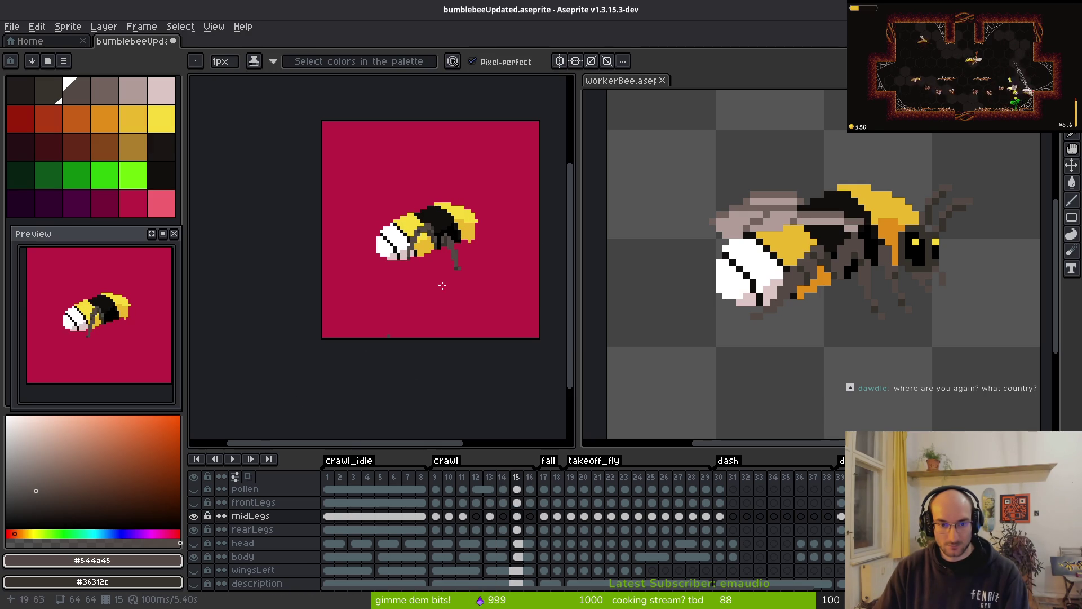
scroll(383, 289, up, 5)
scroll(382, 290, up, 2)
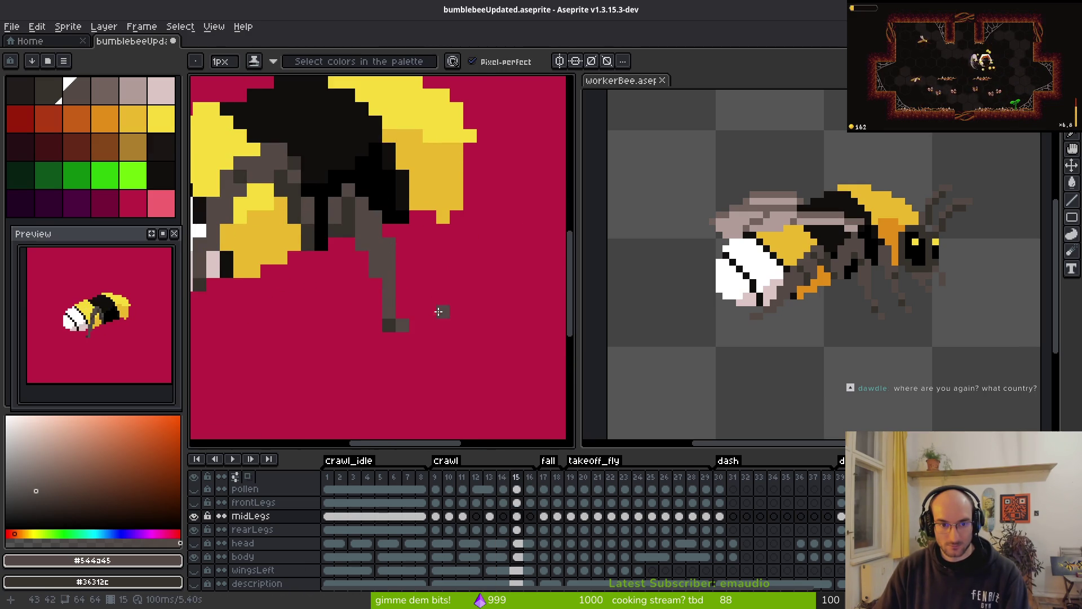
scroll(442, 324, down, 3)
scroll(428, 316, up, 3)
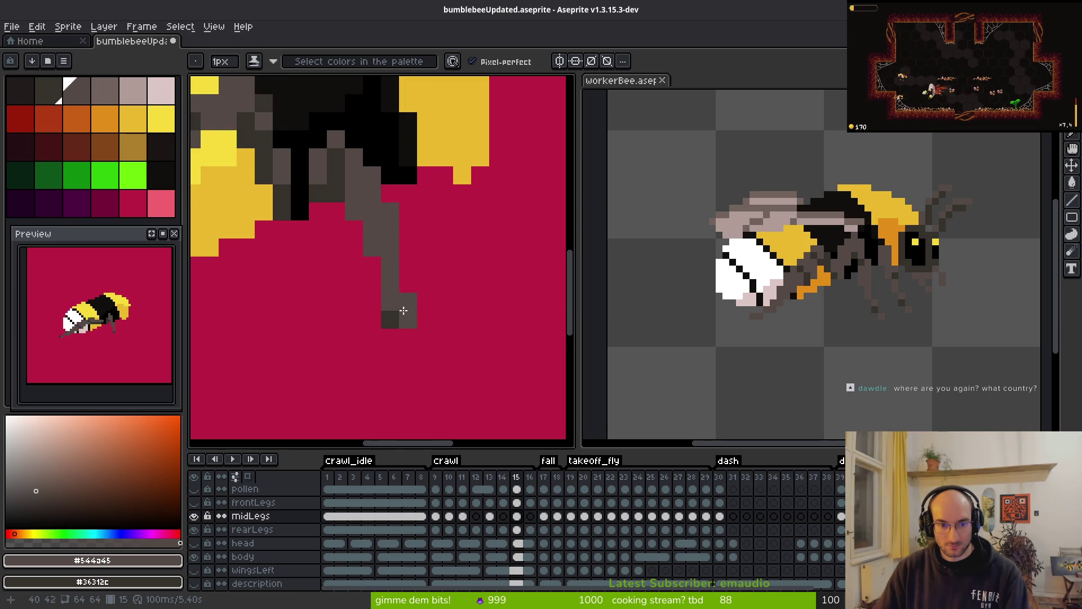
key(.)
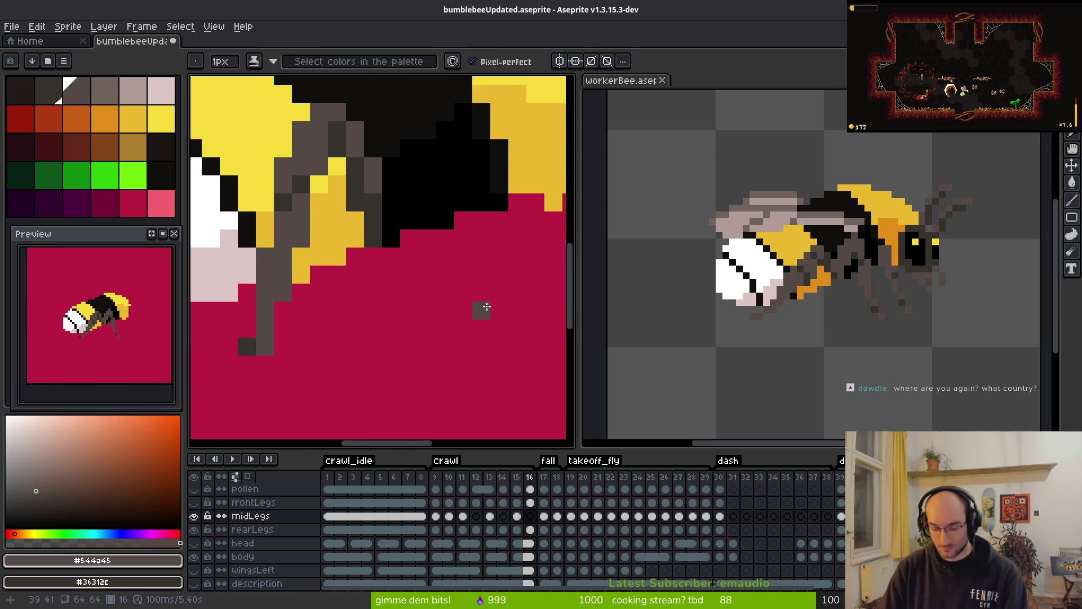
key(F3)
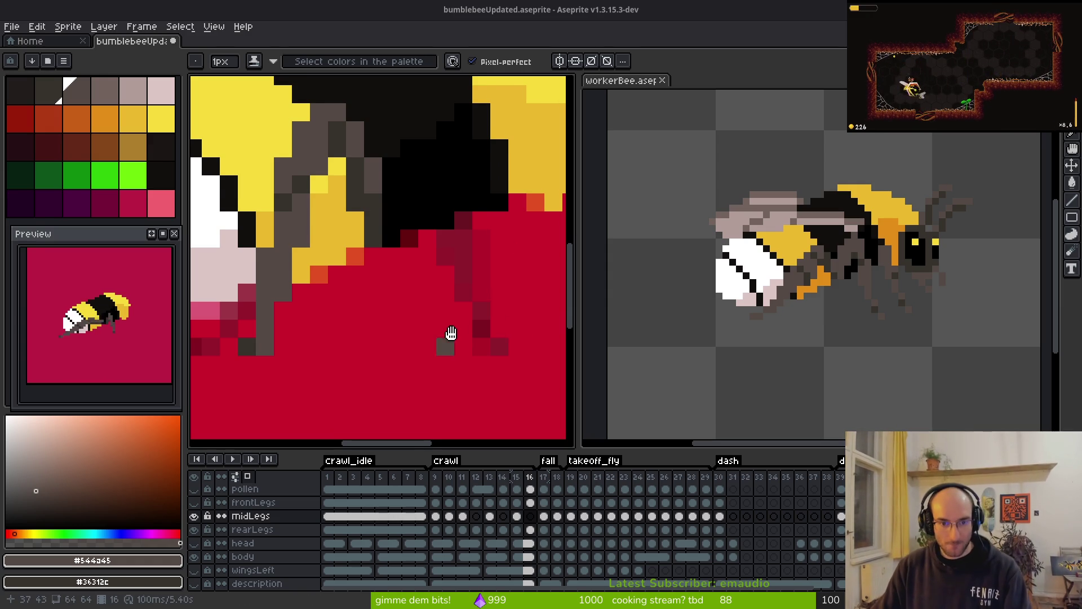
- Compare frames 15 and 16 and sample the dark leg colour from frame 15
drag(442, 338, 433, 331)
key(comma)
scroll(434, 322, down, 1)
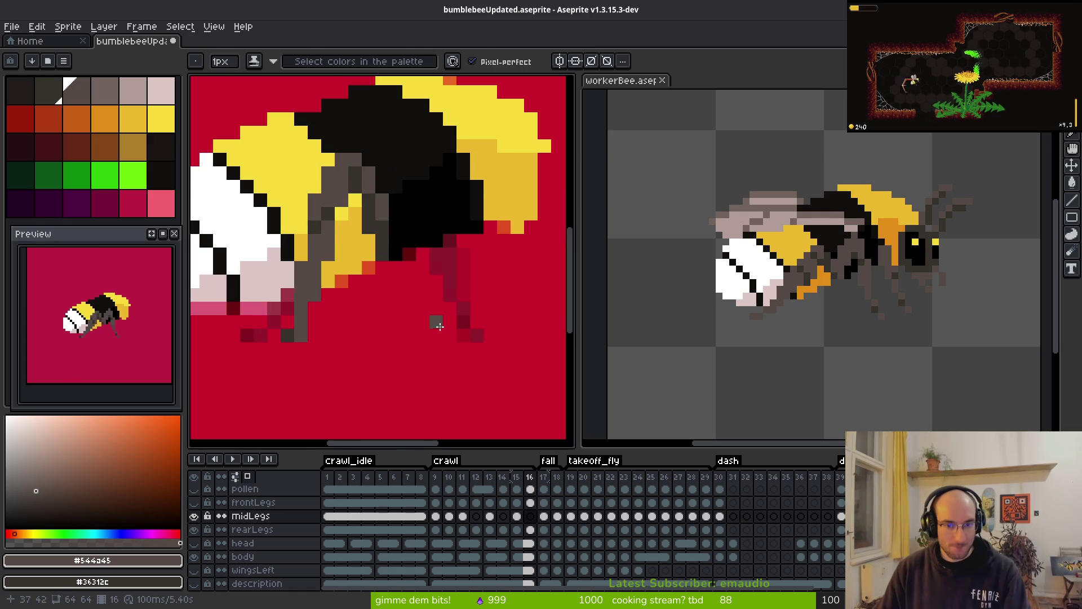
key(alt)
key(period)
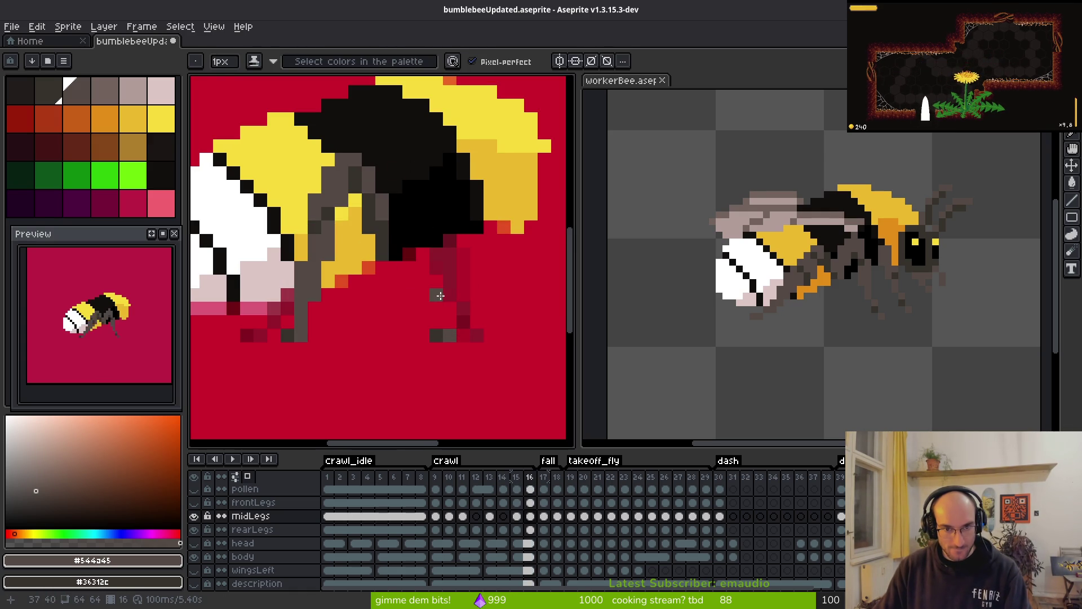
click(438, 318)
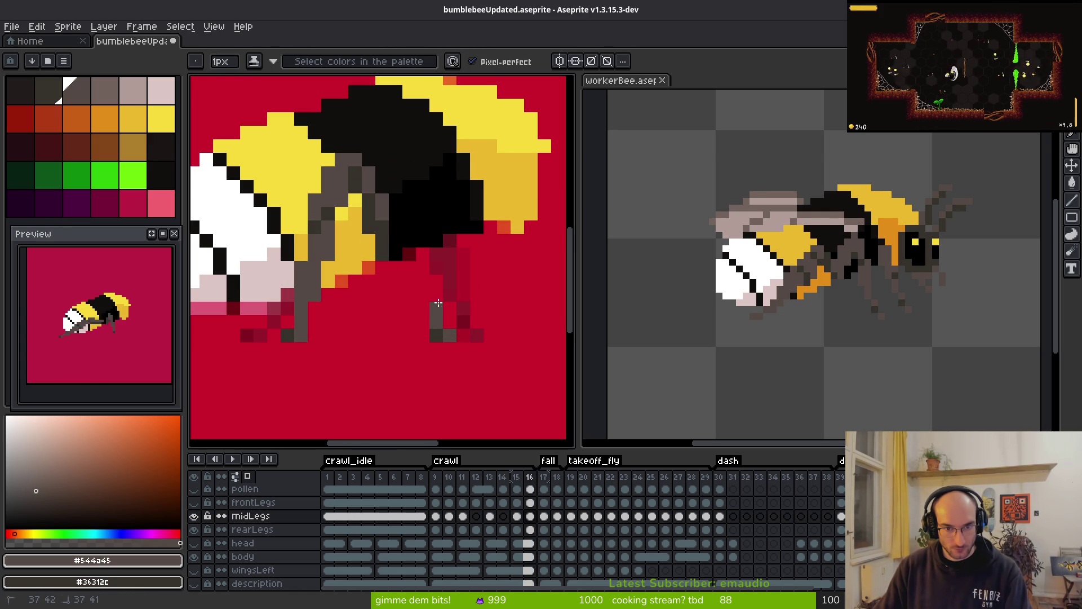
key(comma)
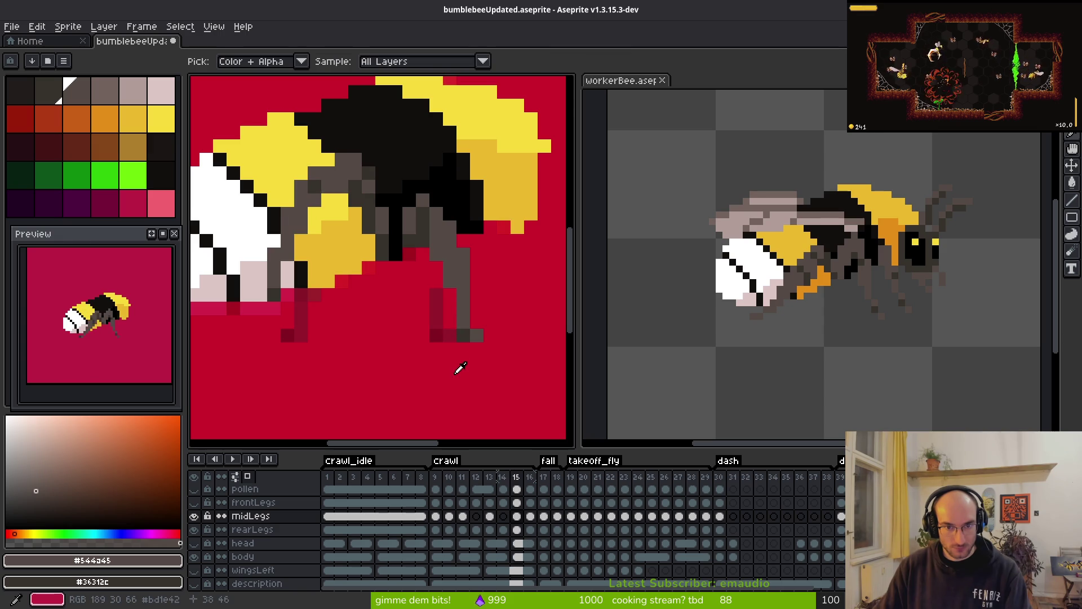
click(442, 216)
key(period)
key(comma)
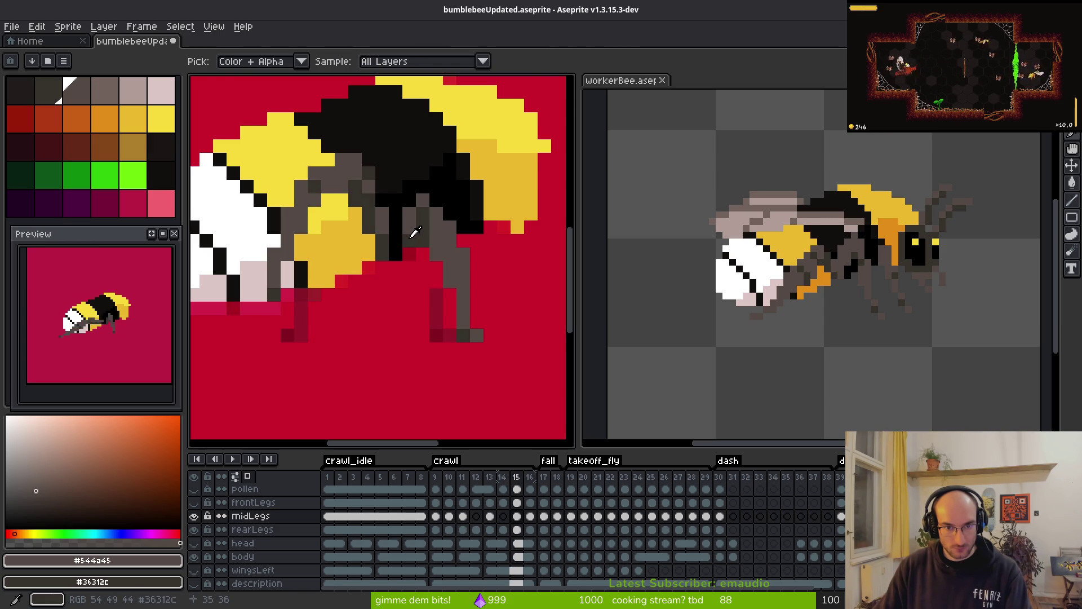
key(period)
- Draw frame 16's new dark-grey mid leg downward and widen it with grey pixels
click(415, 227)
mouse_move(420, 235)
mouse_down()
mouse_move(435, 223)
mouse_move(426, 281)
mouse_up()
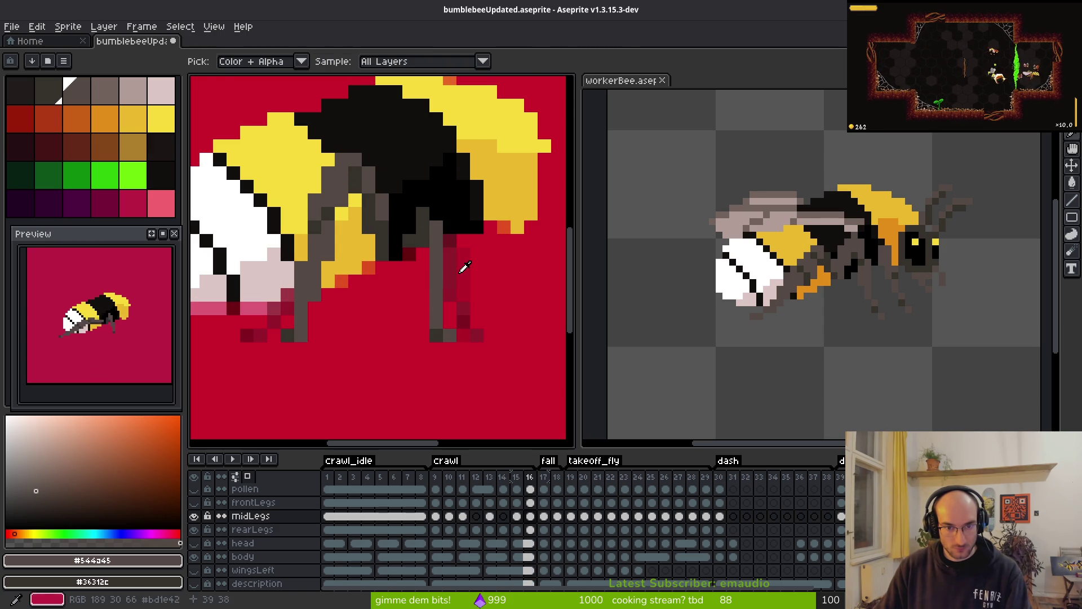
key(comma)
key(period)
drag(446, 273, 435, 209)
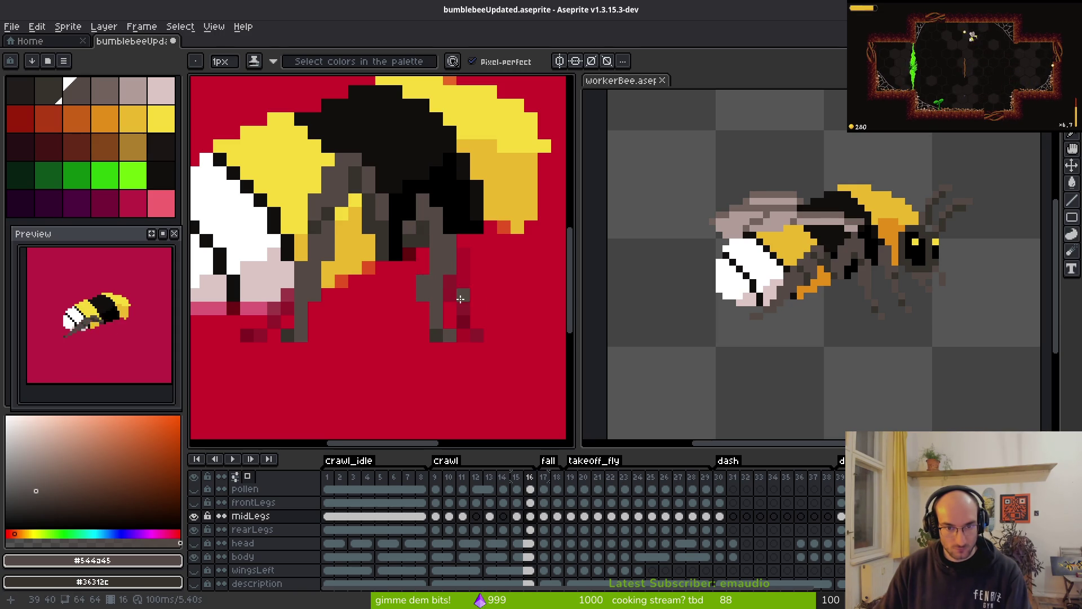
scroll(460, 299, down, 3)
scroll(445, 311, up, 1)
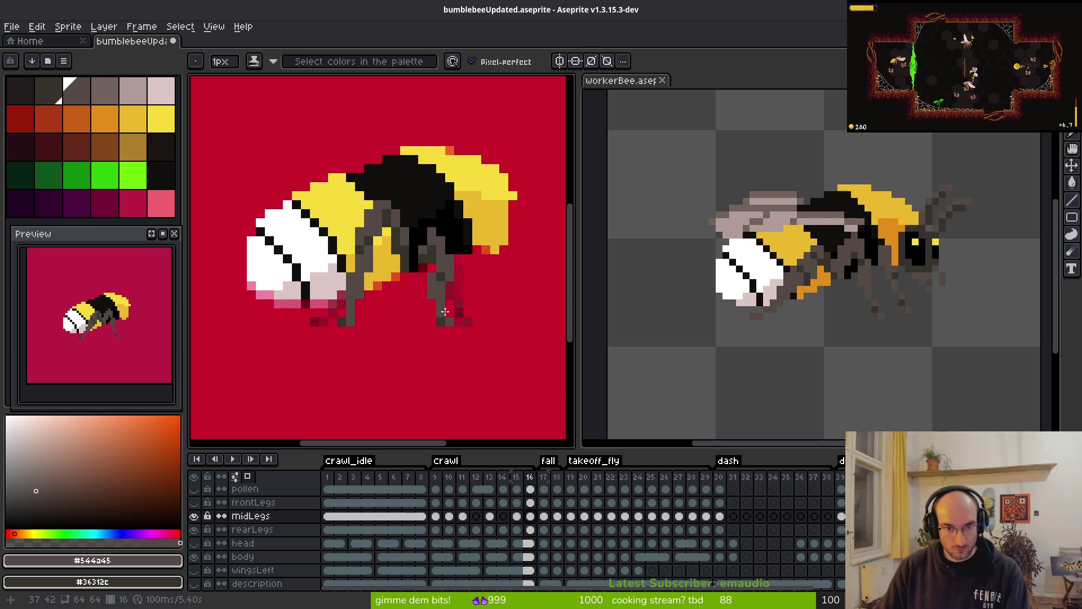
scroll(466, 318, down, 1)
scroll(439, 295, up, 2)
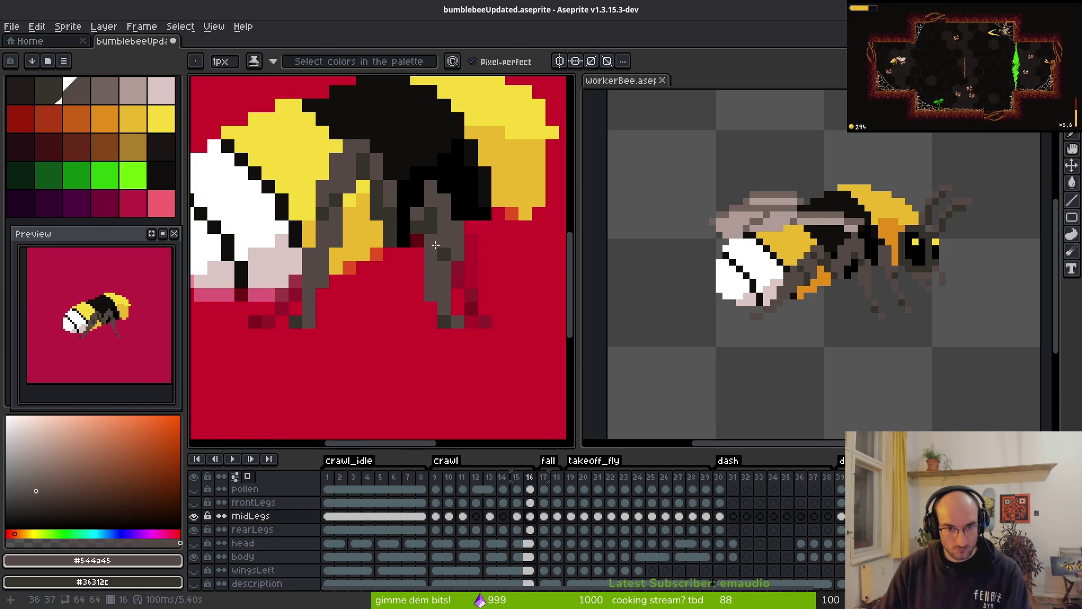
- Clean up the new leg by erasing stray pixels and recolouring one pixel mid grey
key(e)
click(458, 227)
key(b)
key(e)
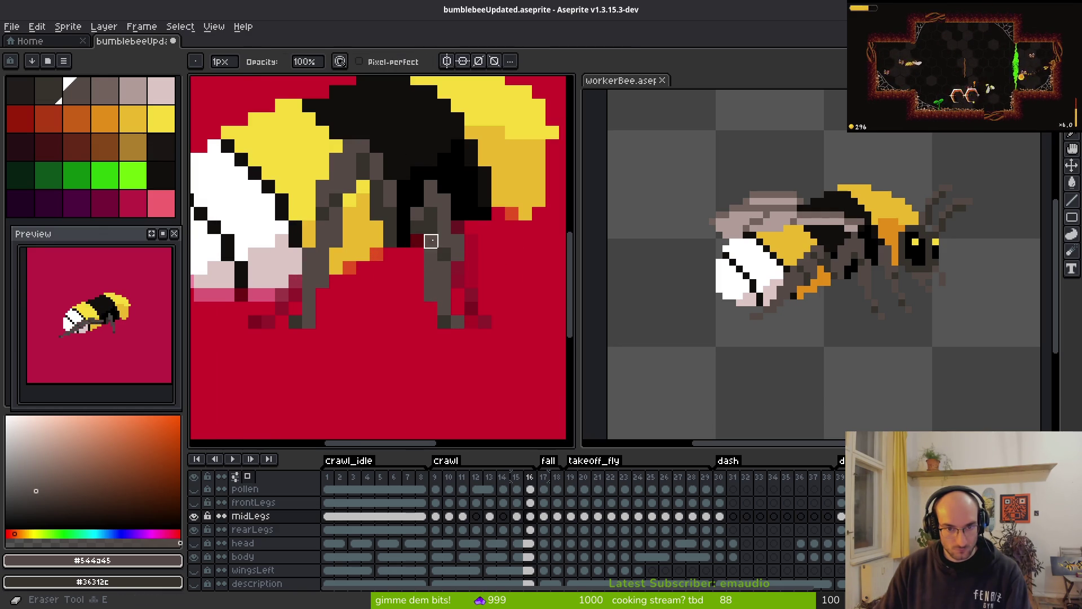
key(b)
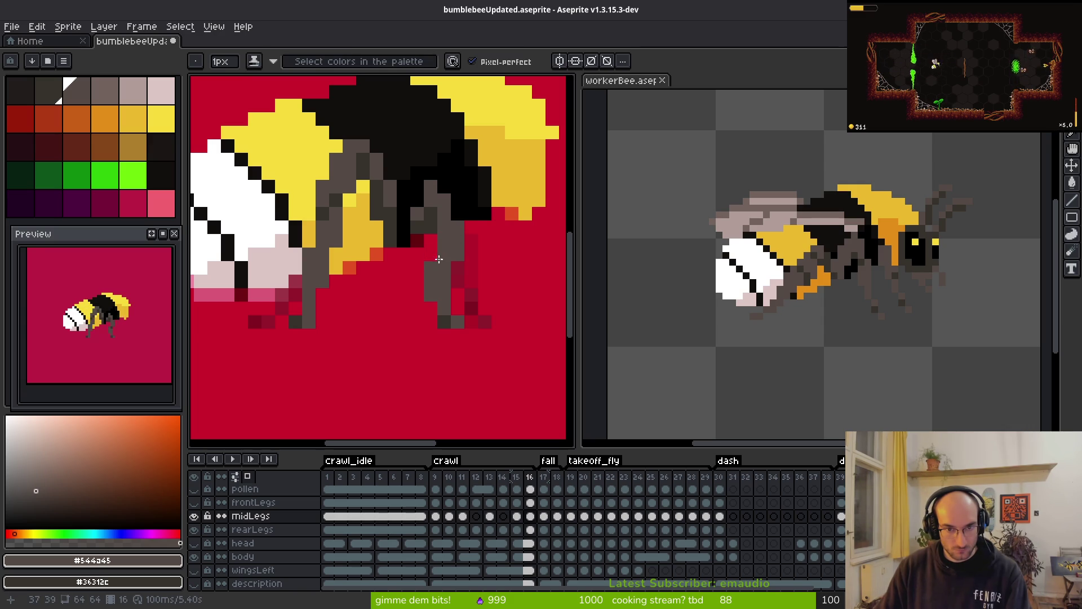
click(445, 267)
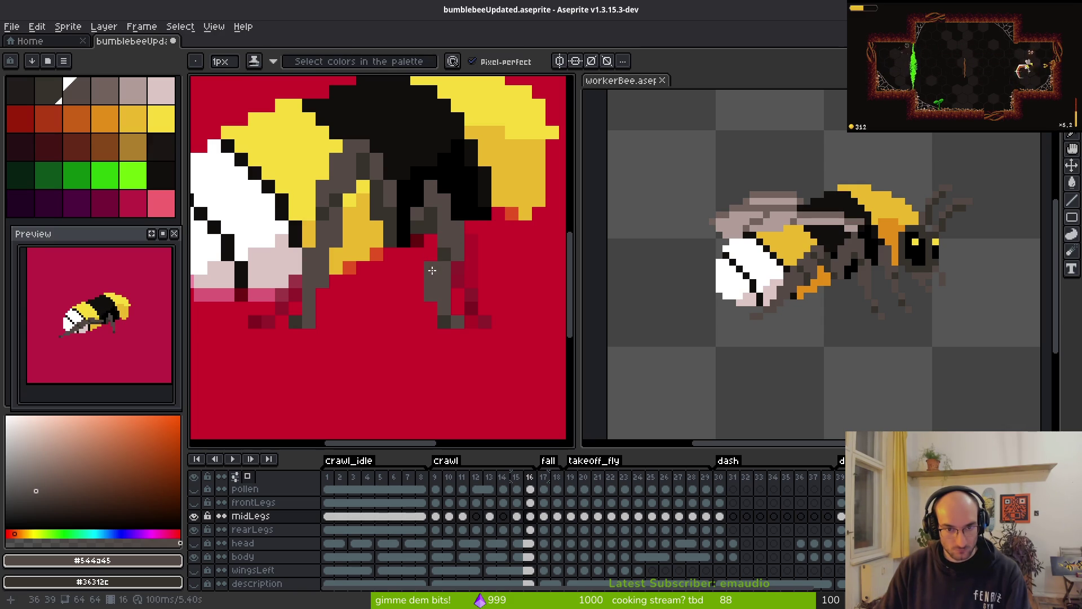
key(f)
key(e)
click(443, 253)
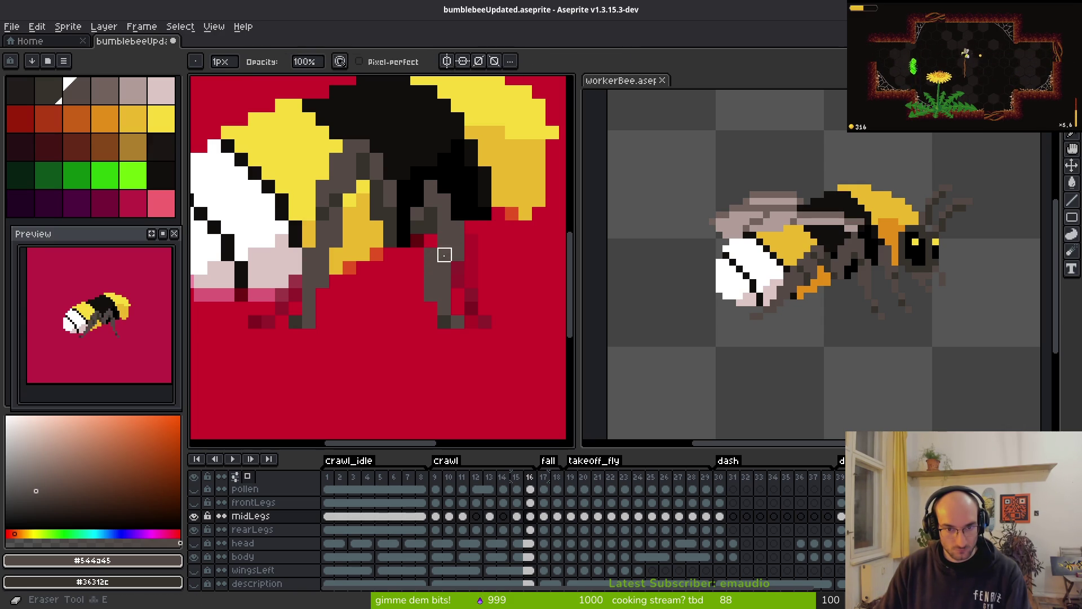
key(f)
key(e)
scroll(451, 282, down, 3)
key(f)
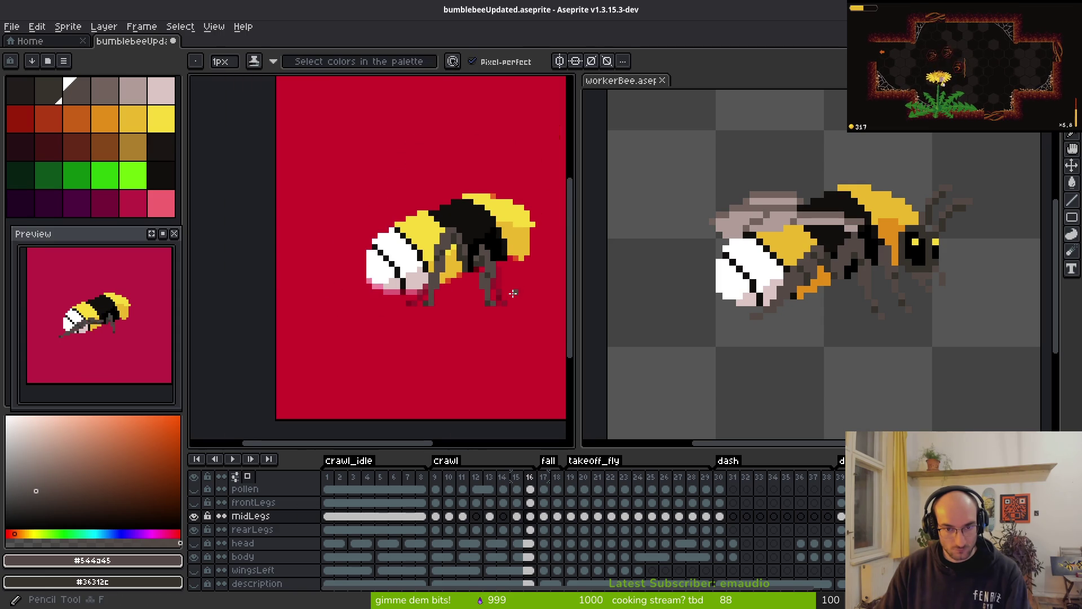
scroll(507, 290, down, 1)
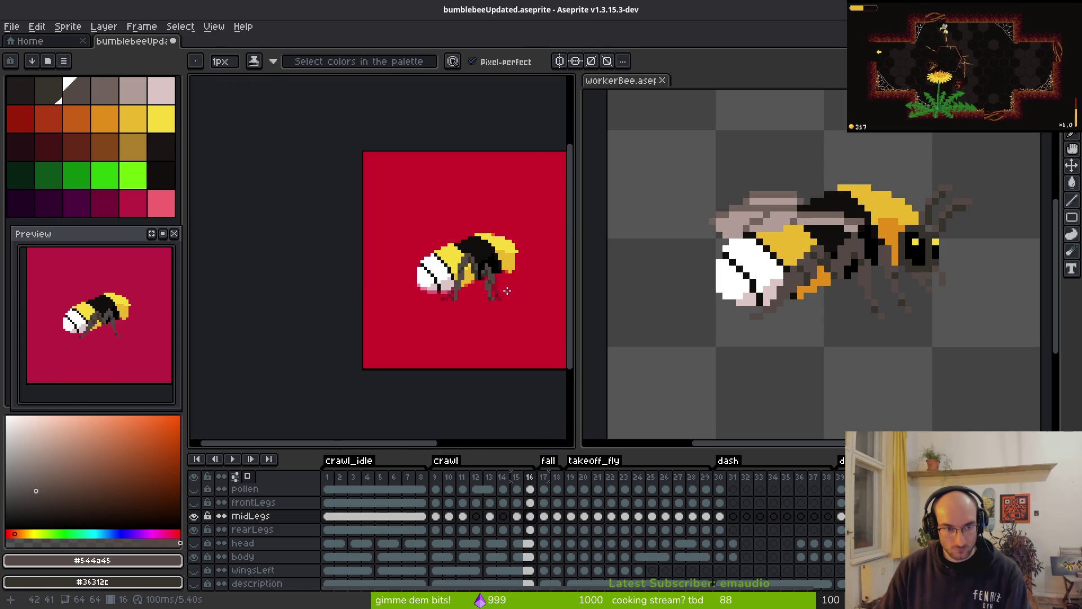
- Flip between frames 15 and 16 to compare the mid-leg poses
key(comma)
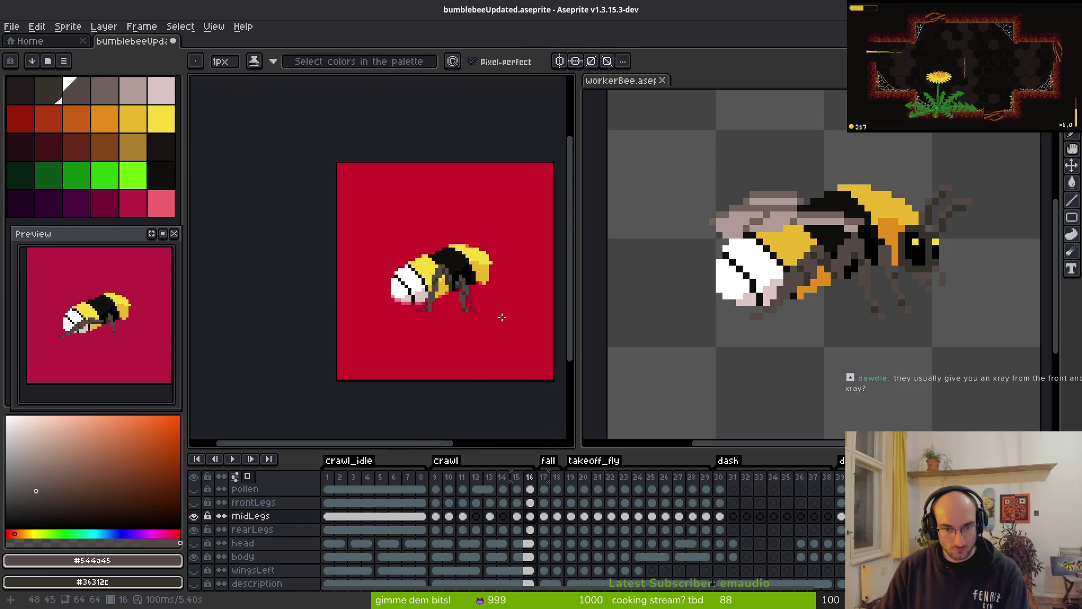
key(i)
key(period)
key(comma)
scroll(501, 305, up, 4)
key(b)
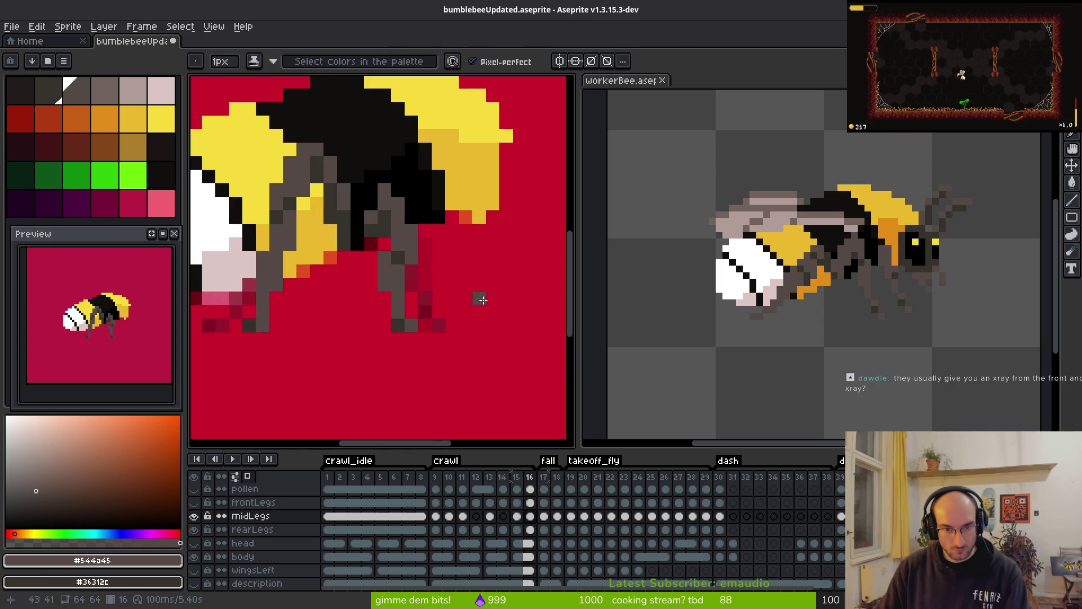
key(i)
key(comma)
key(period)
key(b)
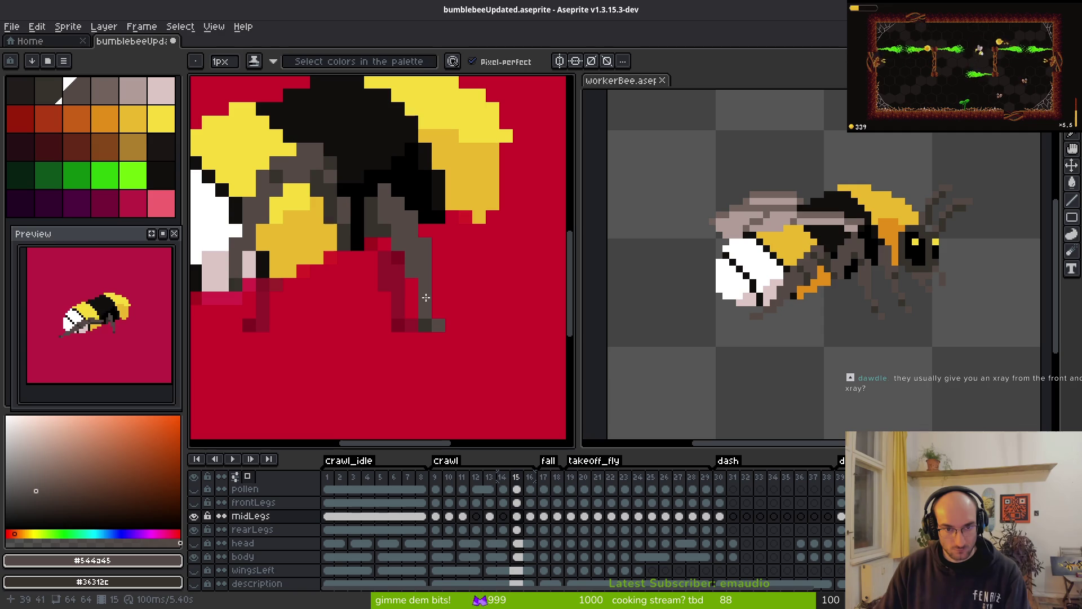
- Slim frame 16's mid leg by erasing a thin edge column and one stray pixel
click(398, 217)
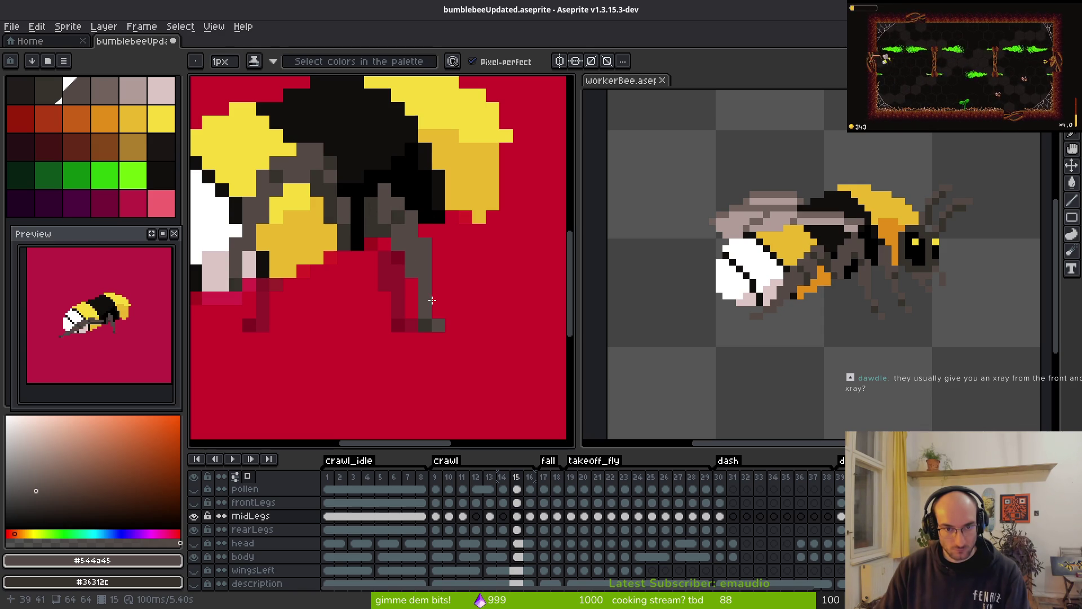
scroll(487, 272, down, 5)
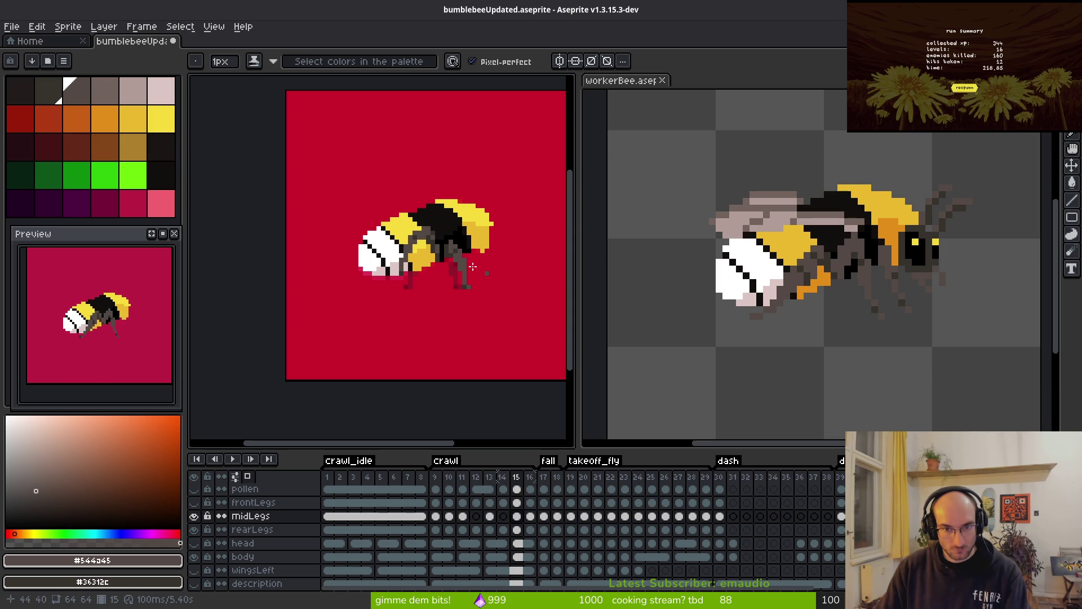
scroll(474, 256, up, 3)
key(Right)
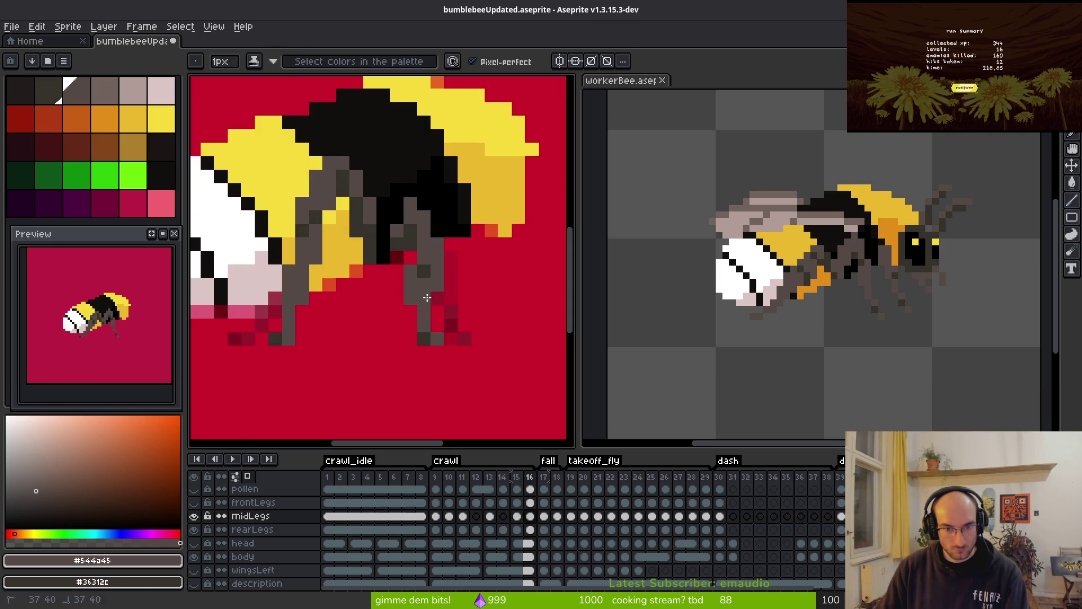
key(e)
drag(410, 272, 410, 297)
key(b)
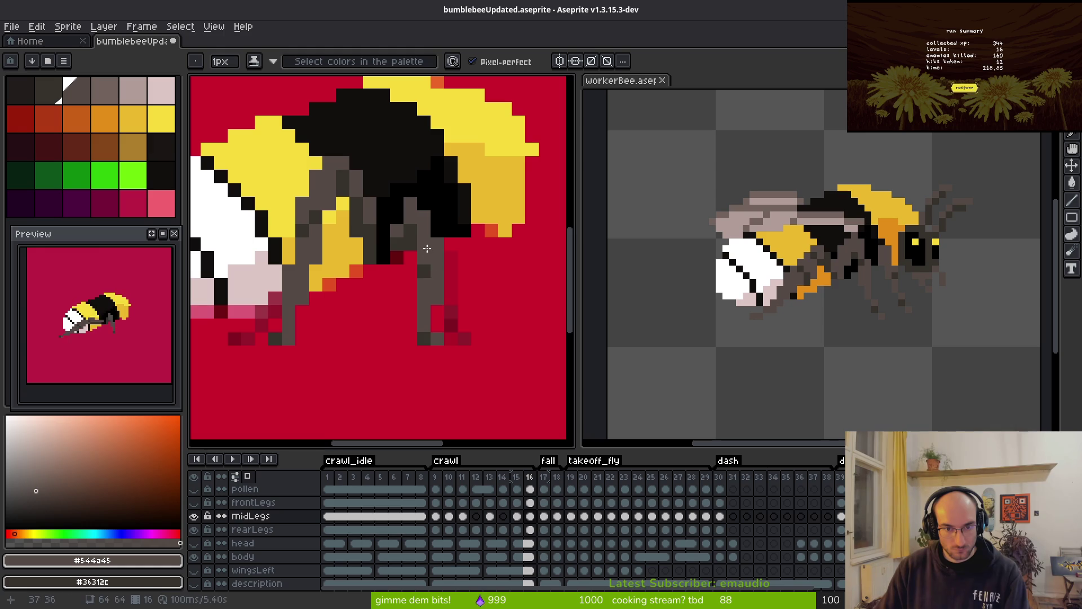
right_click(424, 244)
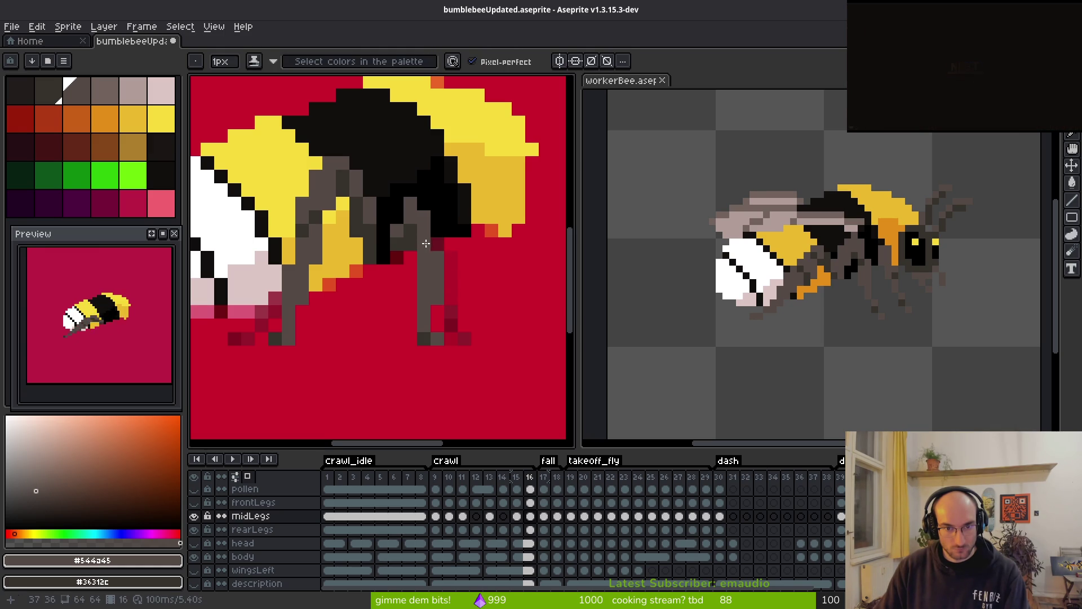
- Compare the frame 15 and frame 16 mid-leg poses, cycling between Eraser, Eyedropper and Pencil tools
key(e)
scroll(460, 312, down, 3)
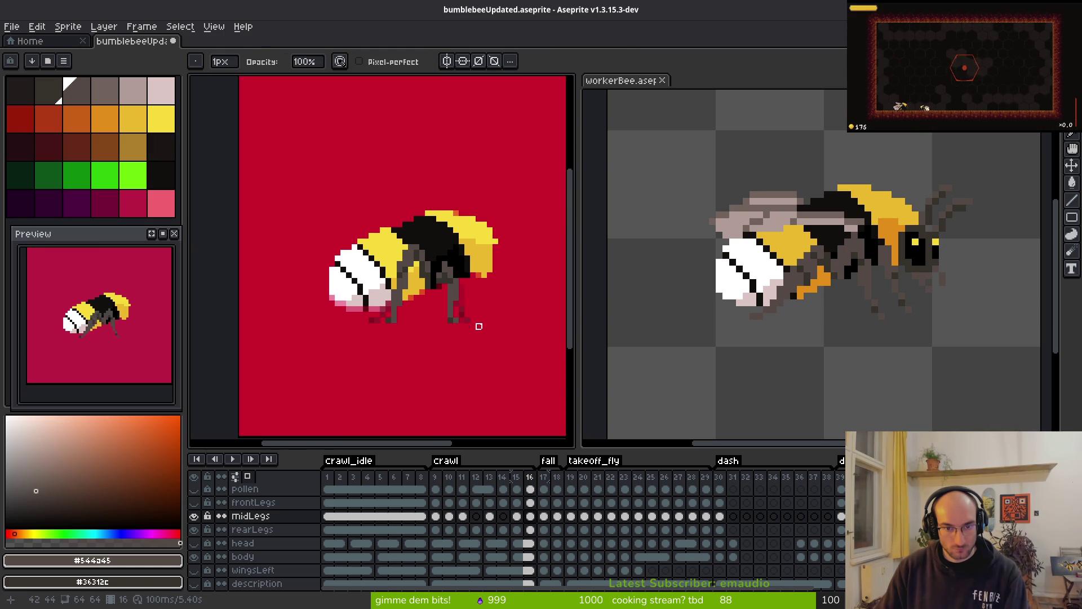
key(i)
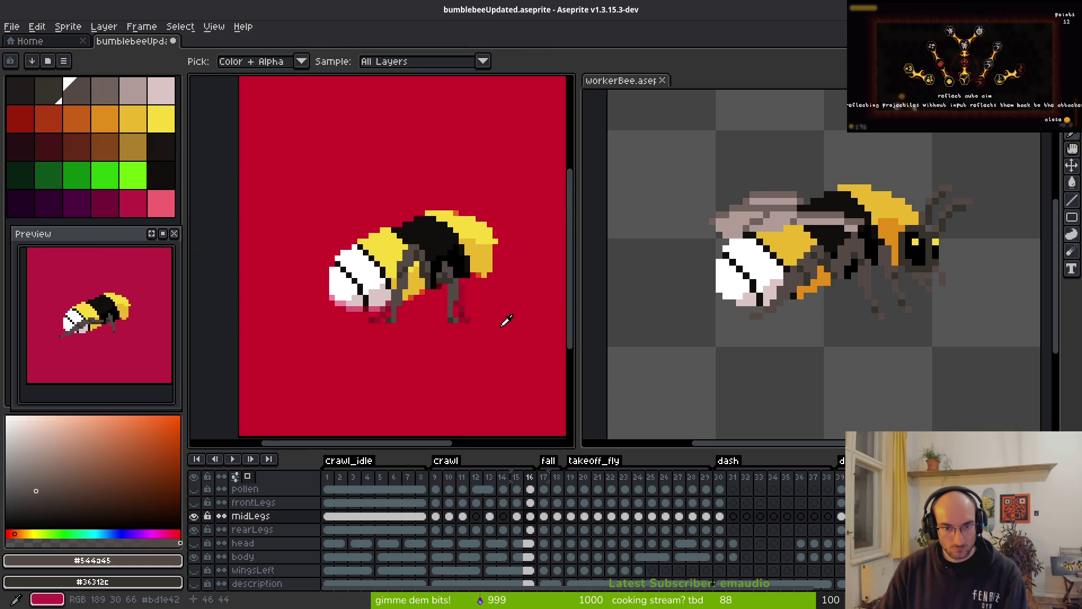
key(Left)
key(Right)
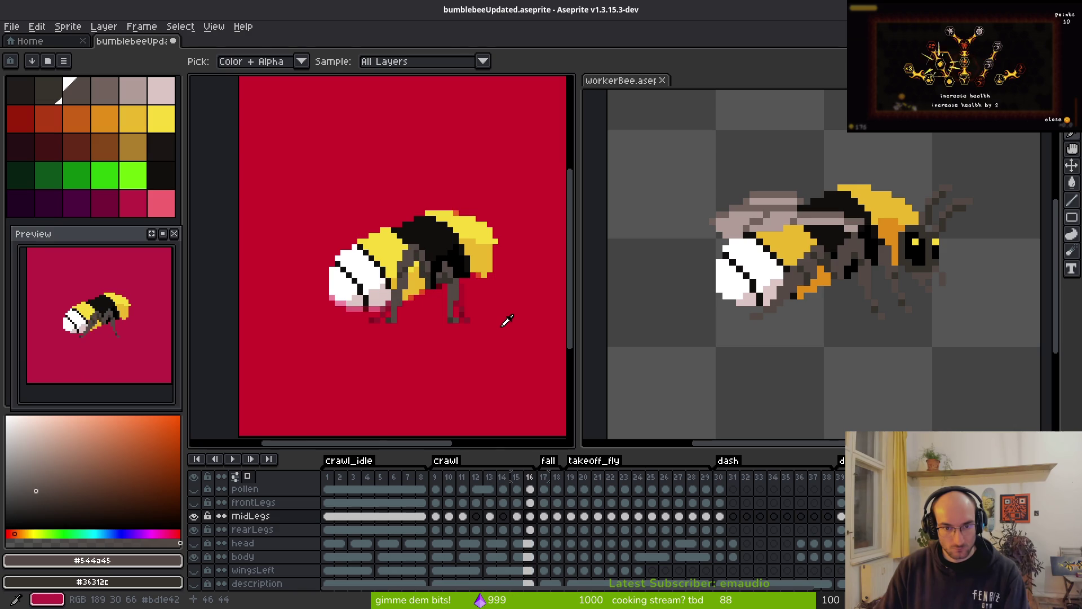
key(Left)
key(Right)
key(f)
scroll(452, 276, up, 1)
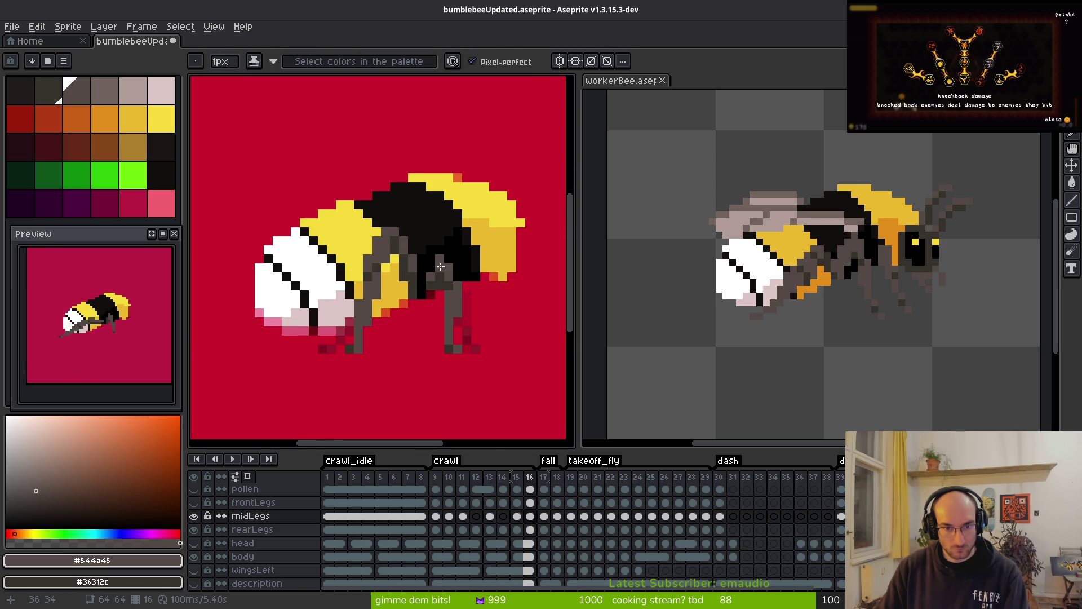
scroll(441, 266, up, 5)
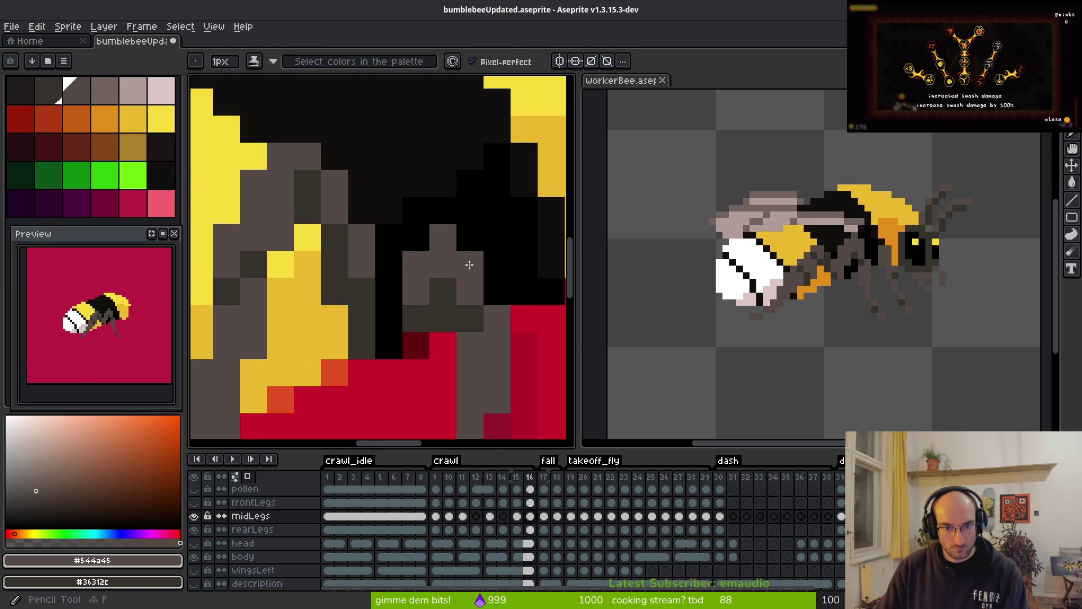
scroll(469, 264, down, 5)
scroll(515, 367, down, 4)
scroll(515, 367, up, 6)
scroll(519, 362, down, 4)
- Flip between frames 15 and 16 several more times, finishing on frame 16 with the Pencil
key(Left)
key(i)
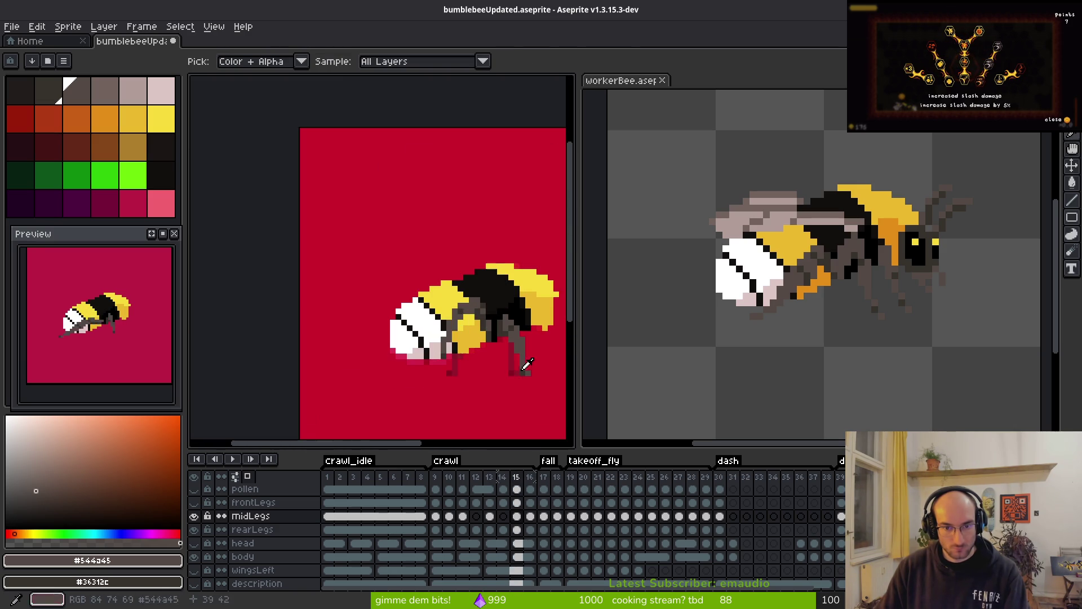
key(Right)
key(Left)
key(Right)
scroll(515, 336, up, 2)
key(b)
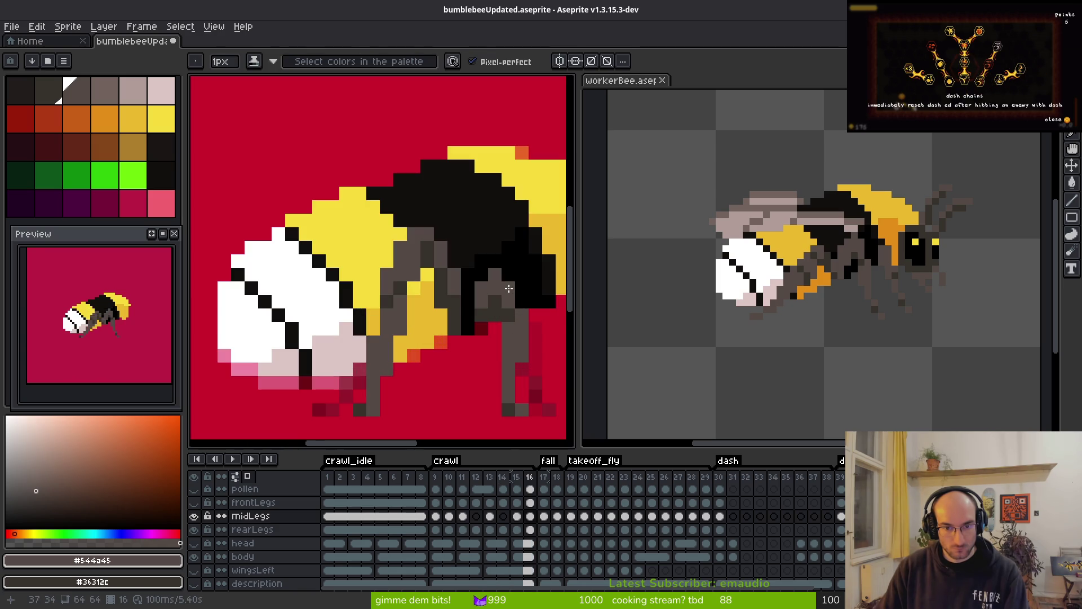
scroll(509, 288, down, 4)
key(i)
key(Left)
key(Right)
key(Left)
key(Right)
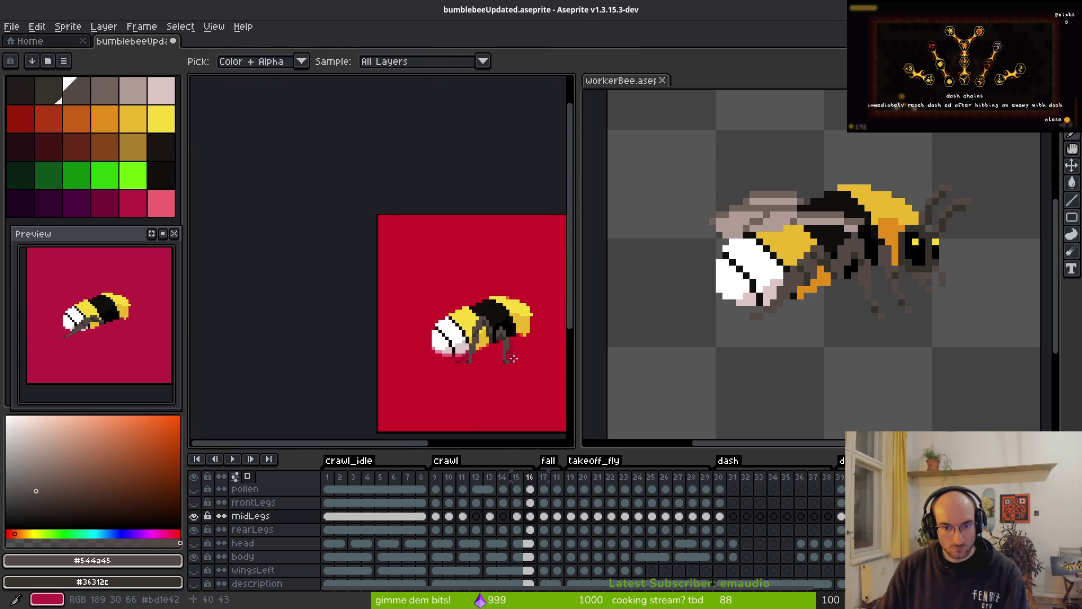
scroll(513, 358, up, 4)
key(b)
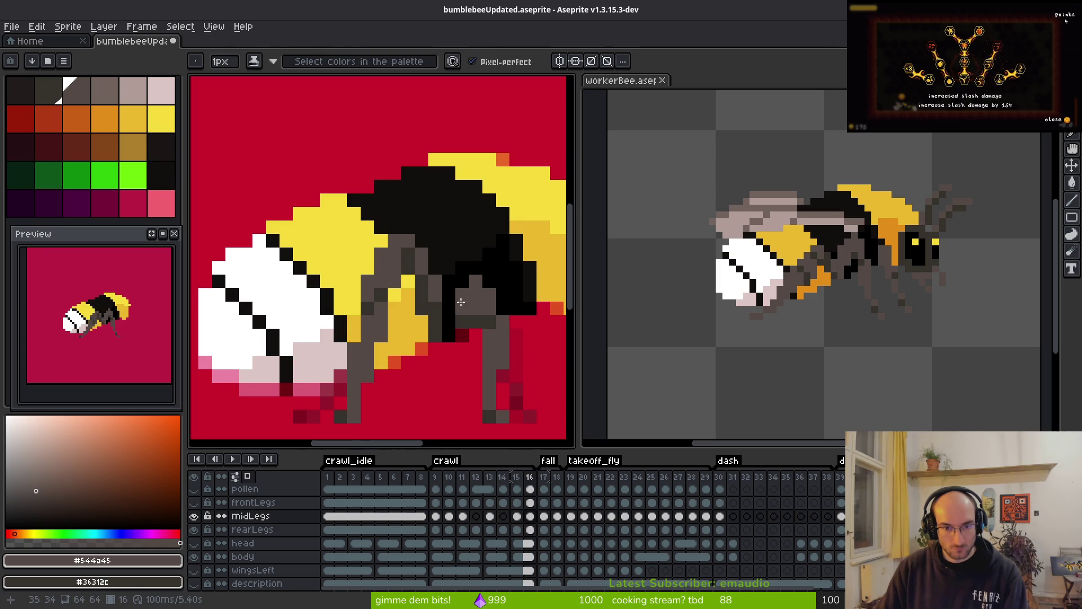
- Darken one pixel on frame 16's mid leg, then recheck it against frames 15 and 14
click(462, 307)
scroll(507, 350, down, 4)
key(i)
key(Left)
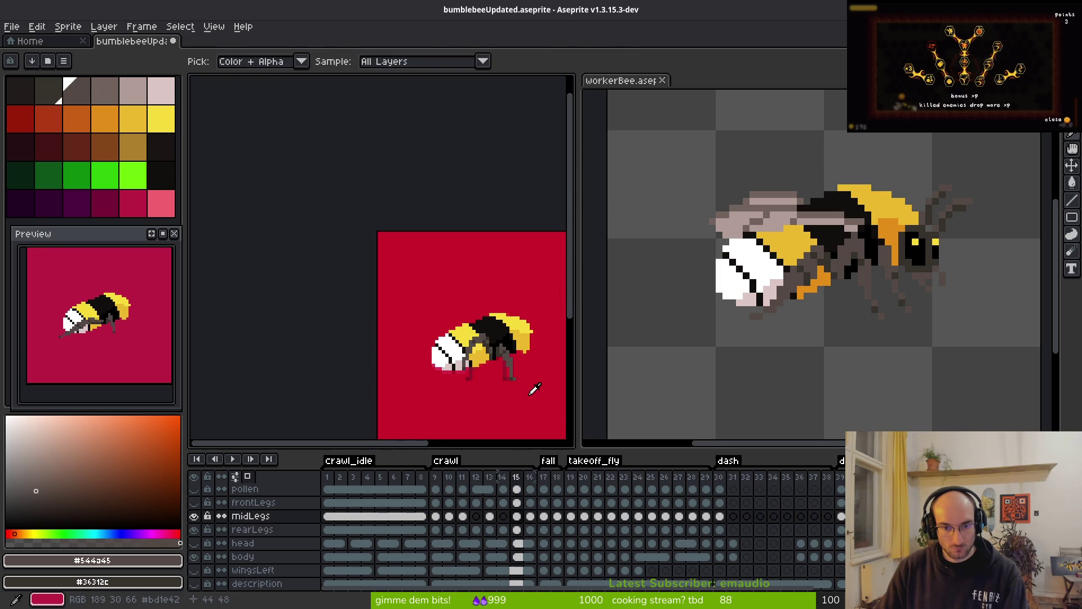
key(Right)
key(Left)
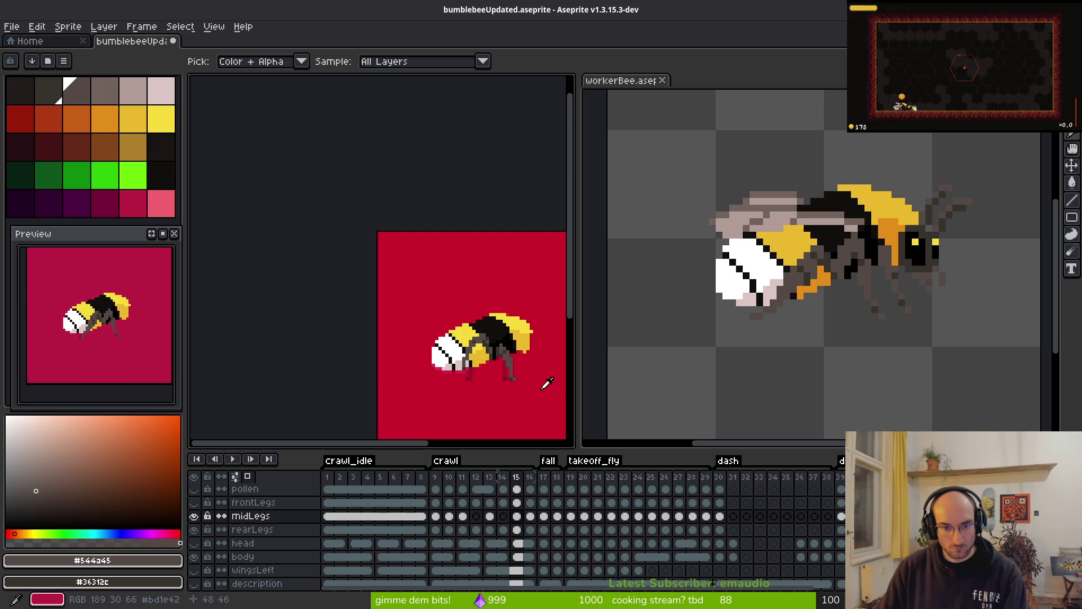
key(Left)
key(Right)
key(Right)
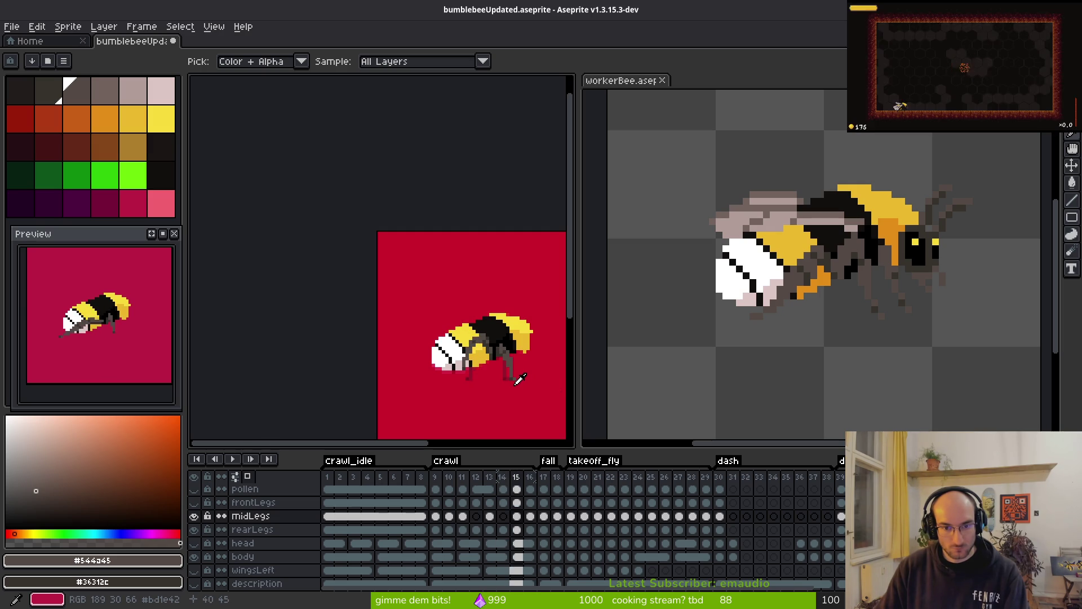
key(b)
scroll(513, 372, up, 4)
- Keep flipping frames 15 and 16 to verify the darkened leg, ending on crawl frame 17
key(Left)
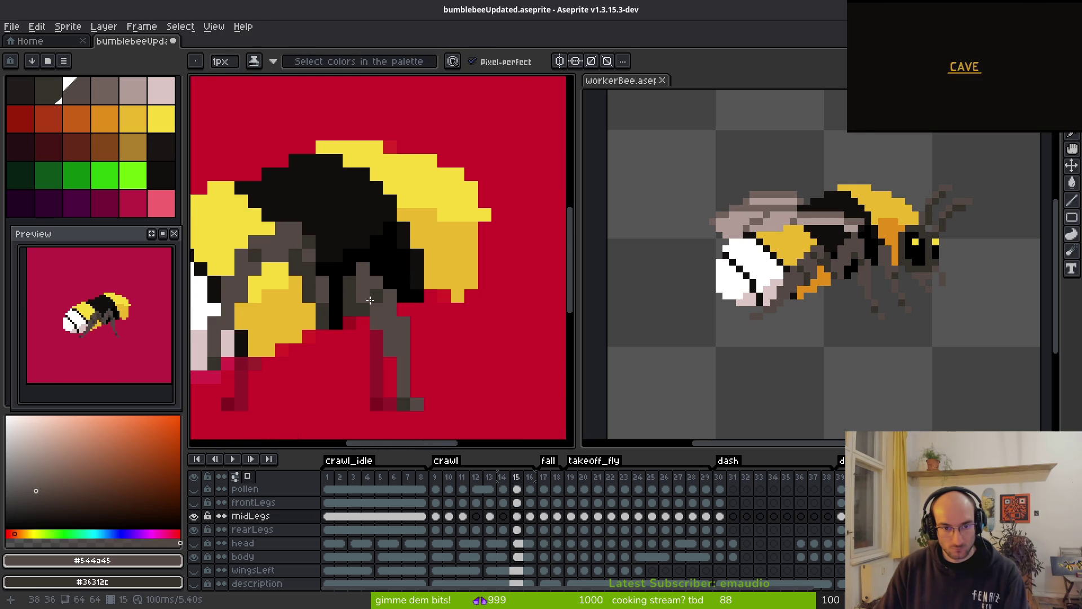
key(Right)
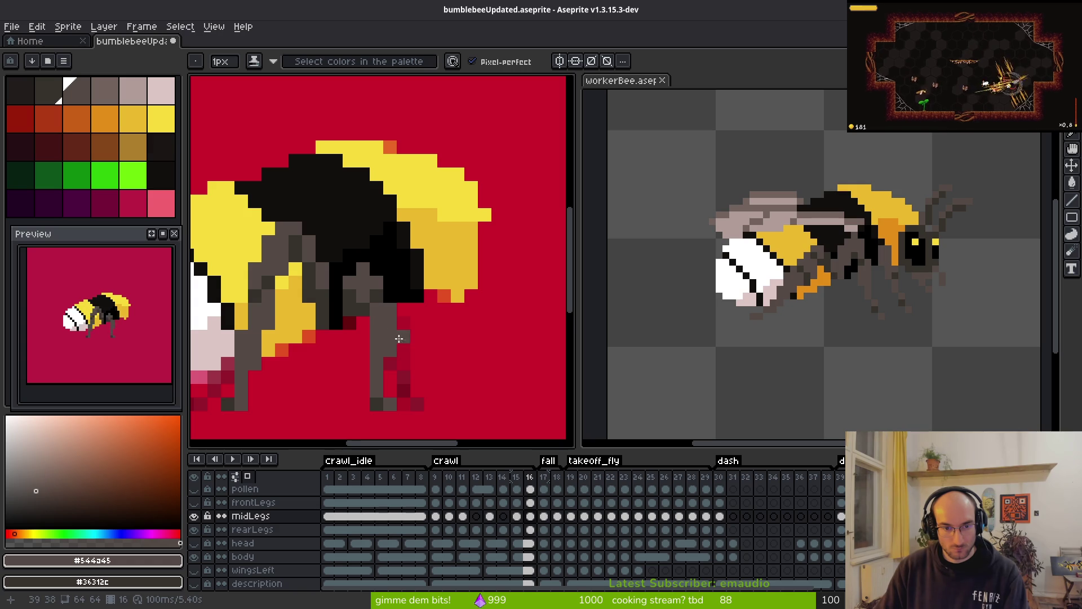
scroll(389, 322, down, 3)
scroll(417, 333, up, 3)
key(Left)
key(i)
key(Right)
key(b)
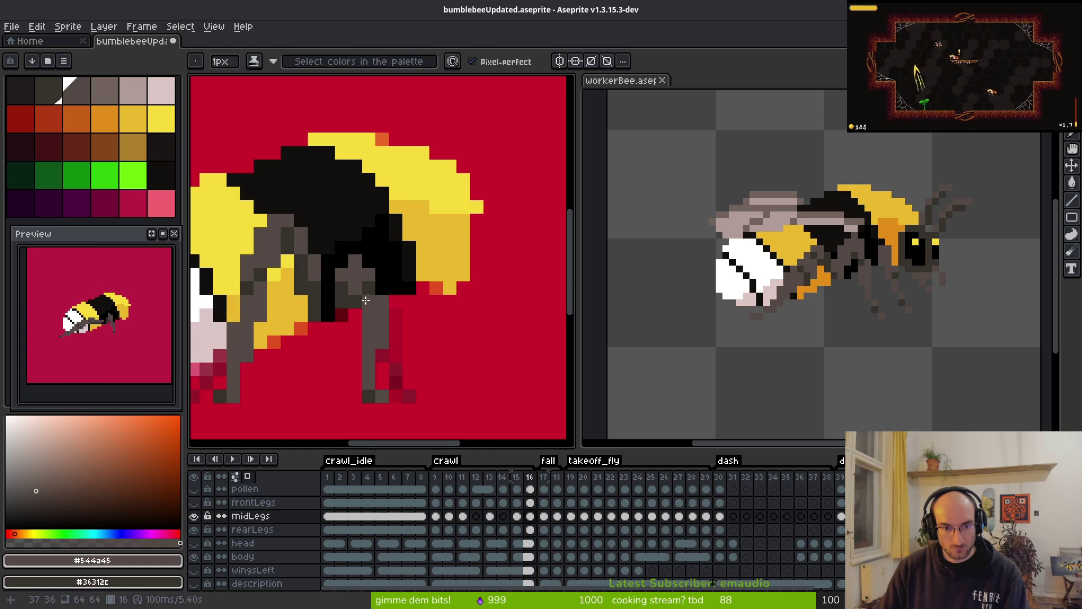
scroll(450, 343, down, 3)
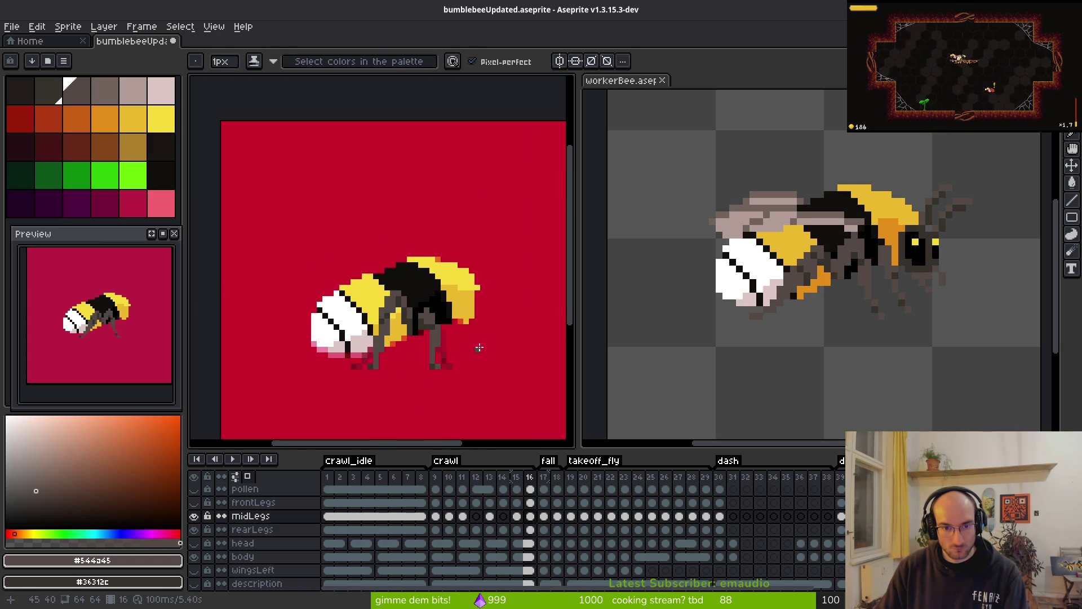
key(Left)
key(i)
key(Right)
key(Left)
key(Right)
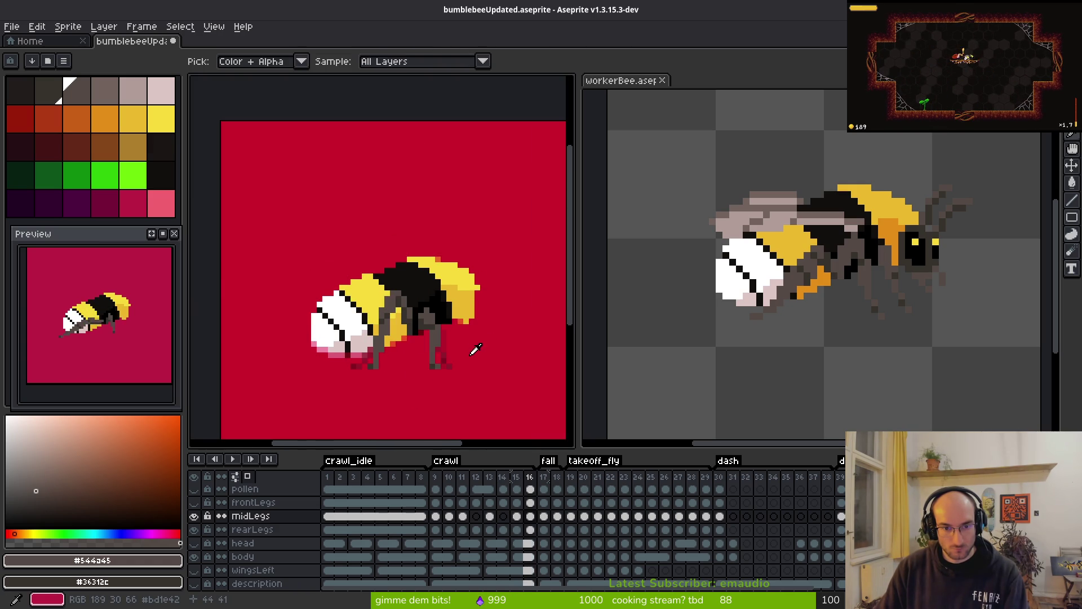
key(Right)
key(Left)
key(Left)
key(Right)
key(Left)
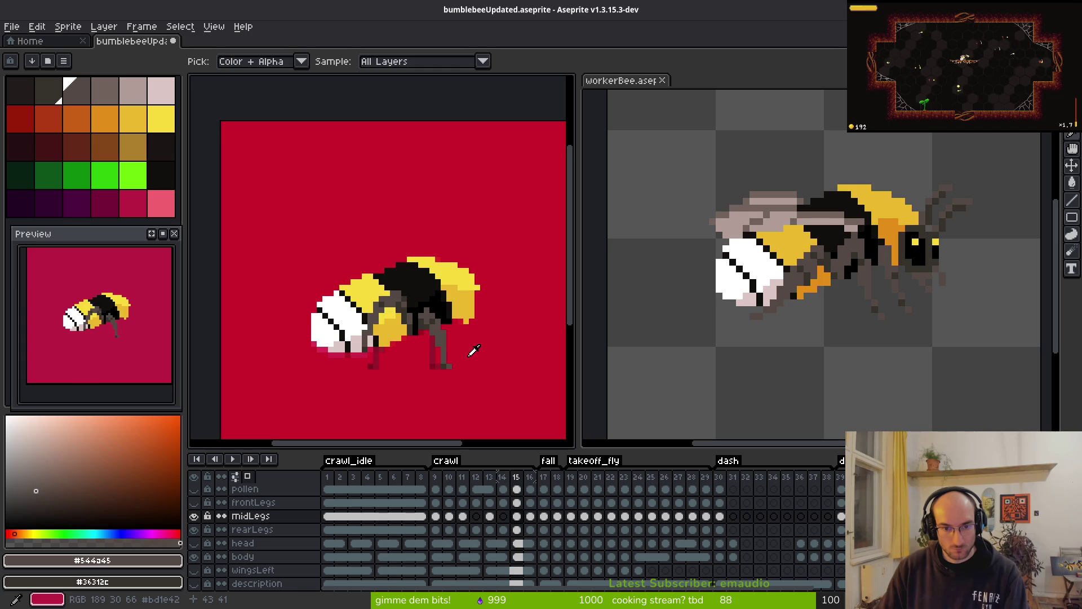
key(Right)
key(Left)
key(Right)
key(Right)
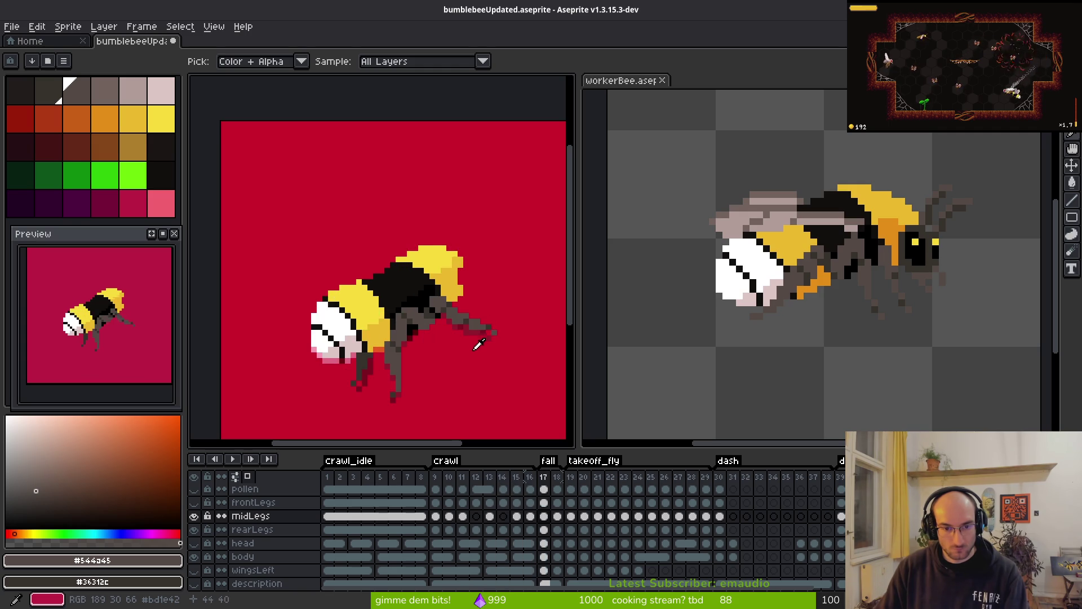
key(Left)
key(Left)
key(Left)
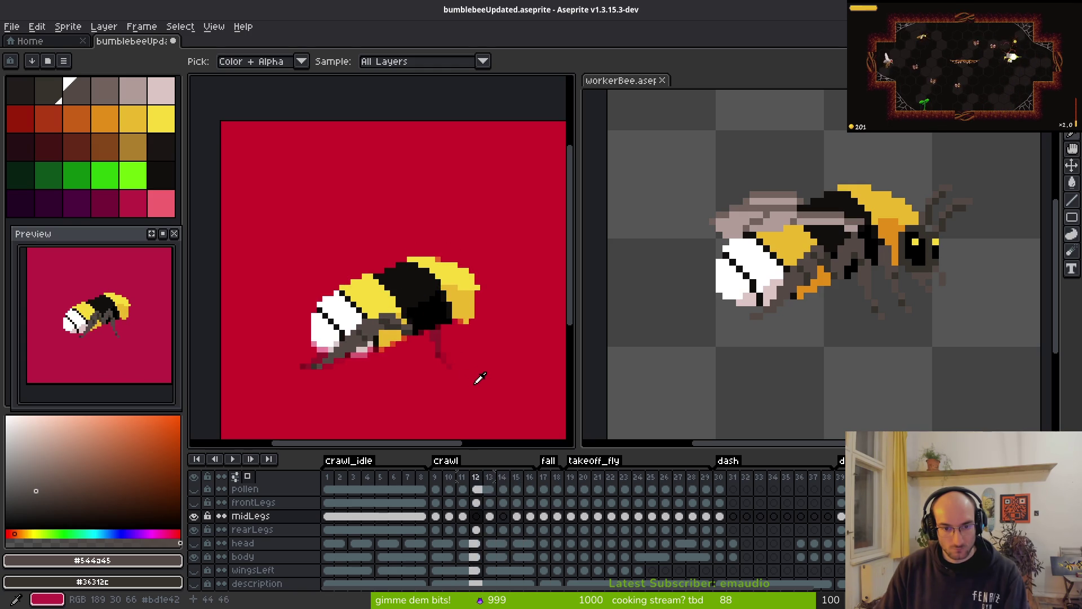
key(Left)
key(Left)
key(Left)
key(Right)
key(Right)
key(Right)
key(Right)
key(Right)
key(Right)
key(Right)
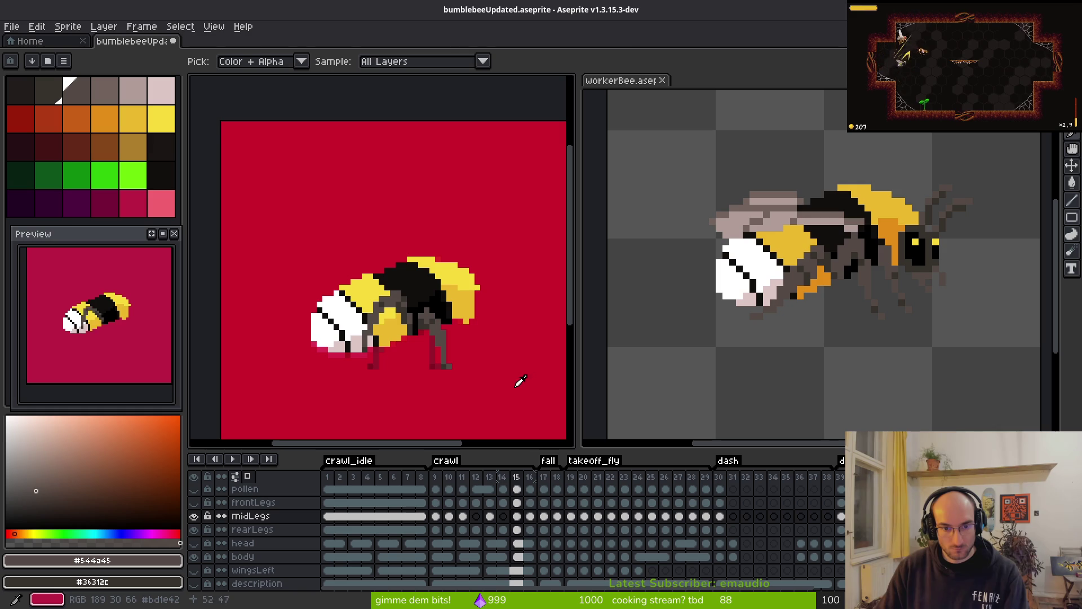
key(b)
scroll(432, 370, up, 3)
scroll(432, 349, down, 3)
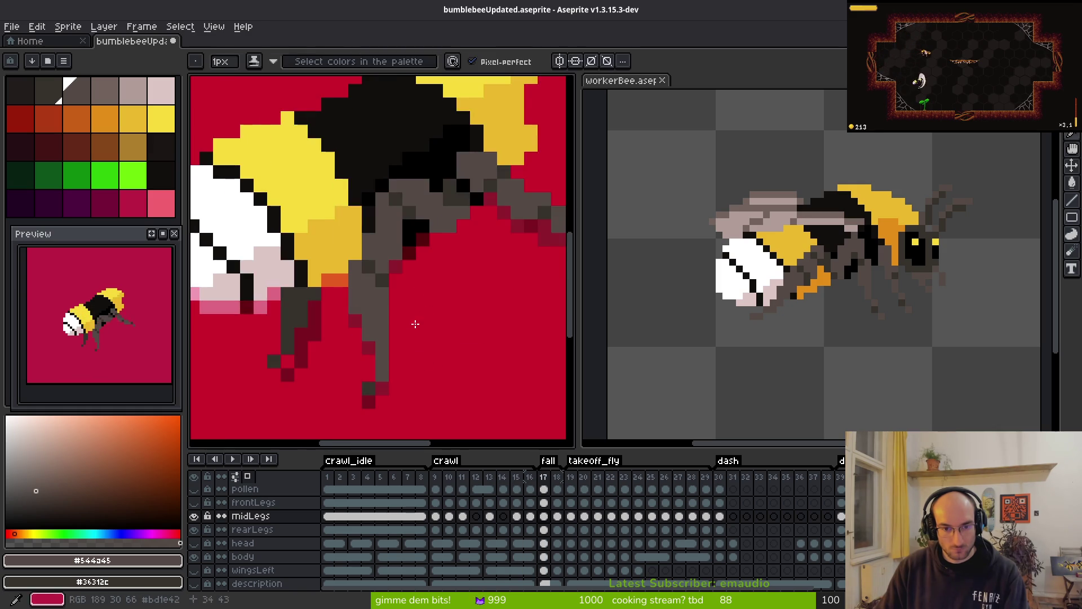
- On midLegs frame 9, draw a dark grey foot and a vertical leg line
click(436, 515)
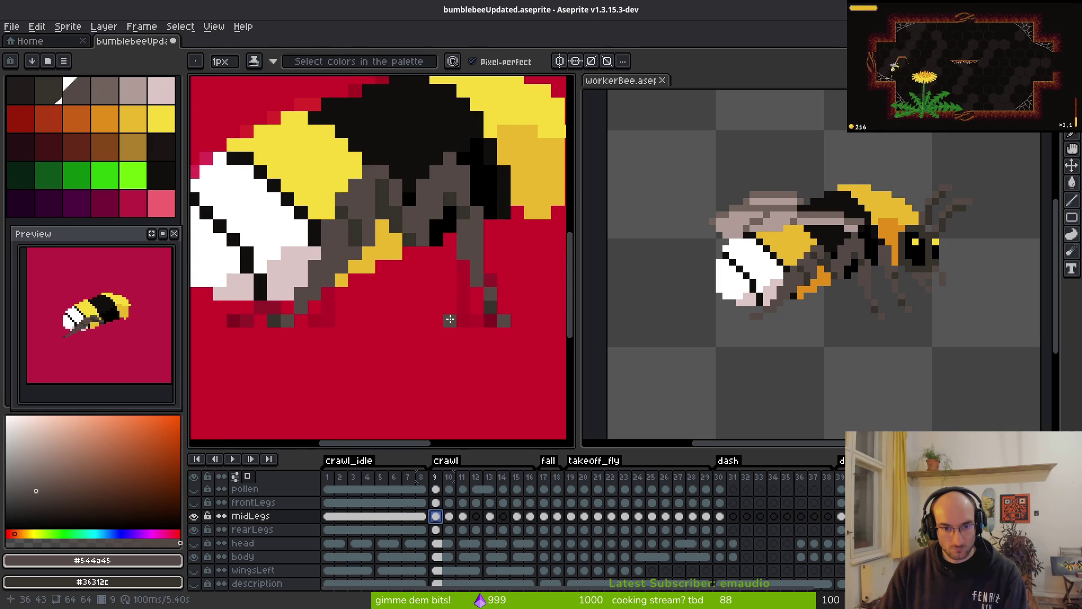
drag(447, 320, 435, 320)
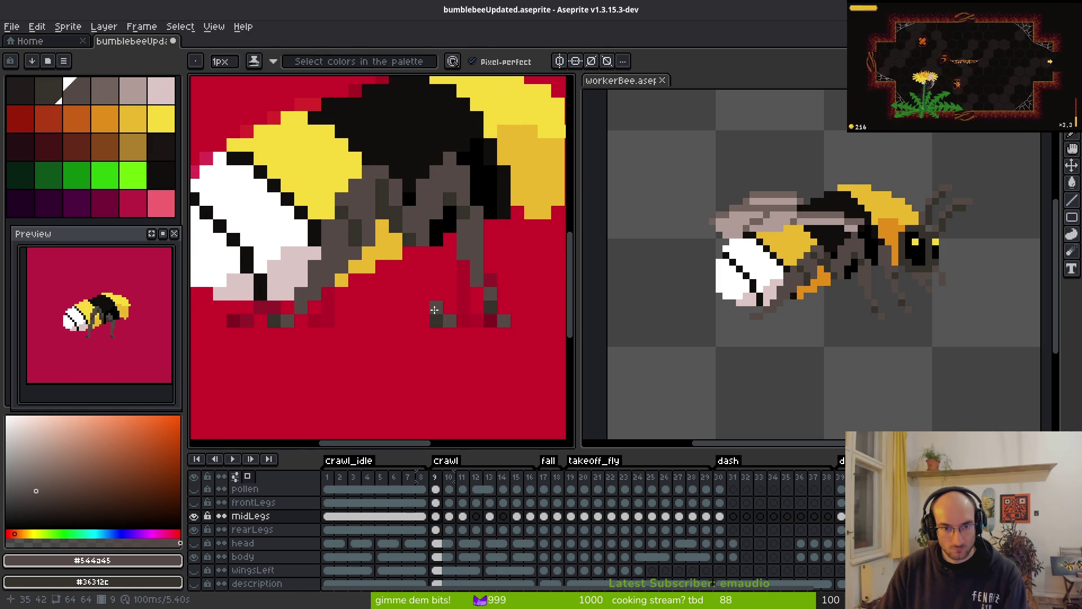
scroll(434, 309, down, 5)
scroll(440, 319, up, 6)
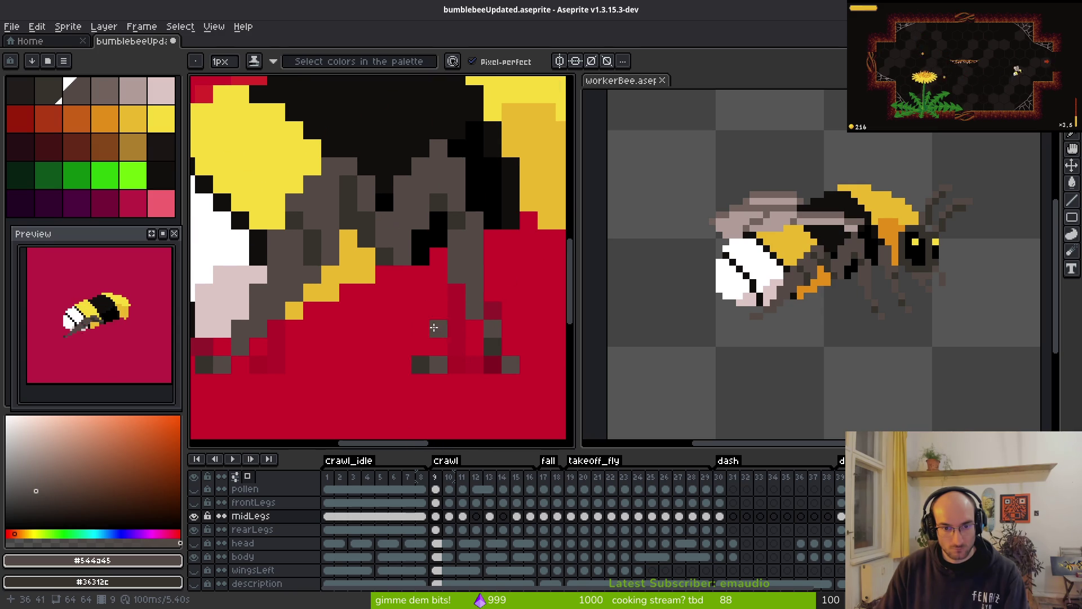
mouse_move(423, 346)
mouse_down()
mouse_move(421, 309)
mouse_move(452, 229)
mouse_move(421, 265)
mouse_up()
click(439, 311)
- Erase stray leg pixels and extend the upper leg with dark grey pixels
key(e)
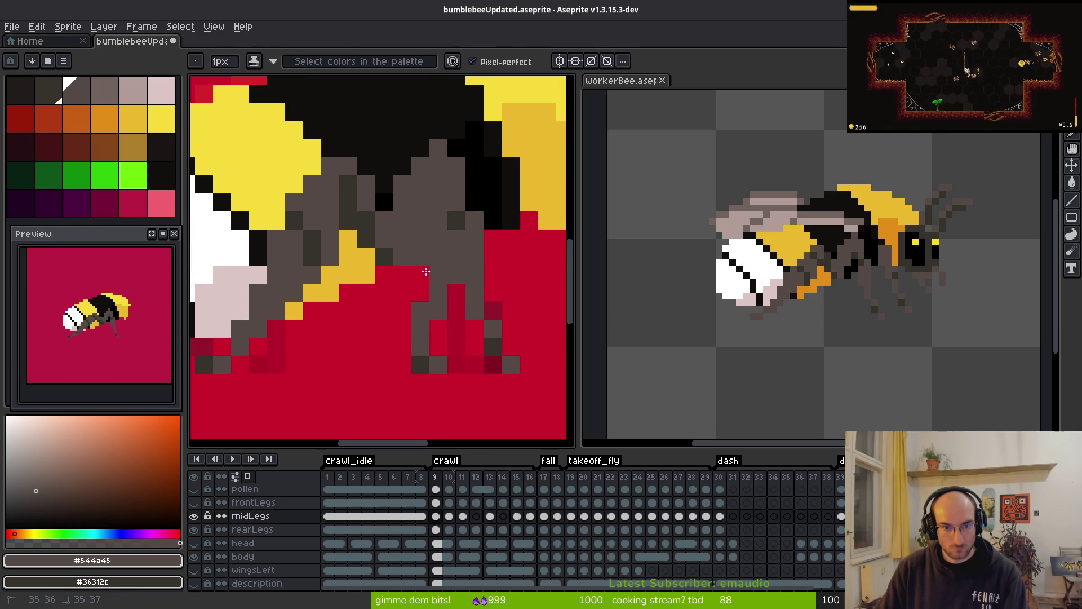
mouse_move(475, 185)
mouse_down()
mouse_move(455, 184)
mouse_move(509, 363)
mouse_move(492, 346)
mouse_up()
key(f)
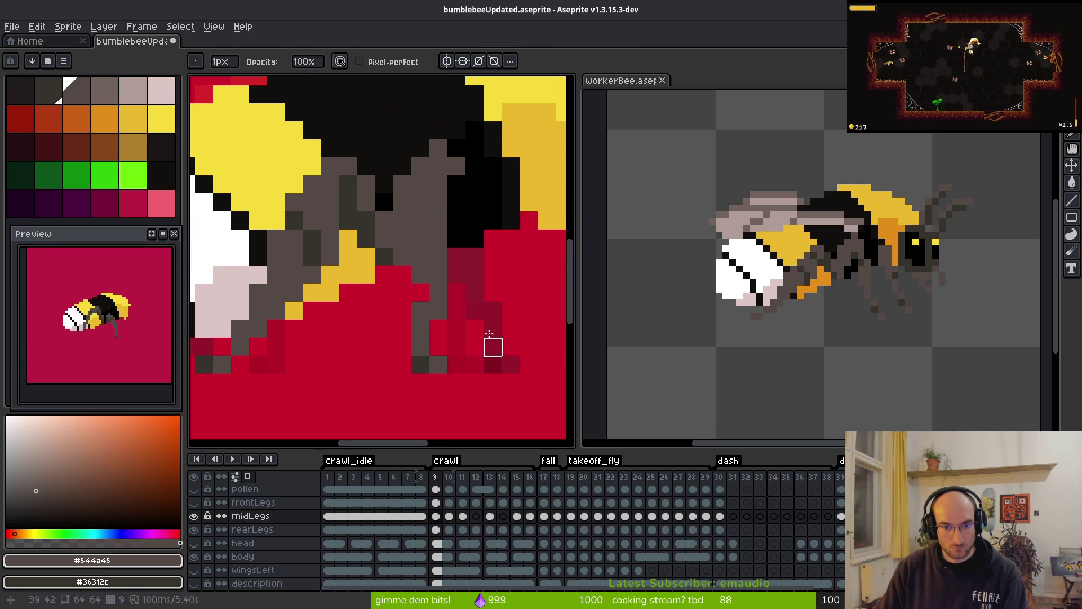
scroll(493, 345, down, 1)
scroll(462, 337, up, 1)
click(462, 336)
drag(473, 248, 474, 189)
key(e)
click(474, 209)
key(f)
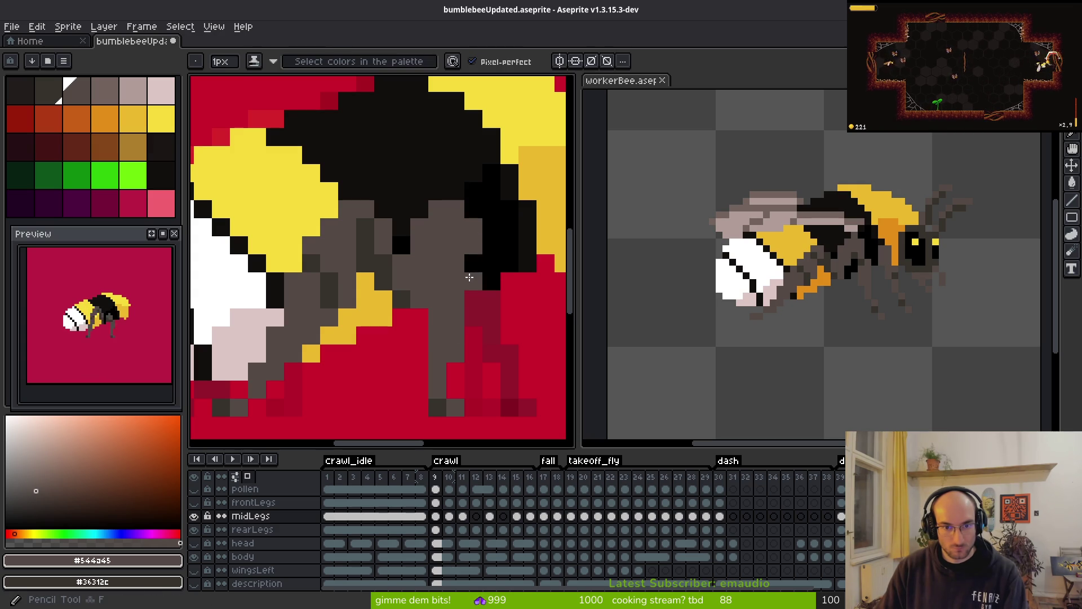
click(471, 263)
- Replace the old leg segment near the body with a redrawn grey upper segment
key(e)
drag(437, 299, 428, 242)
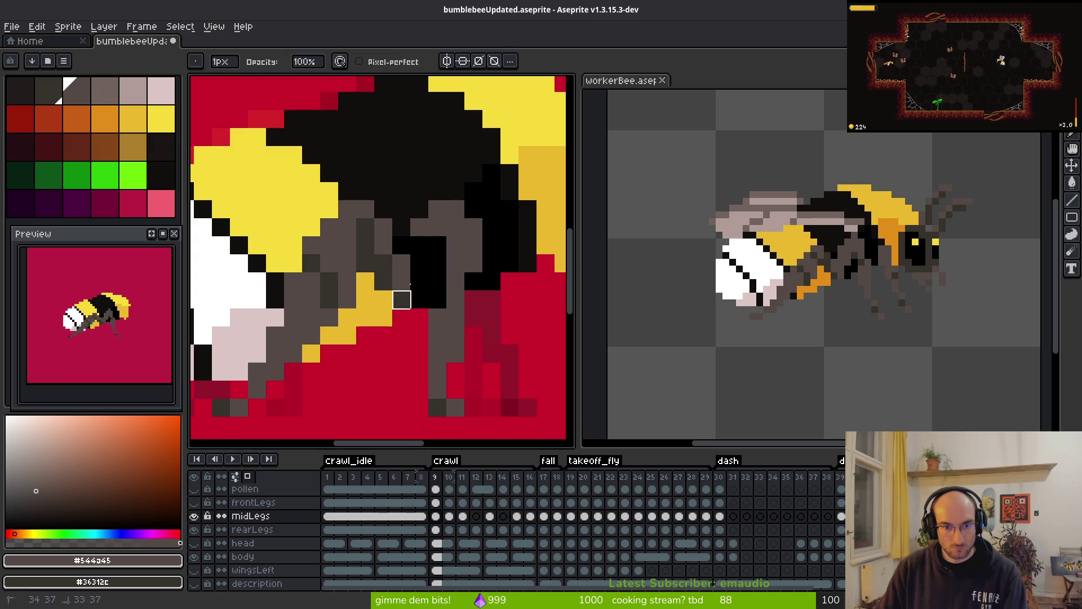
key(f)
mouse_move(437, 282)
mouse_down()
mouse_move(437, 245)
mouse_move(424, 236)
mouse_up()
scroll(424, 237, down, 3)
scroll(451, 203, up, 3)
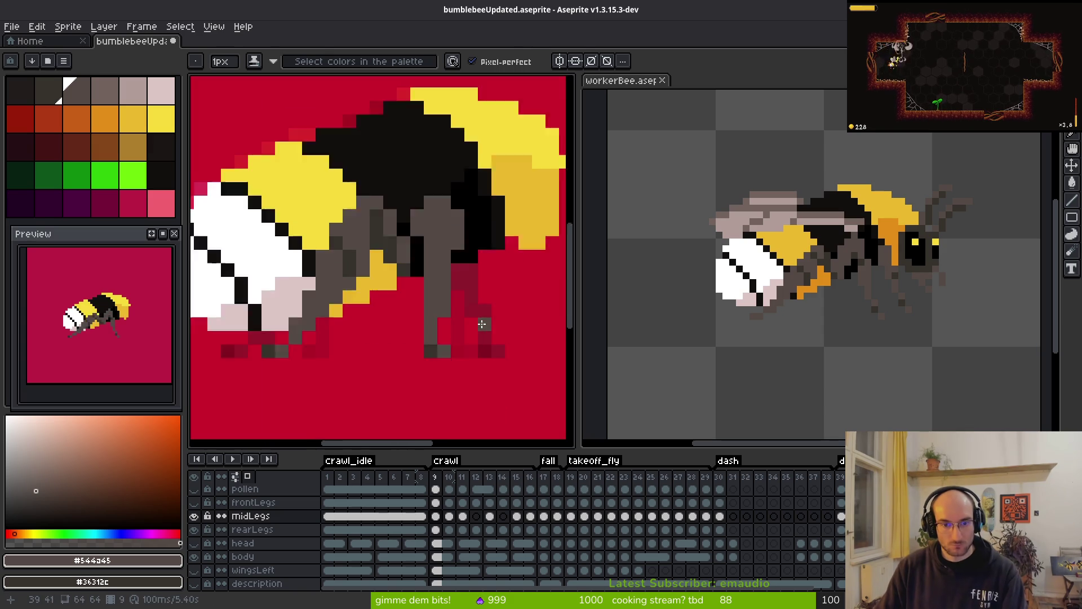
key(e)
mouse_move(450, 252)
mouse_down()
mouse_move(449, 198)
mouse_move(431, 162)
mouse_up()
key(b)
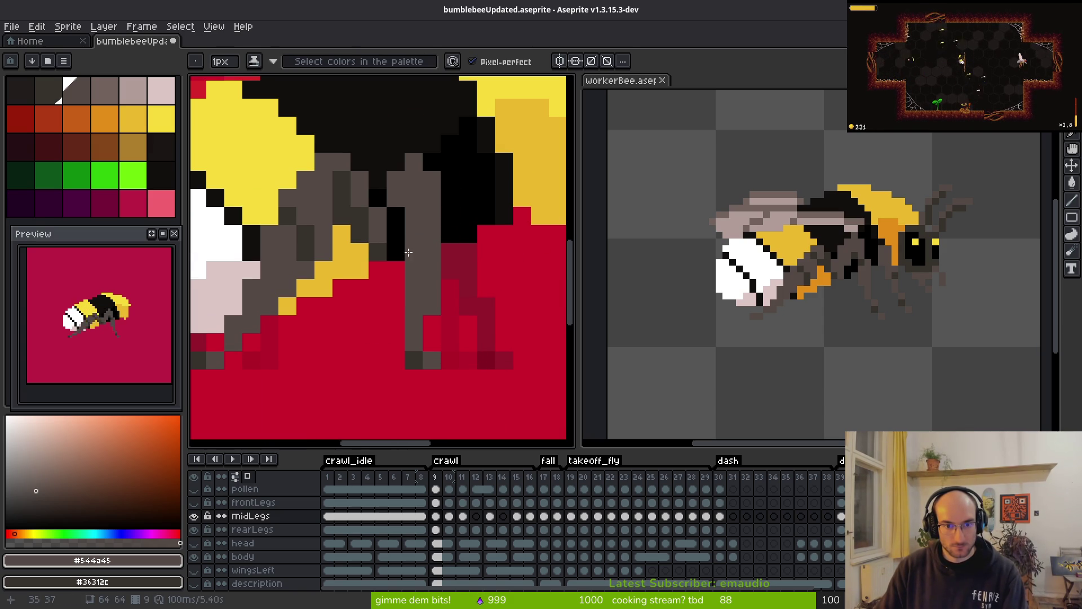
drag(395, 216, 395, 233)
- Darken individual pixels along the leg column, then zoom out to review
scroll(448, 277, down, 3)
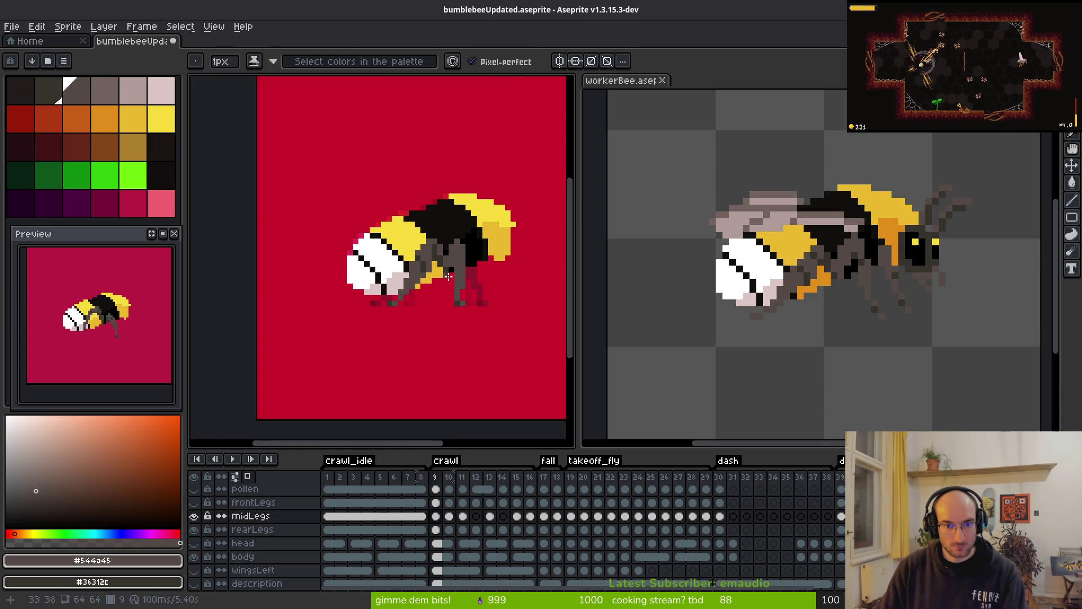
scroll(448, 276, up, 3)
click(463, 209)
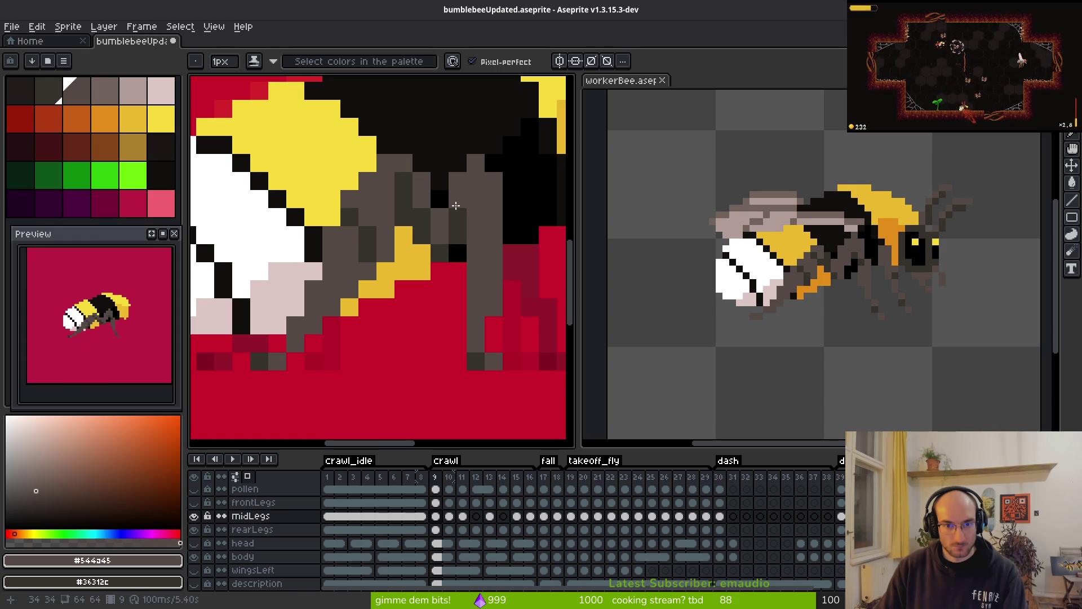
click(460, 199)
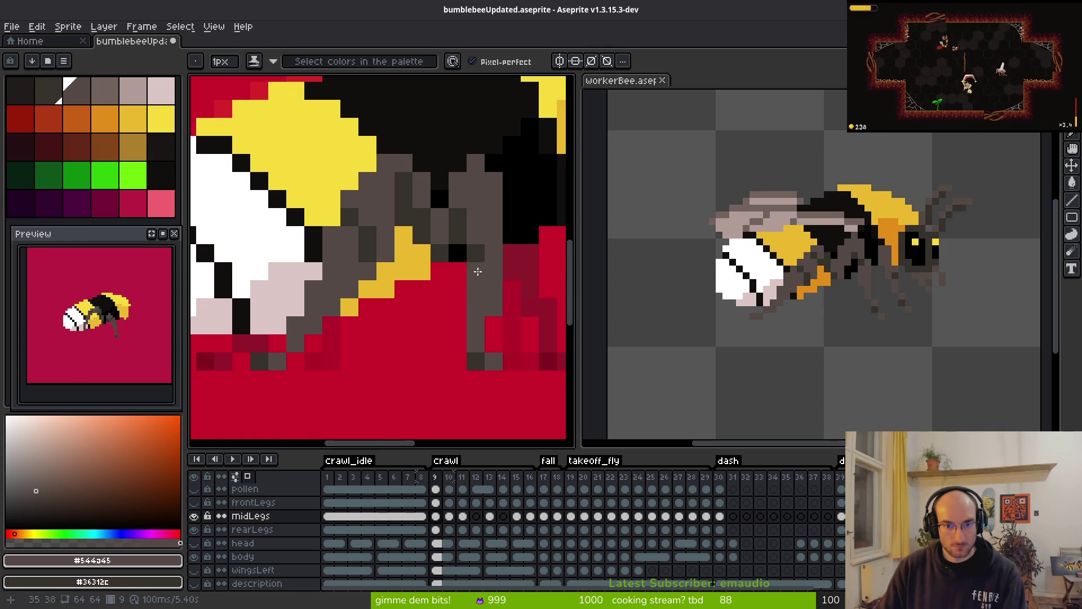
click(478, 271)
scroll(478, 271, down, 3)
scroll(485, 298, up, 4)
click(480, 305)
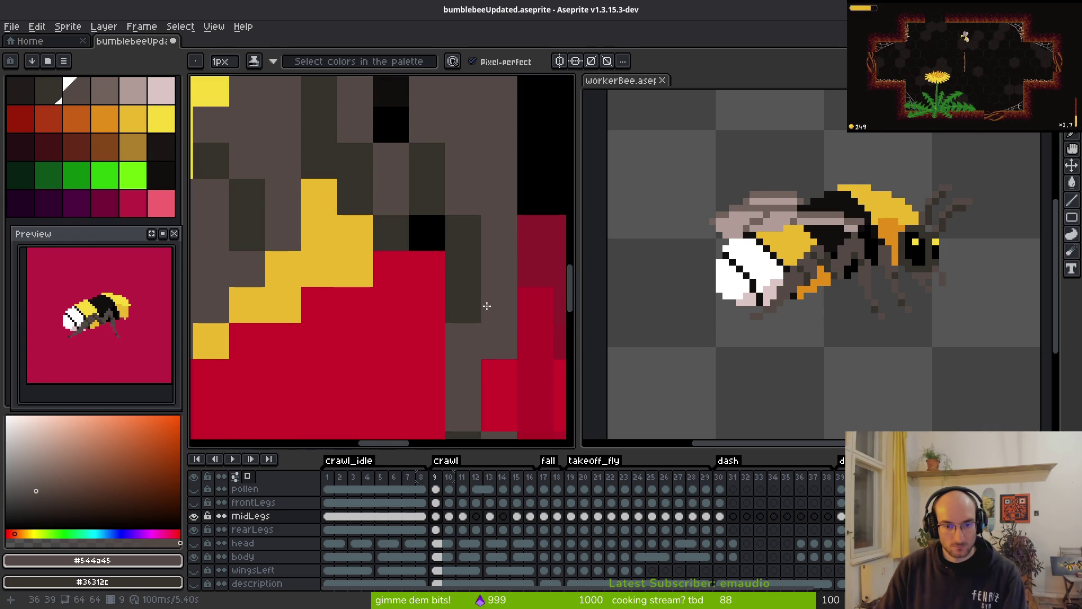
scroll(473, 310, down, 5)
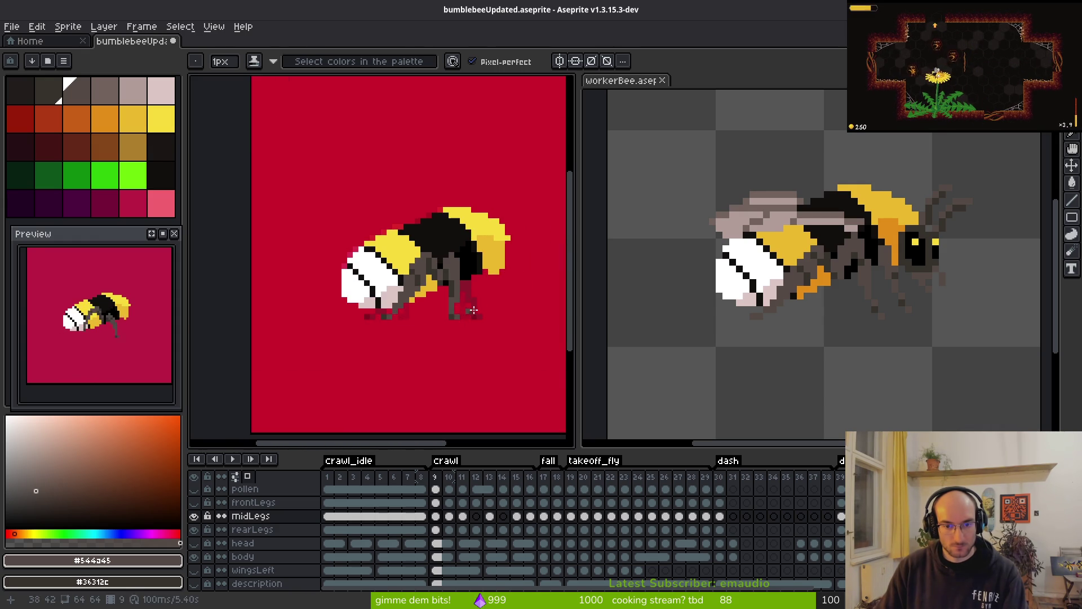
scroll(473, 310, down, 1)
scroll(446, 270, up, 3)
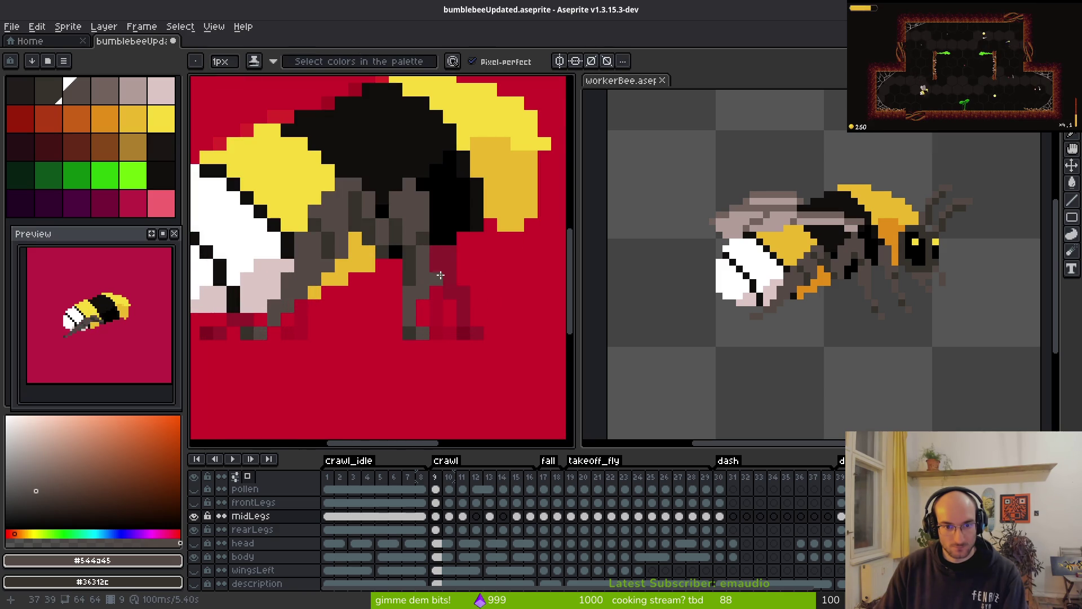
scroll(440, 275, up, 1)
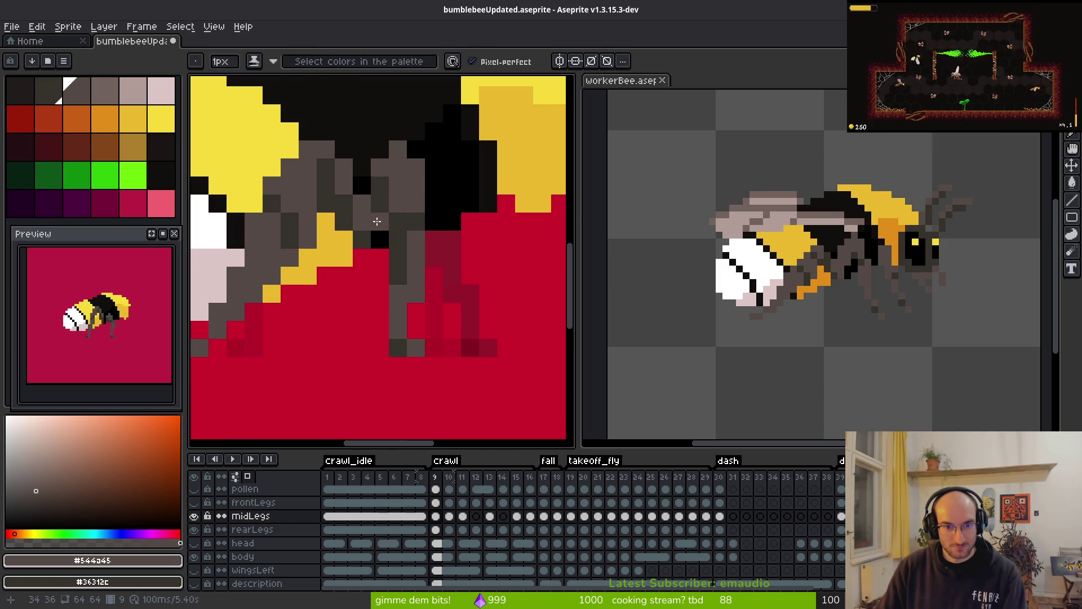
key(f)
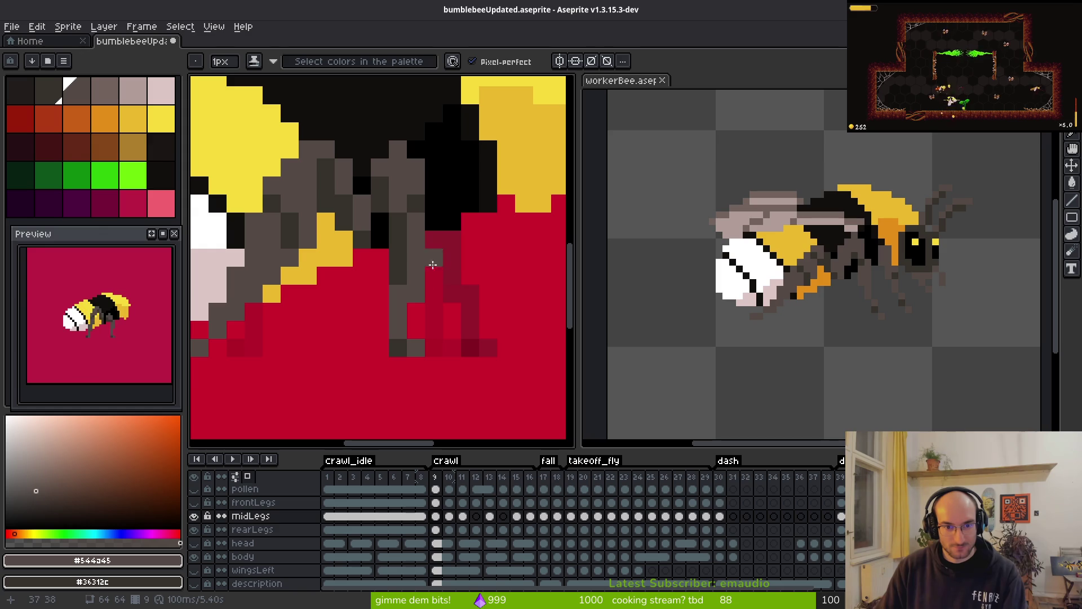
key(e)
scroll(478, 314, down, 5)
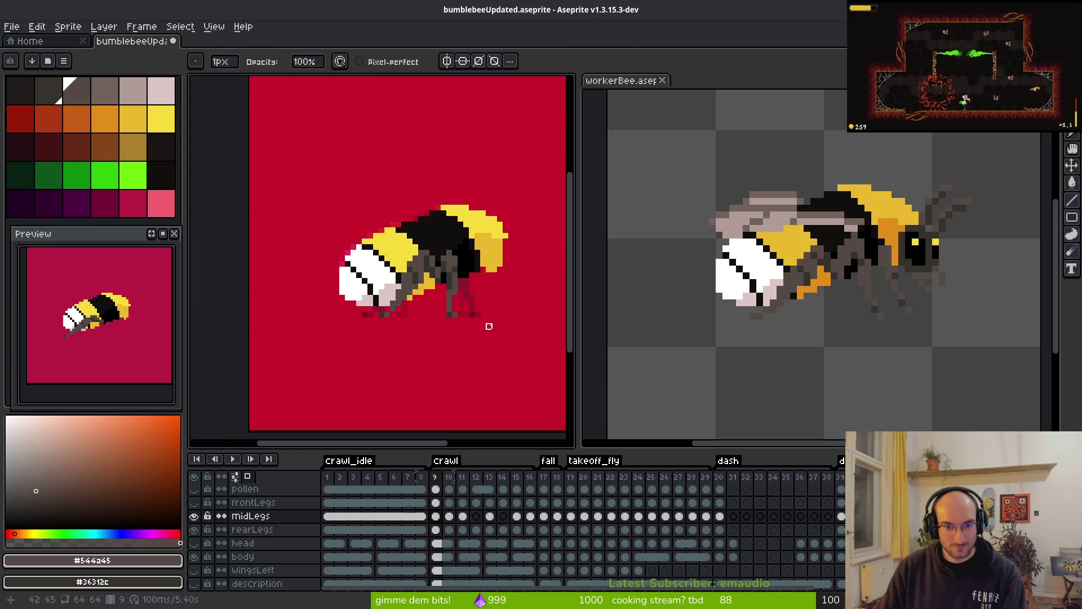
scroll(489, 325, down, 2)
- Compare leg poses on frames 8, 10, 15 and 16, then play the animation
key(i)
key(Right)
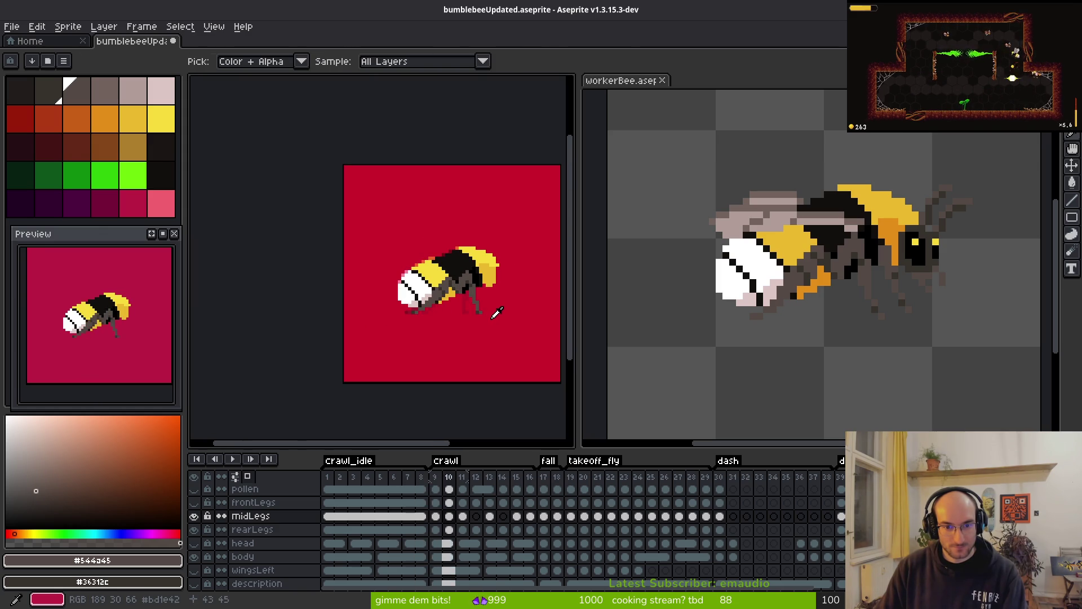
key(Left)
key(Left)
key(Right)
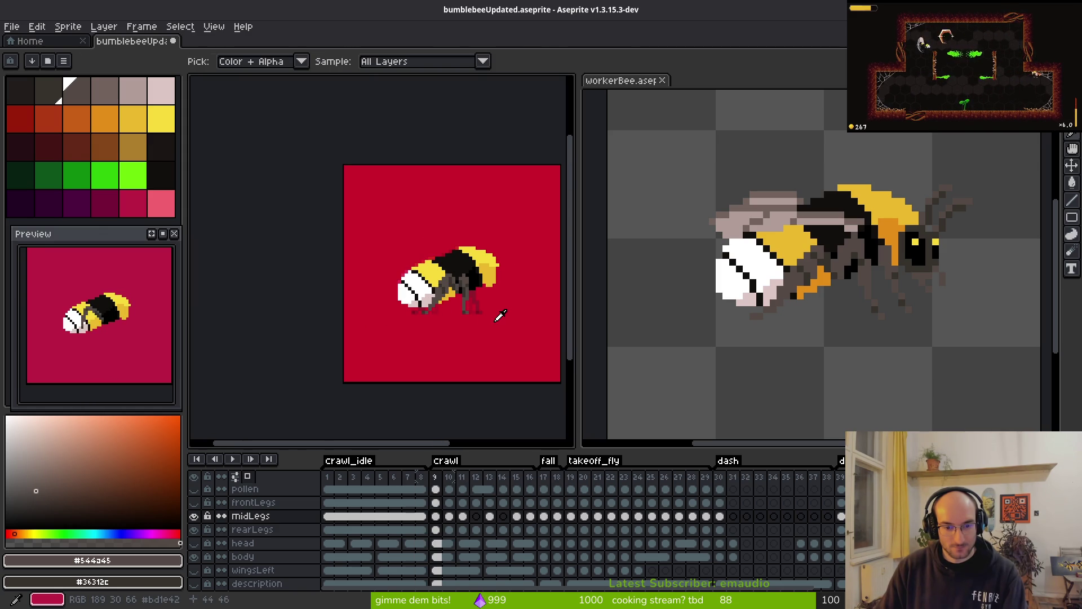
click(519, 517)
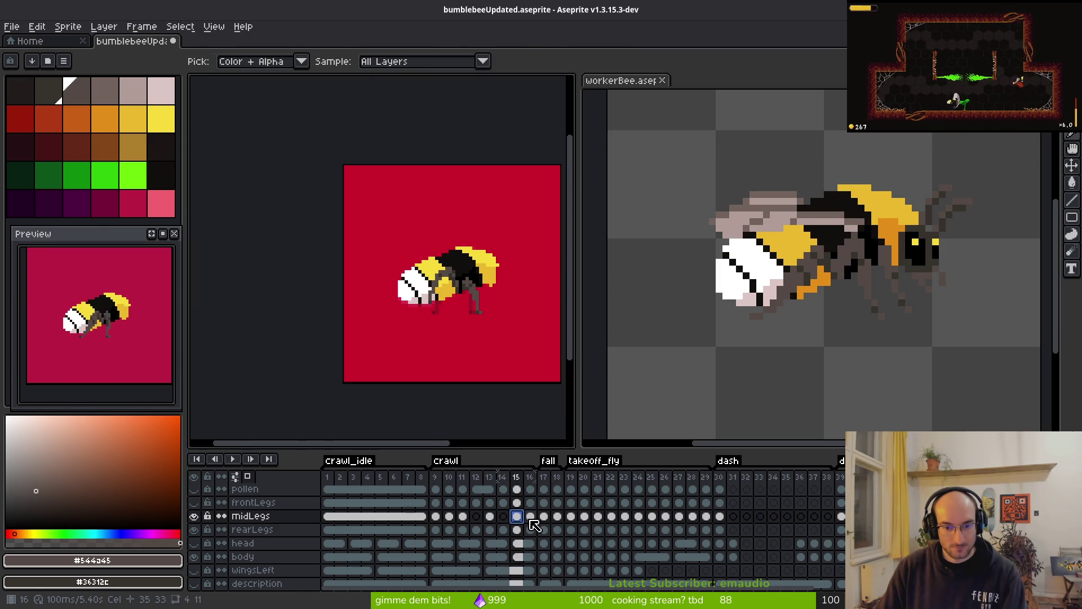
click(531, 518)
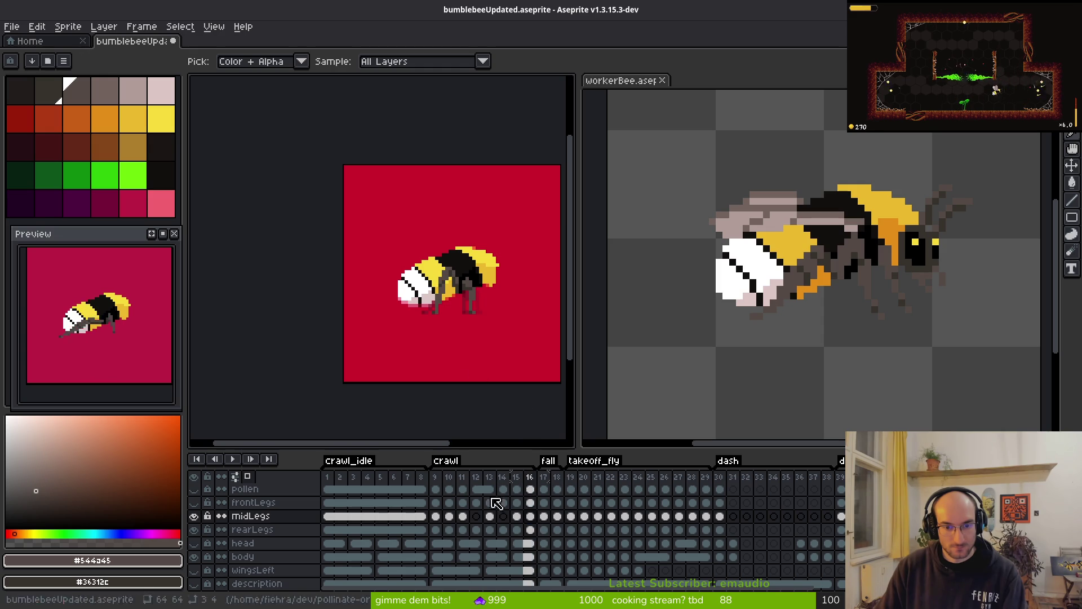
click(436, 517)
key(b)
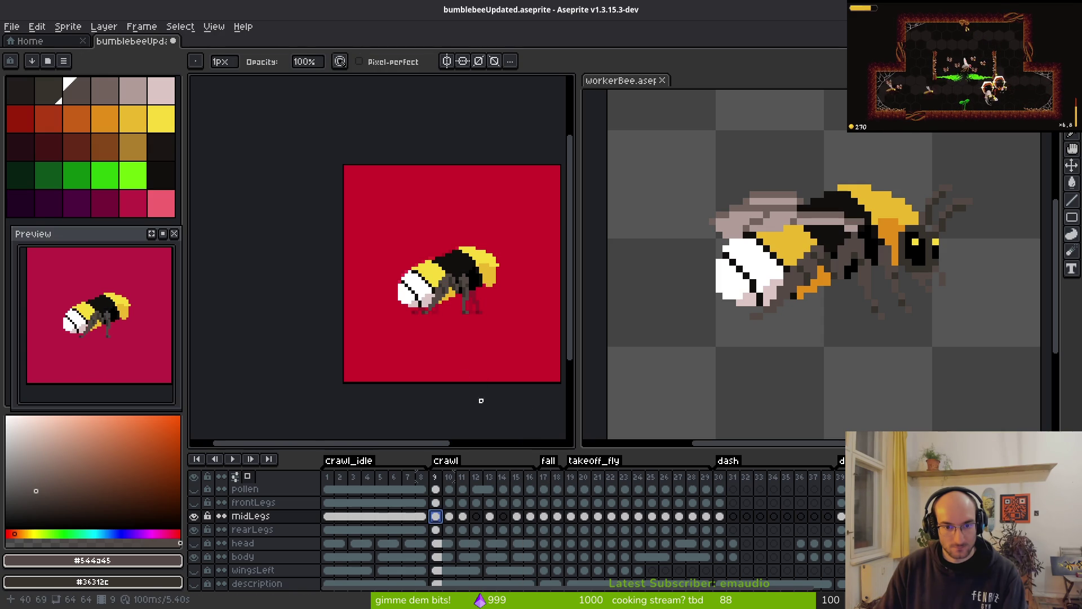
scroll(434, 225, up, 5)
key(Return)
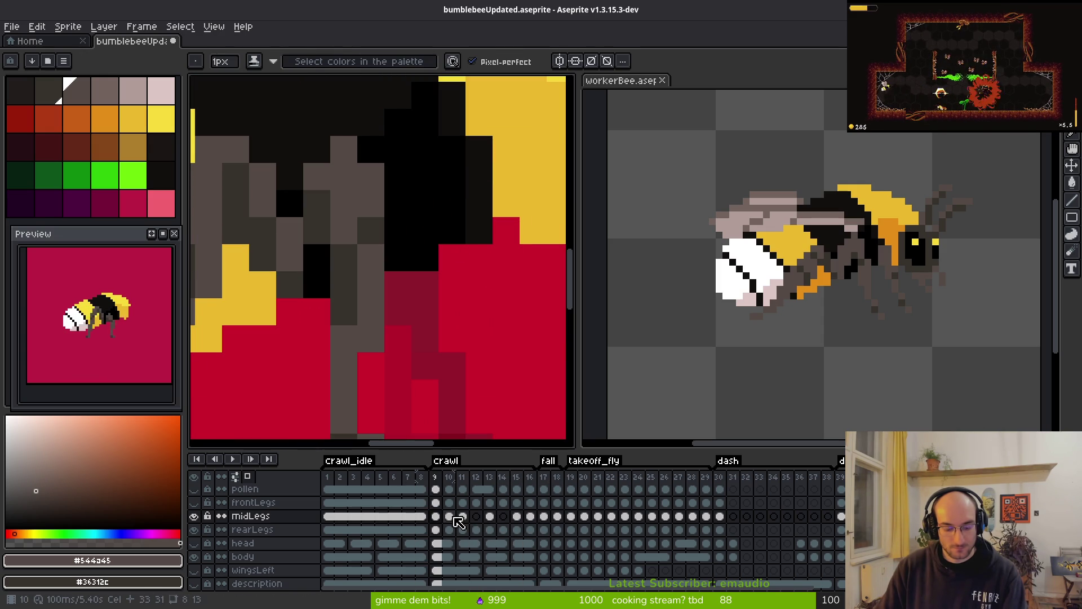
- Insert a new empty frame at frame 9 and move to frame 10 on midLegs
key(alt+b)
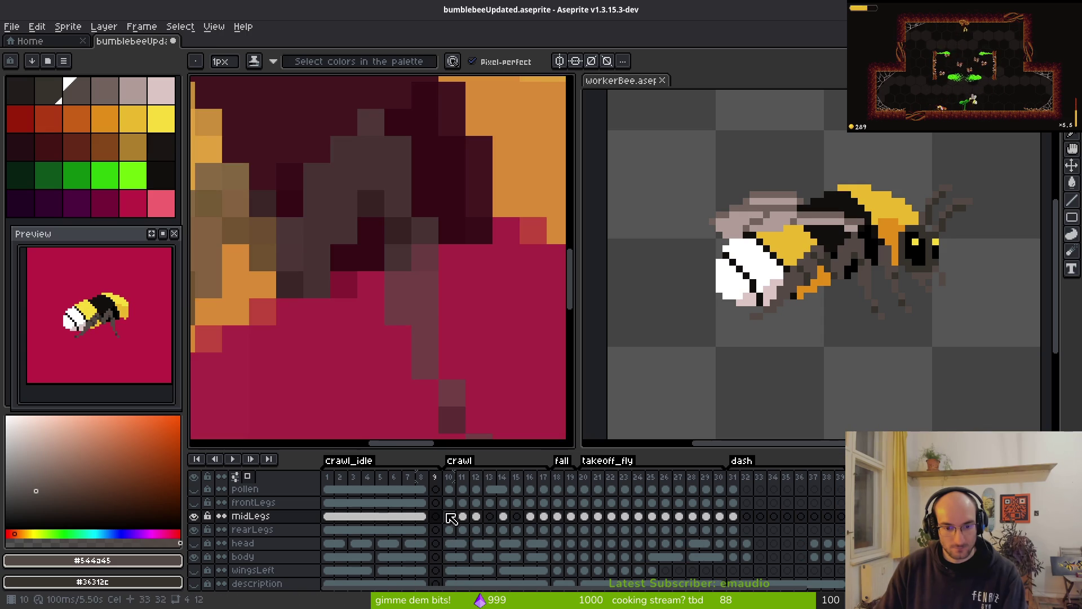
click(544, 516)
click(435, 516)
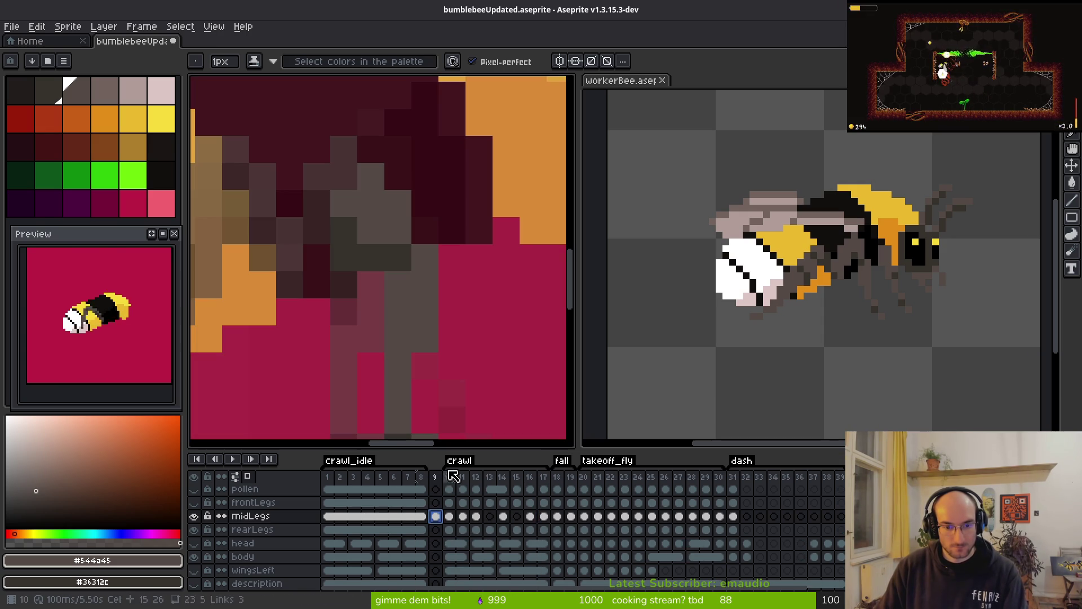
click(450, 516)
key(minus)
key(minus)
key(minus)
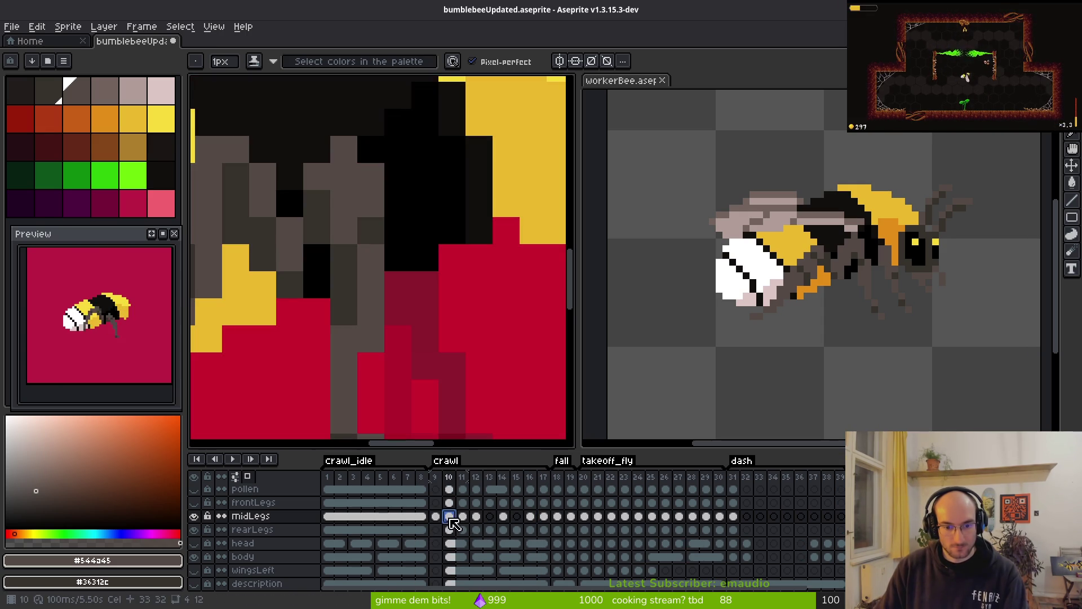
- Check the reference layer's frame 9, then compare midLegs frame 10's leg pose against frame 9
scroll(439, 563, down, 2)
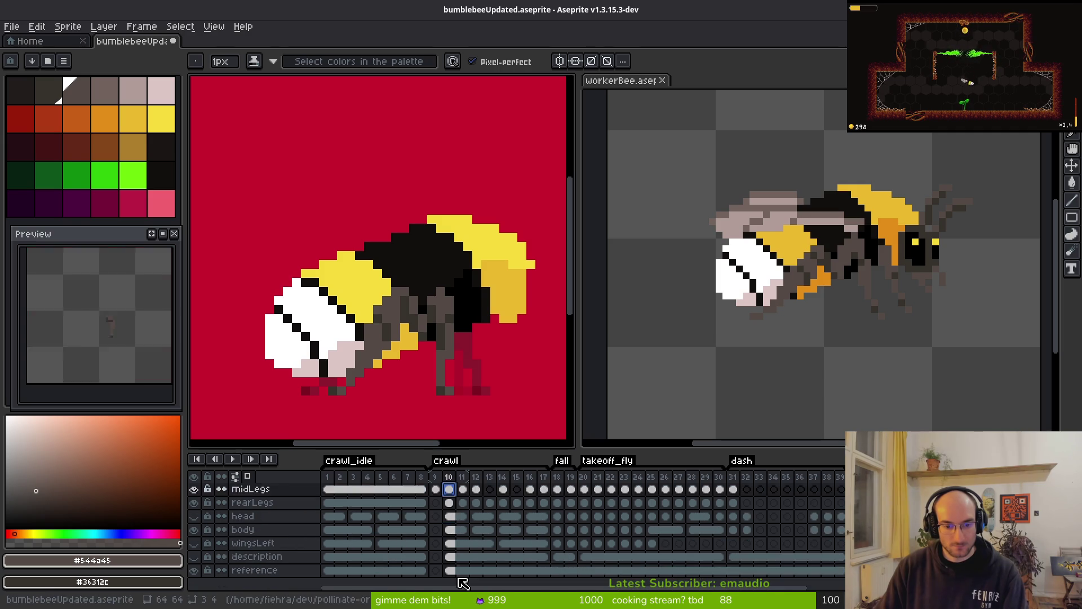
click(435, 570)
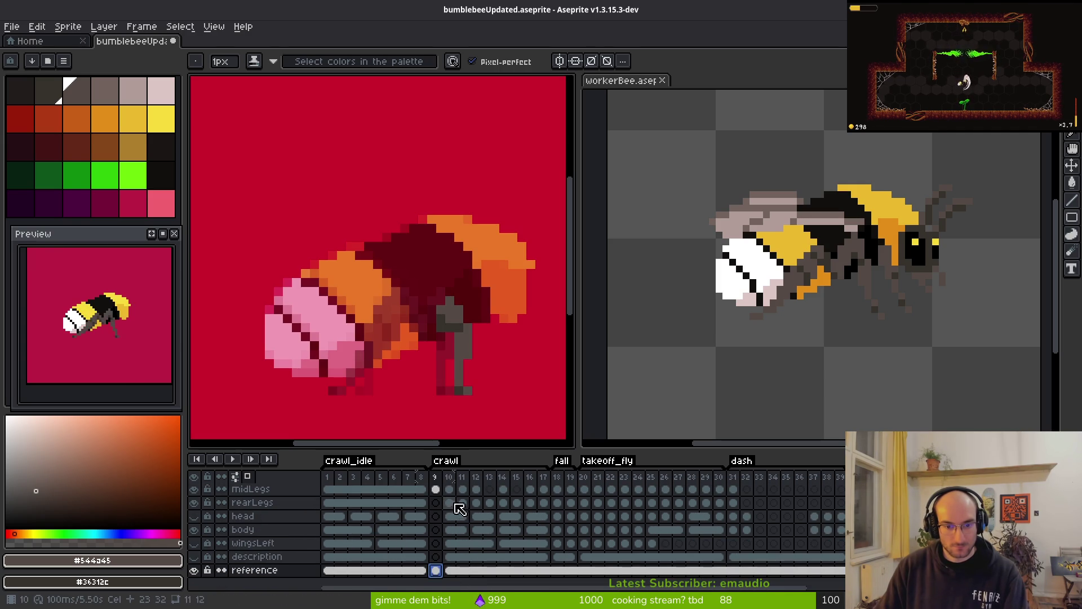
click(448, 489)
scroll(496, 362, up, 4)
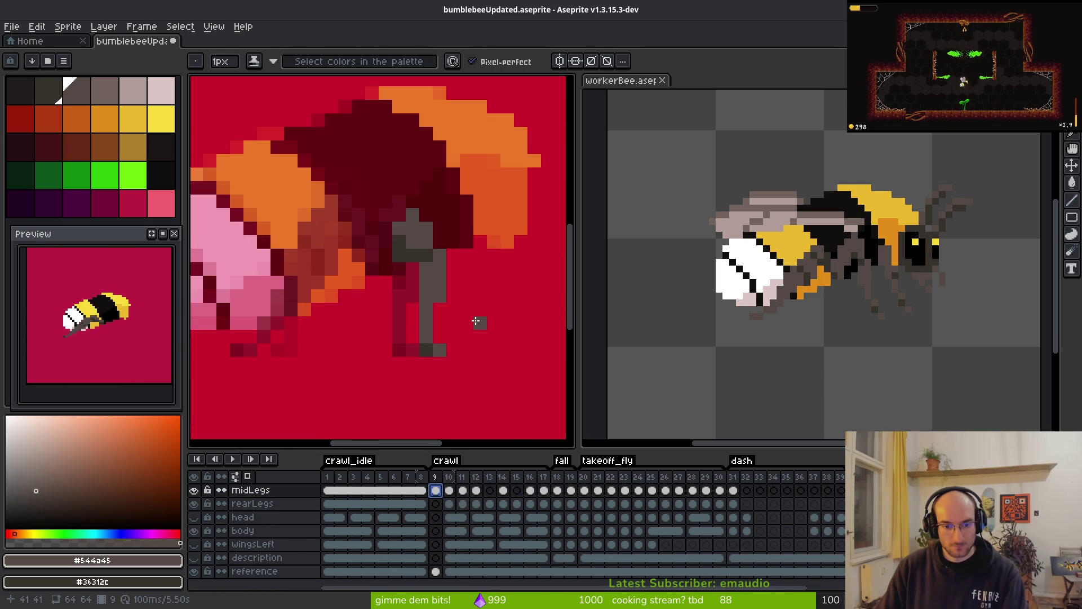
key(Left)
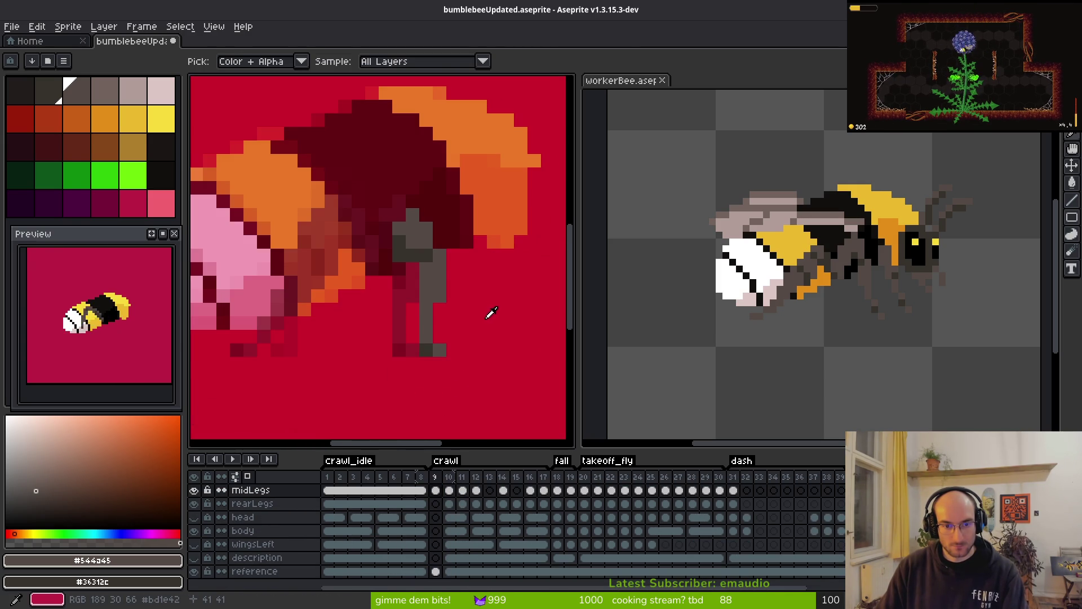
key(Right)
key(Left)
key(Right)
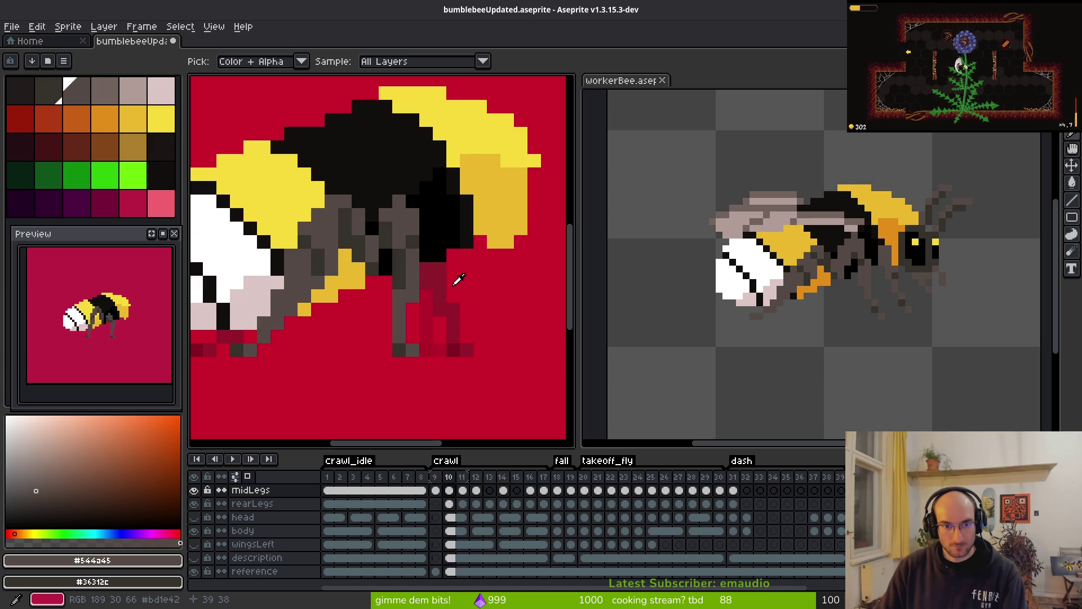
key(Left)
key(Right)
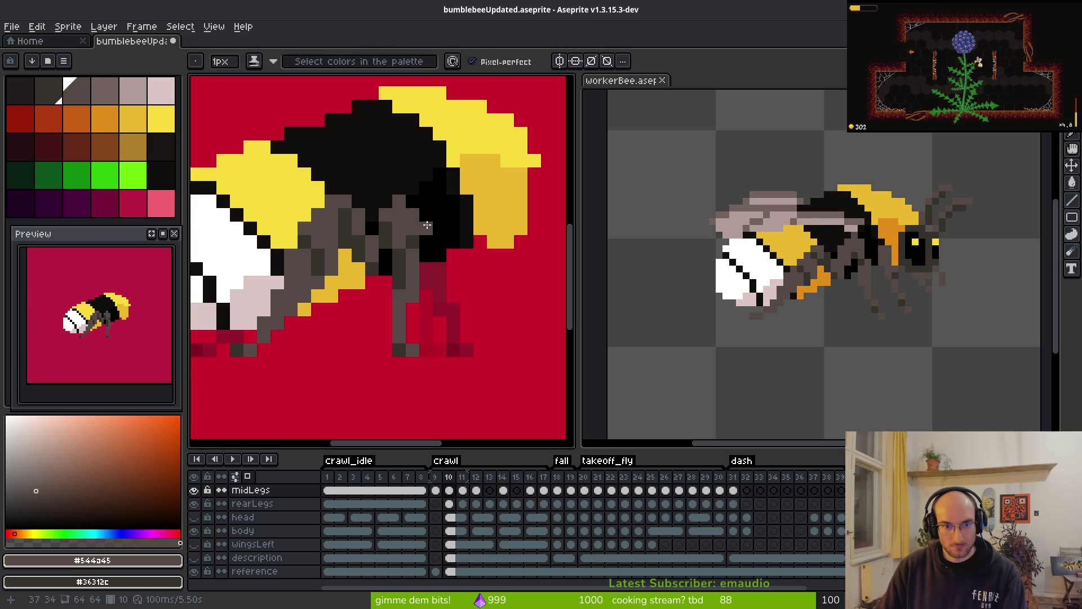
key(Left)
key(Right)
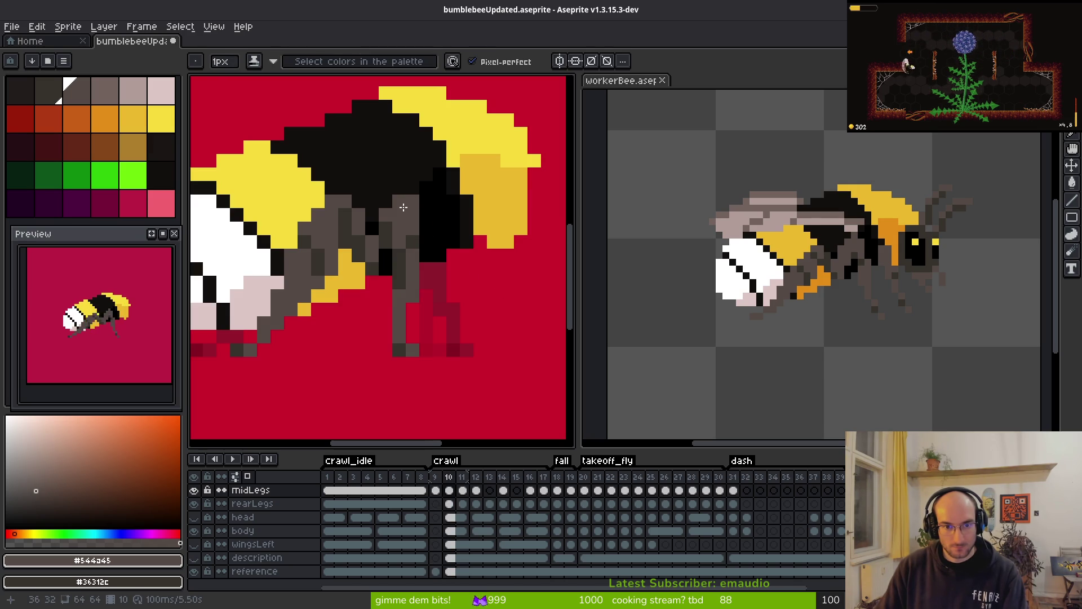
- Erase the middle-leg pixels overlapping the bee's body on frame 10, then recheck neighbouring frames
key(e)
drag(399, 201, 411, 253)
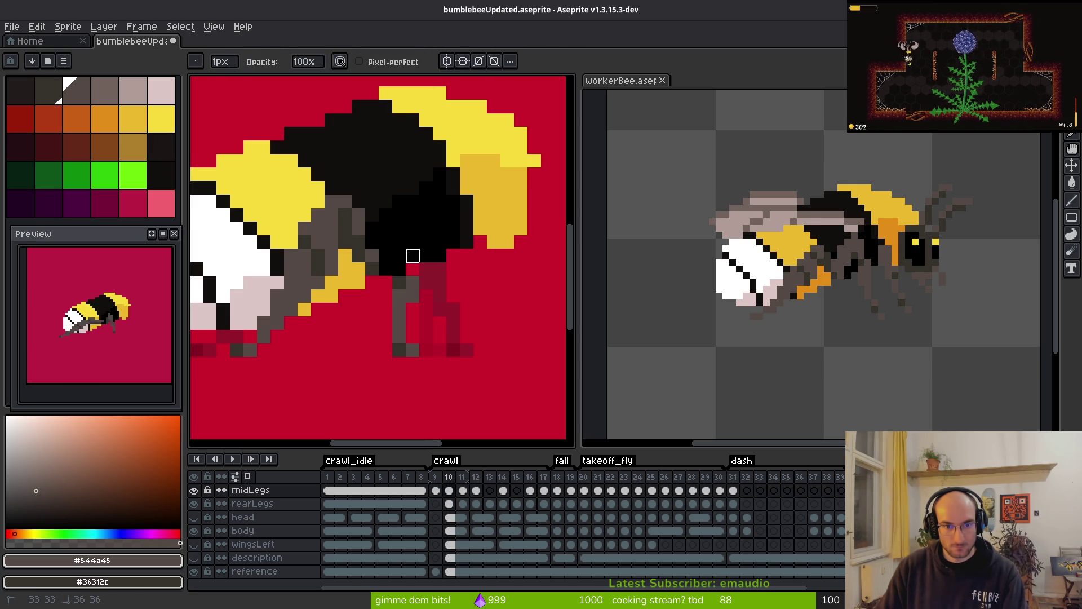
key(i)
key(Right)
key(Left)
key(Left)
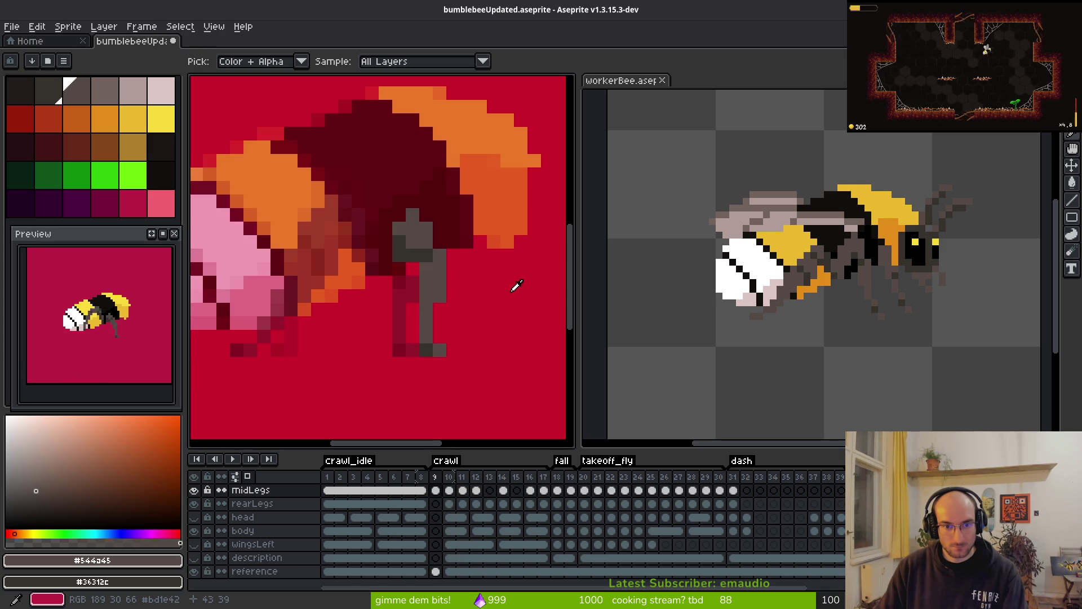
key(Right)
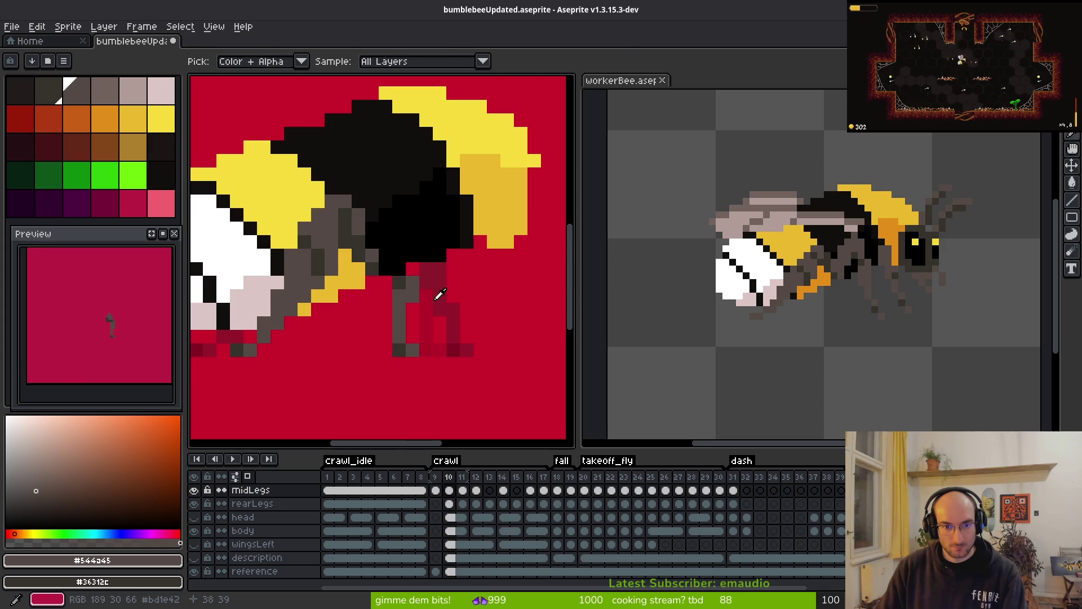
key(Left)
key(Right)
- Try a vertical grey leg line below the body, undo it, and recompare with frame 9
key(b)
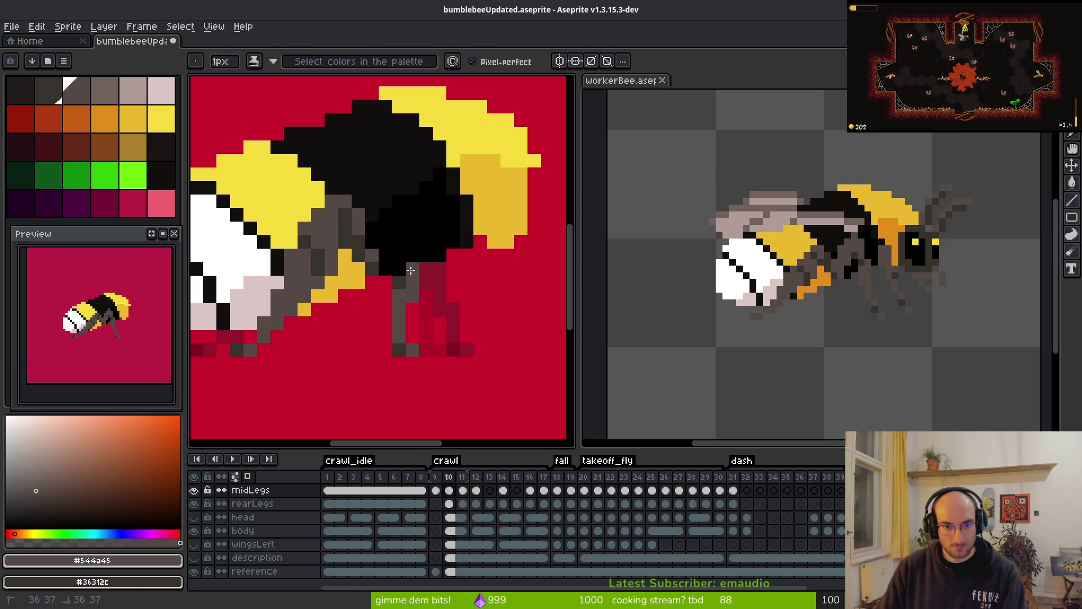
mouse_move(426, 259)
mouse_down()
mouse_move(426, 215)
mouse_move(399, 242)
mouse_move(396, 268)
mouse_up()
key(ctrl+z)
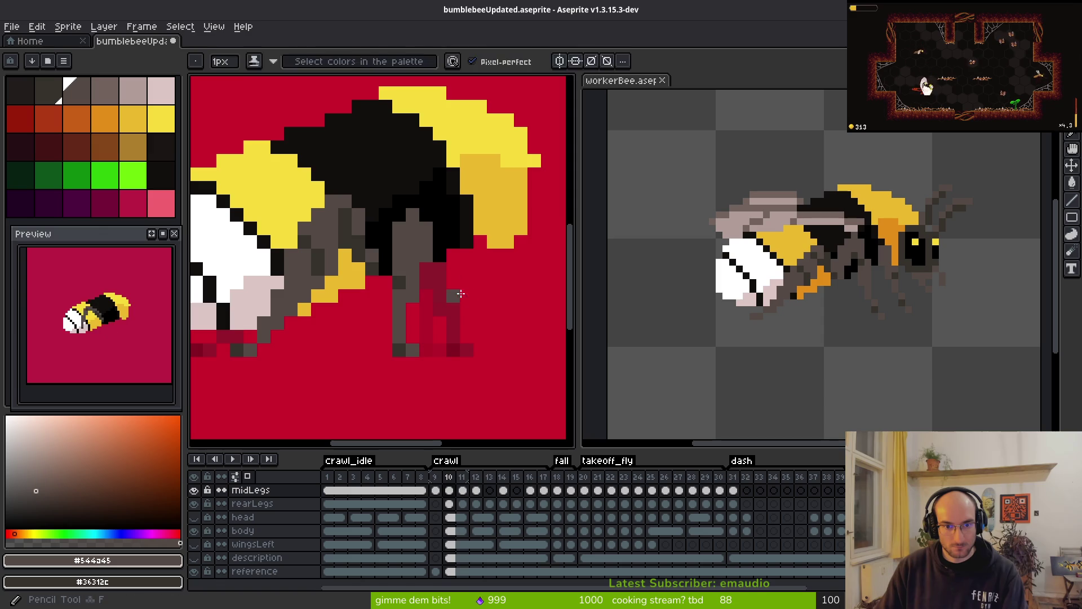
key(i)
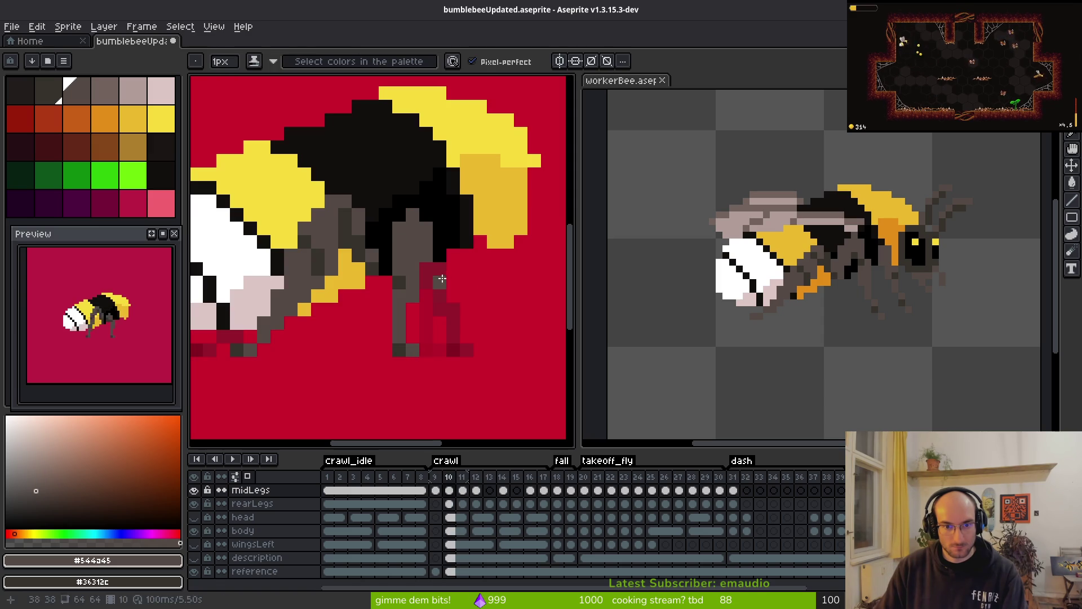
key(b)
key(i)
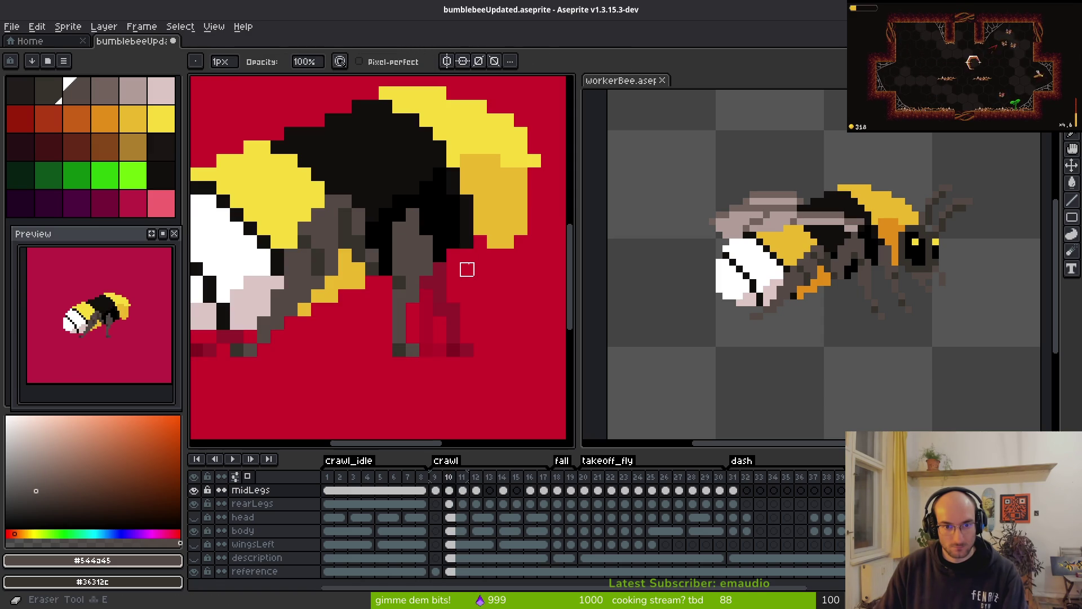
key(b)
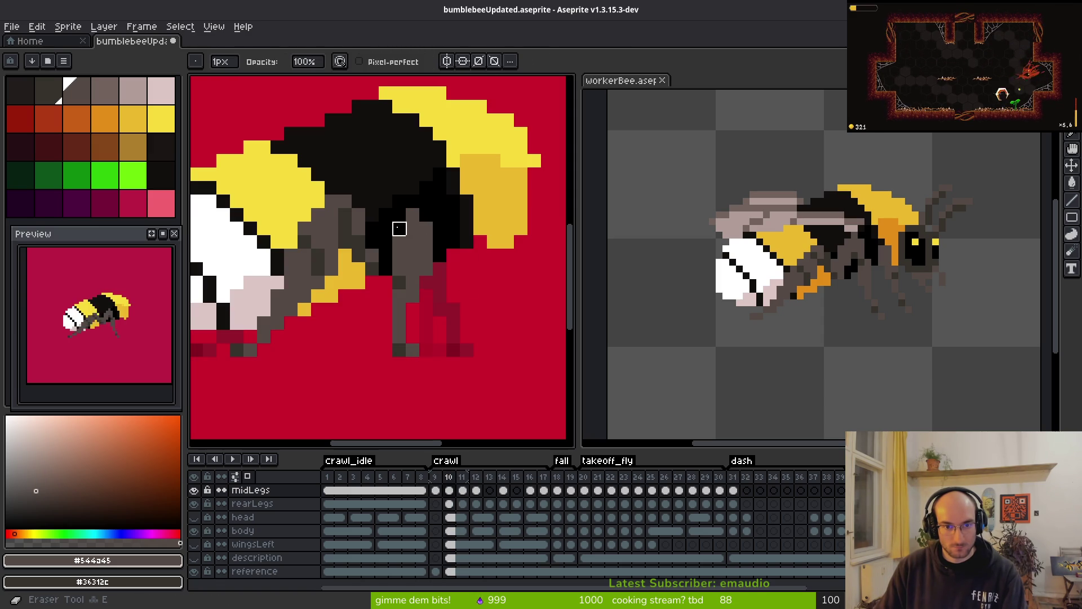
key(i)
key(Left)
key(Right)
key(Left)
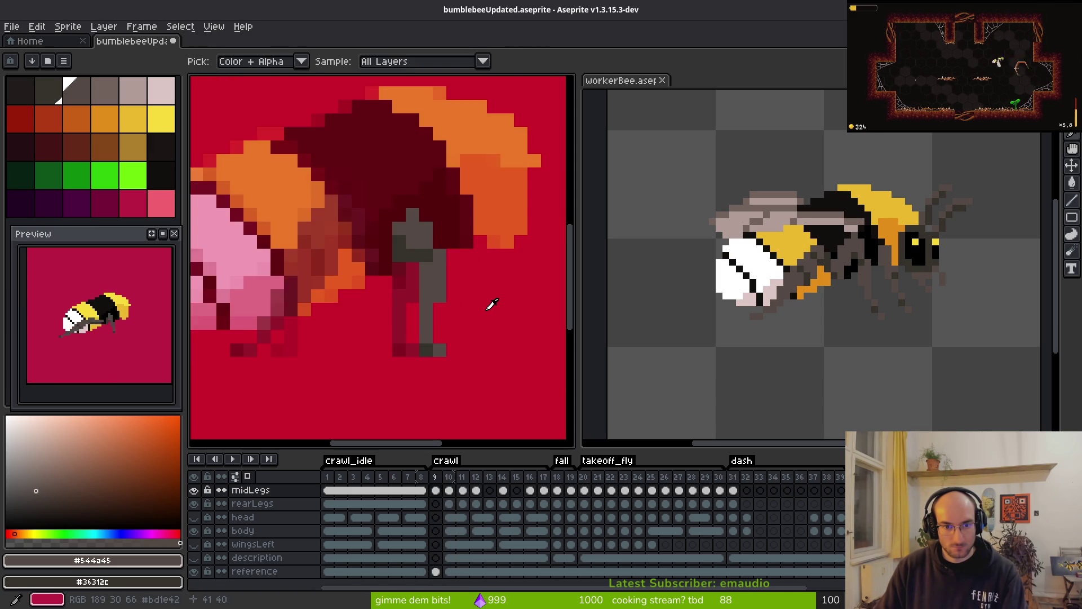
key(Right)
key(b)
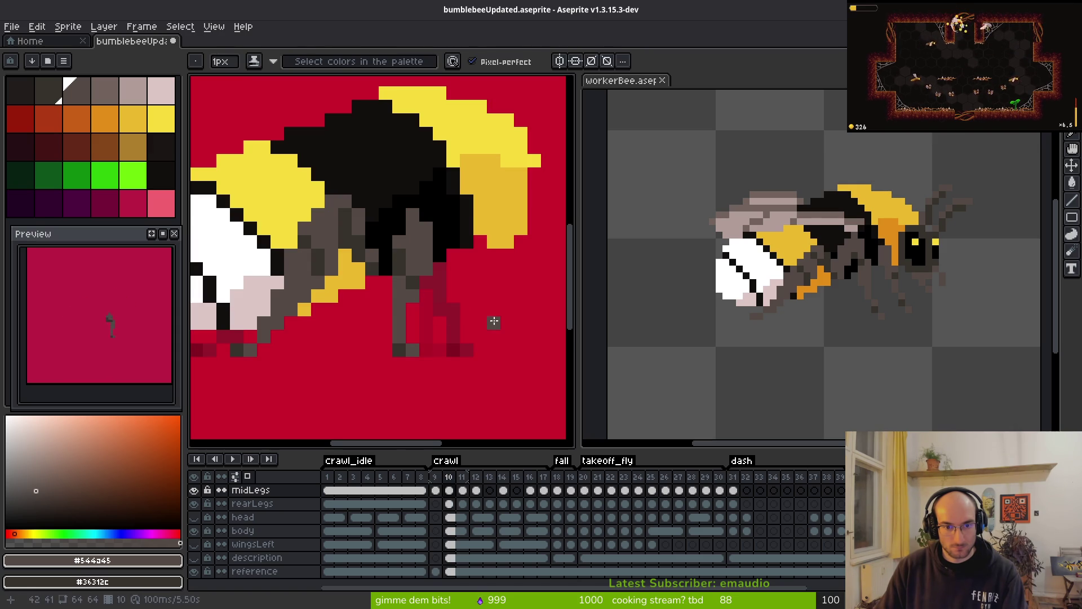
- Pick grey from the canvas and start redrawing the middle leg, checking against frame 9
scroll(495, 322, down, 4)
key(i)
key(Left)
key(Right)
key(b)
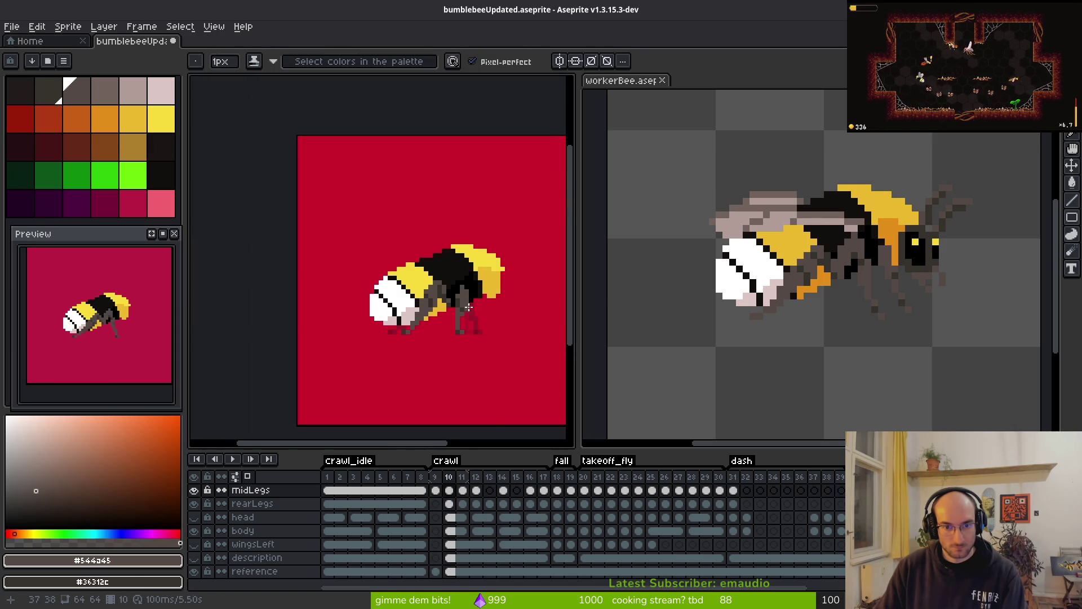
scroll(455, 284, up, 2)
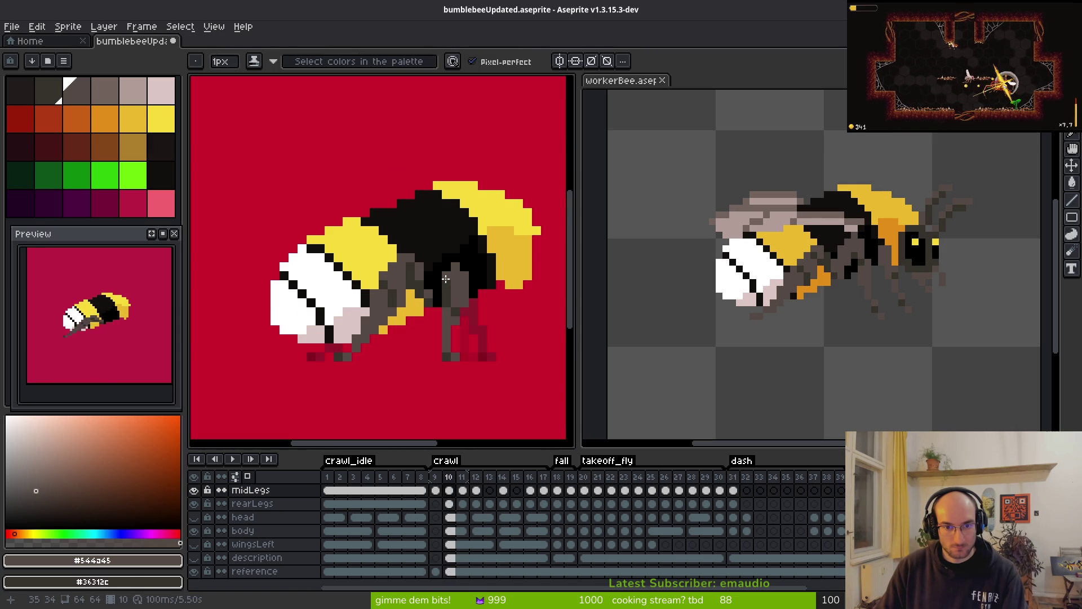
scroll(497, 319, down, 3)
key(i)
key(Left)
key(Right)
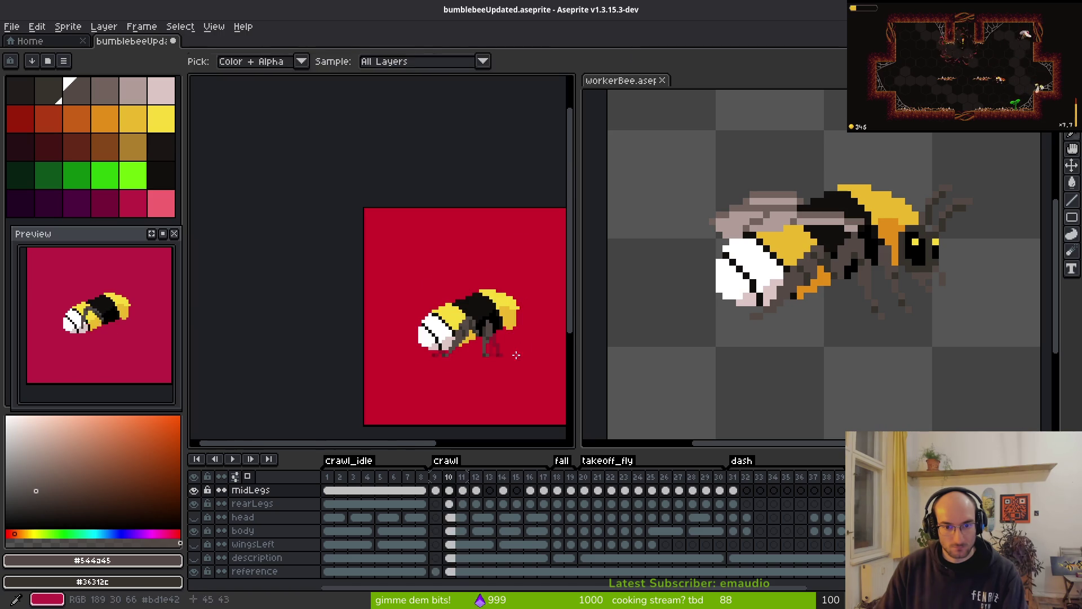
key(b)
- Bring the timeline back and keep shaping the grey leg under the black body, comparing with frame 9
key(Tab)
scroll(496, 336, up, 5)
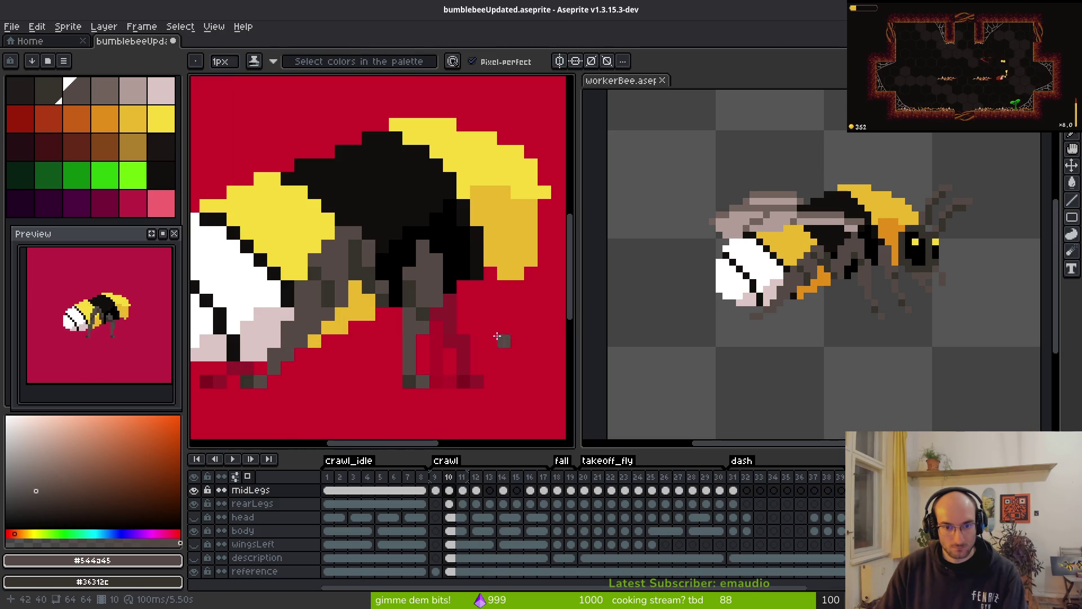
scroll(476, 344, down, 4)
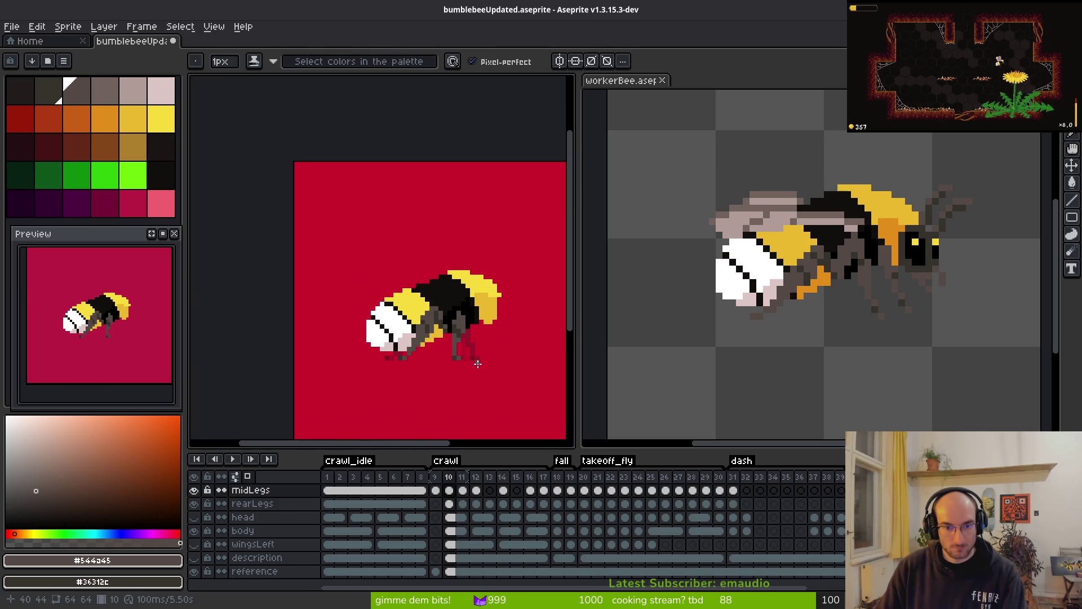
key(i)
key(Left)
key(Right)
key(b)
scroll(473, 341, up, 4)
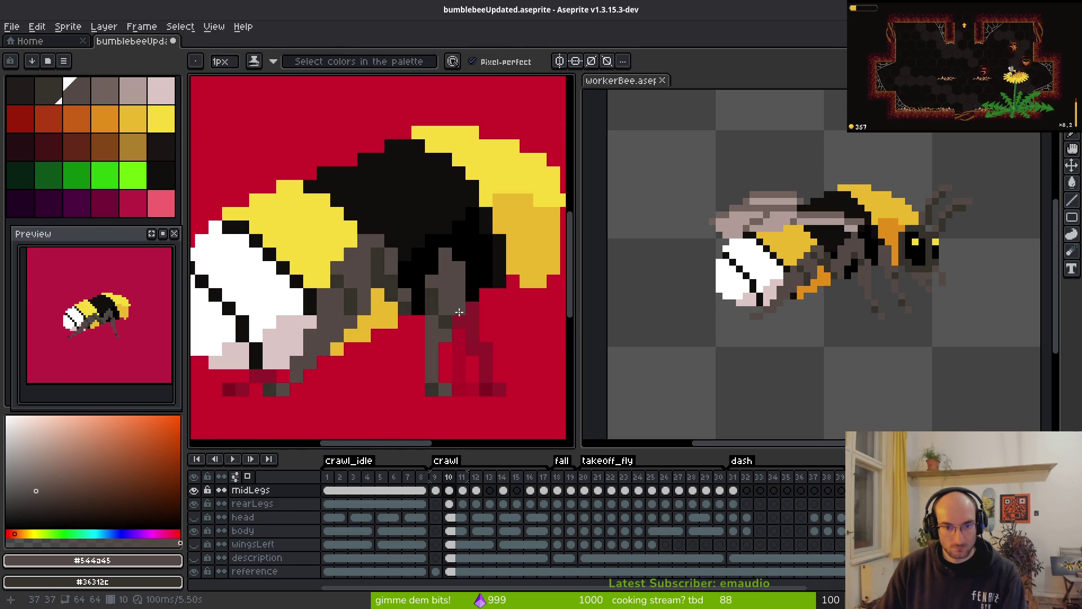
scroll(483, 335, down, 4)
key(i)
key(Left)
key(Right)
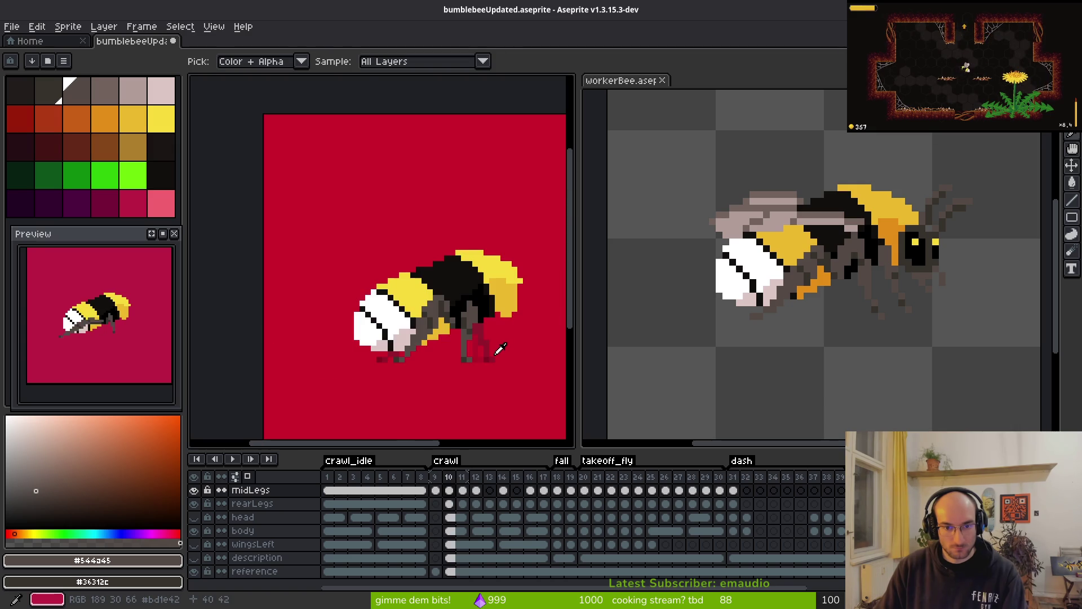
key(Left)
key(Right)
key(Left)
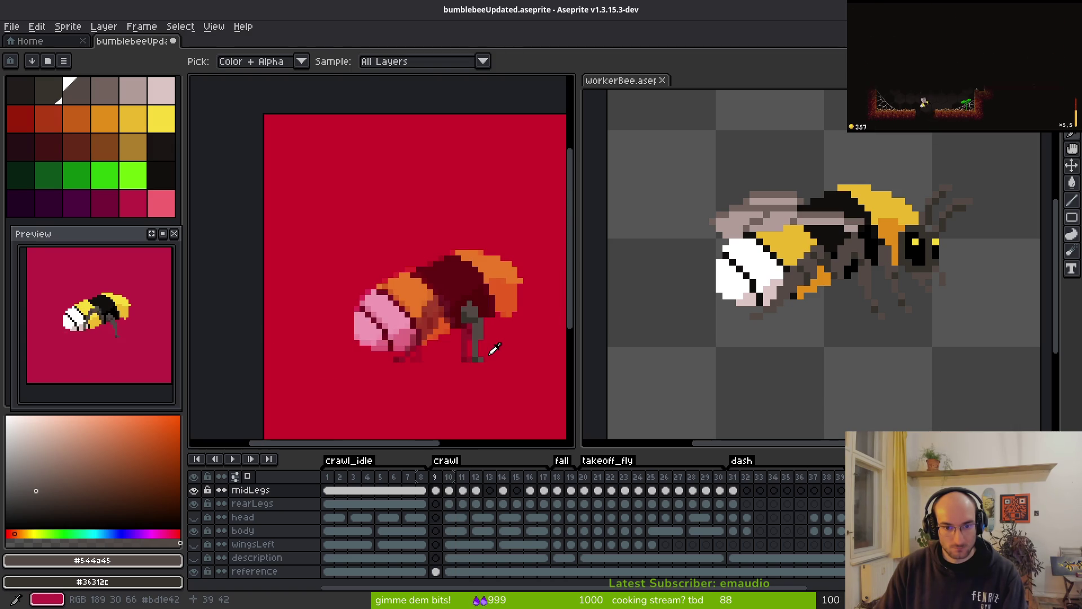
key(Right)
key(Left)
key(Right)
key(Left)
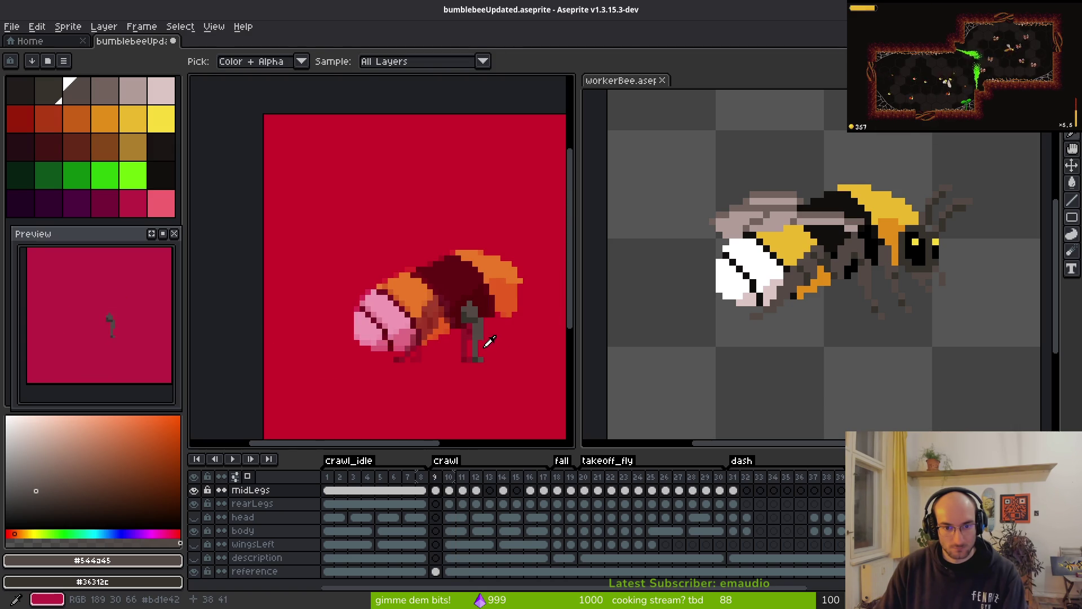
key(Right)
- Finish the grey middle leg on frame 10 with more frame 9 comparisons, then view frame 11
key(b)
scroll(480, 338, up, 3)
key(i)
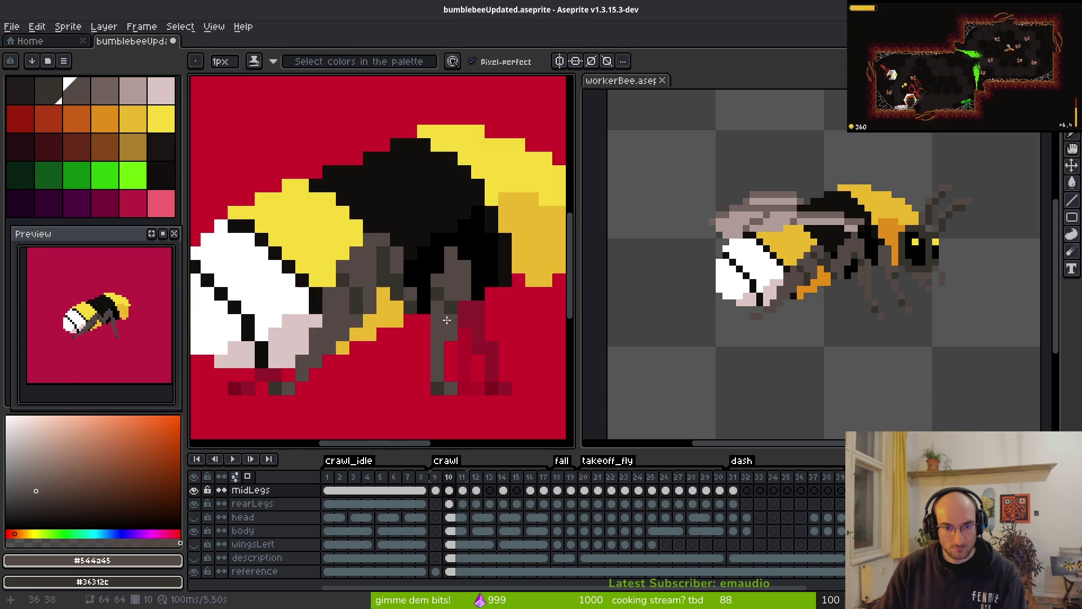
scroll(493, 351, down, 3)
key(i)
key(Left)
key(Right)
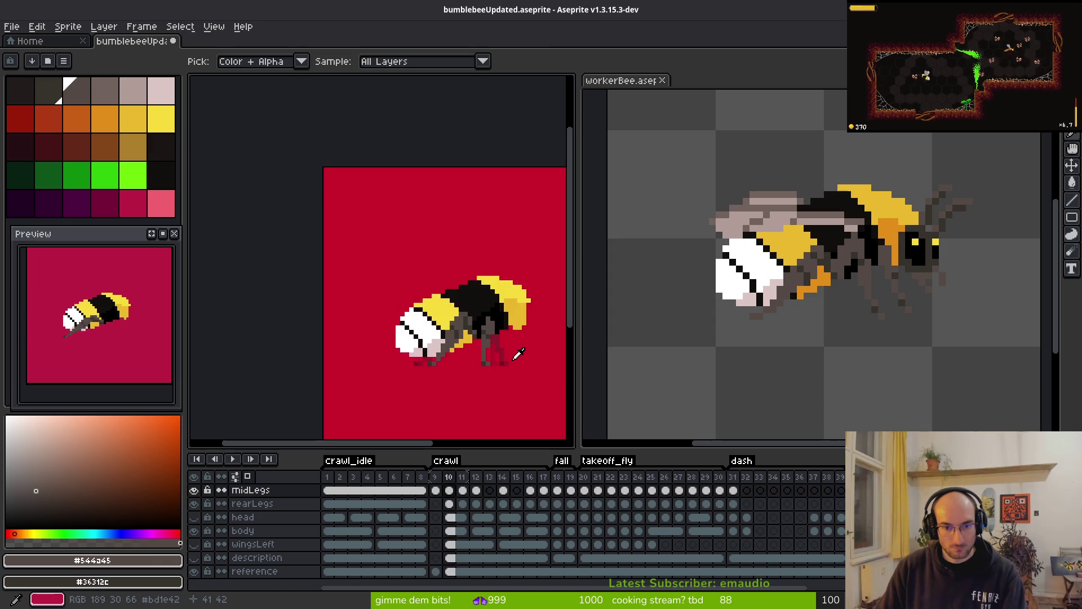
key(Left)
key(Right)
key(Left)
key(Right)
key(b)
scroll(510, 348, up, 3)
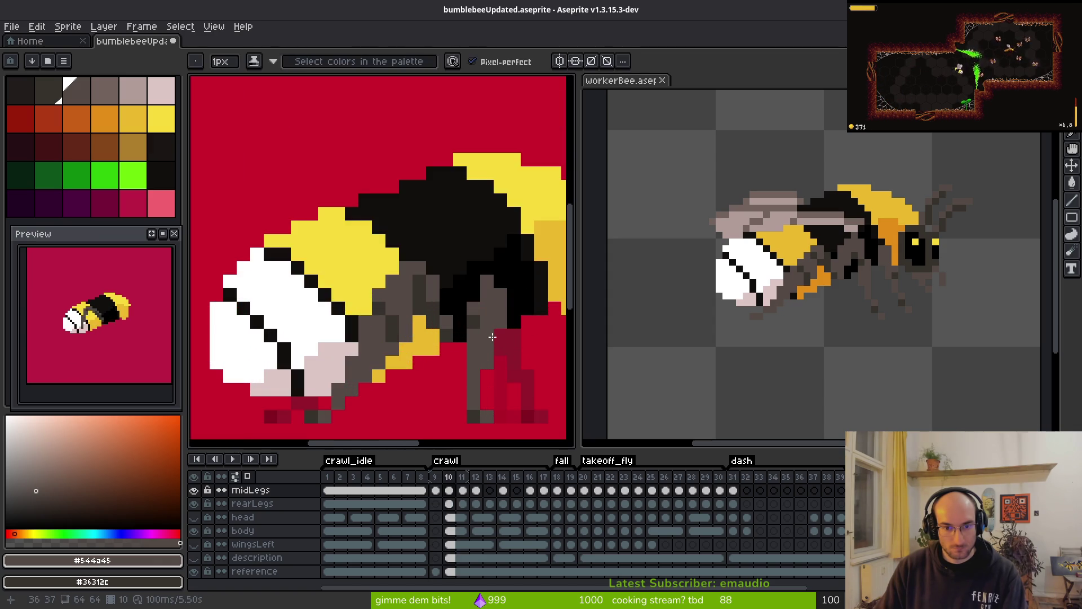
key(i)
key(Left)
key(Right)
key(b)
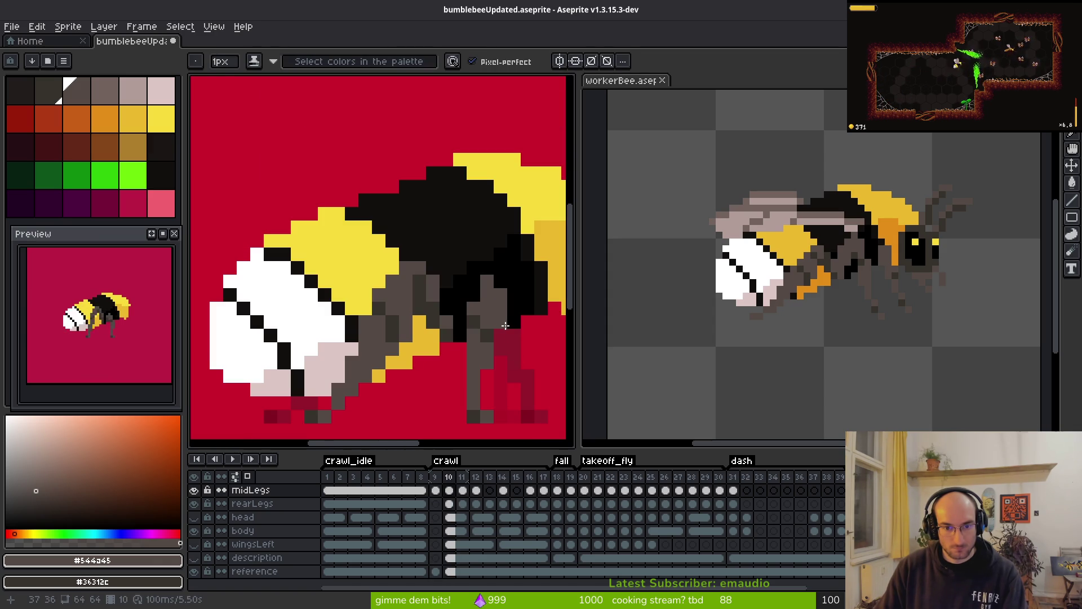
scroll(503, 311, down, 3)
key(Left)
key(Right)
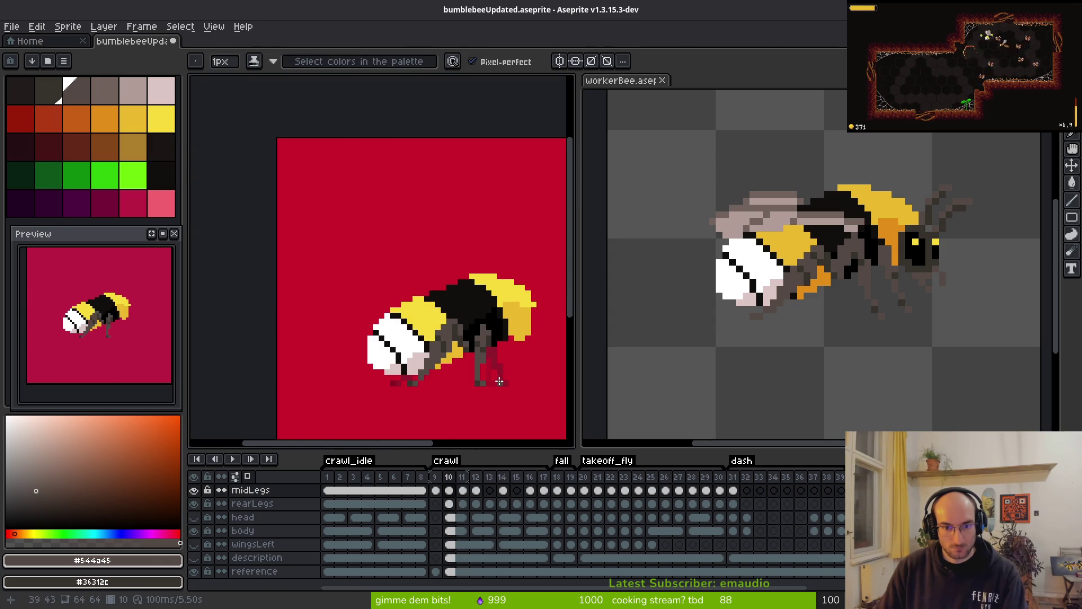
key(i)
key(Left)
key(Right)
key(Right)
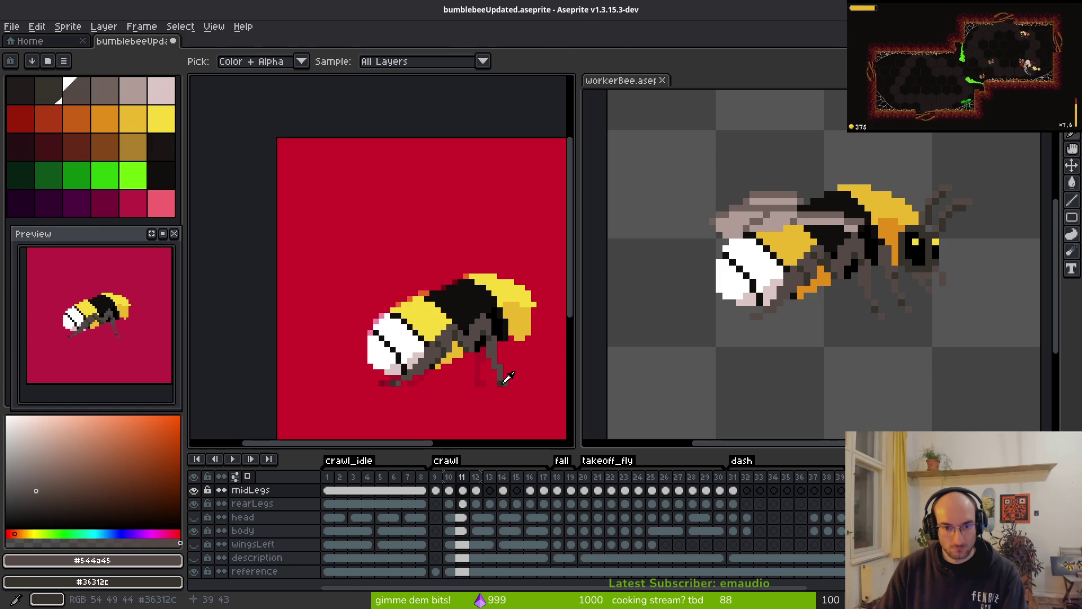
- Step from frame 10 forward through the crawl frames to frame 16
key(Left)
key(b)
key(Right)
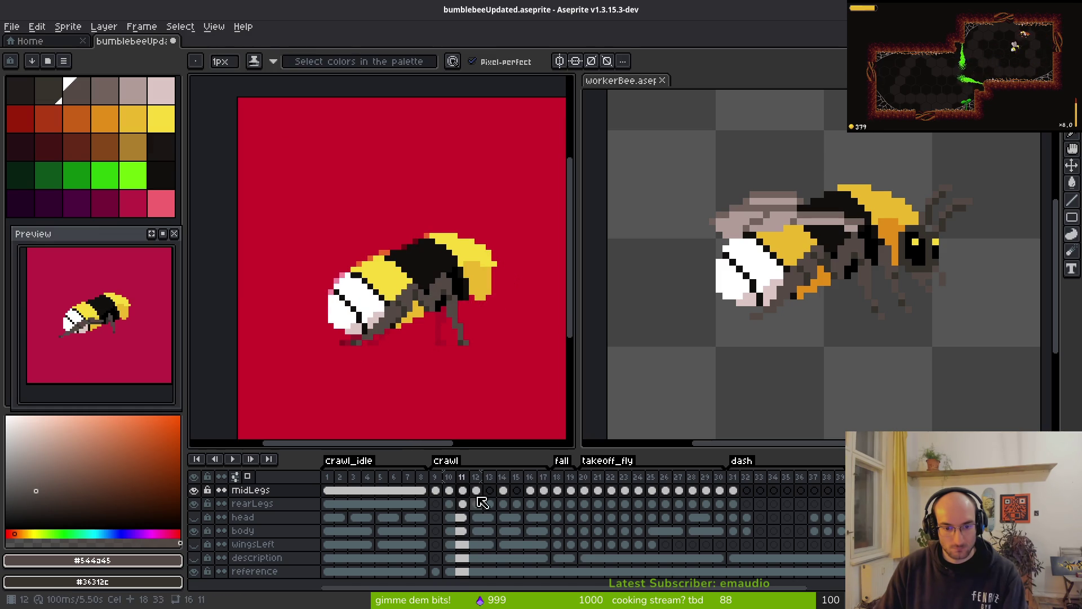
key(Left)
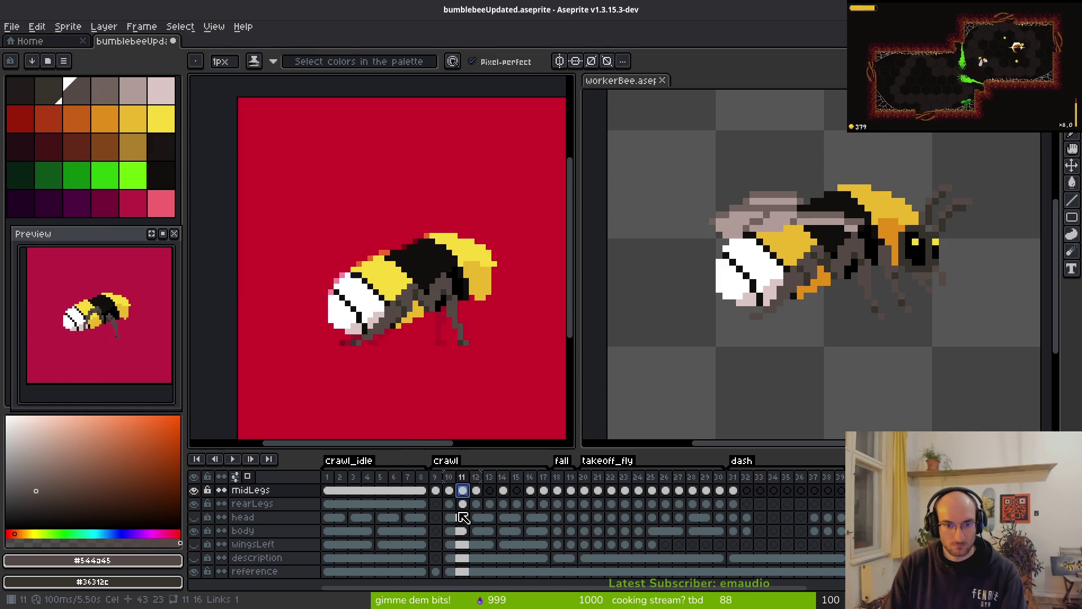
key(Right)
key(i)
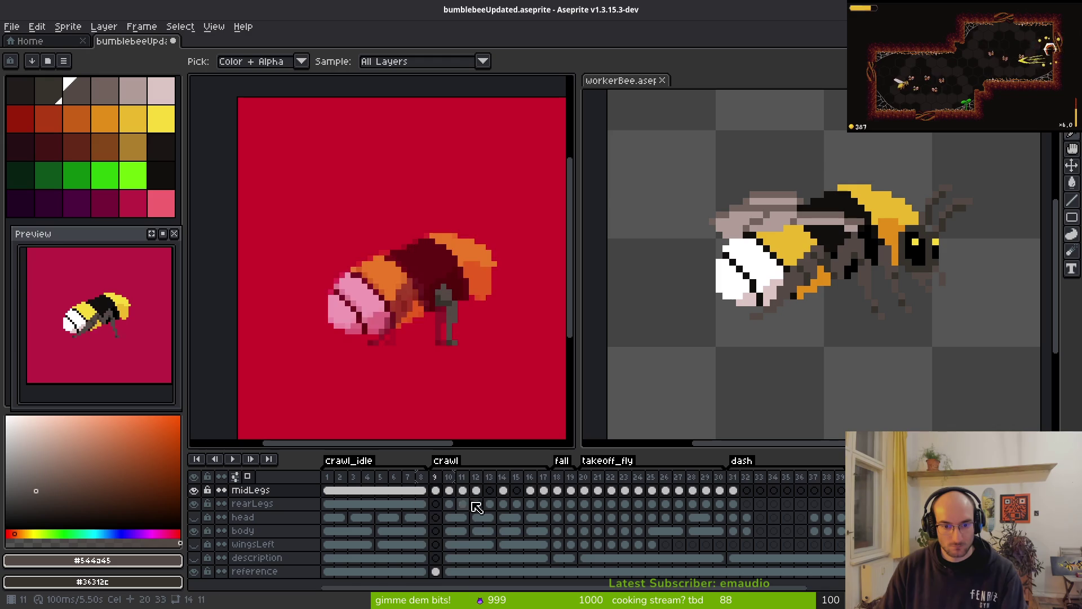
key(Right)
key(Right)
key(Right)
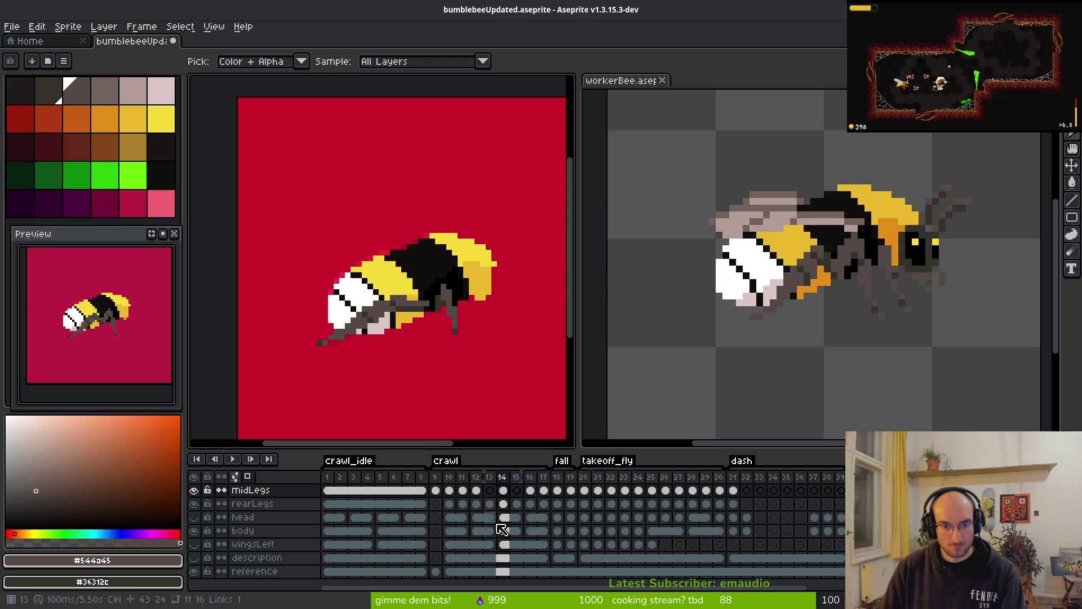
- Compare the middle-leg poses by alternating between midLegs frames 12 and 16
click(481, 494)
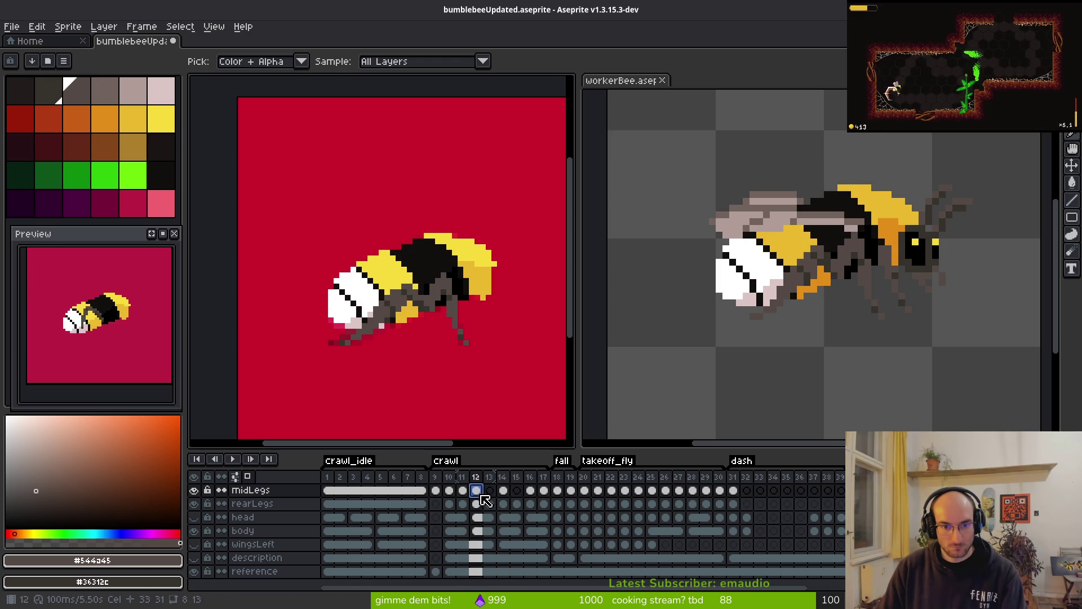
click(533, 492)
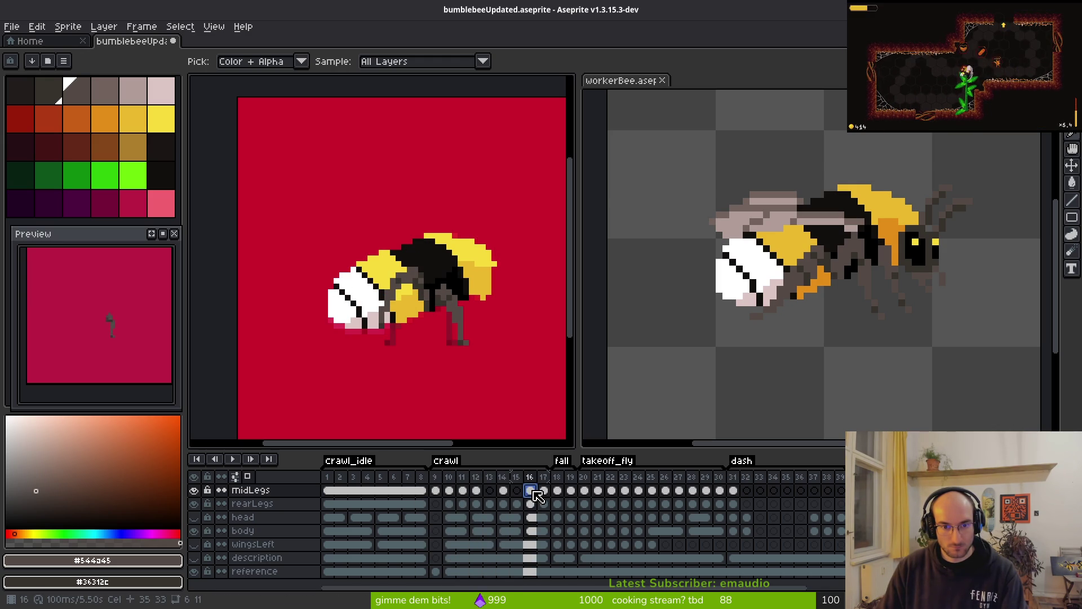
click(476, 491)
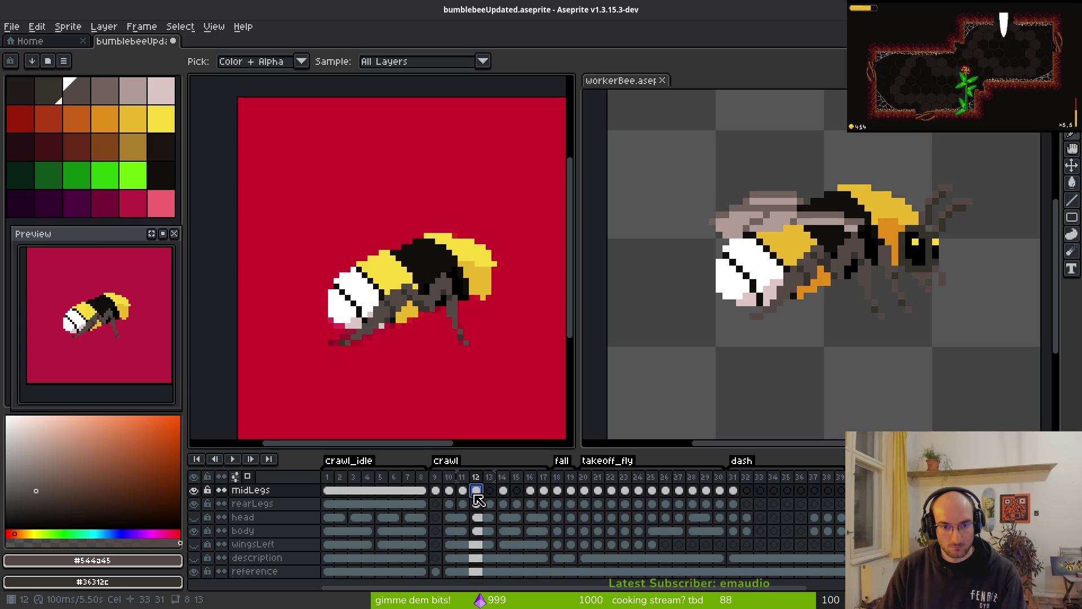
click(530, 503)
- Back on frame 16, darken a few pixels of the middle leg with the Pencil
key(Right)
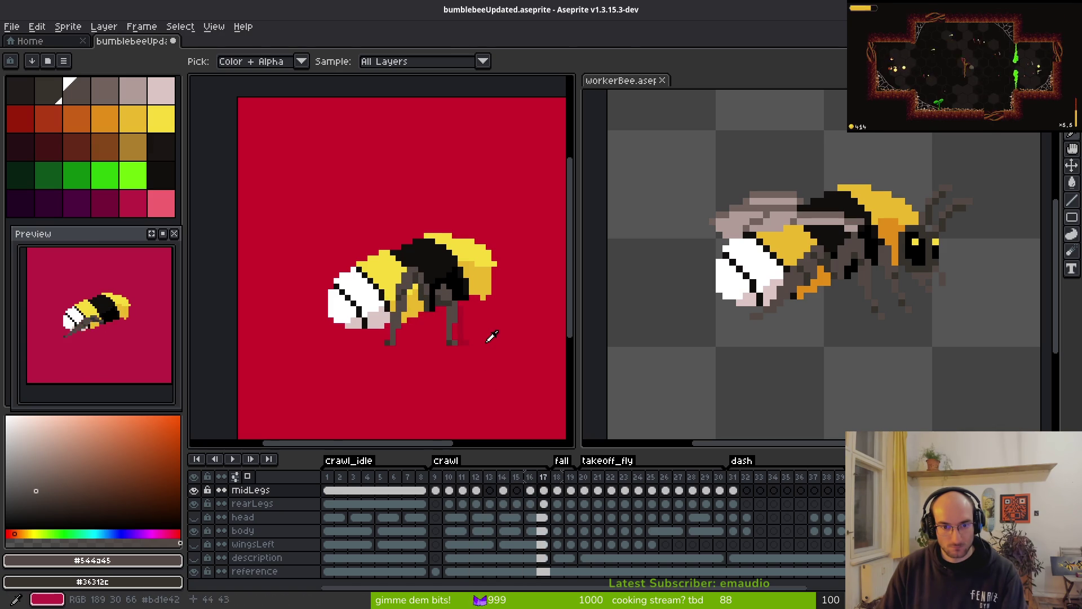
key(Left)
scroll(445, 276, up, 5)
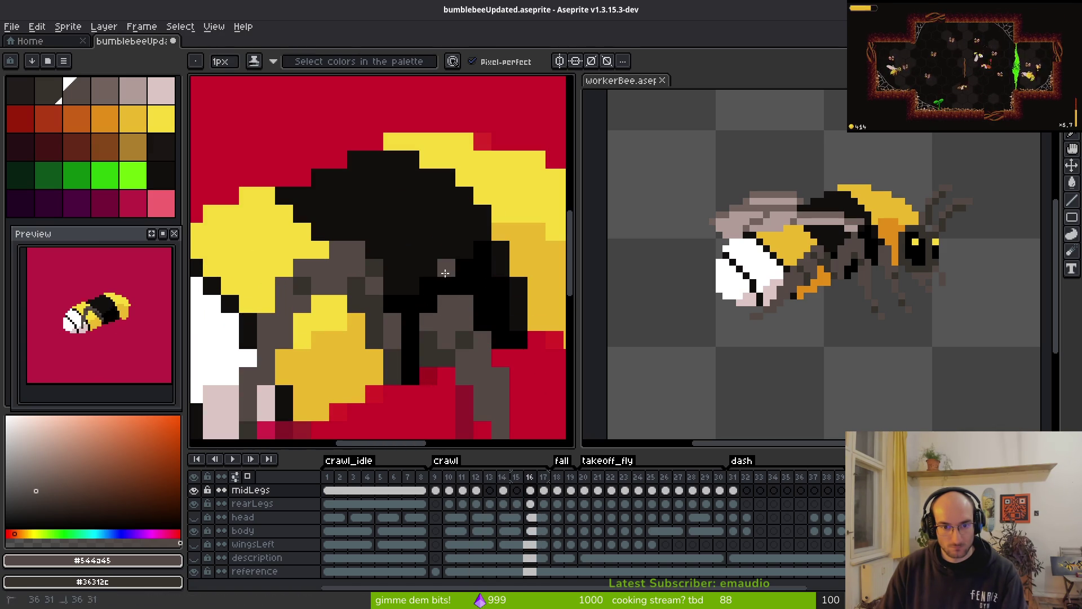
scroll(483, 381, down, 5)
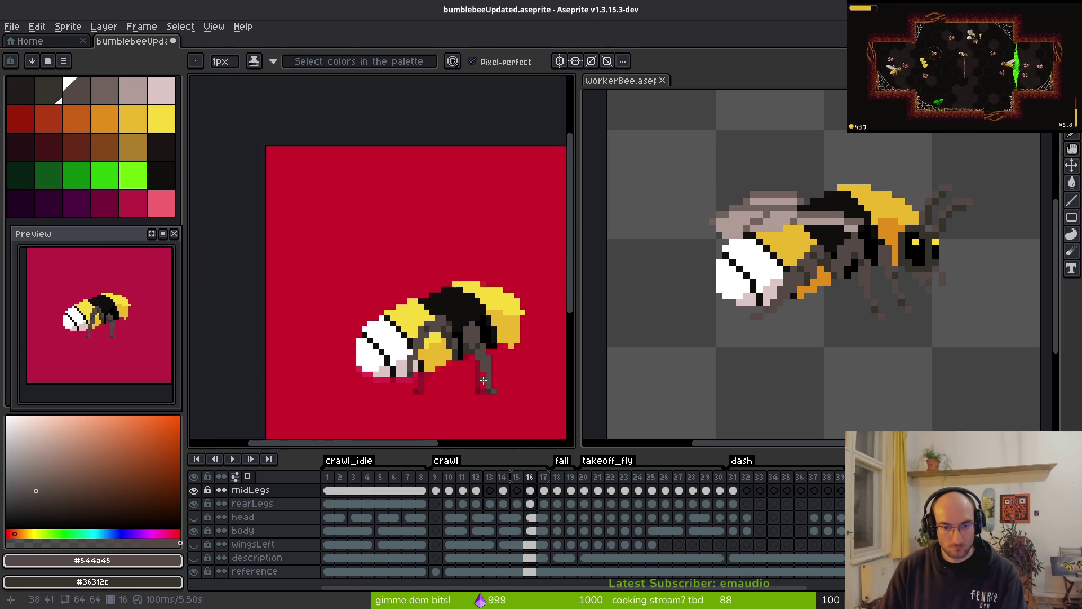
scroll(484, 354, up, 3)
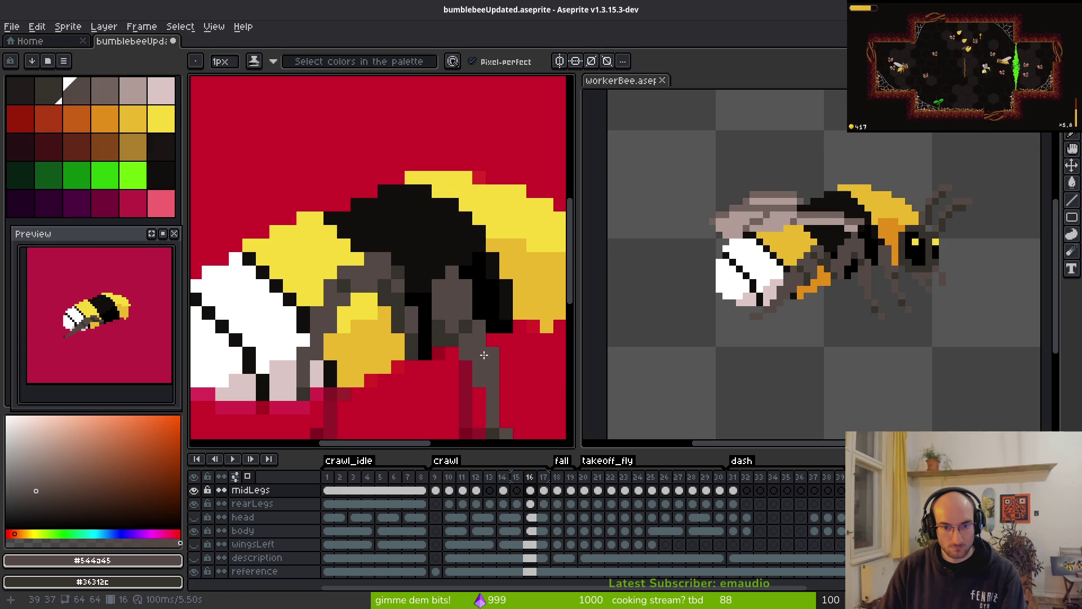
click(441, 319)
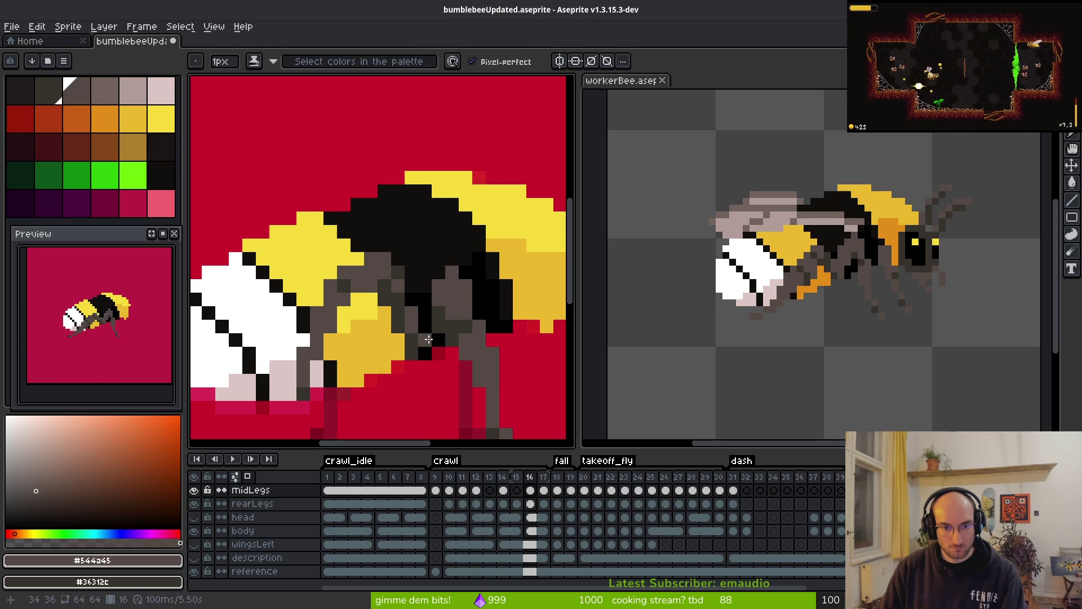
key(e)
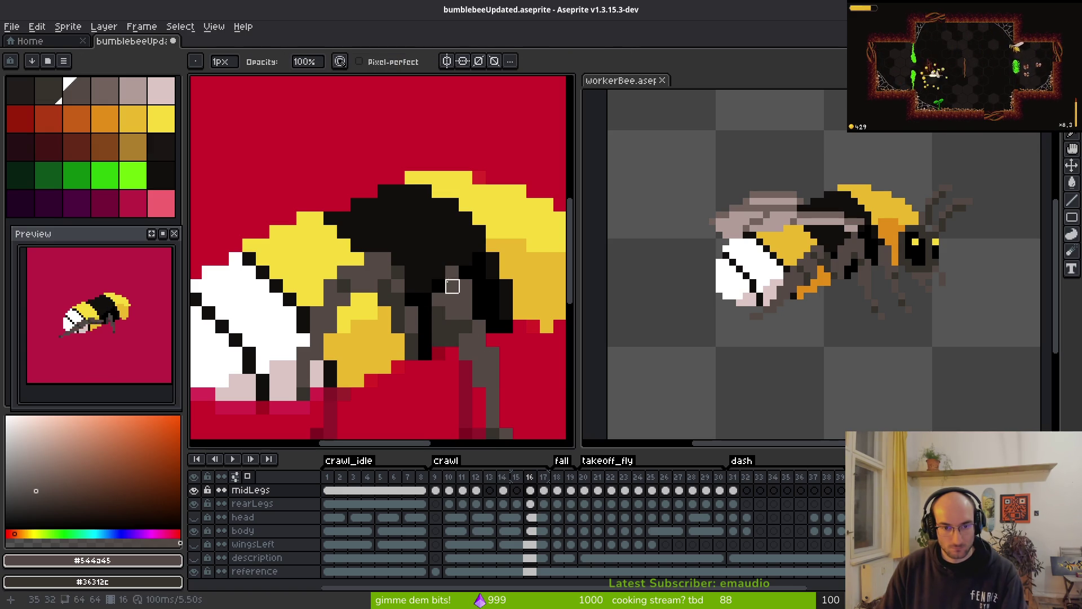
key(b)
- Touch up the middle legs, turning one pixel black and painting another in dark #36312c
scroll(465, 316, down, 3)
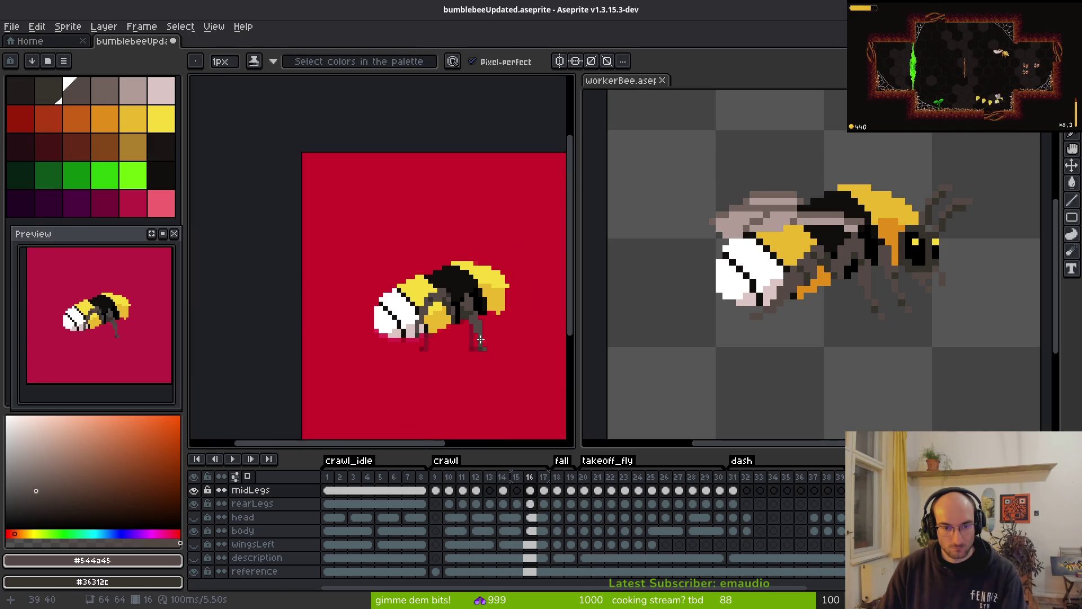
scroll(469, 317, up, 3)
scroll(469, 317, up, 1)
key(e)
scroll(433, 339, down, 3)
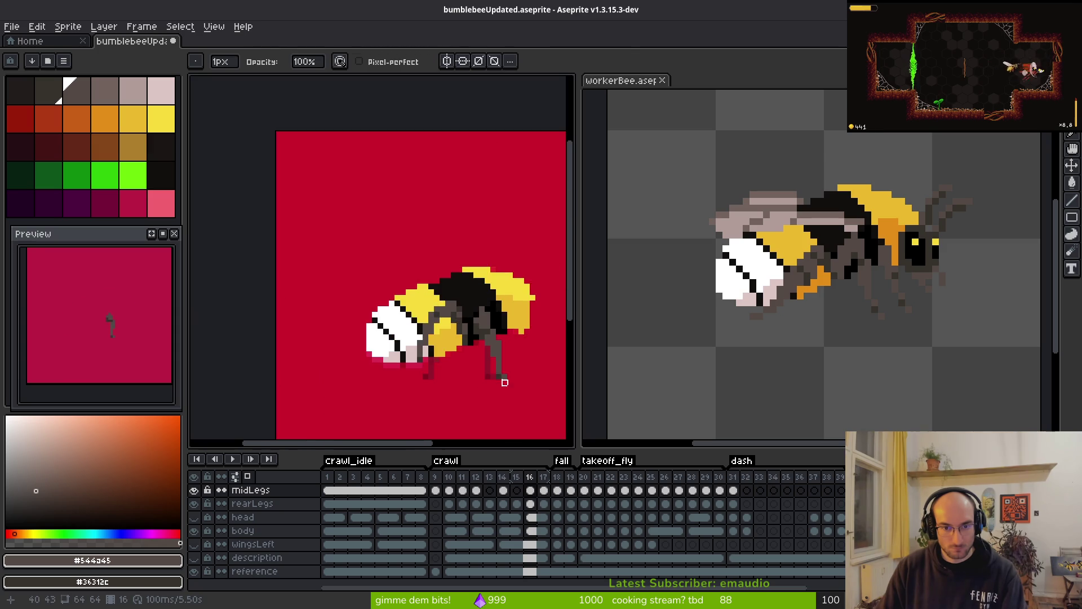
scroll(503, 380, up, 3)
key(b)
key(e)
key(b)
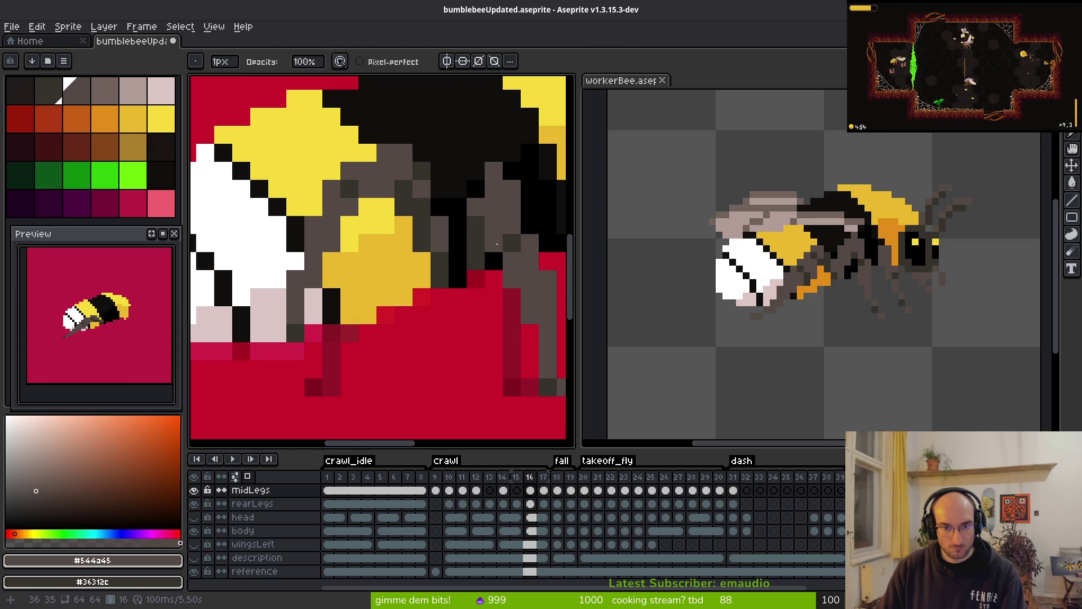
click(484, 244)
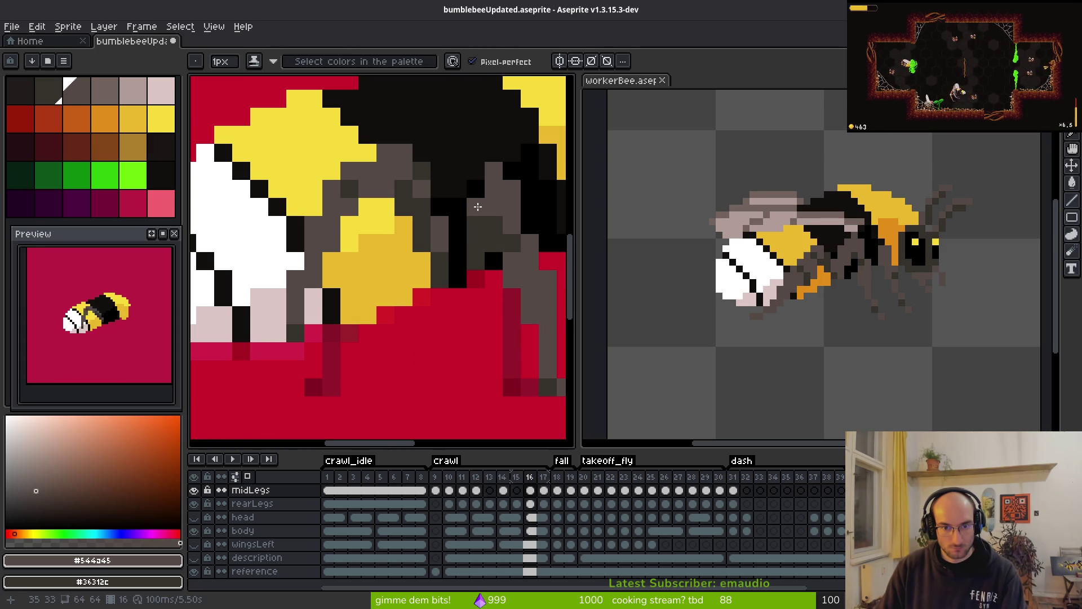
scroll(529, 289, down, 2)
scroll(513, 248, up, 2)
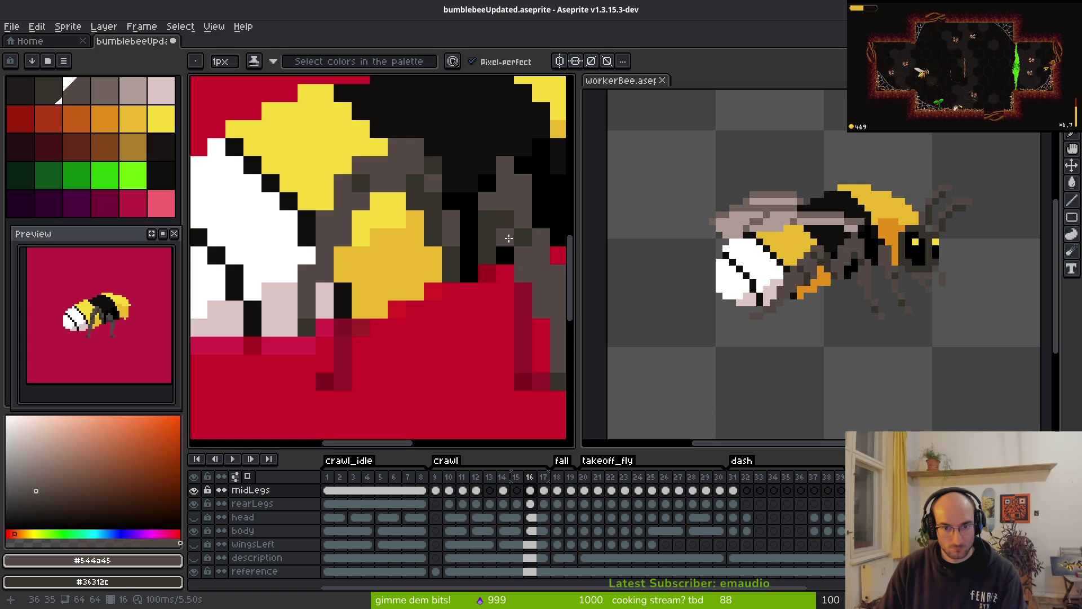
scroll(406, 248, up, 3)
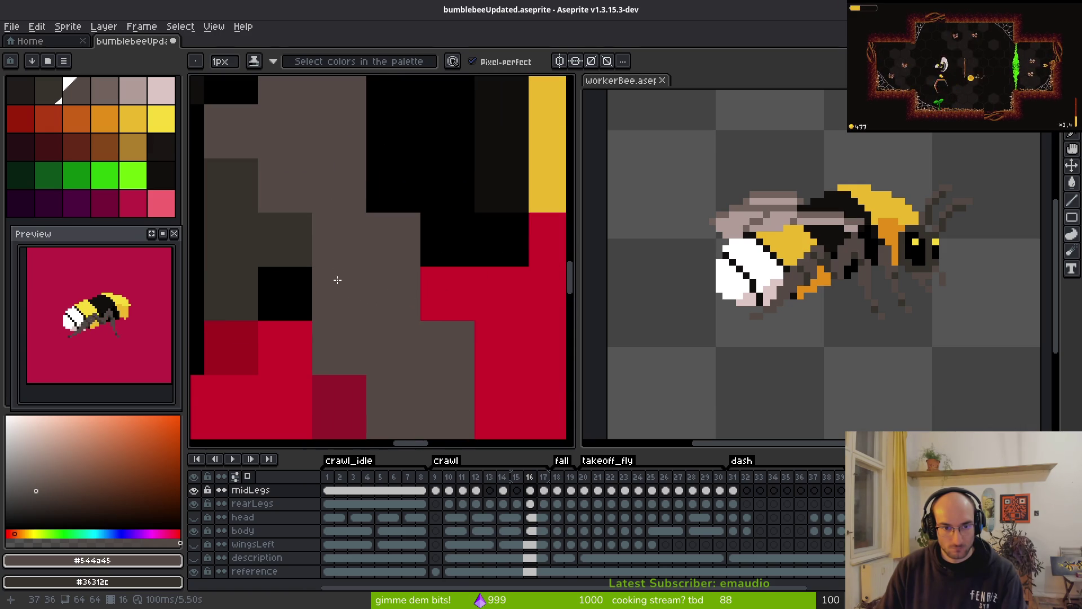
right_click(337, 285)
- Zoom in and out over frame 16's legs, ending zoomed out on the whole sprite
scroll(367, 197, down, 4)
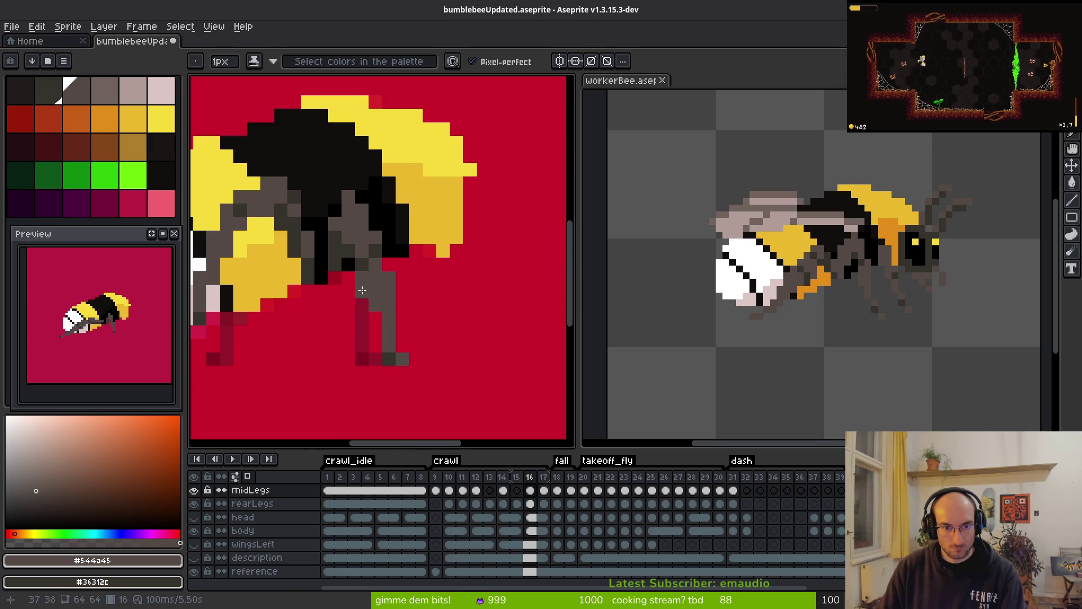
scroll(365, 347, up, 3)
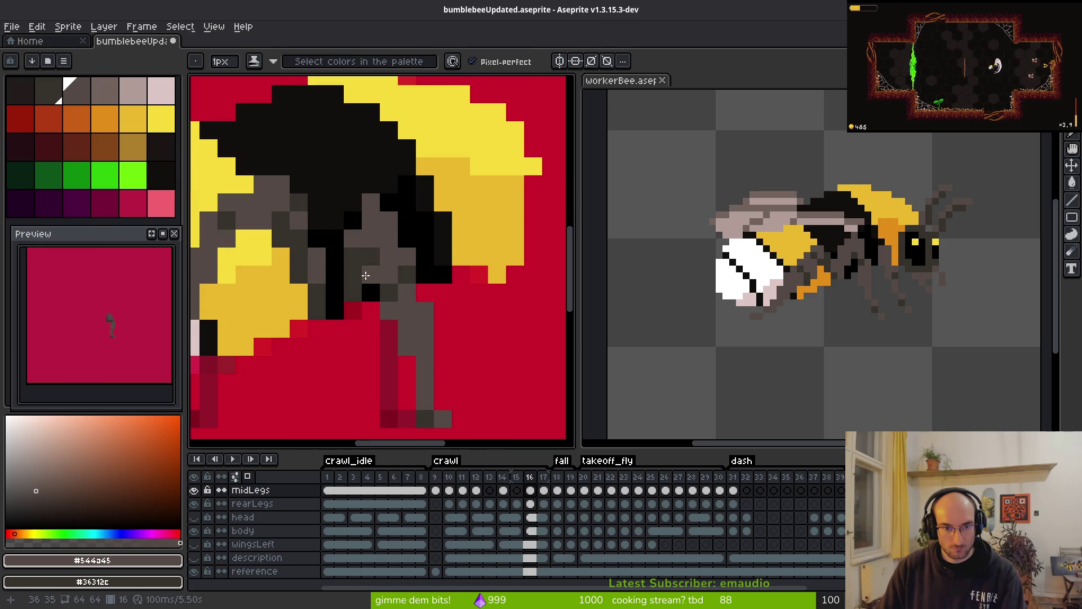
scroll(372, 298, down, 3)
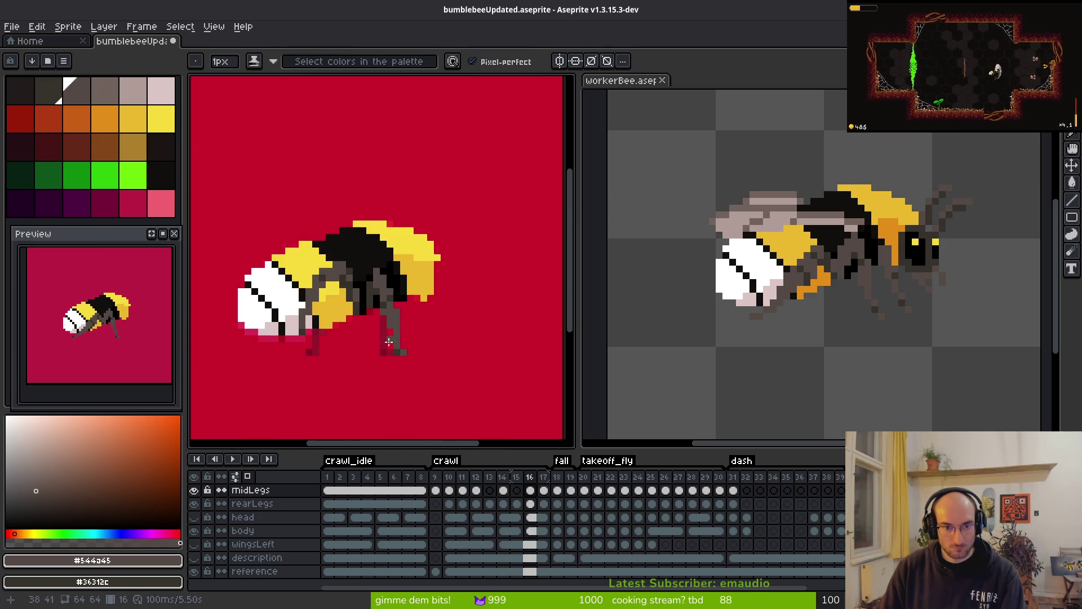
scroll(426, 389, up, 3)
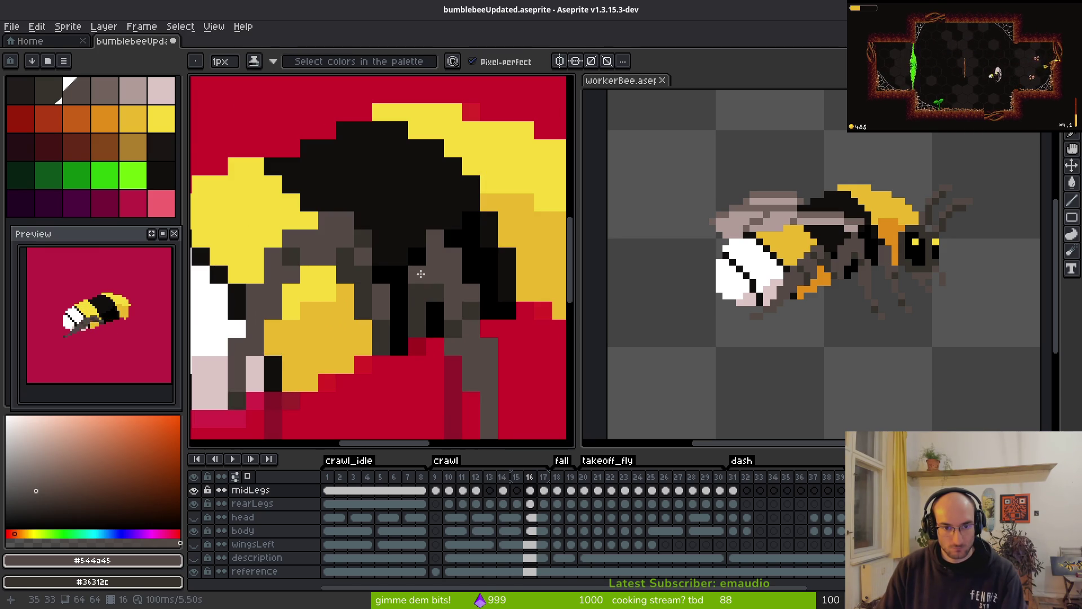
scroll(482, 413, down, 4)
scroll(472, 374, up, 4)
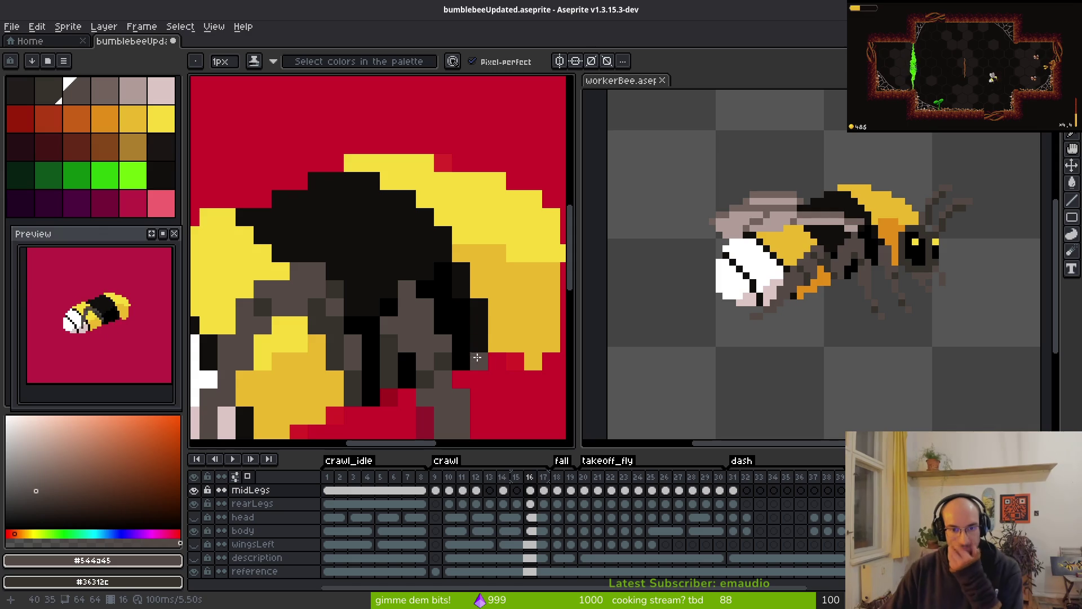
scroll(388, 330, down, 3)
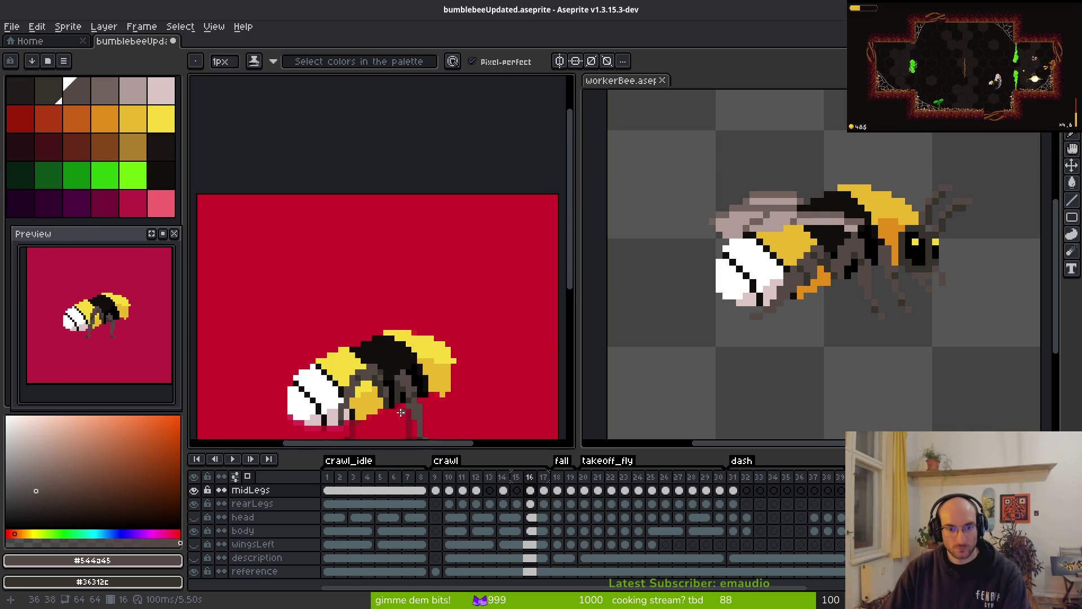
scroll(393, 342, up, 3)
scroll(350, 304, down, 3)
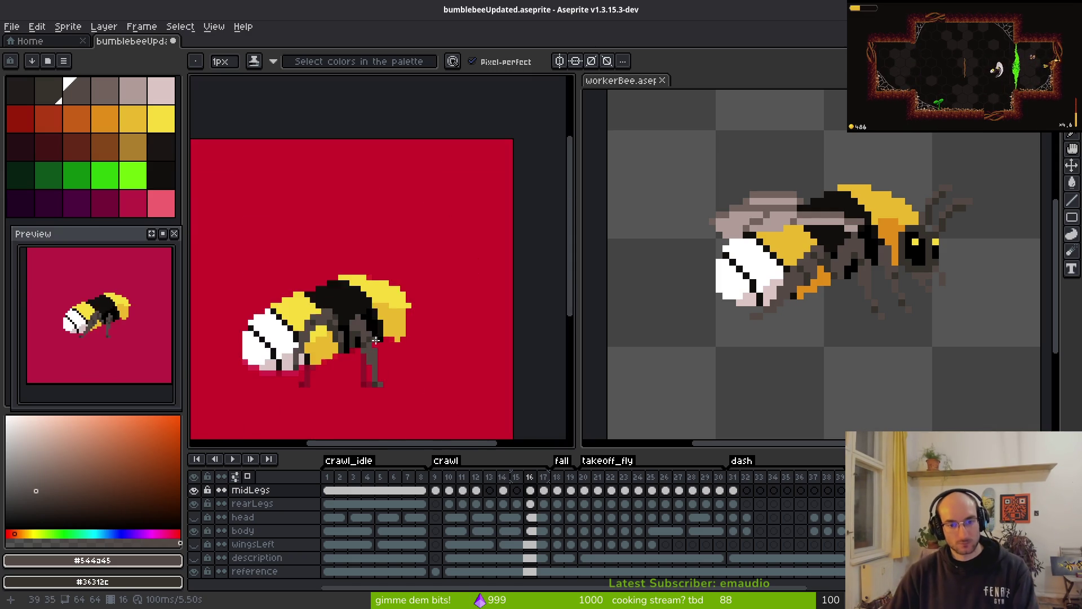
scroll(375, 254, up, 2)
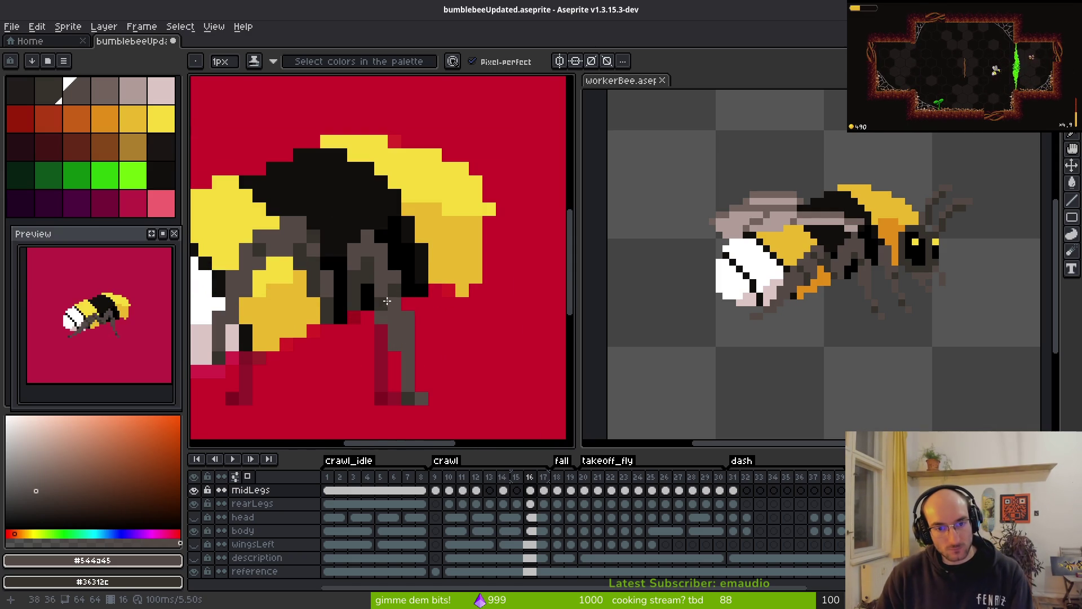
scroll(387, 301, down, 3)
scroll(395, 315, up, 3)
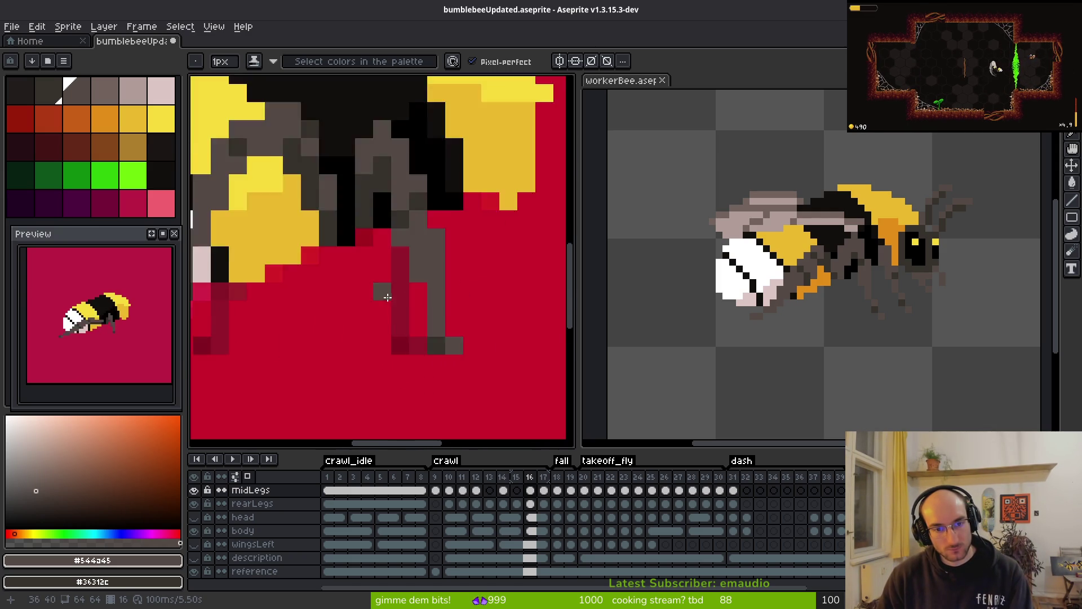
scroll(381, 293, up, 1)
scroll(378, 418, down, 1)
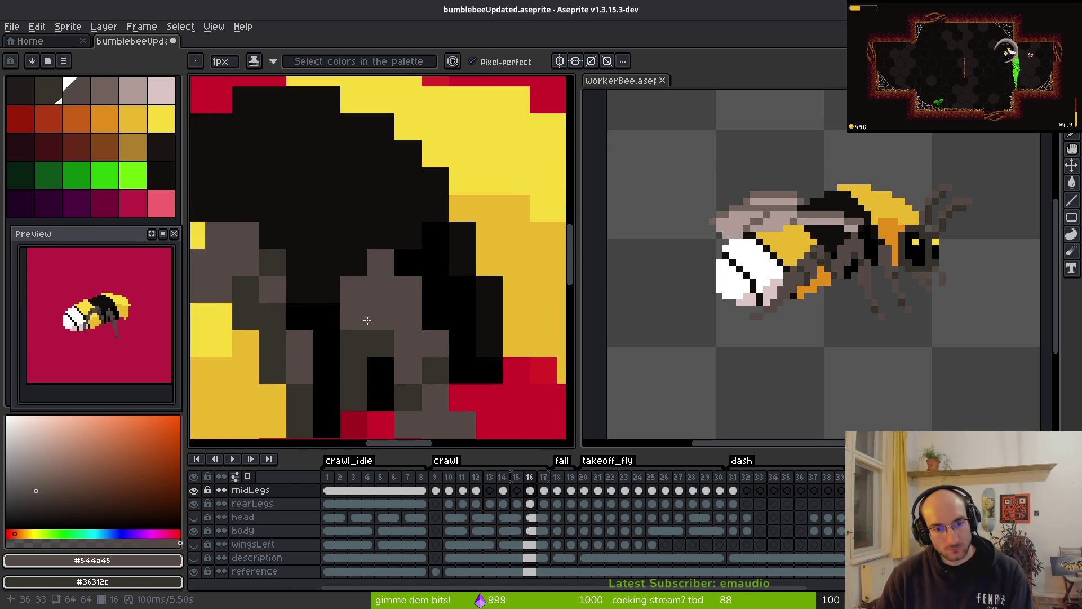
scroll(409, 384, down, 3)
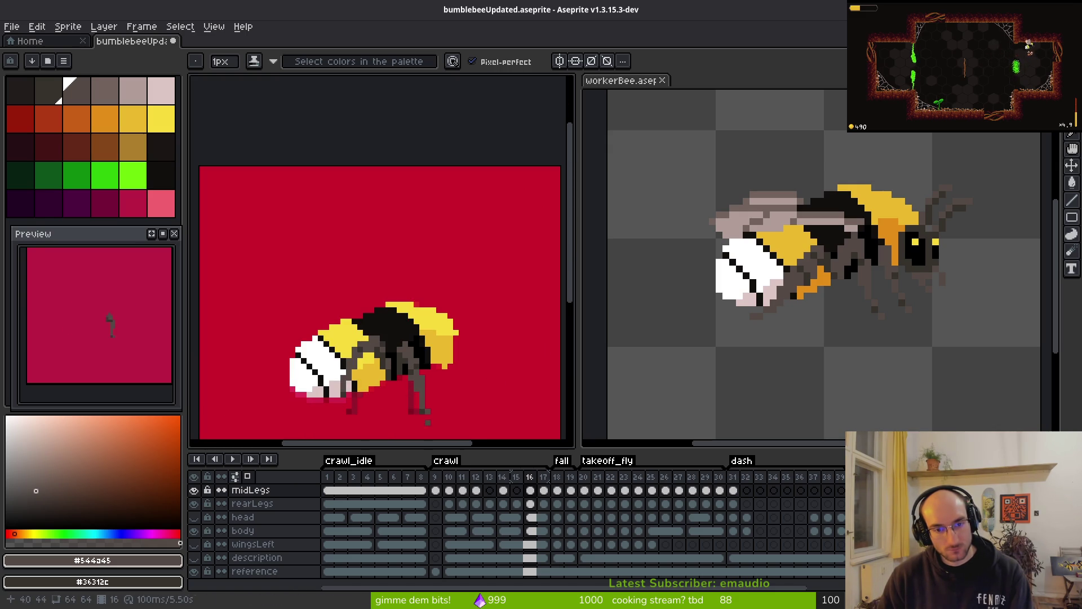
scroll(419, 369, up, 2)
scroll(417, 355, down, 2)
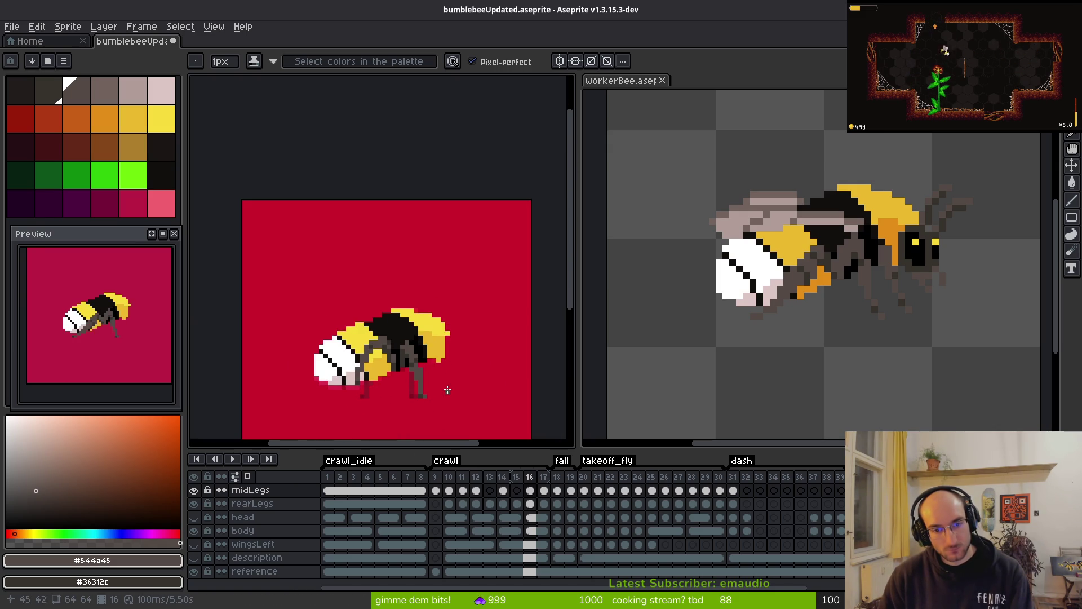
scroll(403, 333, up, 2)
scroll(402, 326, down, 3)
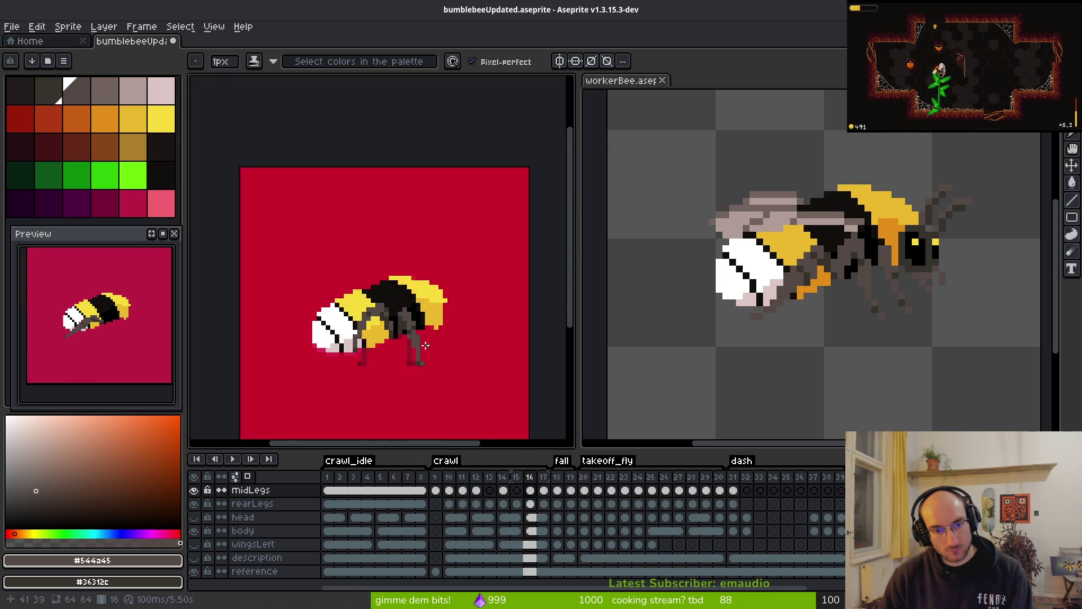
scroll(397, 286, up, 4)
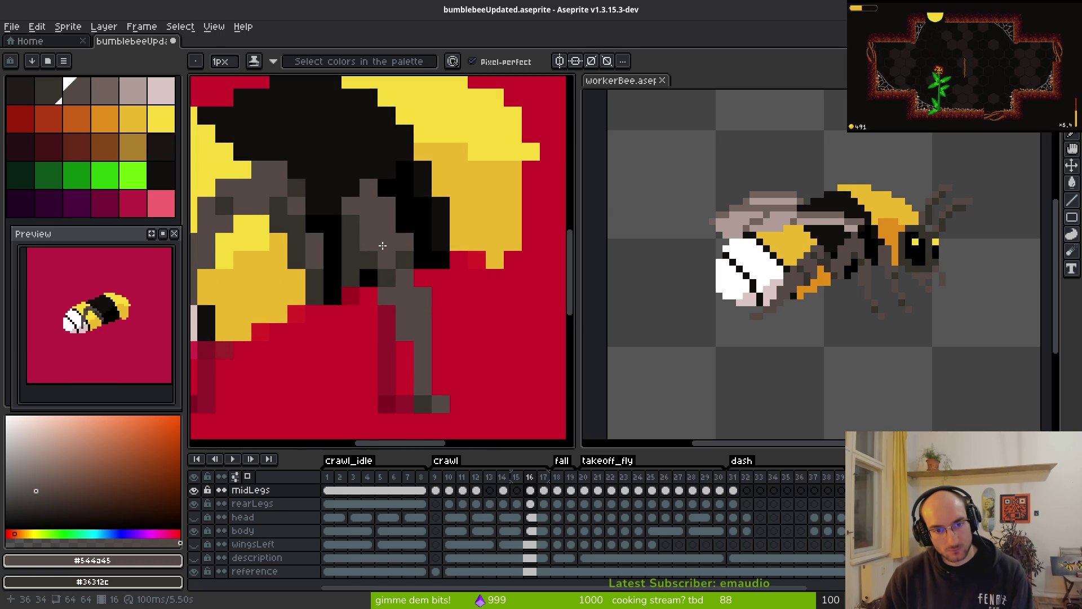
scroll(459, 314, down, 3)
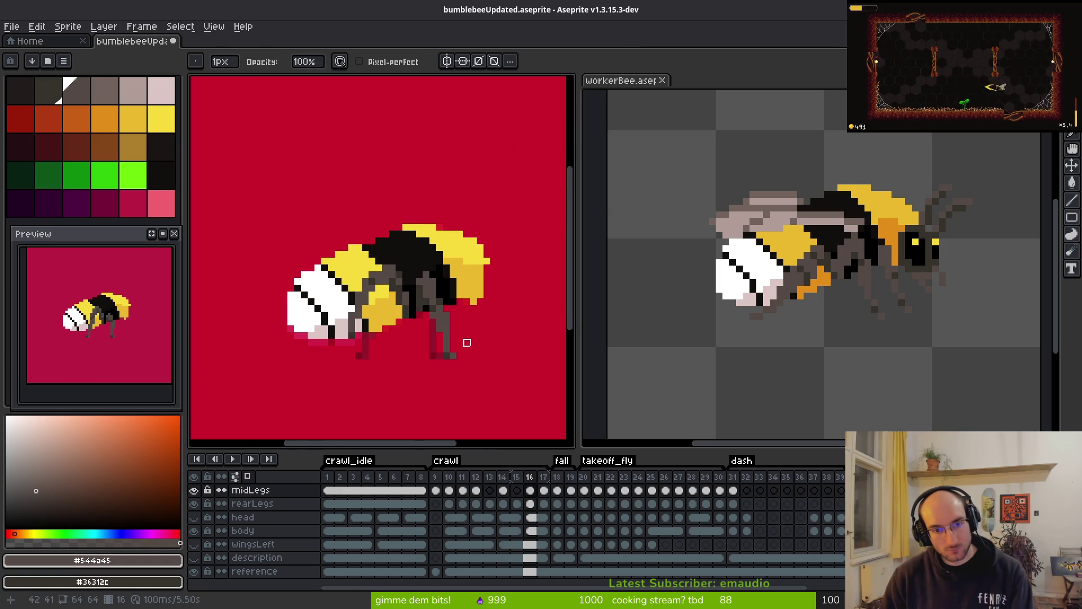
scroll(472, 343, down, 2)
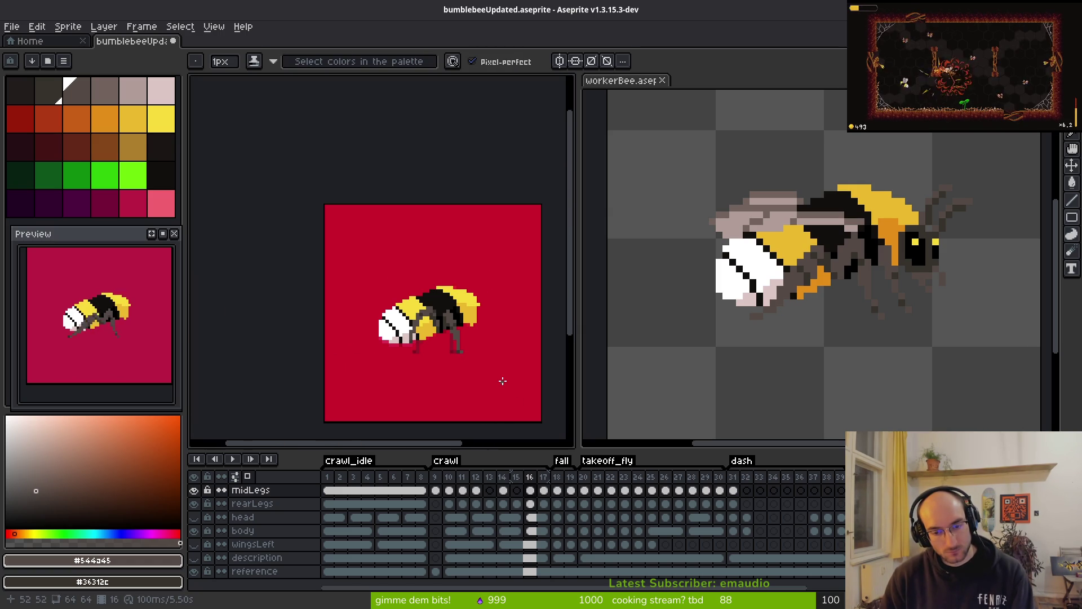
- Move to frame 17 and pick up a colour from the bee for the Pencil
key(Right)
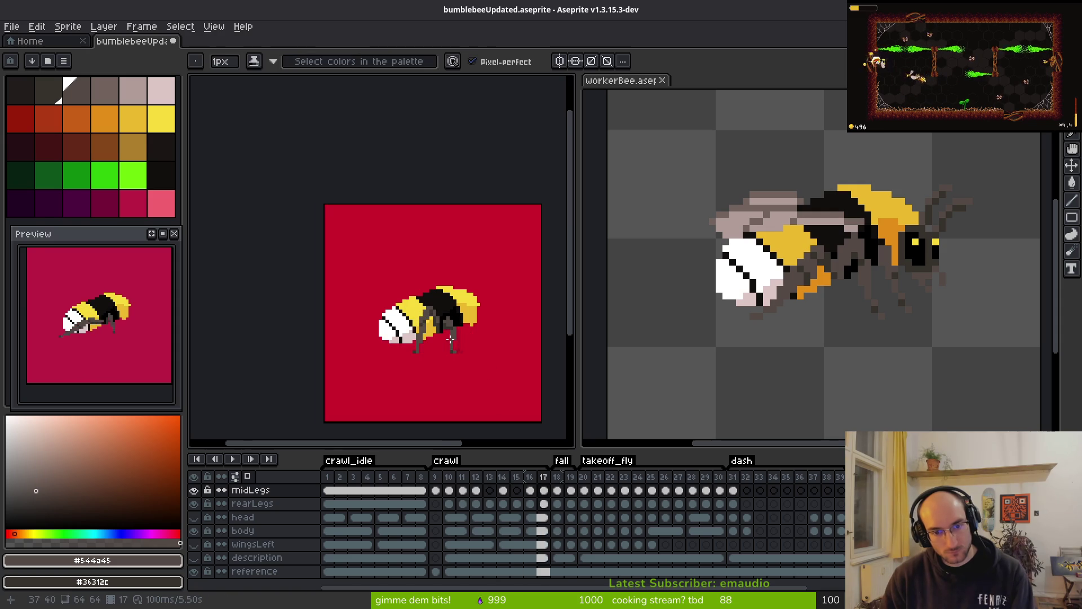
scroll(483, 300, up, 5)
key(b)
scroll(406, 280, up, 3)
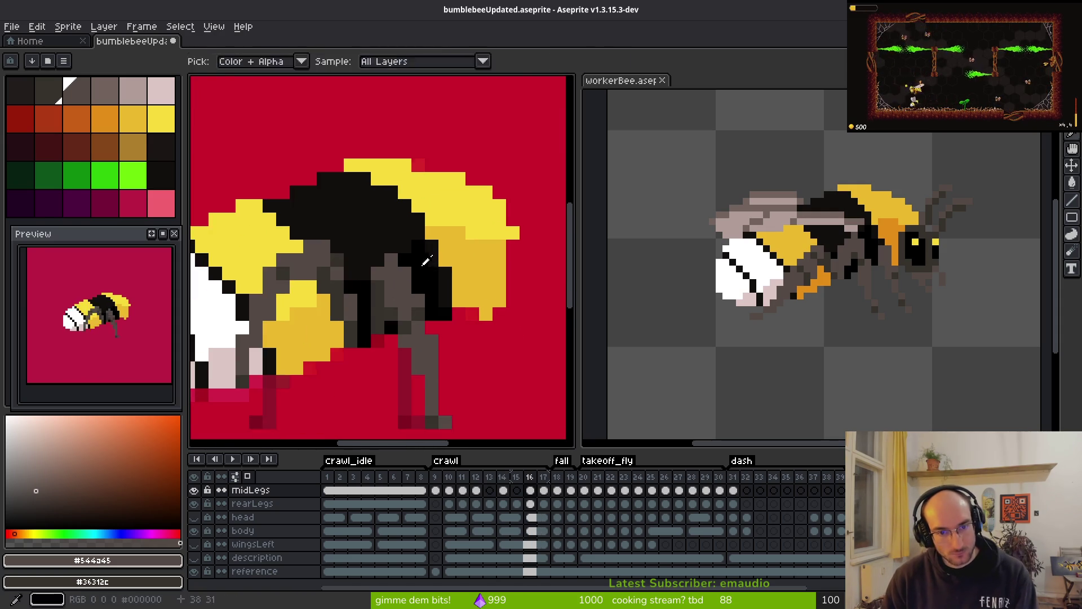
scroll(447, 297, down, 3)
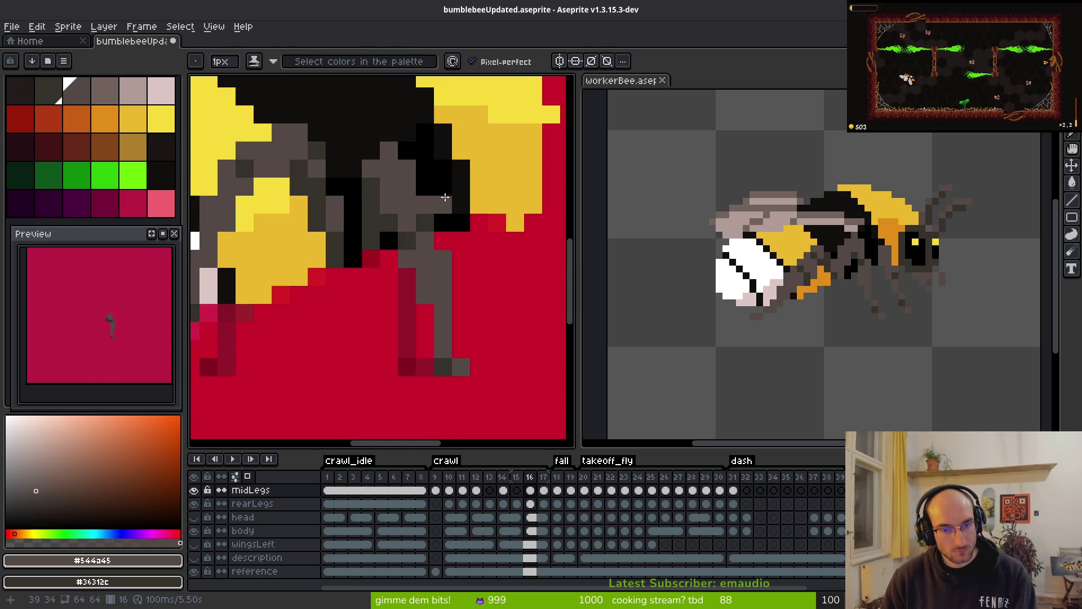
key(alt)
- Compare frame 17's leg pose against frames 16 and 18 by flipping between them
key(Left)
key(Right)
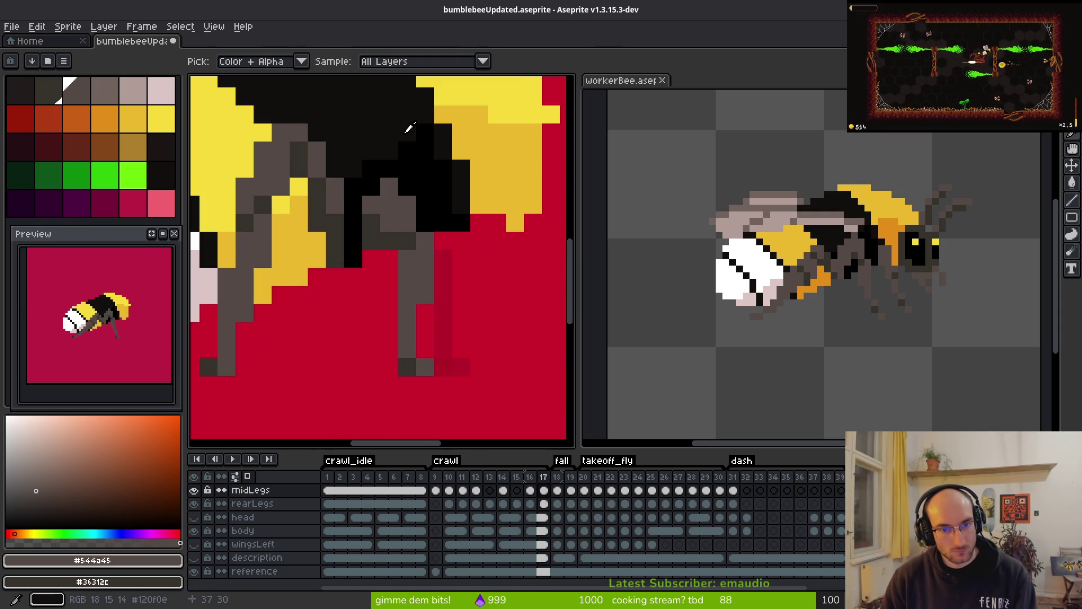
key(Left)
key(Right)
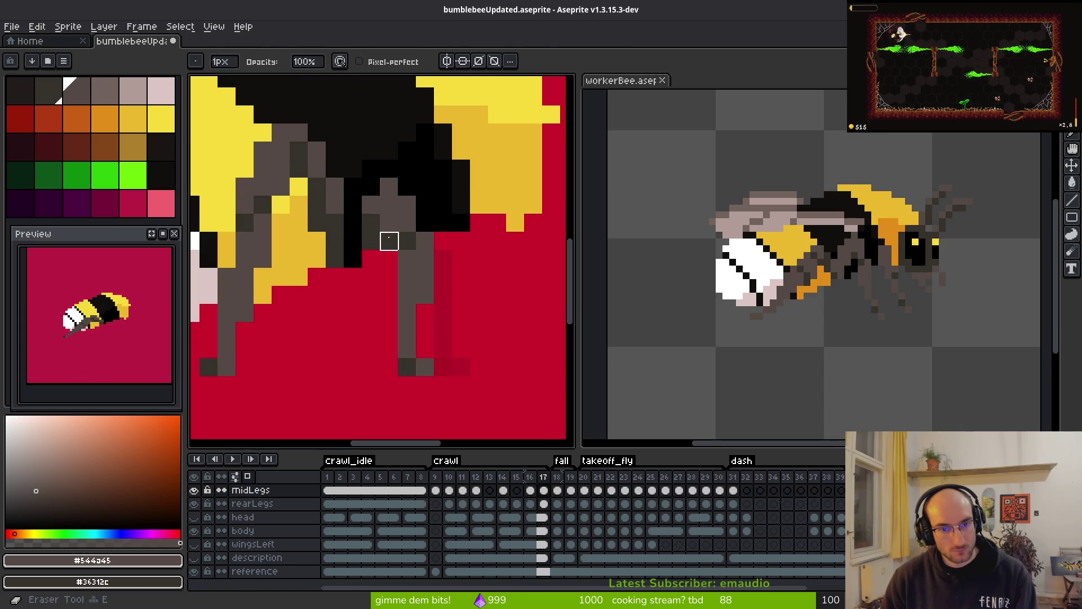
key(Right)
key(Left)
key(Left)
key(Right)
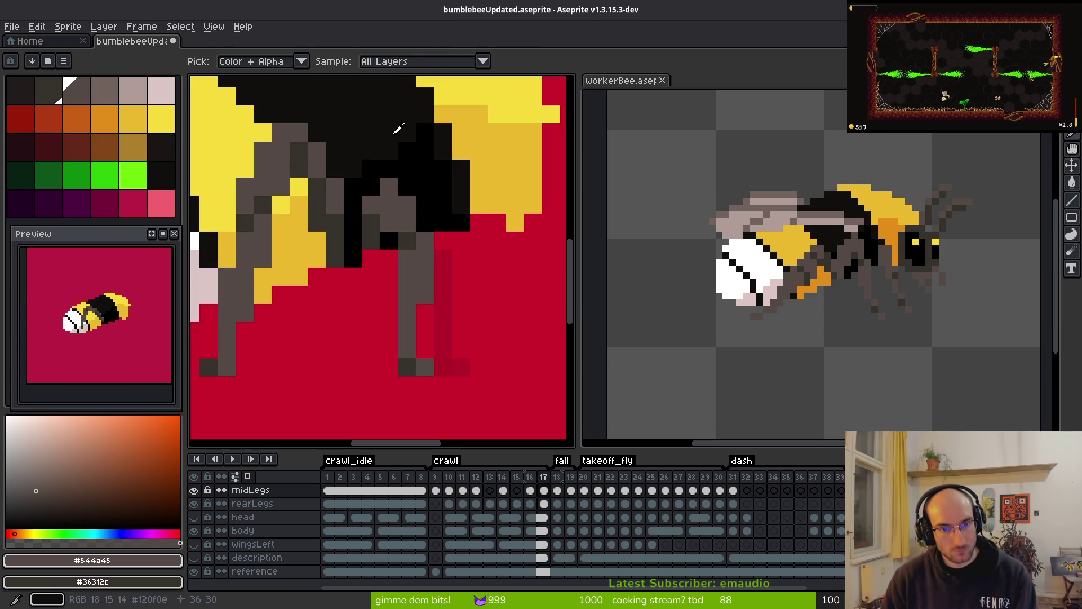
key(Left)
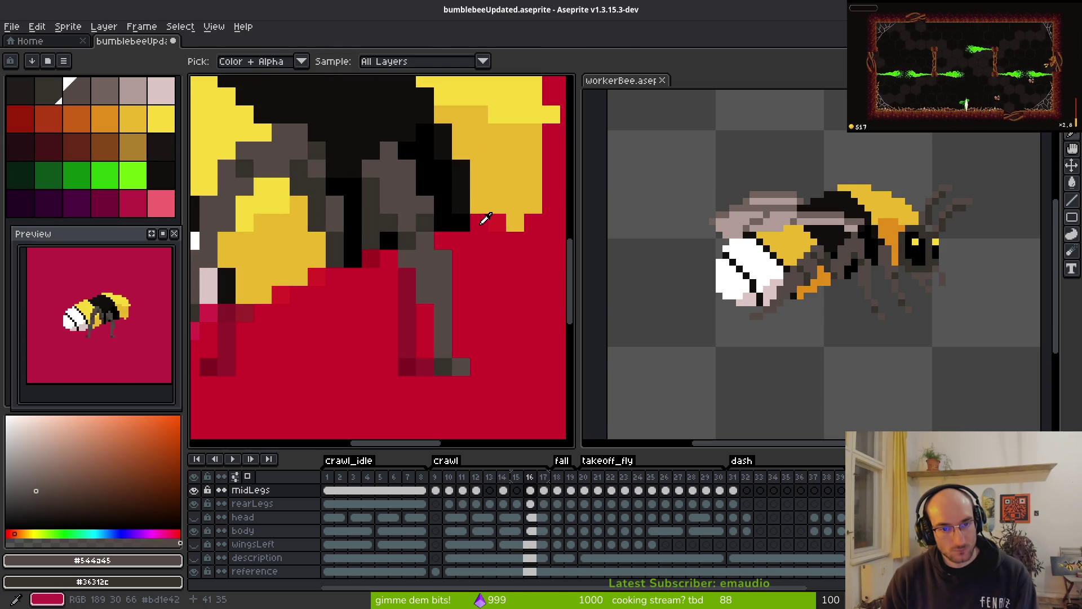
key(Right)
key(Left)
key(Right)
key(Left)
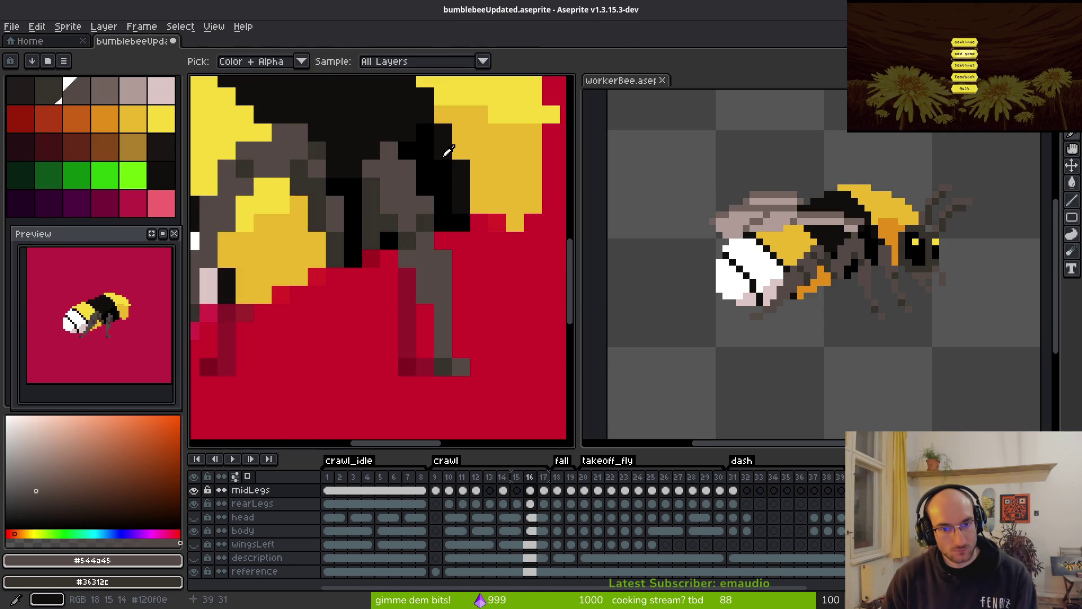
key(Right)
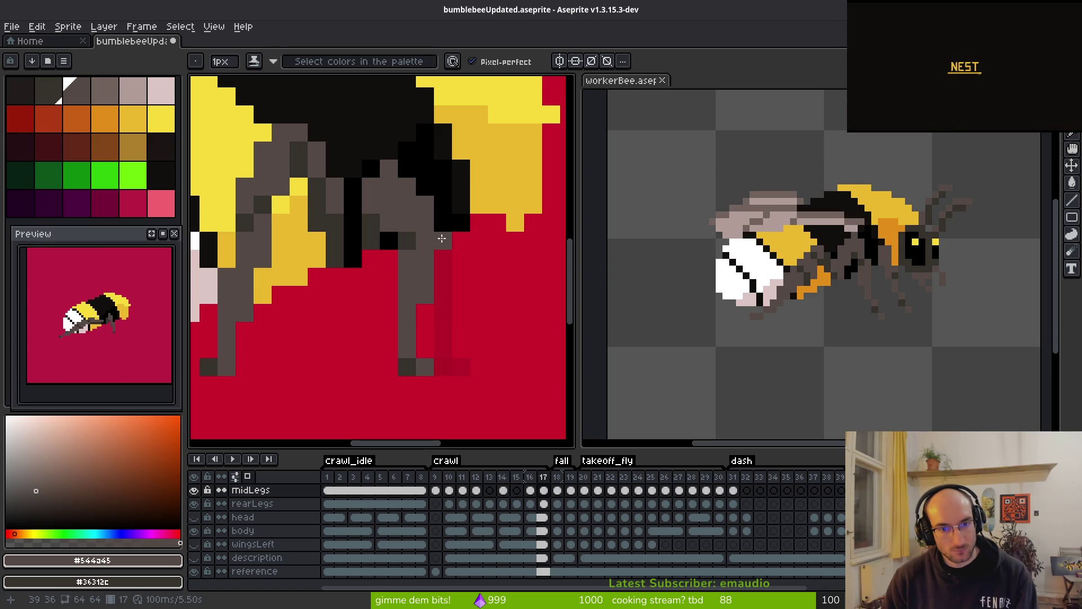
- Recheck frame 17's legs against frame 16 and sample a canvas colour
scroll(479, 258, down, 5)
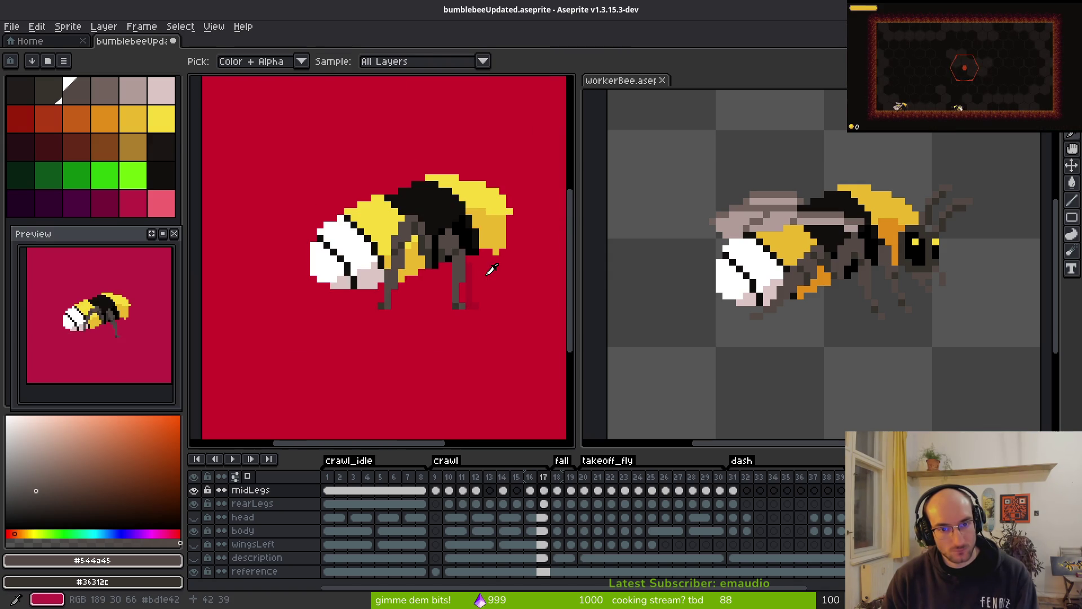
key(Left)
key(Right)
key(Left)
key(Right)
key(Left)
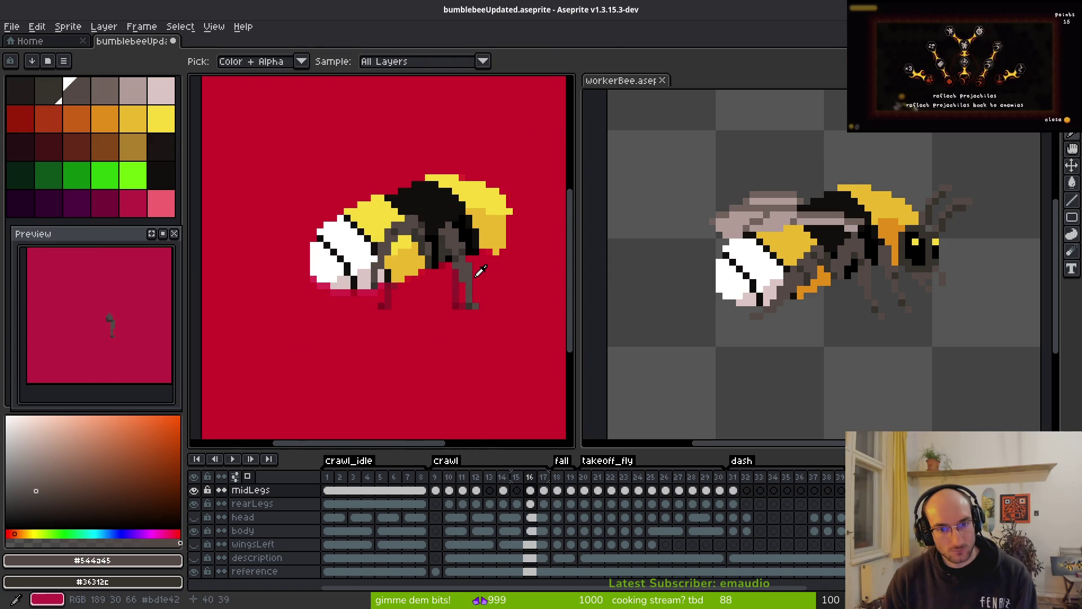
key(Right)
key(b)
scroll(454, 260, up, 1)
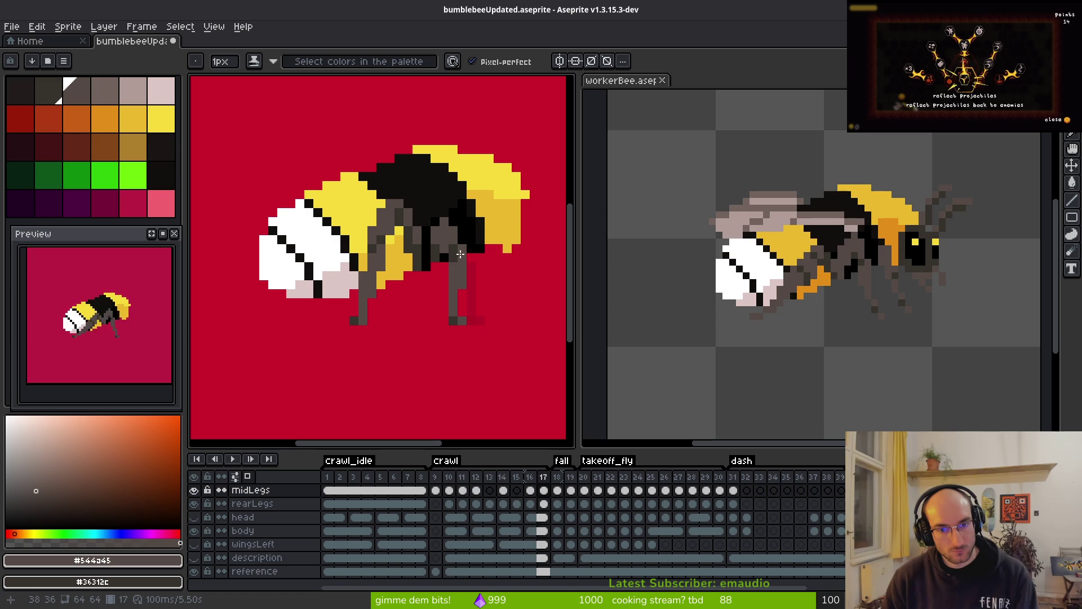
scroll(464, 256, down, 3)
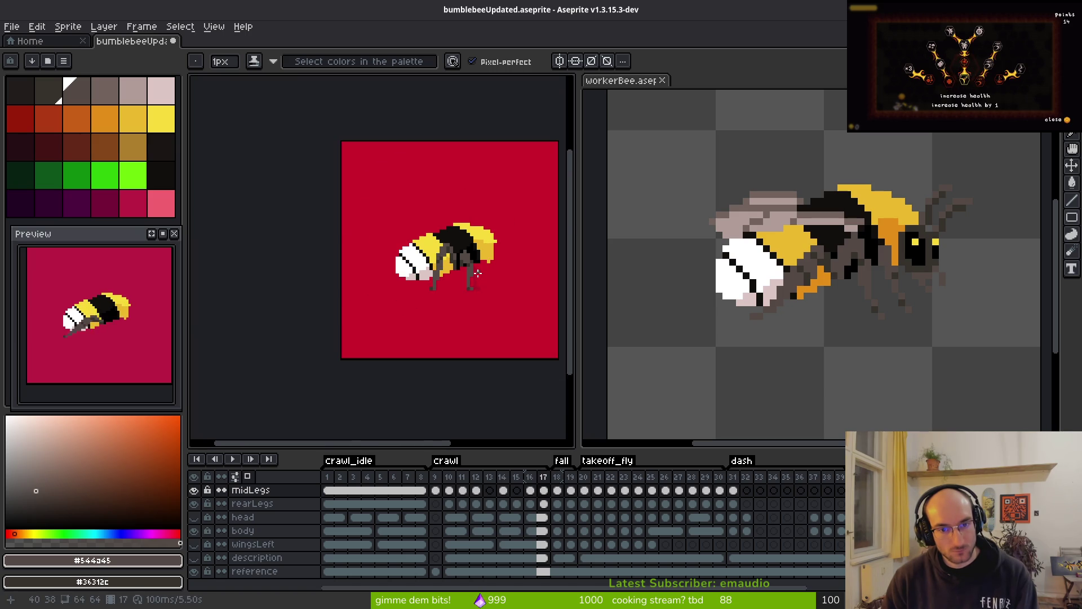
scroll(479, 258, up, 4)
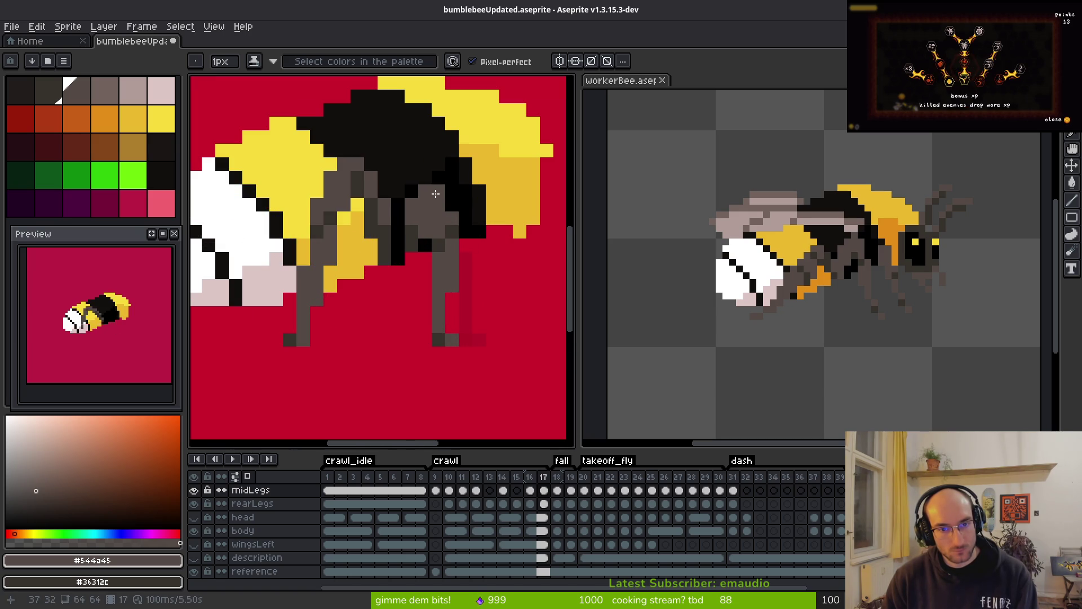
scroll(522, 278, down, 2)
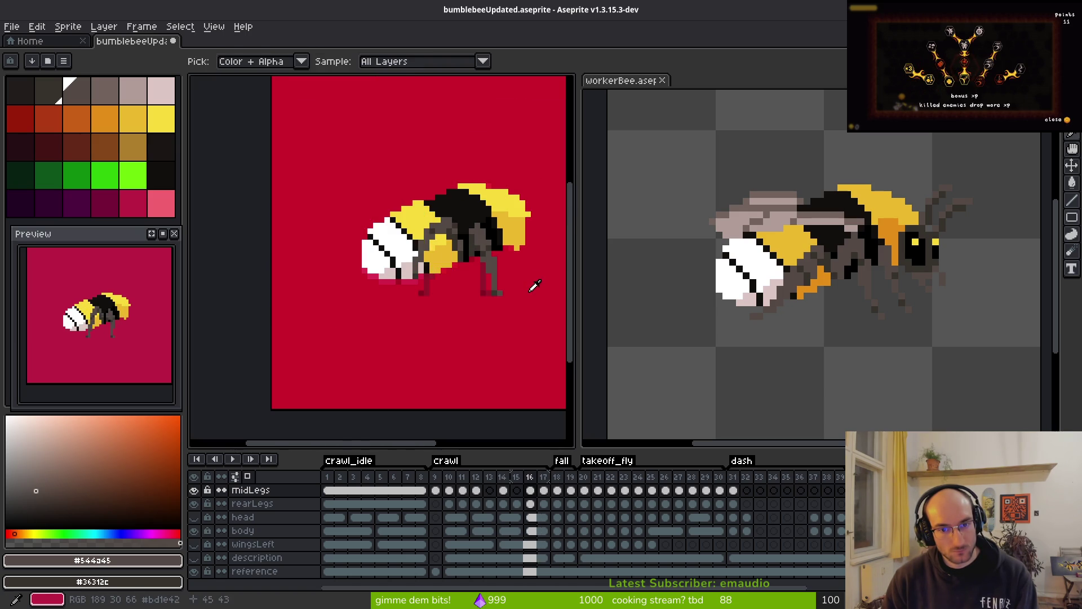
scroll(500, 260, up, 1)
scroll(500, 260, up, 2)
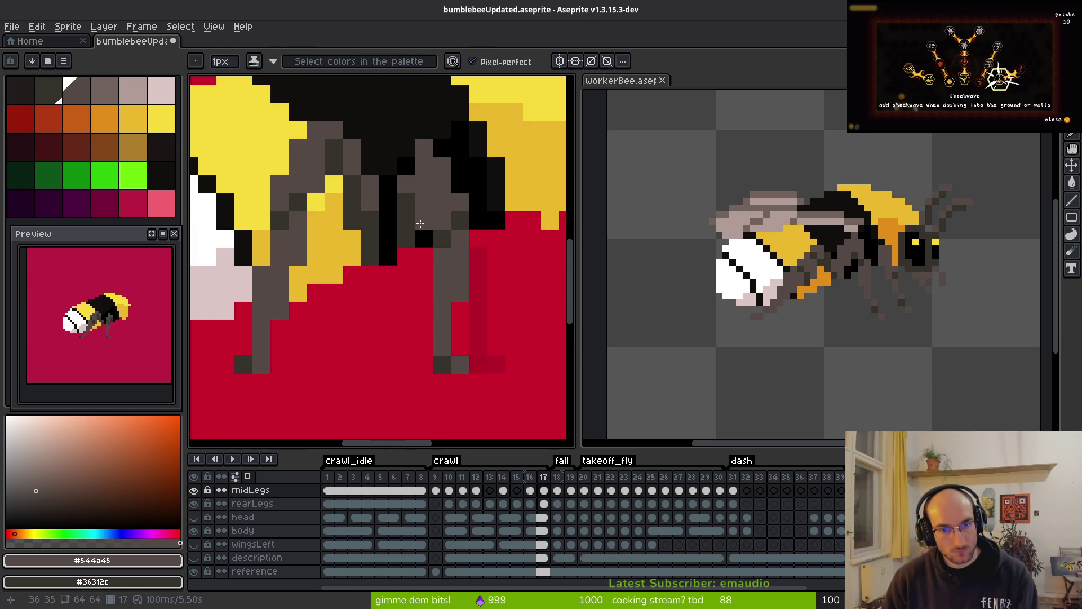
scroll(503, 282, down, 3)
key(alt)
key(comma)
key(period)
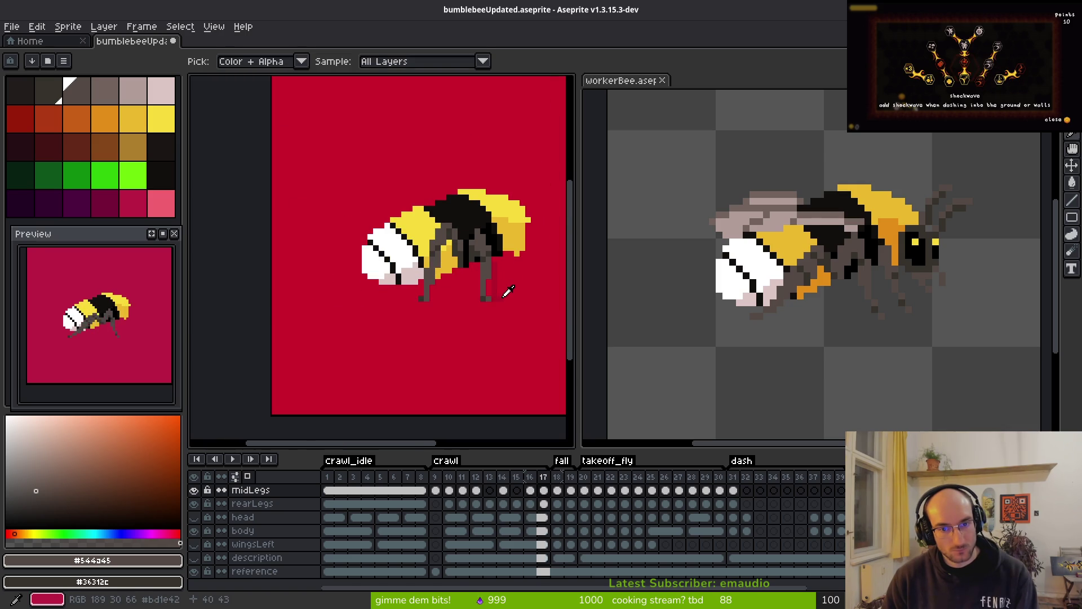
key(comma)
key(period)
scroll(432, 231, up, 3)
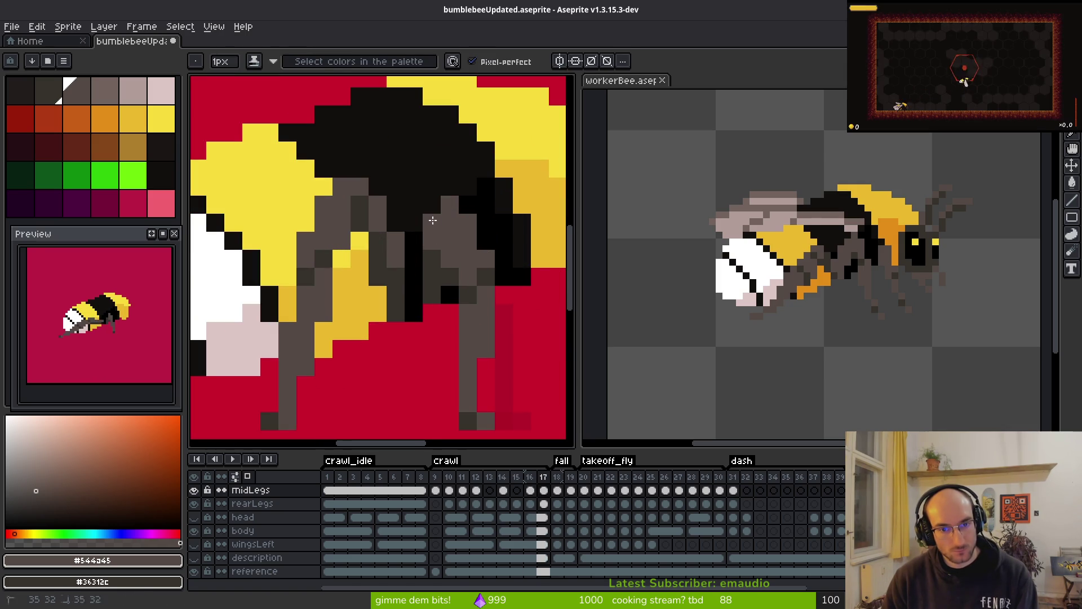
scroll(485, 284, down, 3)
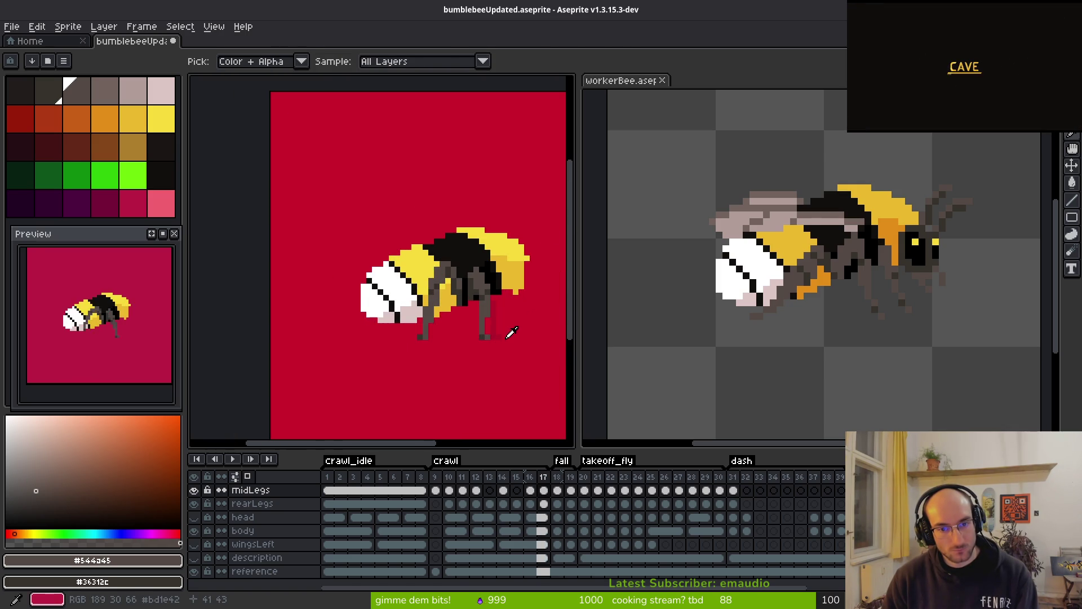
scroll(484, 288, up, 4)
- Erase three stray grey leg pixels near the bee's body on frame 17
key(e)
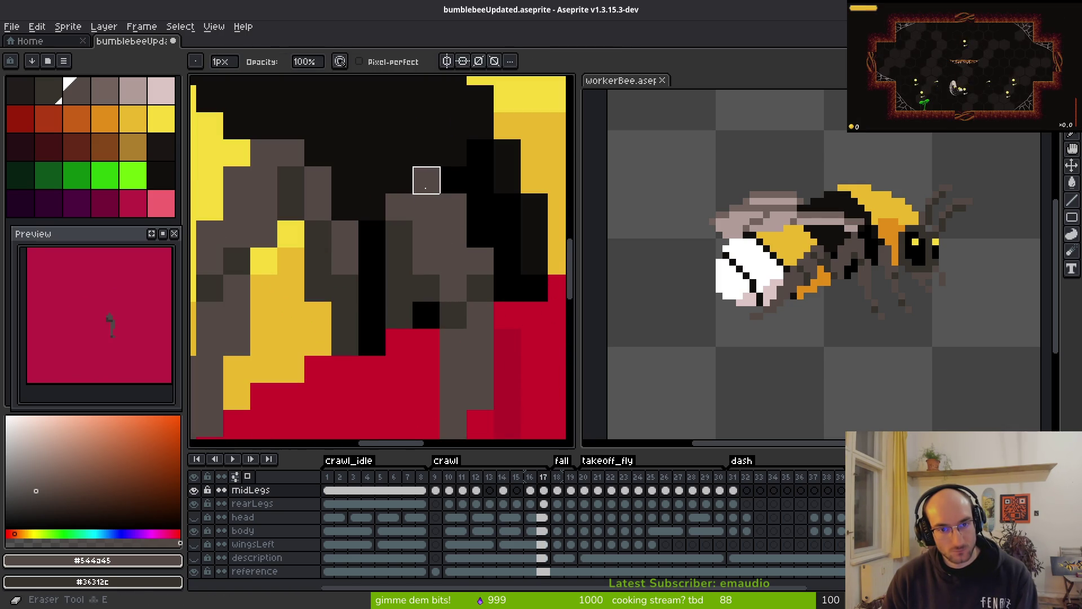
click(426, 179)
click(453, 207)
click(481, 261)
- Sample the leg colour, darken a middle-leg pixel, and select the midLegs cel on frame 17
key(b)
scroll(515, 341, down, 3)
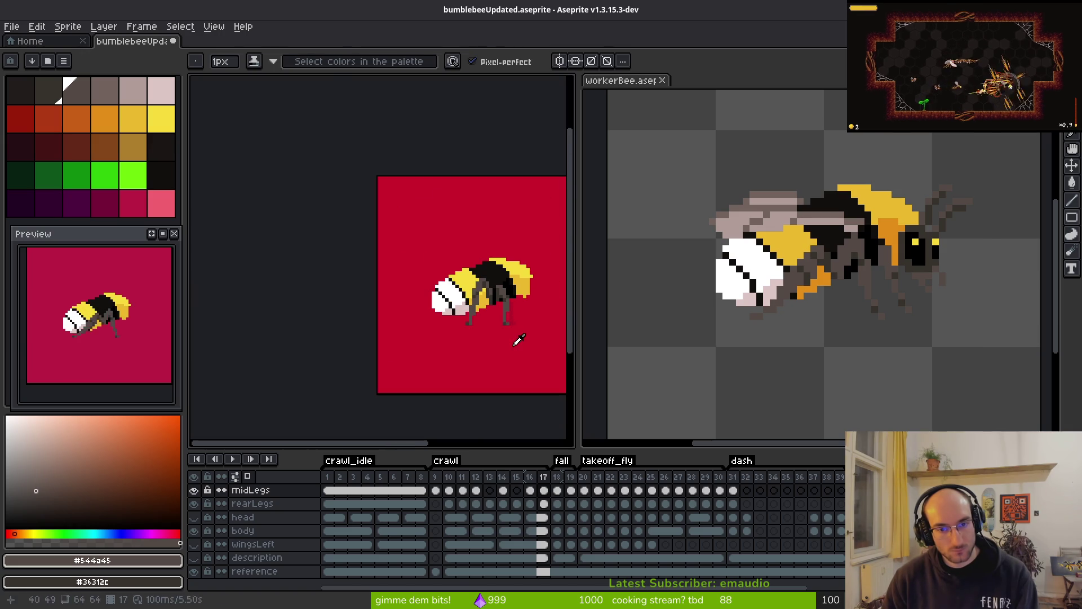
key(i)
key(b)
scroll(508, 257, up, 4)
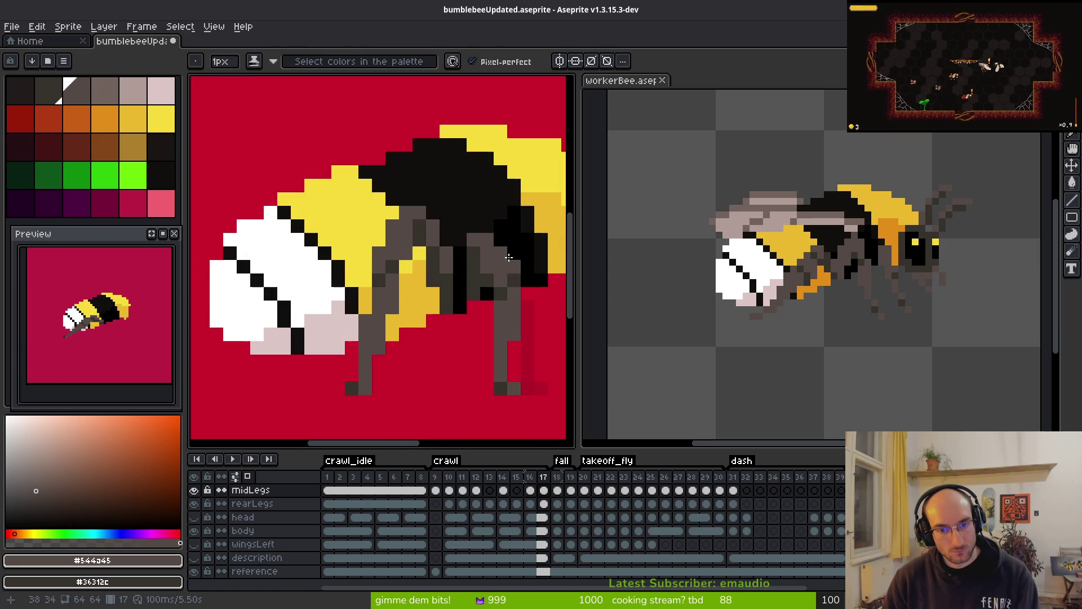
click(487, 227)
scroll(490, 231, down, 3)
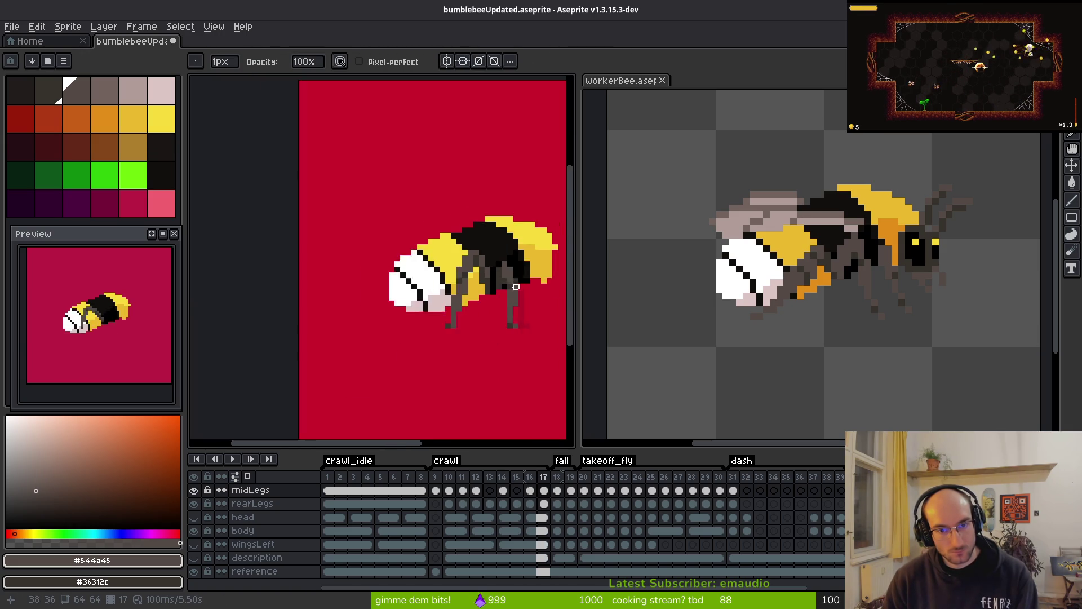
scroll(500, 257, up, 3)
scroll(496, 248, down, 3)
key(i)
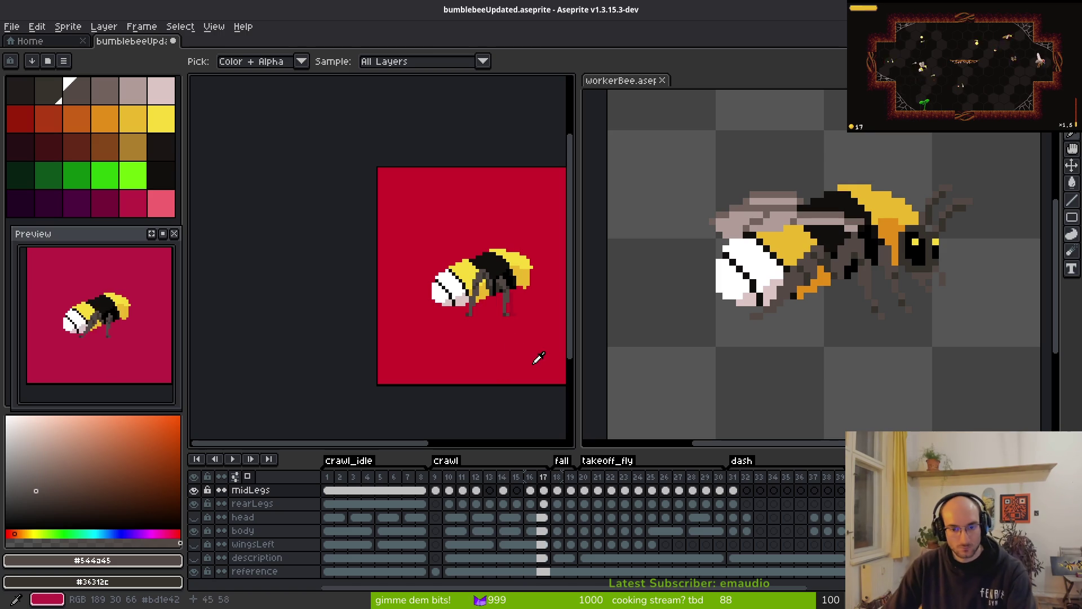
click(543, 490)
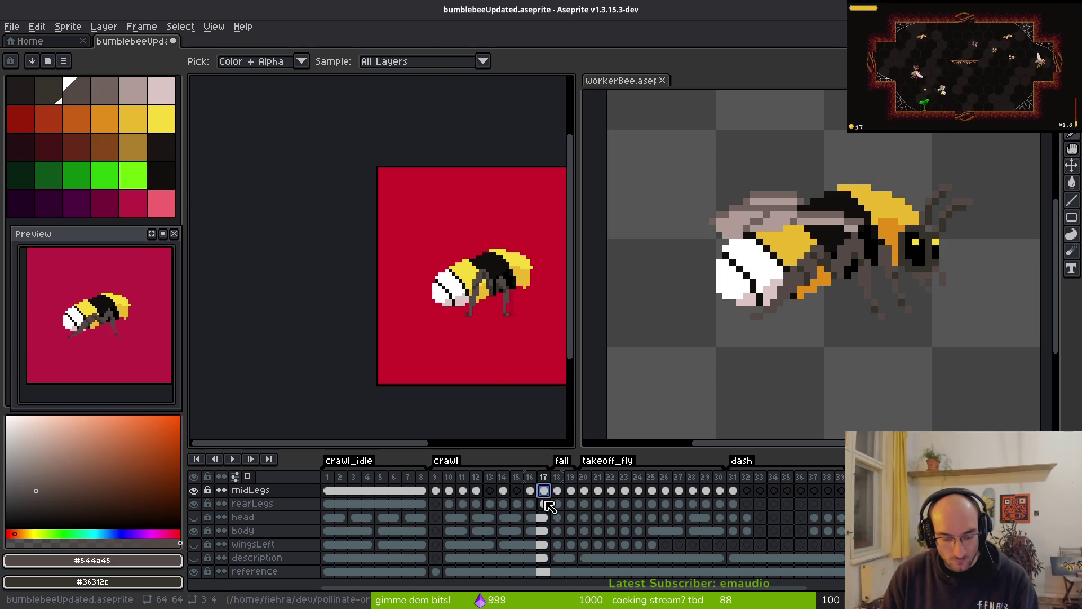
- From frame 9, move to frame 10 and add a grey pixel to the middle leg
click(436, 490)
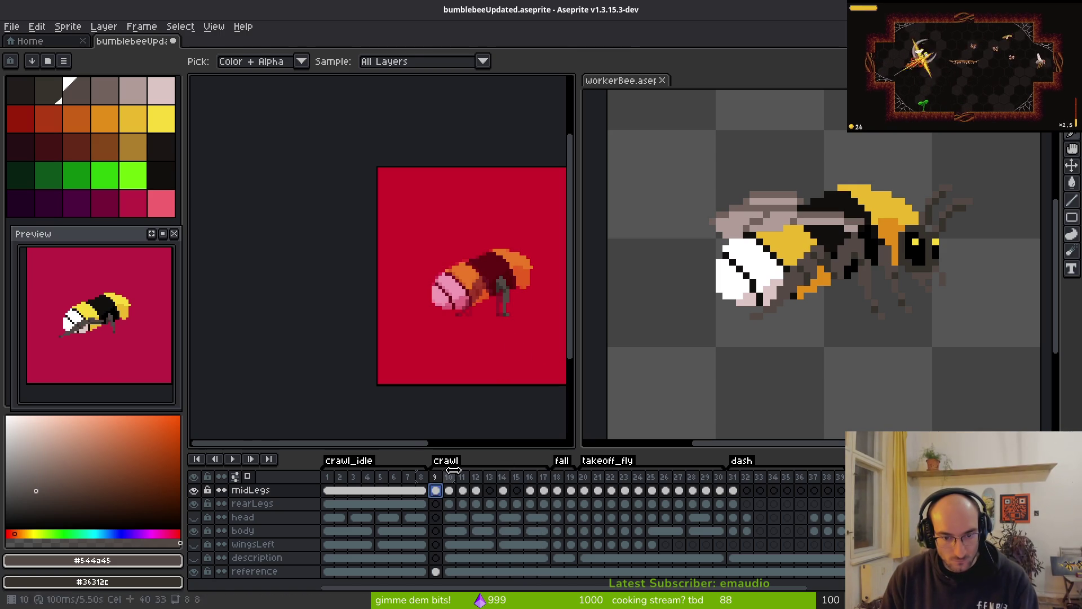
key(b)
scroll(489, 301, up, 3)
scroll(484, 287, up, 2)
key(period)
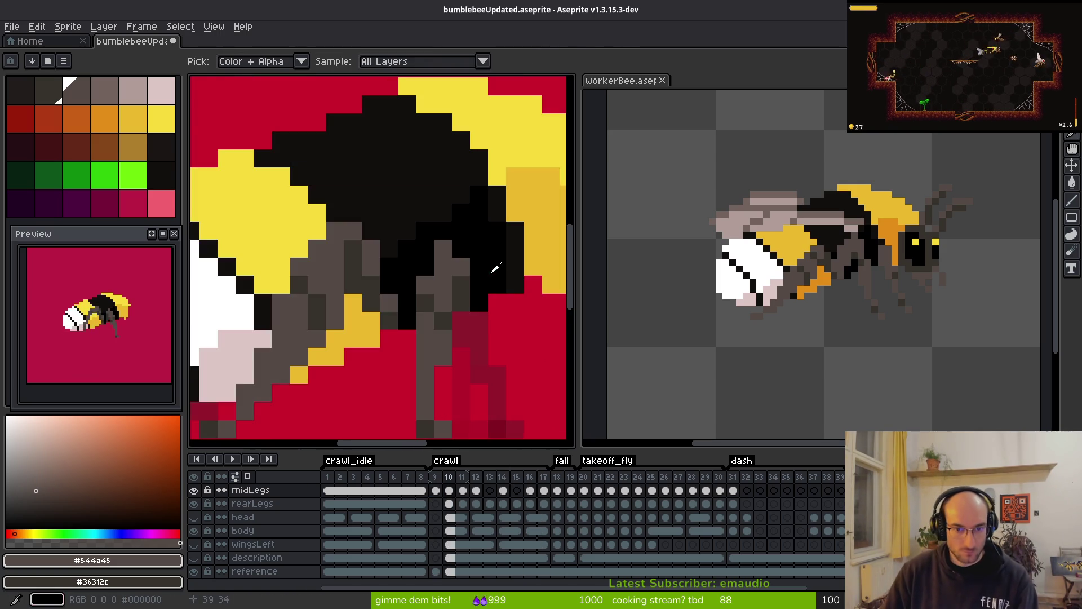
scroll(442, 290, up, 1)
scroll(406, 166, down, 1)
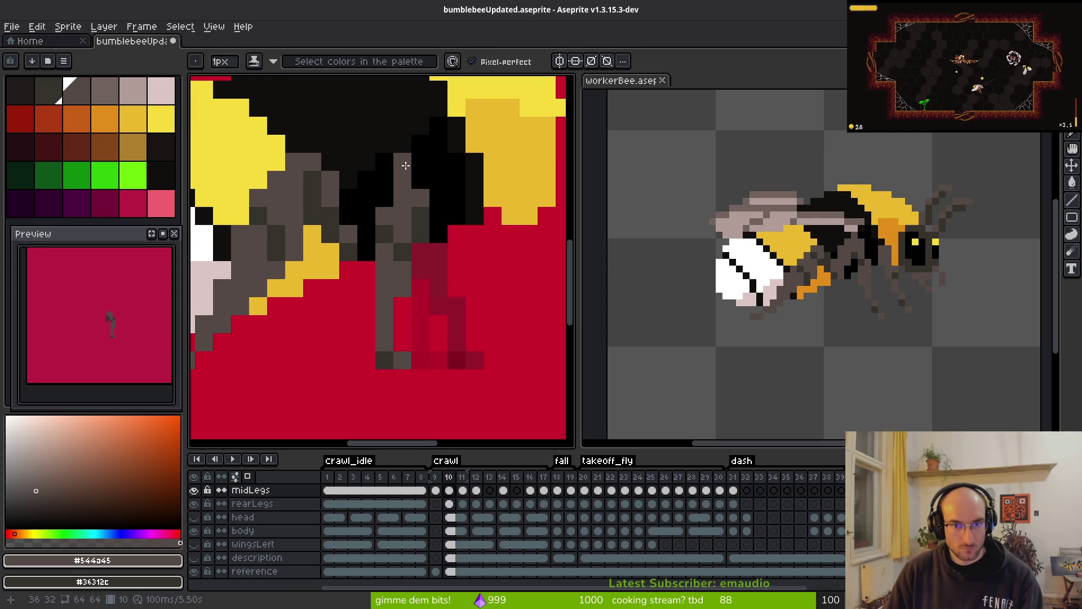
click(400, 166)
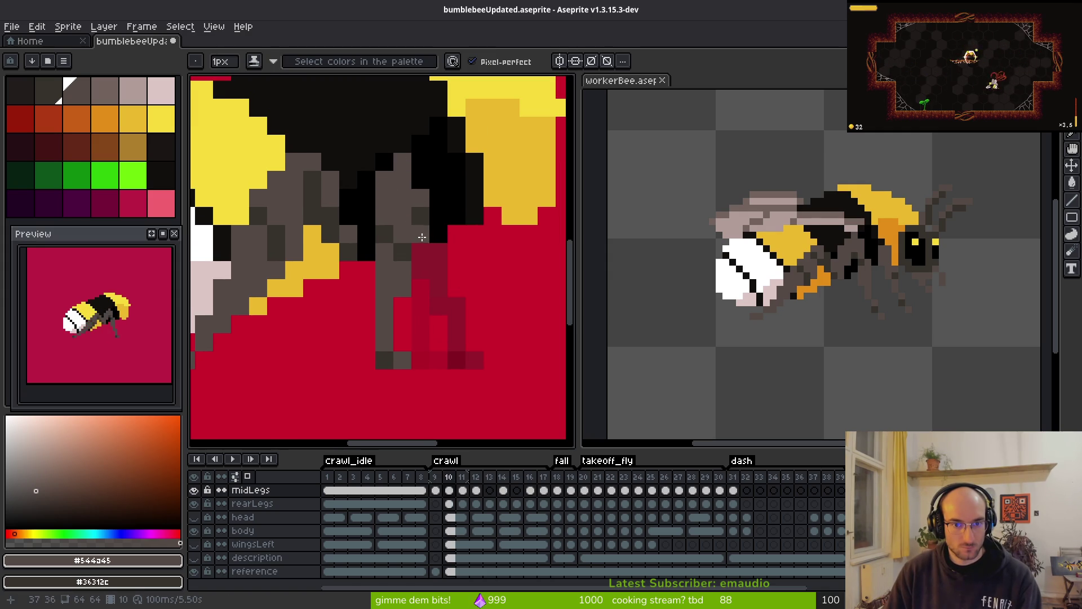
scroll(422, 237, down, 4)
scroll(451, 249, up, 3)
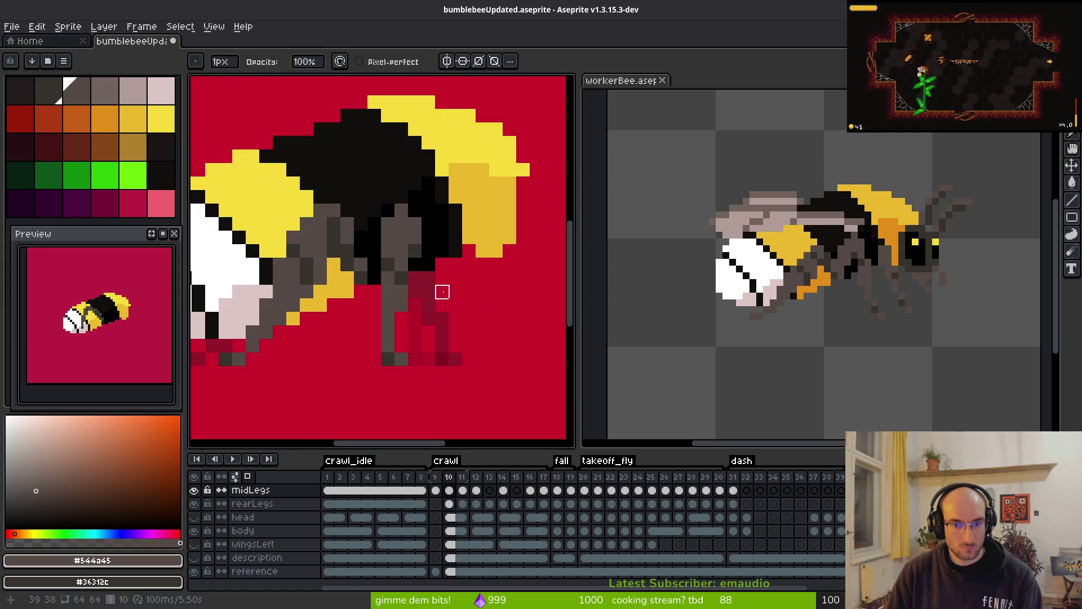
- On frame 11, clear the old middle legs and paint two dark grey leg pixels
key(Left)
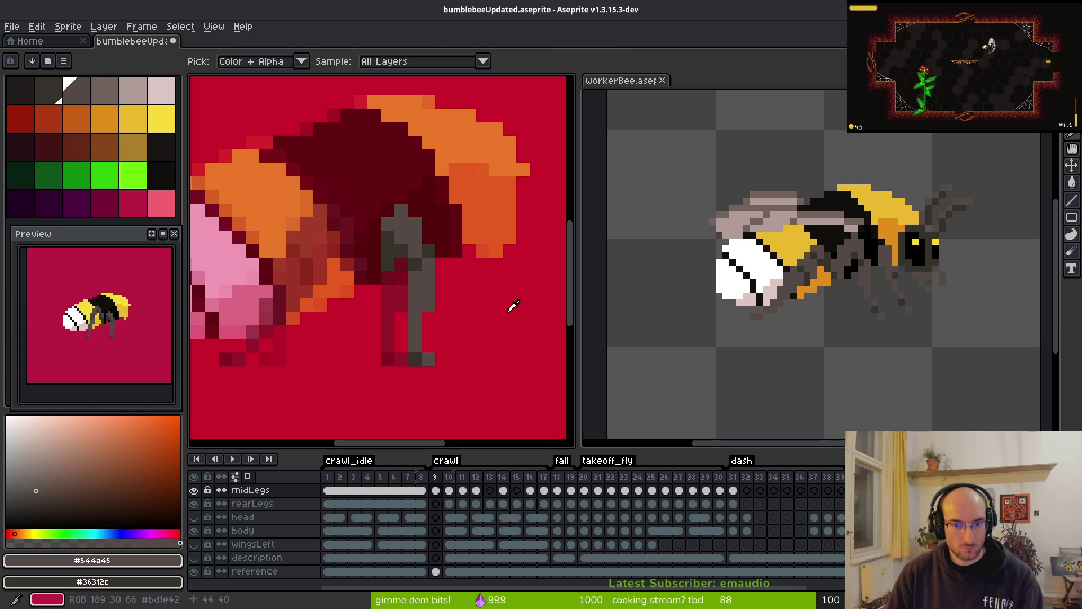
key(Right)
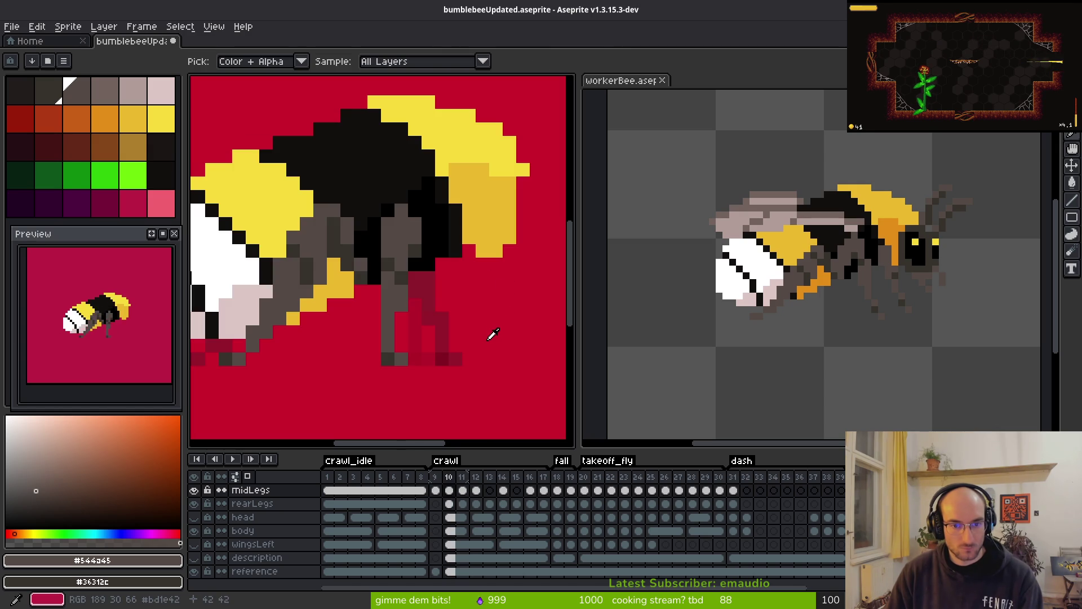
key(Right)
key(e)
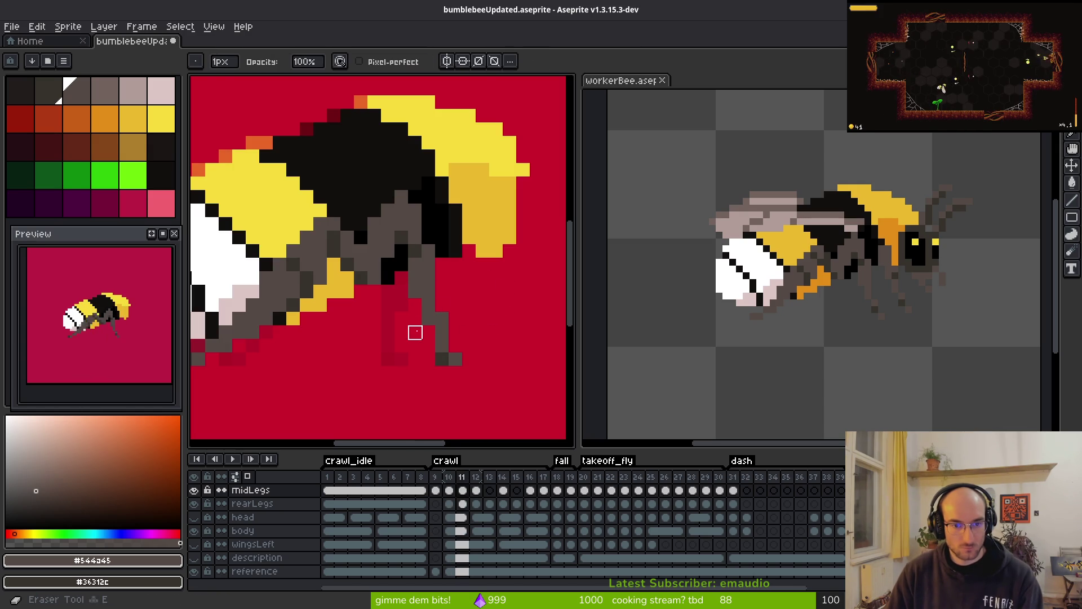
key(Delete)
key(f)
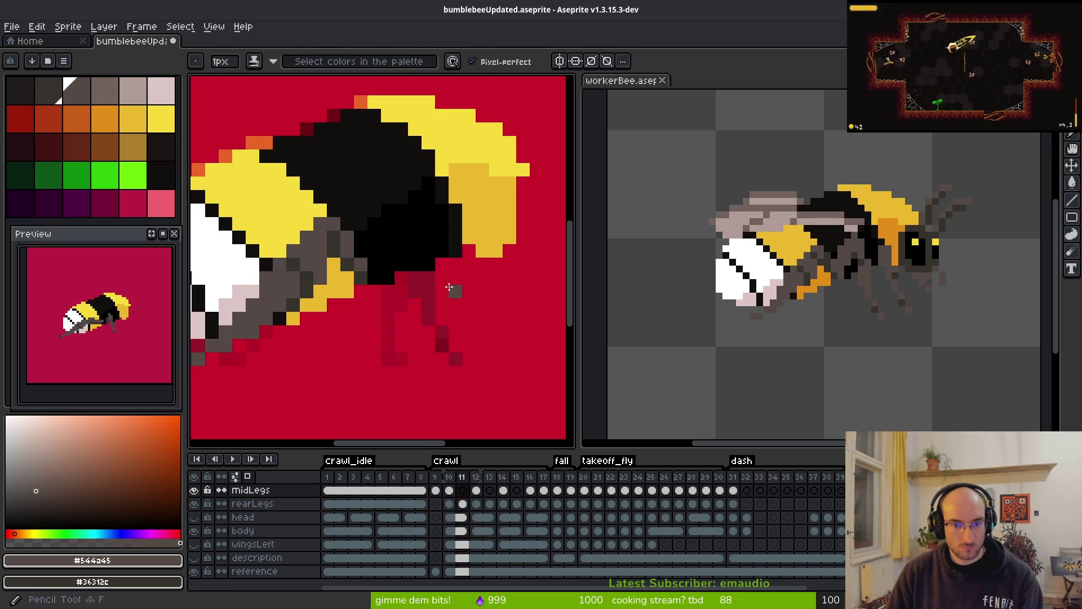
click(374, 359)
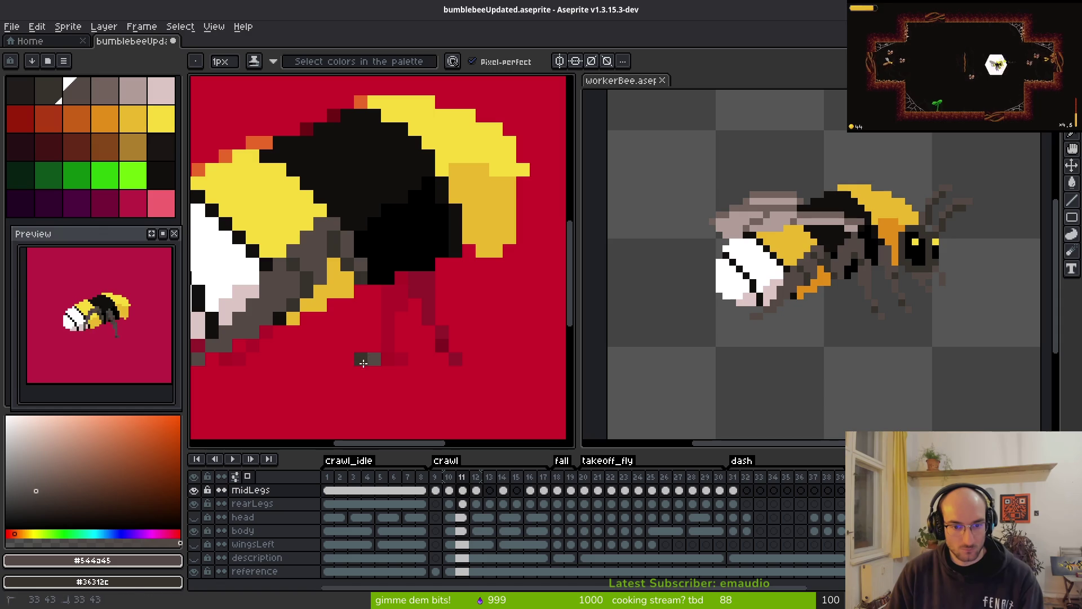
click(368, 349)
- Compare frame 11's new legs with frame 10 and sample the leg colours
scroll(367, 345, down, 2)
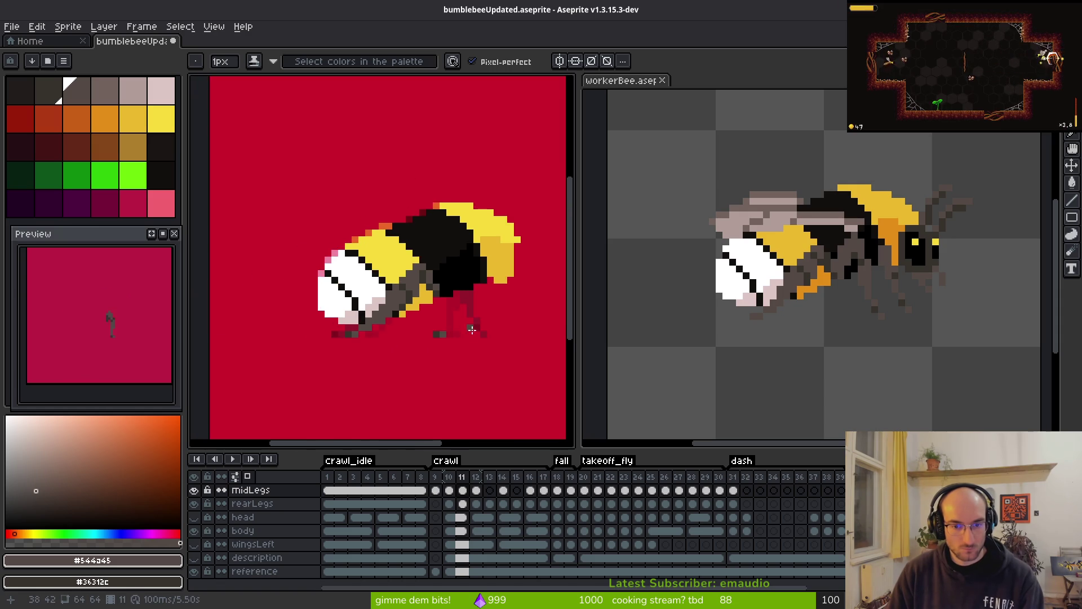
scroll(471, 321, down, 1)
key(i)
key(Left)
key(Right)
key(b)
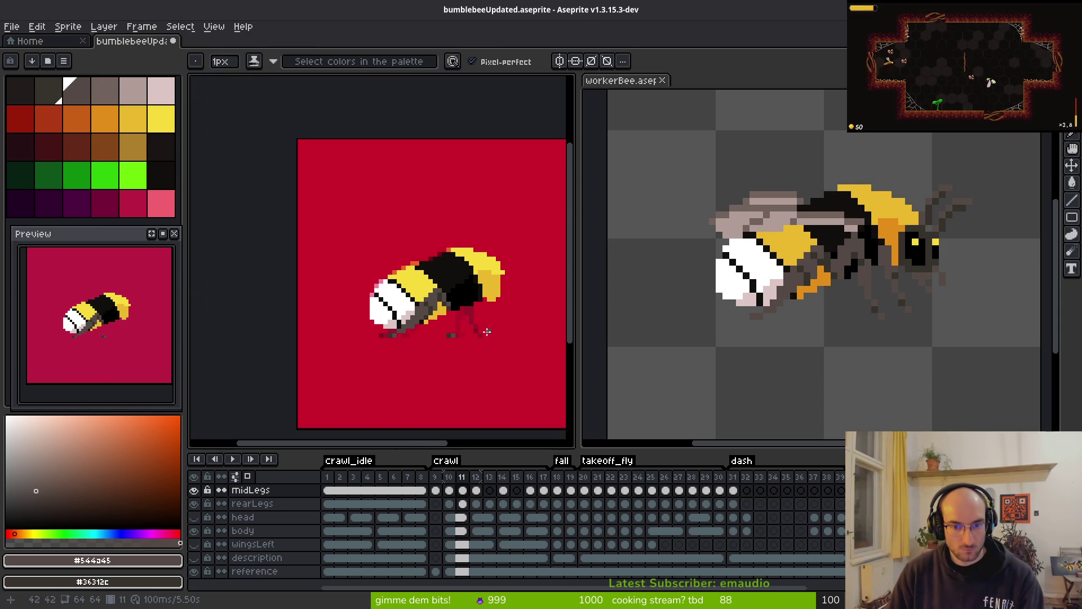
scroll(451, 329, up, 3)
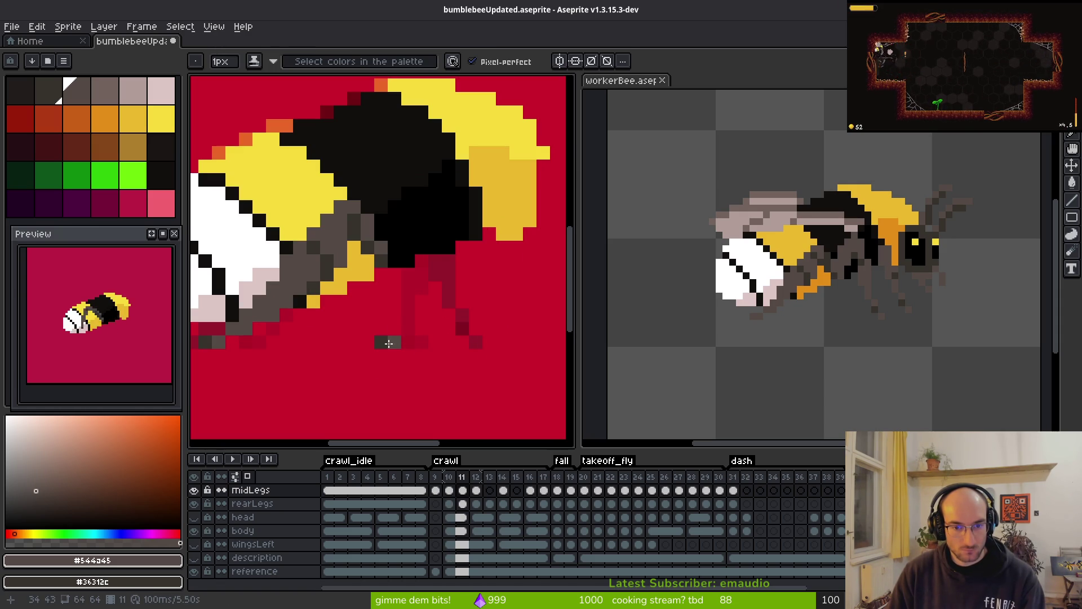
scroll(441, 338, down, 3)
key(Left)
key(i)
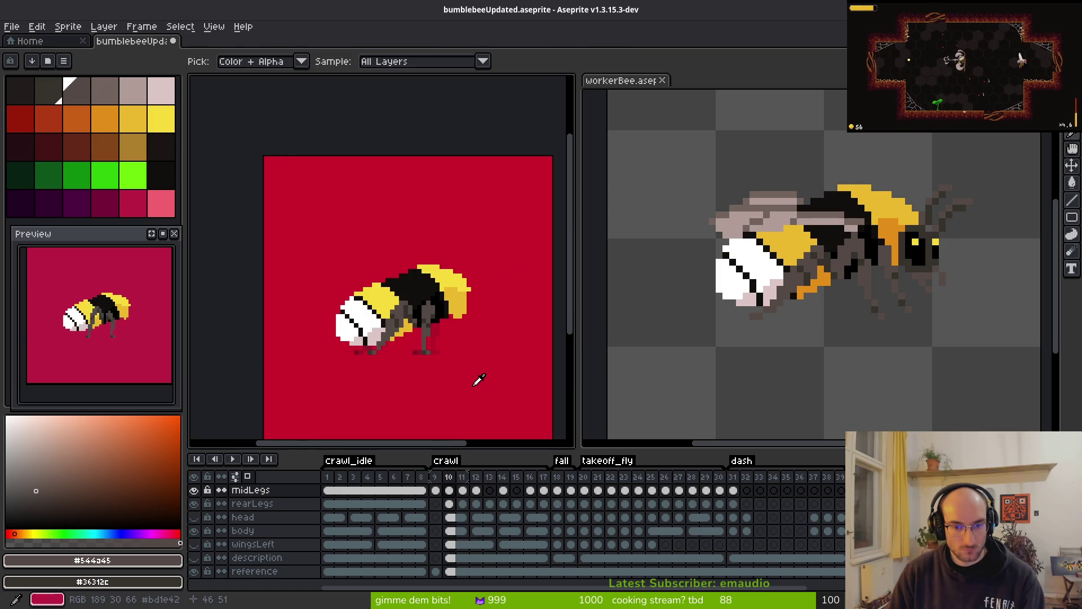
key(Right)
key(b)
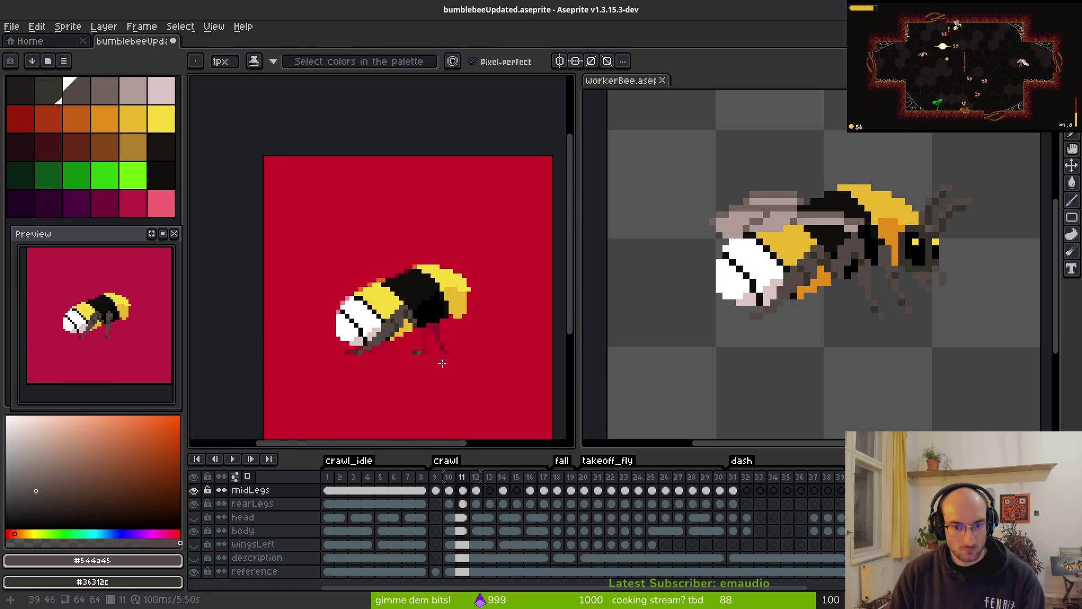
scroll(440, 361, up, 3)
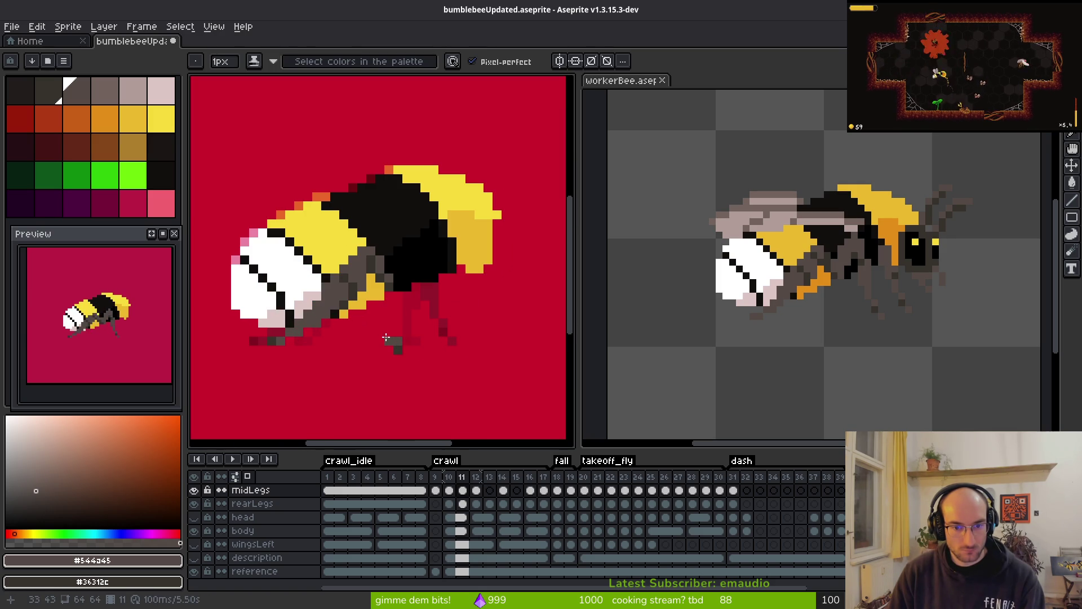
- Erase stray dark pixels, add a dark pixel at the leg's foot, and check against frame 10
key(e)
click(386, 339)
key(b)
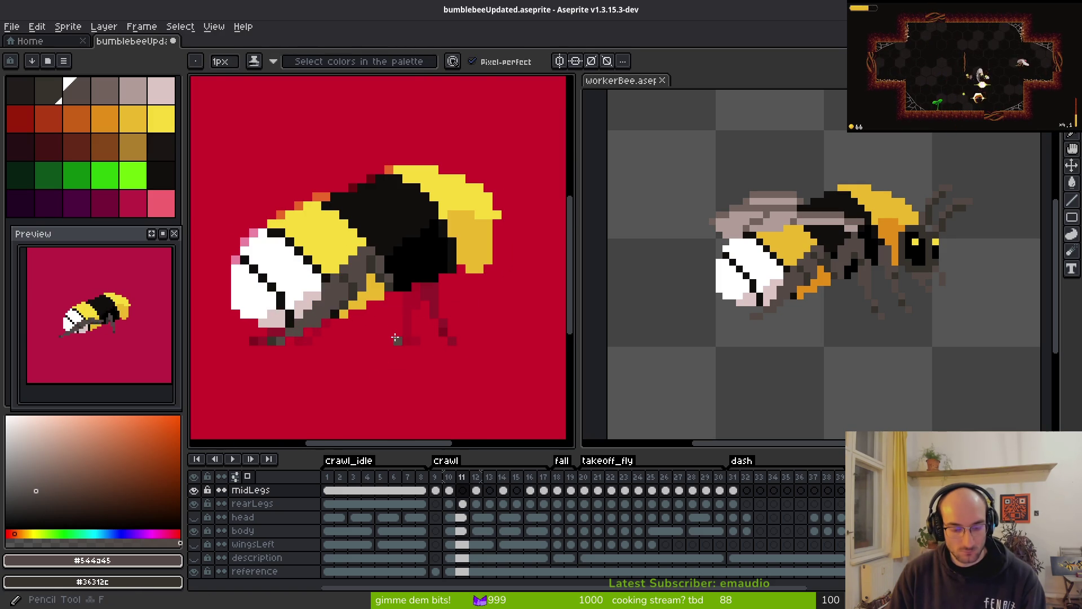
click(391, 333)
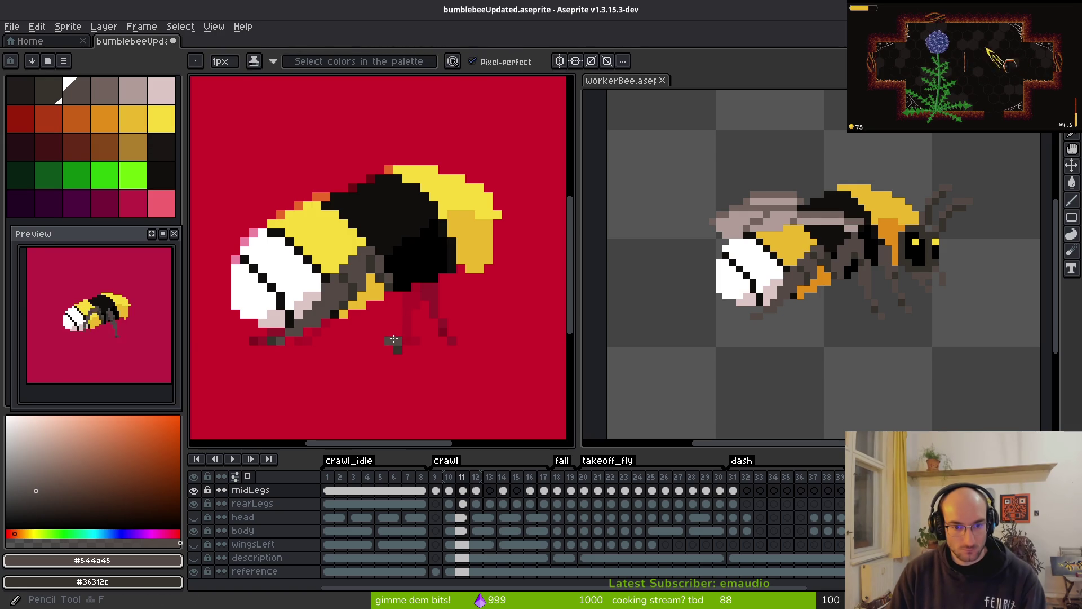
scroll(411, 339, up, 1)
scroll(422, 341, down, 3)
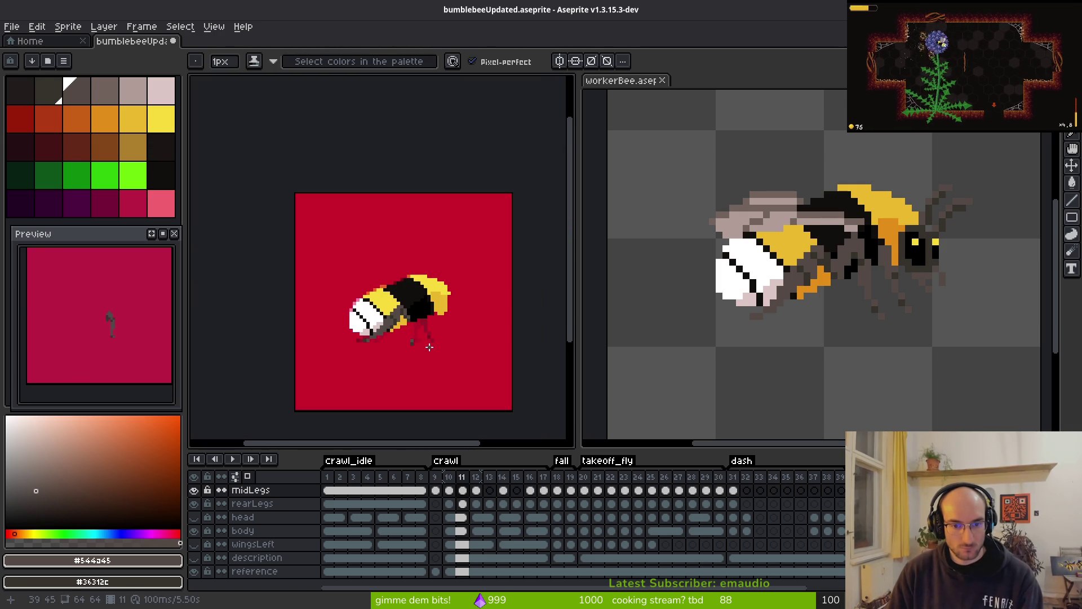
key(alt)
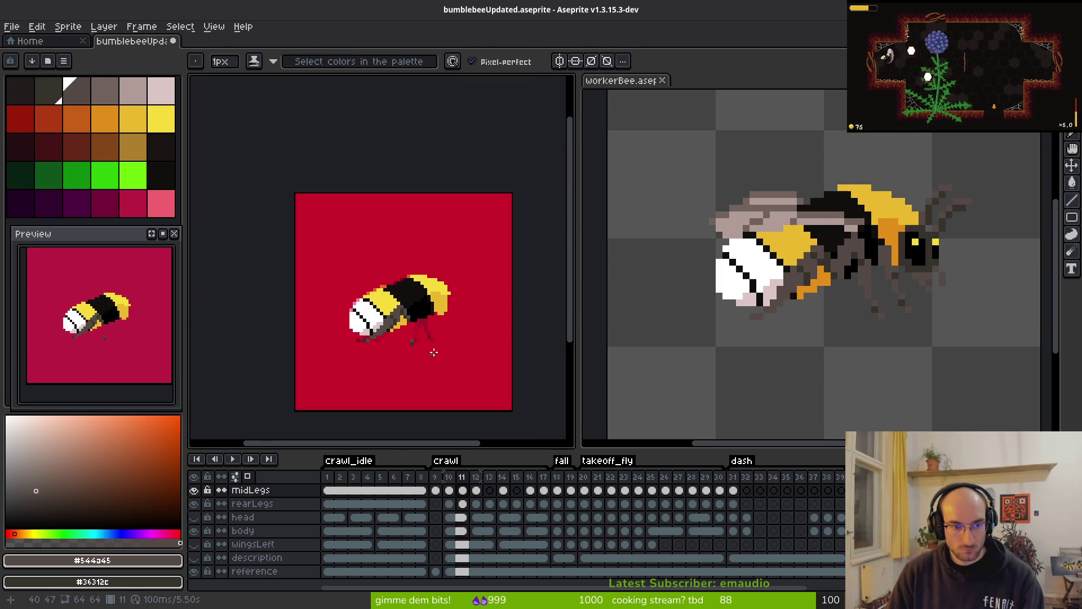
key(alt)
key(comma)
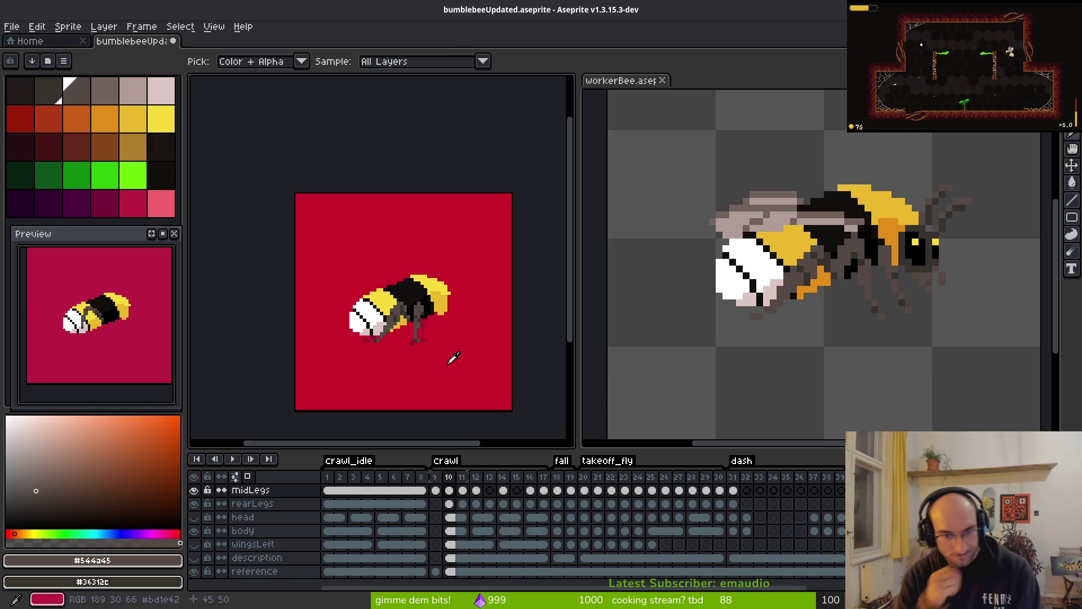
key(period)
click(434, 477)
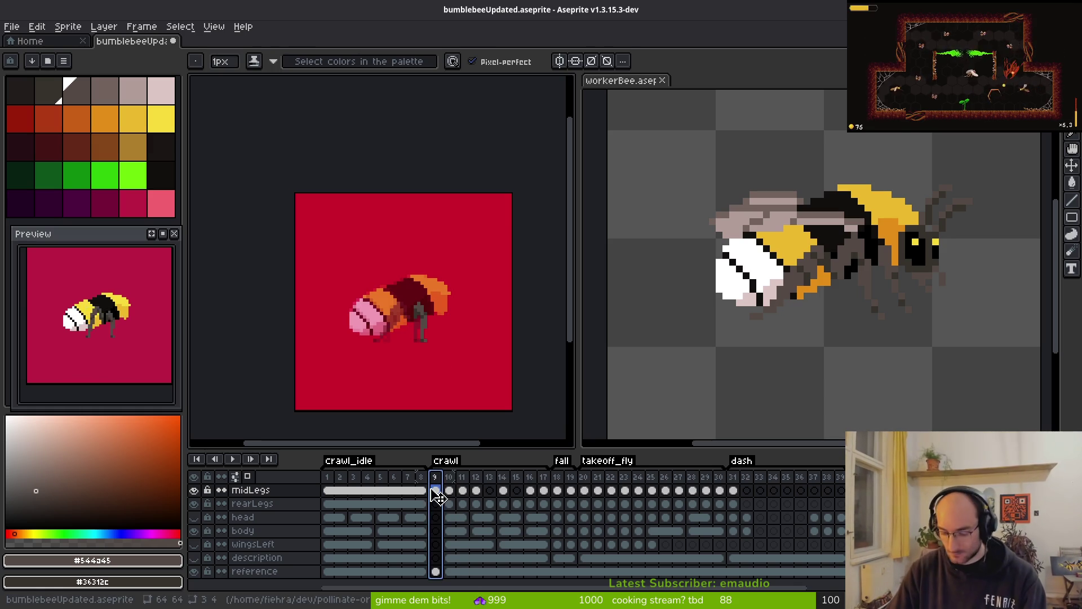
- Select the midLegs cel on crawl frame 9 and compare its leg pose against frame 7
click(437, 494)
click(438, 492)
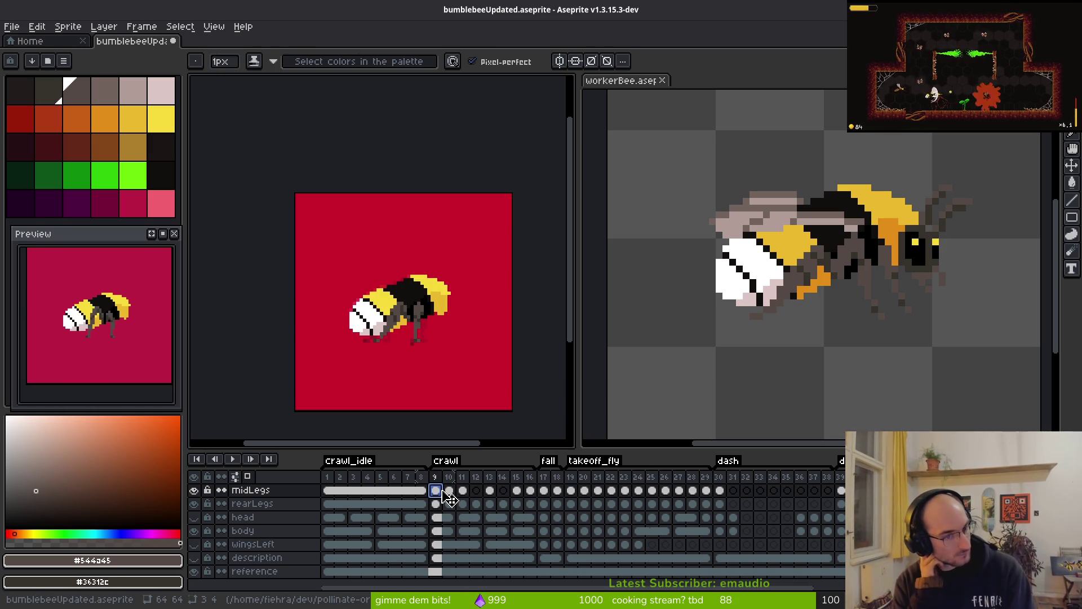
scroll(443, 542, up, 2)
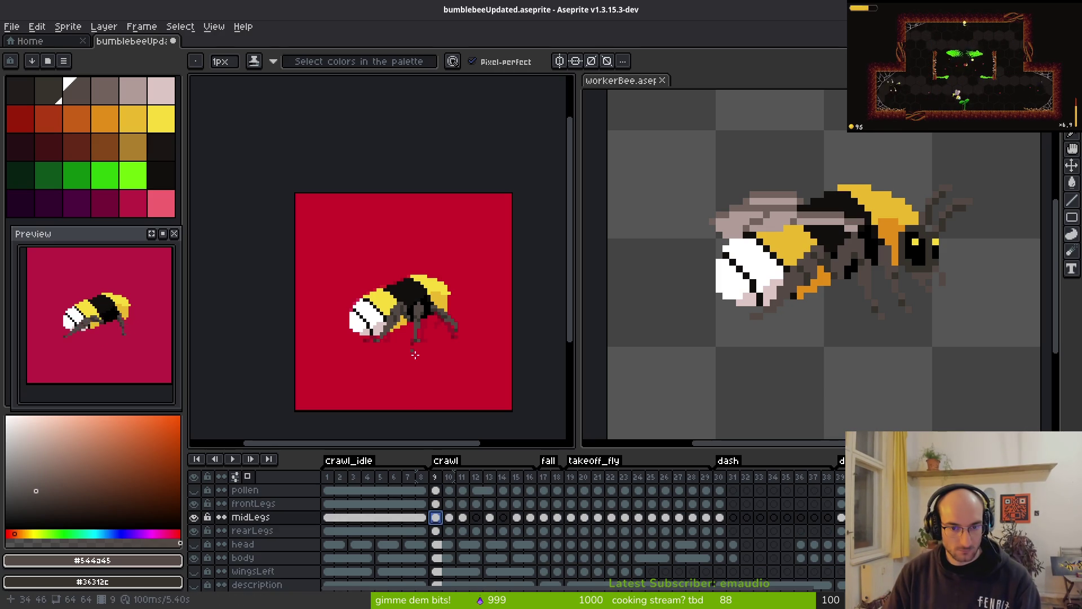
scroll(448, 379, up, 3)
key(i)
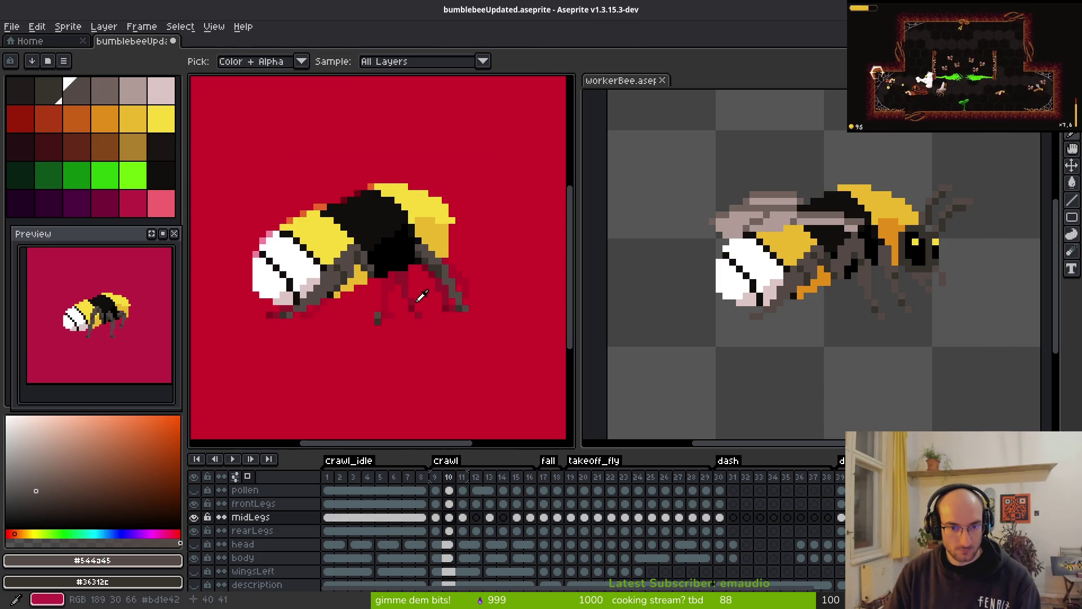
key(comma)
key(comma)
key(period)
key(period)
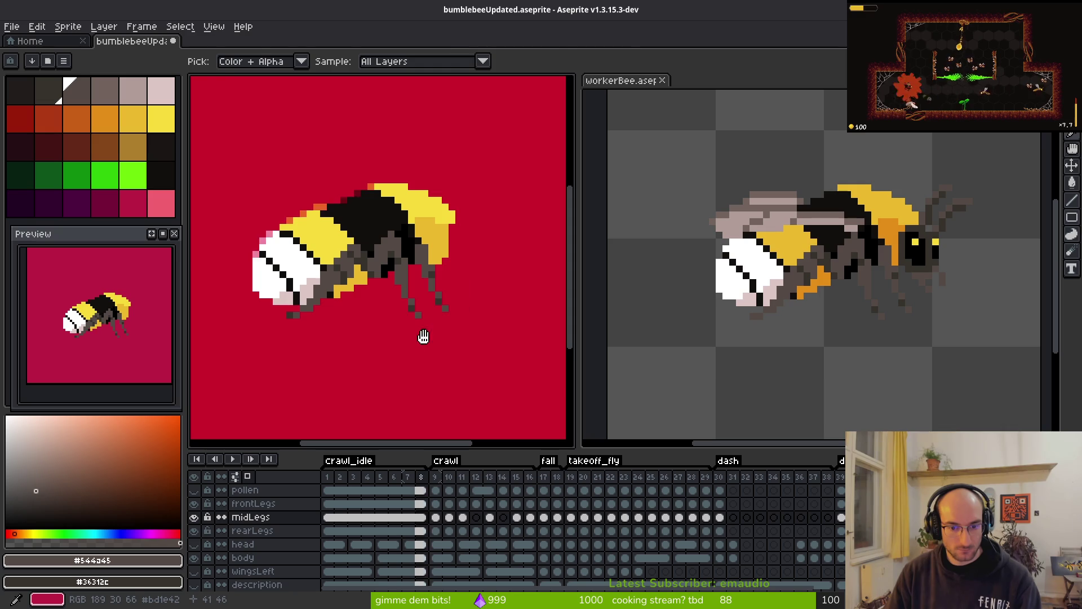
key(b)
- Step through crawl frames 12 to 16, reviewing each frame's middle-leg pose
key(i)
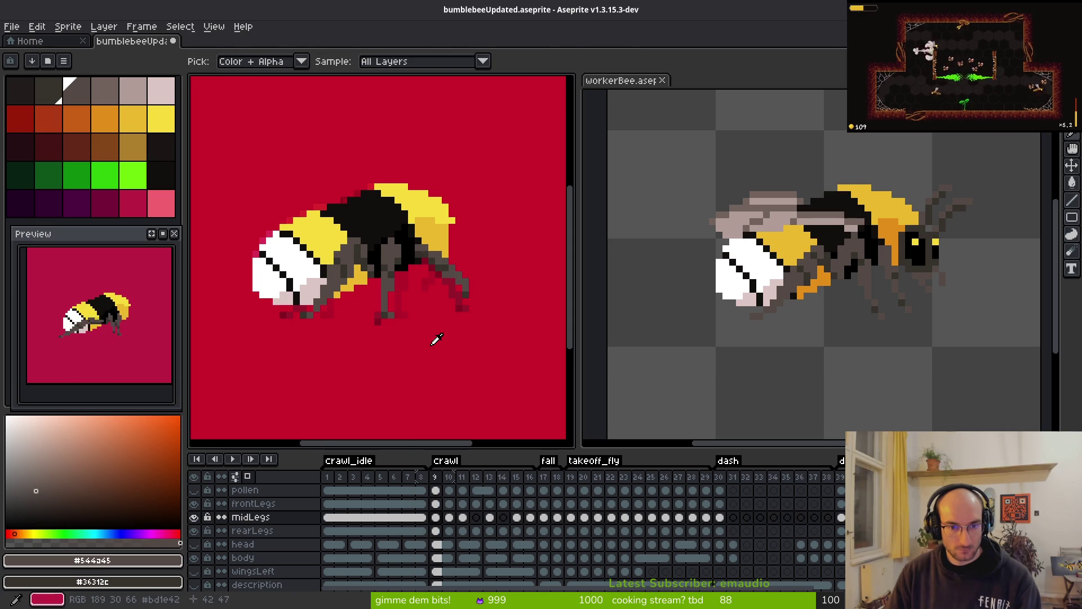
key(period)
key(period)
key(period)
key(period)
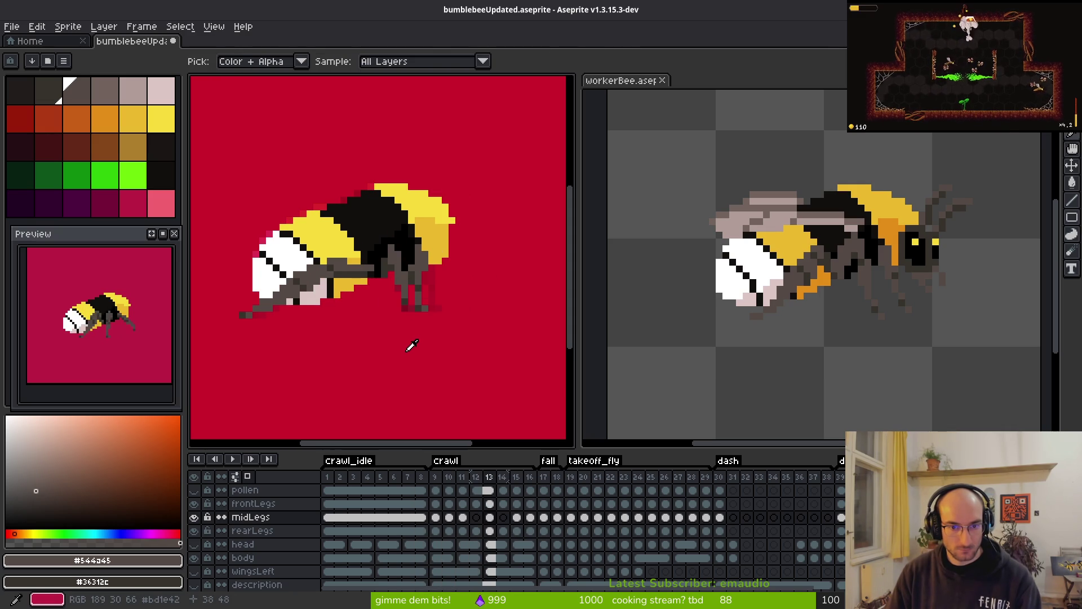
key(period)
key(comma)
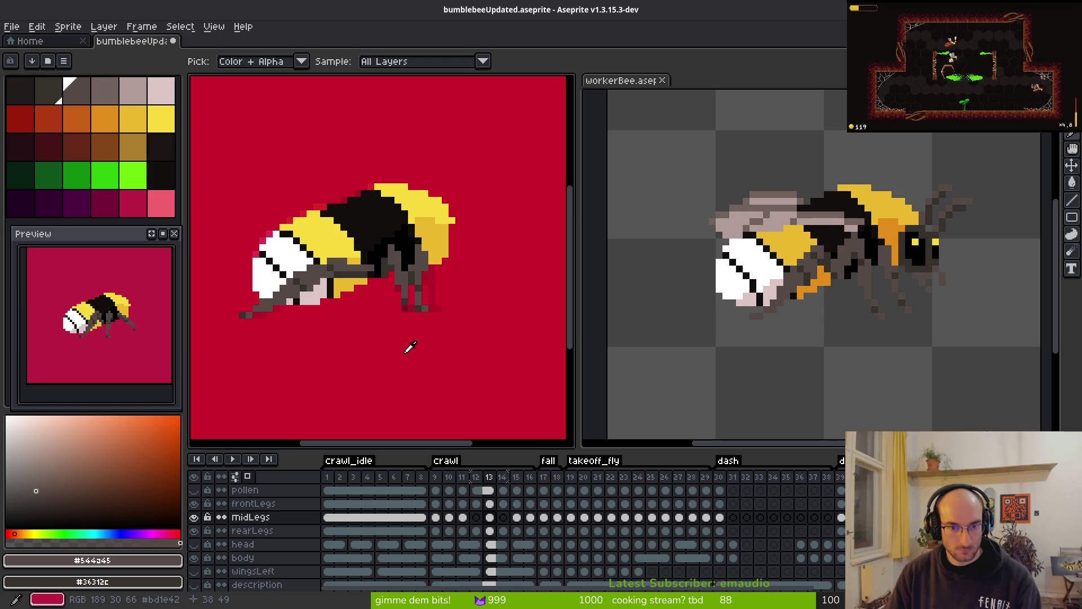
key(period)
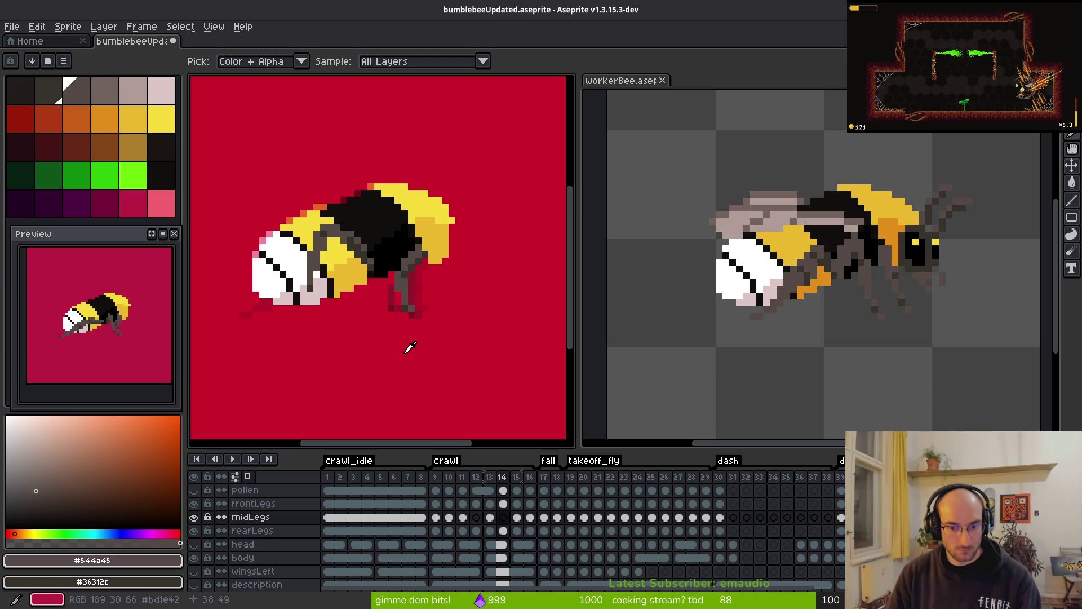
key(period)
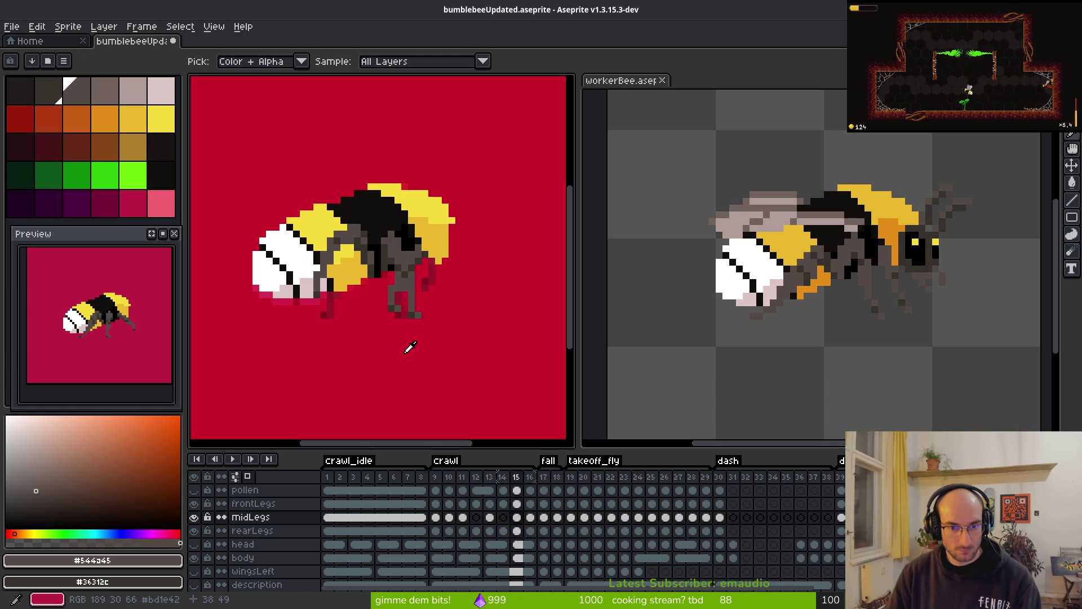
key(period)
key(period)
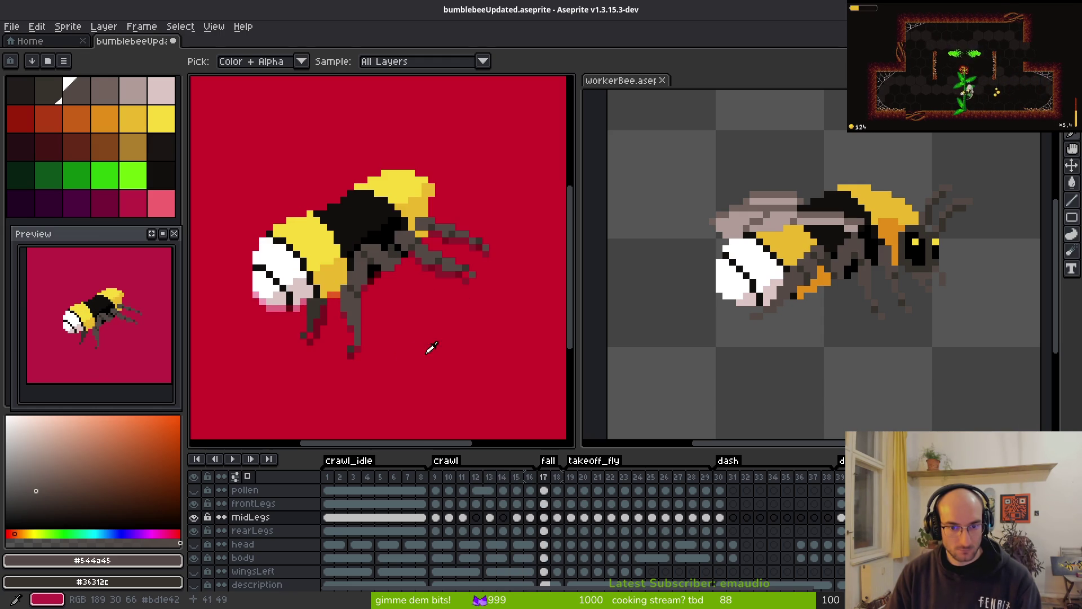
key(comma)
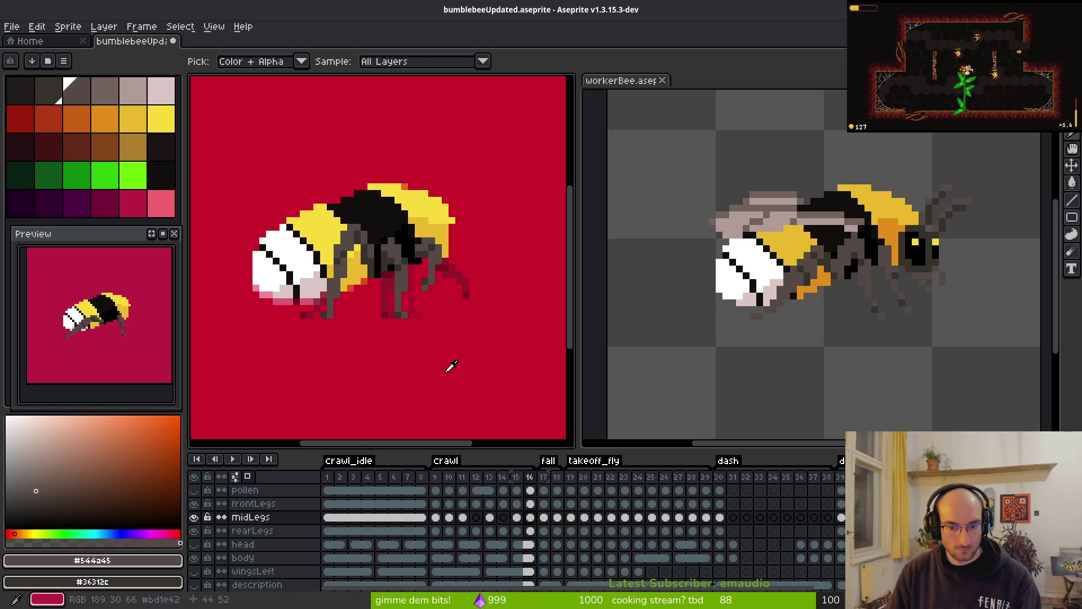
key(comma)
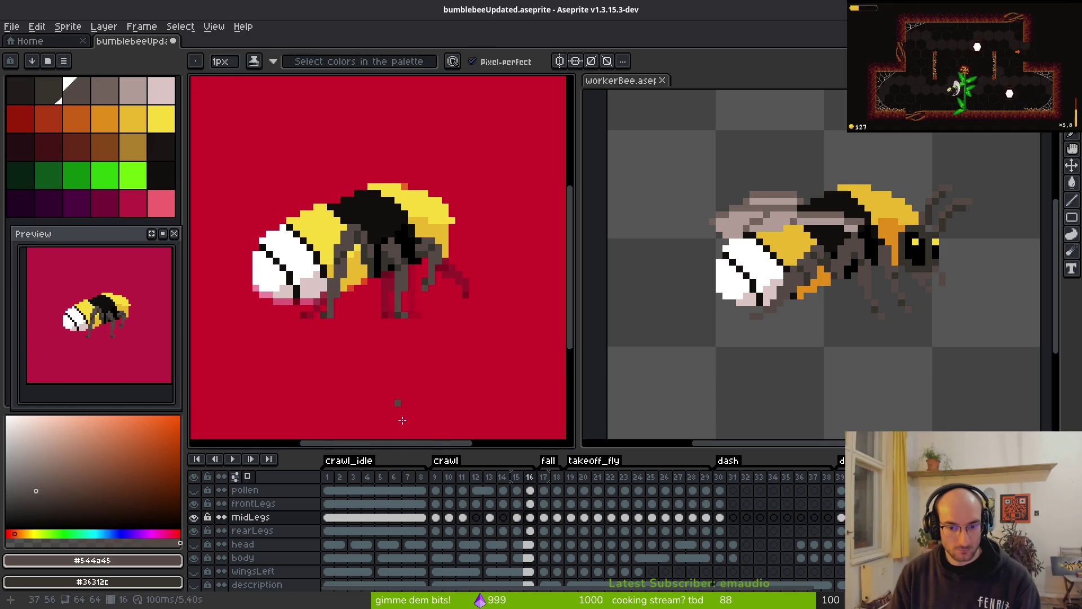
- Redraw the middle-leg strokes in dark grey on the midLegs cel of crawl frame 10
click(436, 478)
click(446, 477)
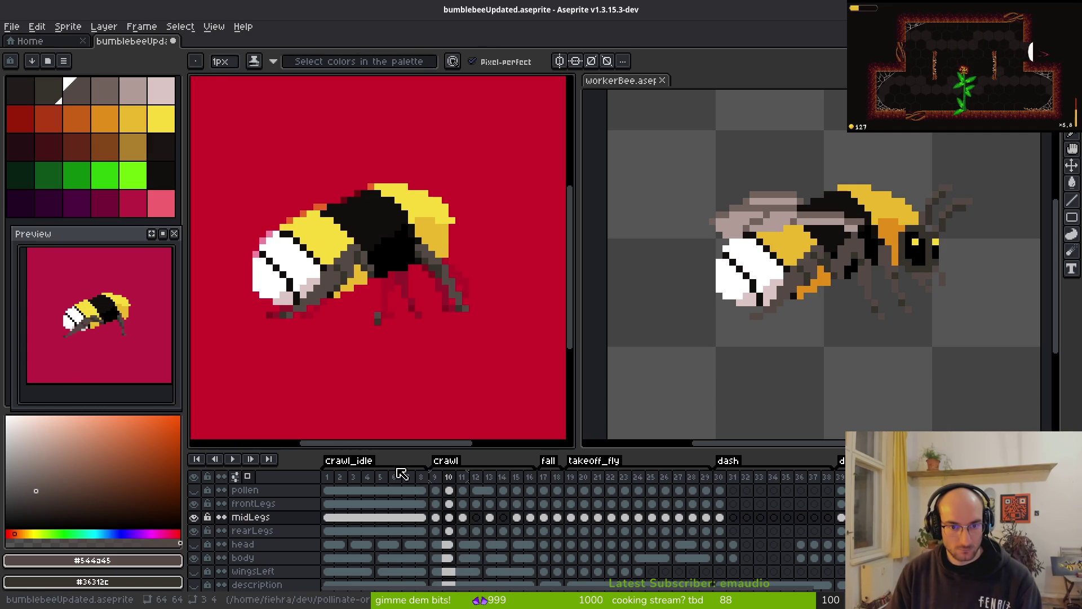
key(alt)
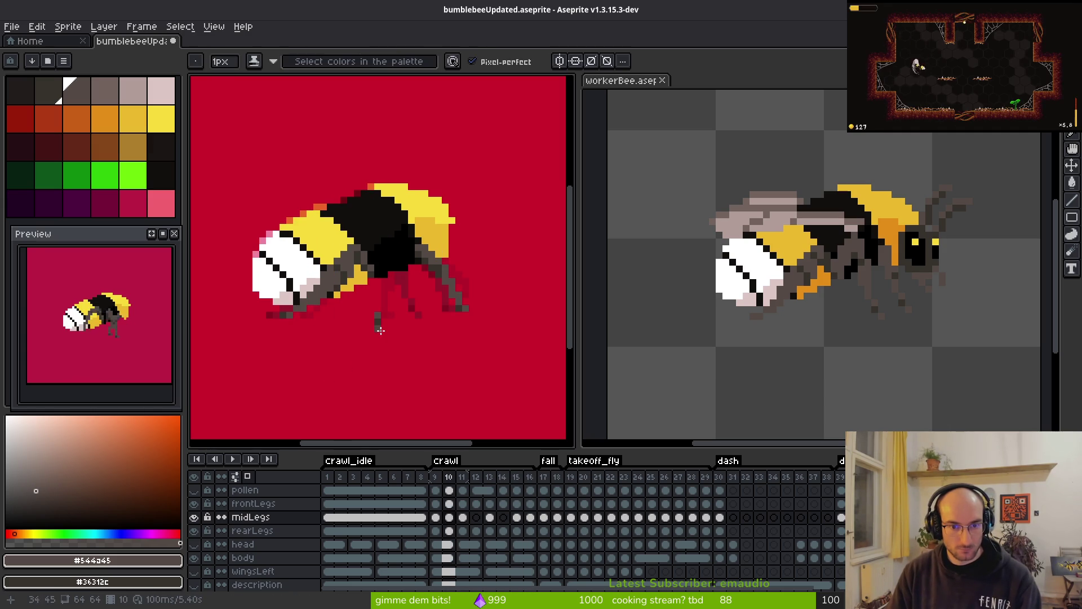
scroll(387, 321, up, 3)
drag(360, 303, 374, 217)
right_click(374, 321)
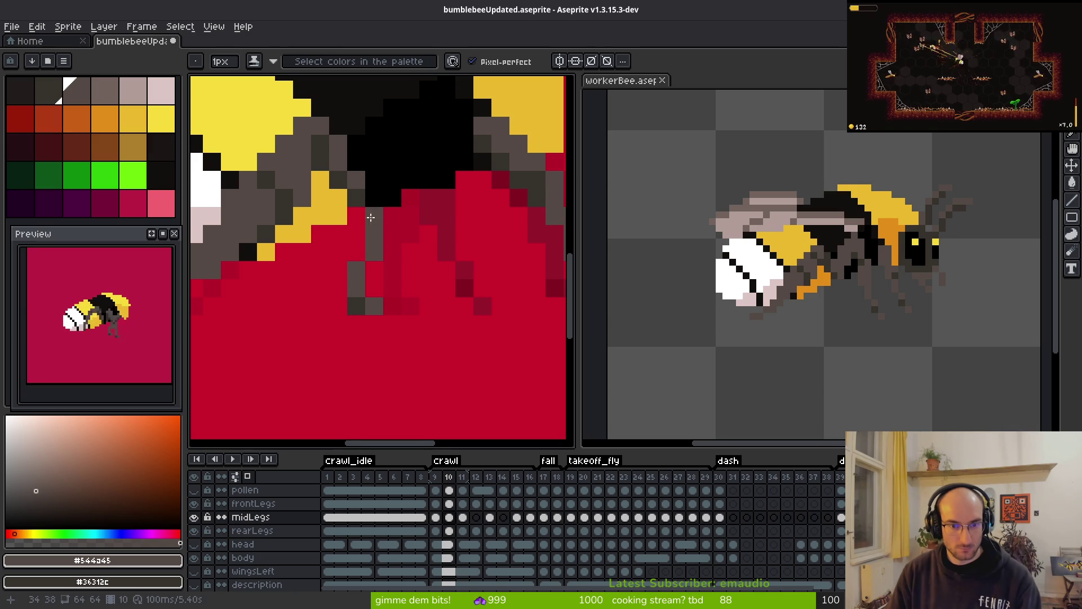
drag(361, 267, 374, 338)
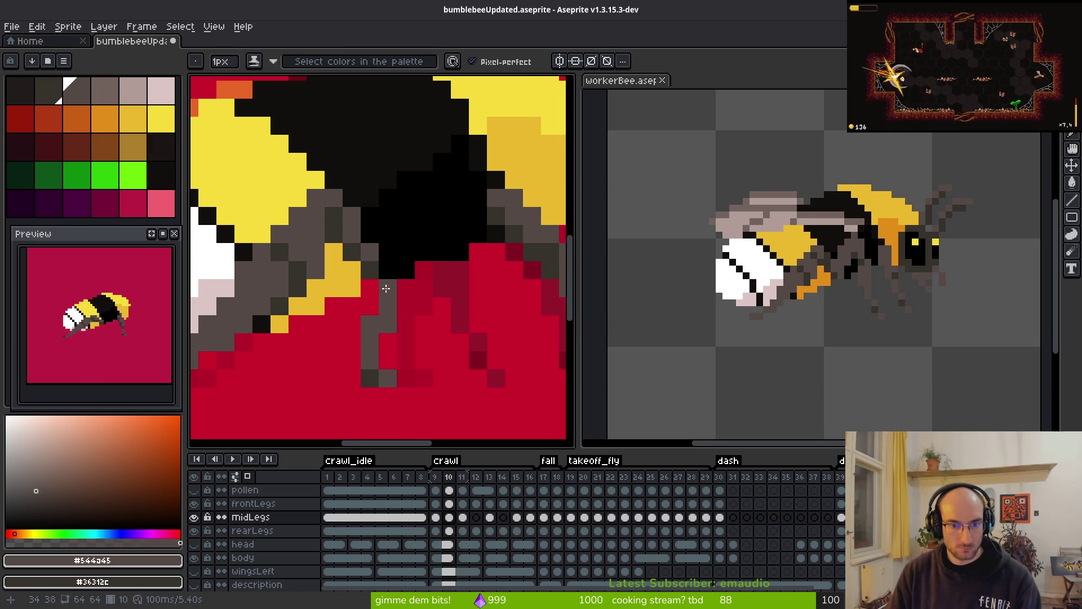
mouse_move(386, 288)
mouse_down()
mouse_move(423, 178)
mouse_move(405, 199)
mouse_move(431, 214)
mouse_move(426, 234)
mouse_move(443, 216)
mouse_move(411, 292)
mouse_up()
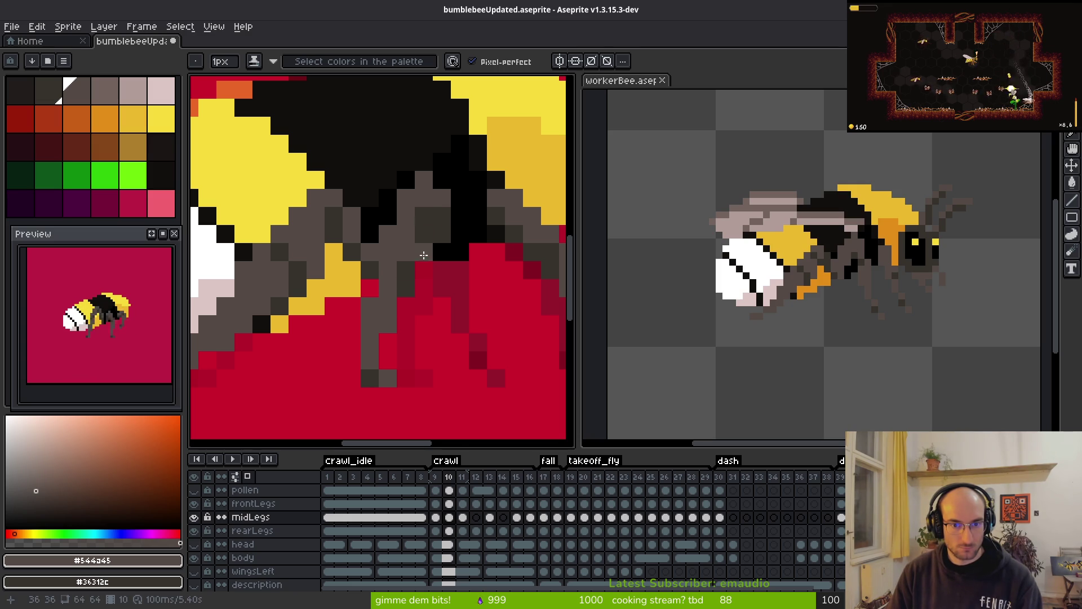
- Touch up frame 10's middle legs, alternating between Pencil, colour picker and Eraser while zooming
scroll(421, 269, down, 4)
key(i)
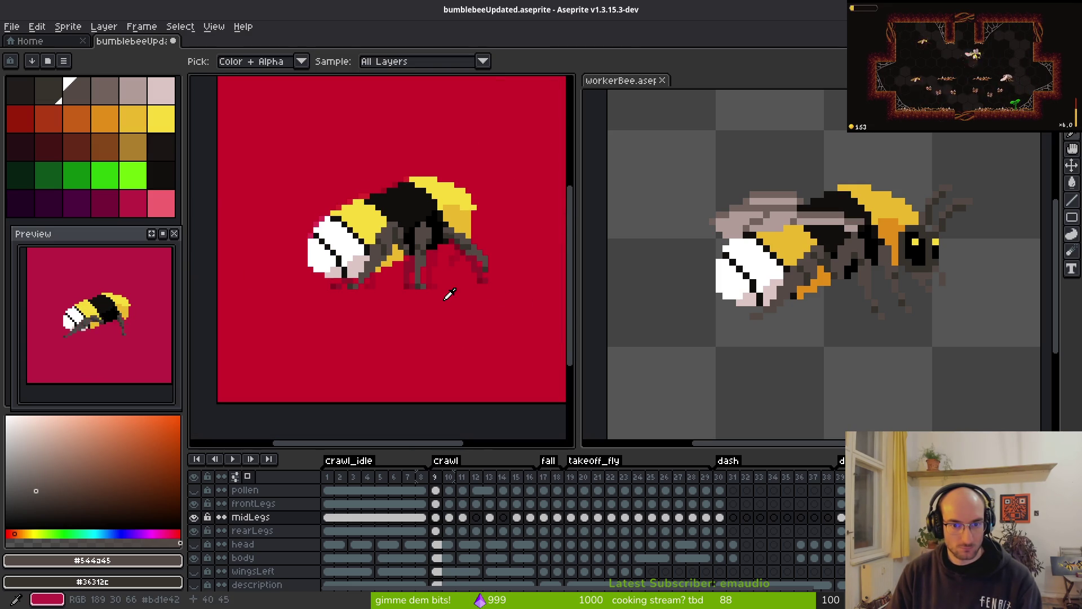
key(b)
scroll(425, 251, up, 4)
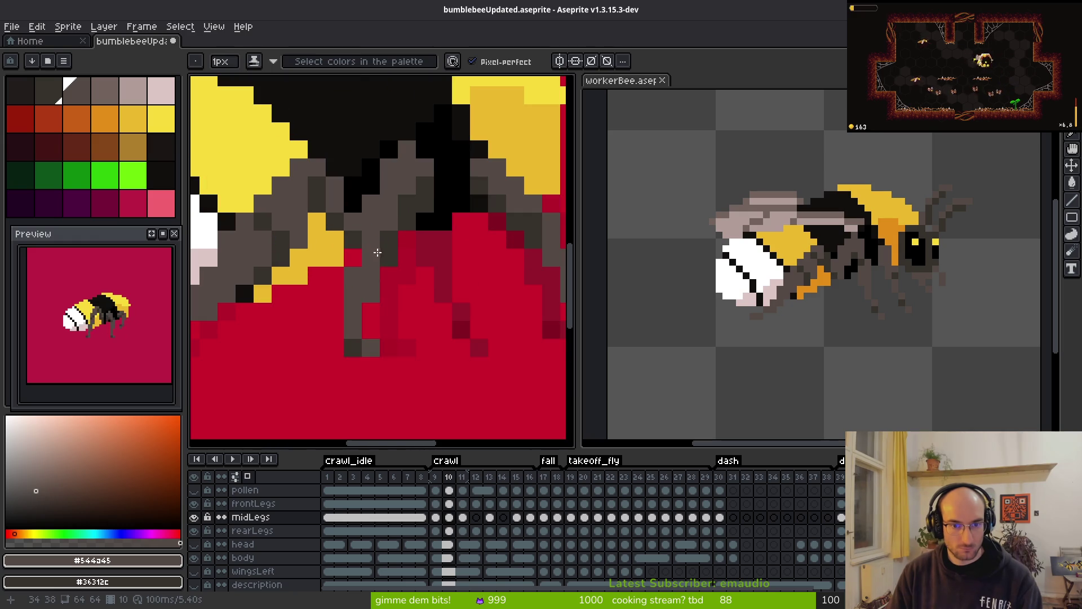
scroll(442, 277, down, 4)
key(i)
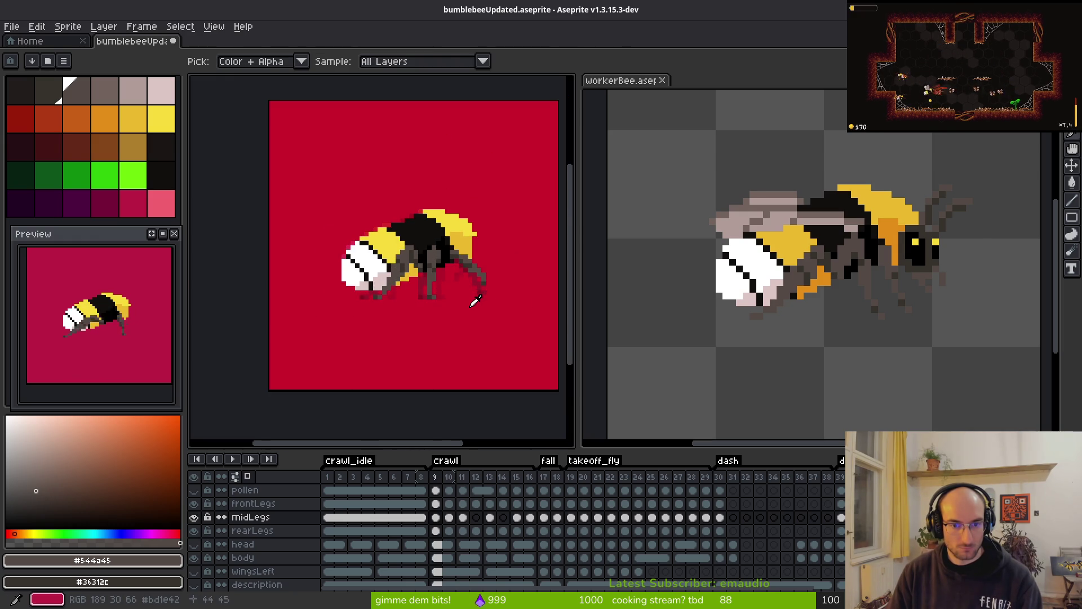
key(b)
scroll(447, 272, up, 1)
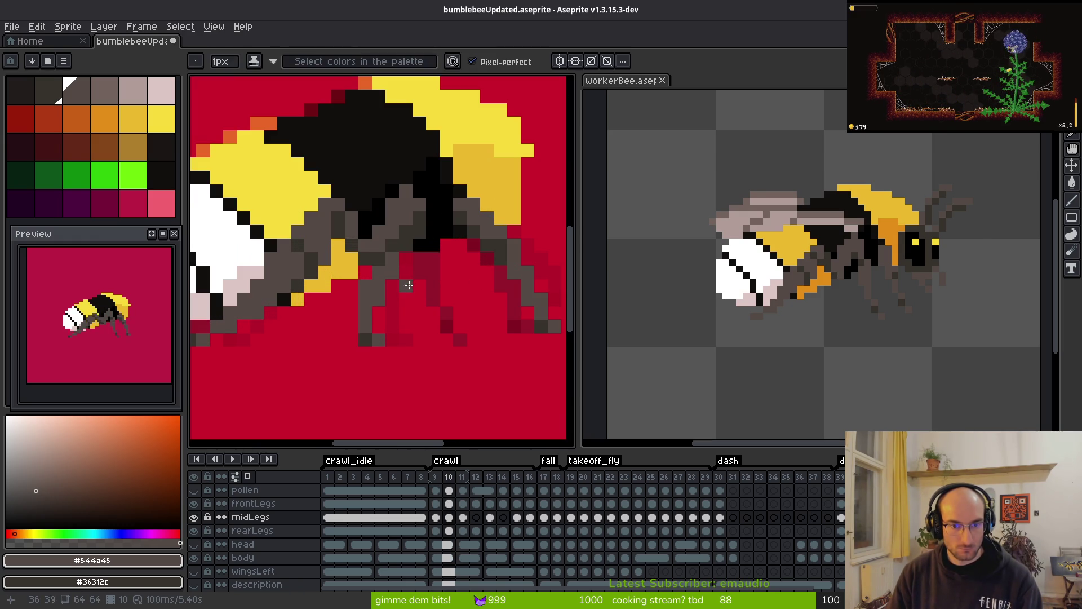
key(e)
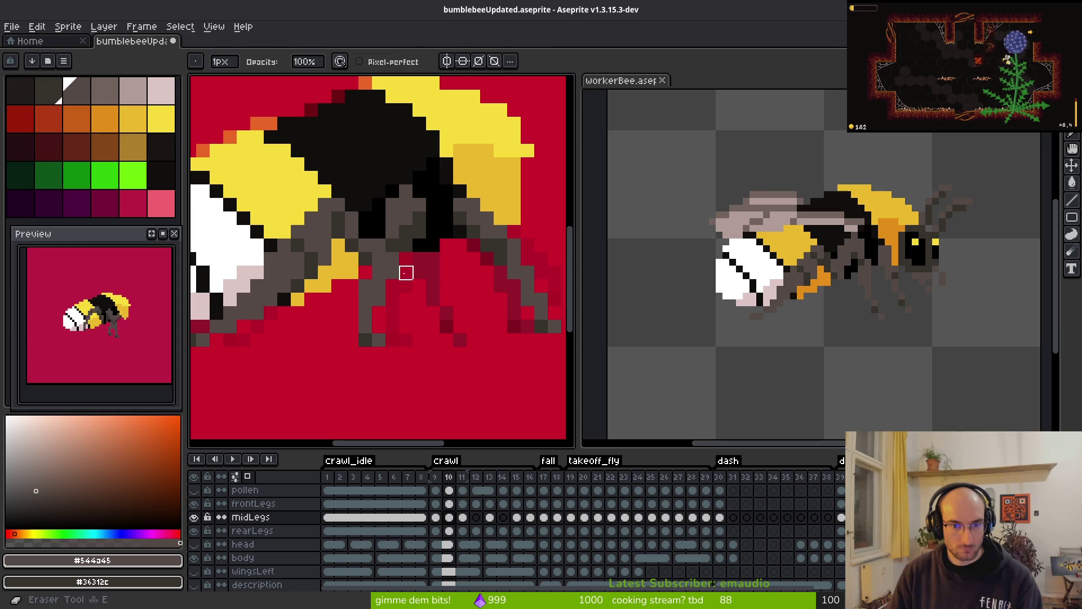
key(b)
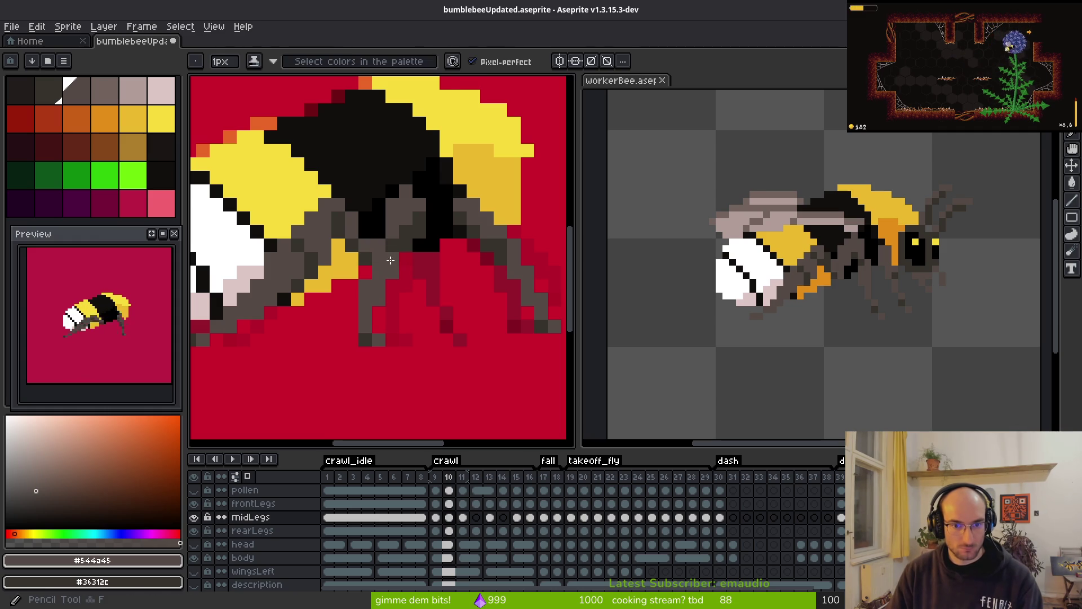
scroll(413, 283, down, 2)
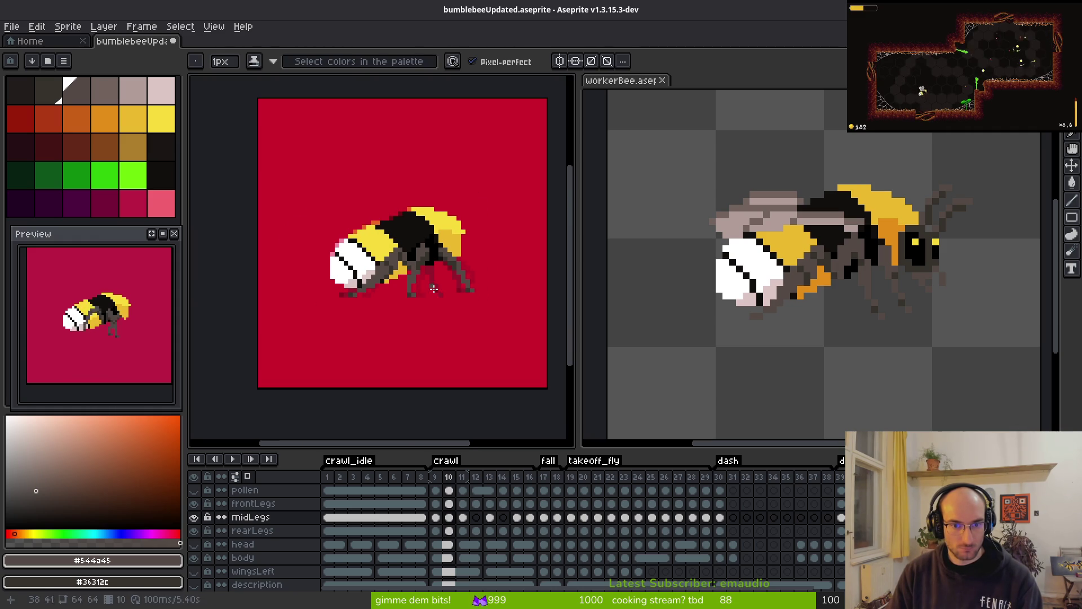
scroll(448, 290, down, 1)
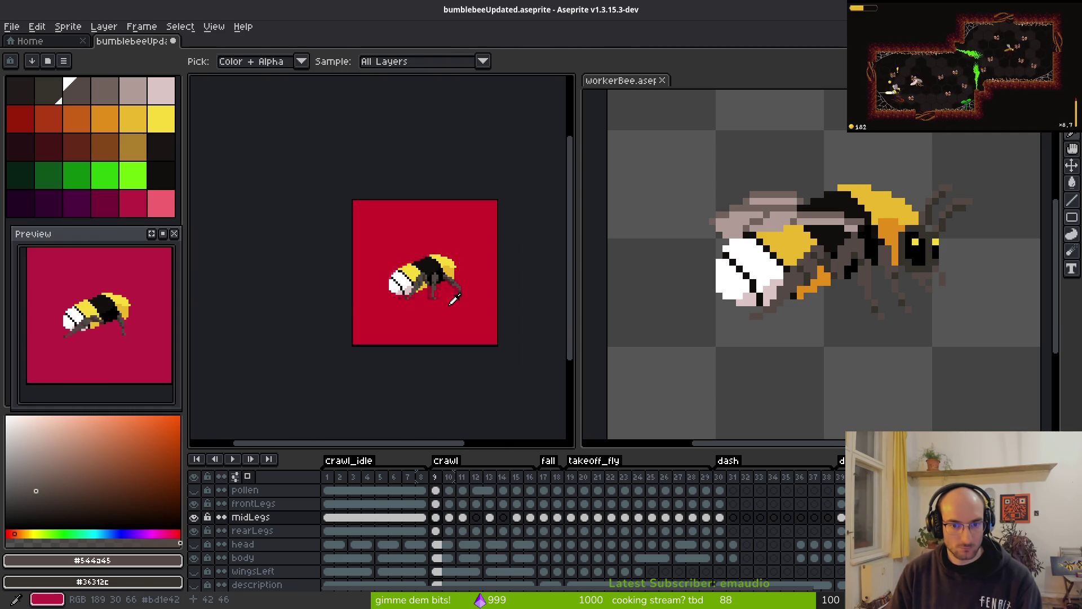
scroll(431, 286, up, 3)
scroll(442, 268, down, 3)
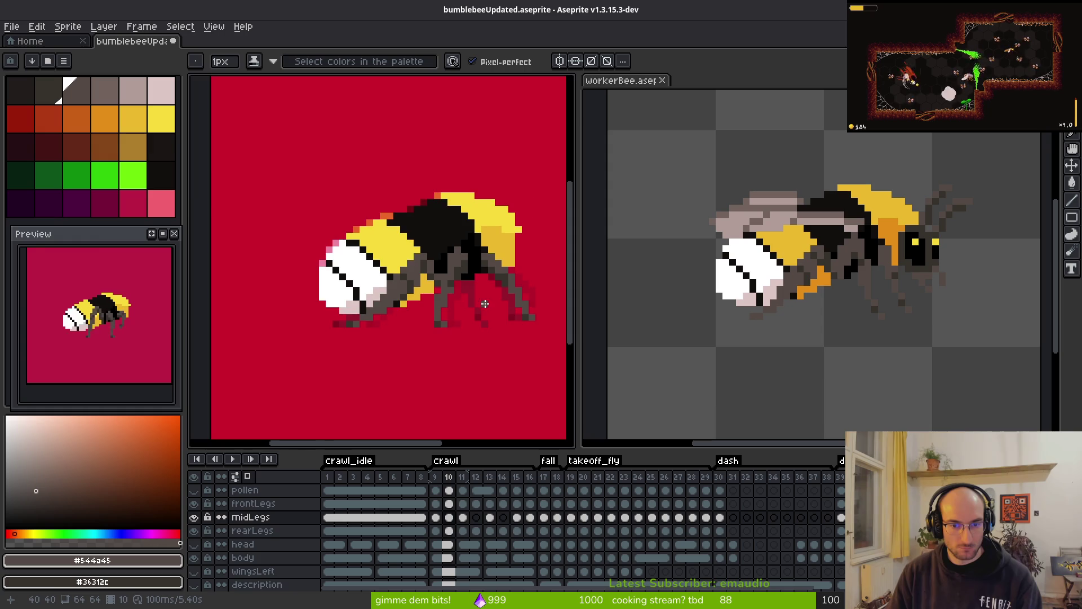
- Flip between crawl frames 9 and 10 to compare the middle-leg poses
key(alt)
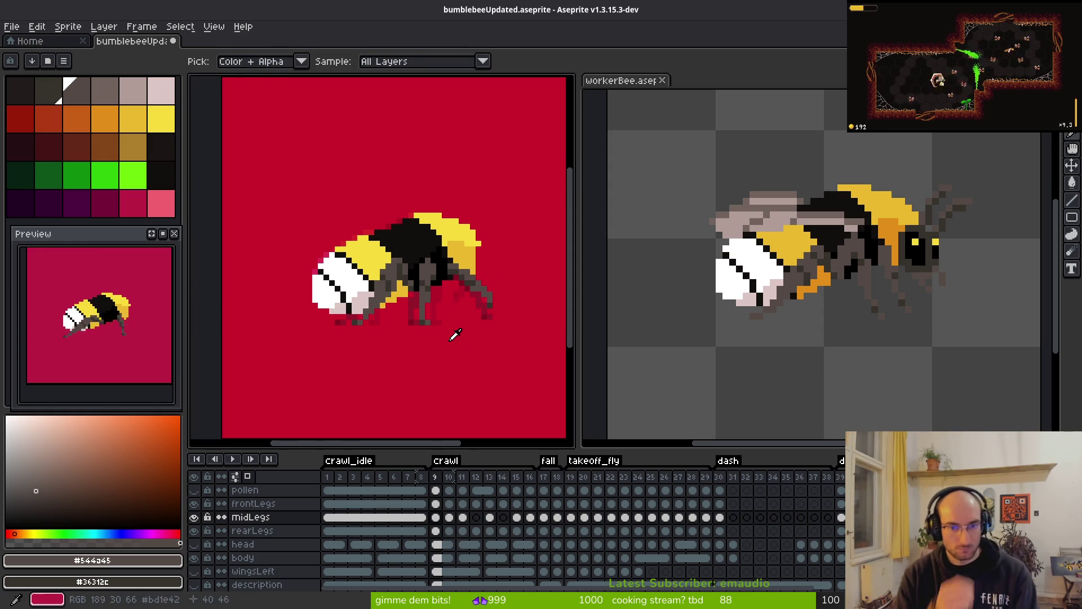
key(Left)
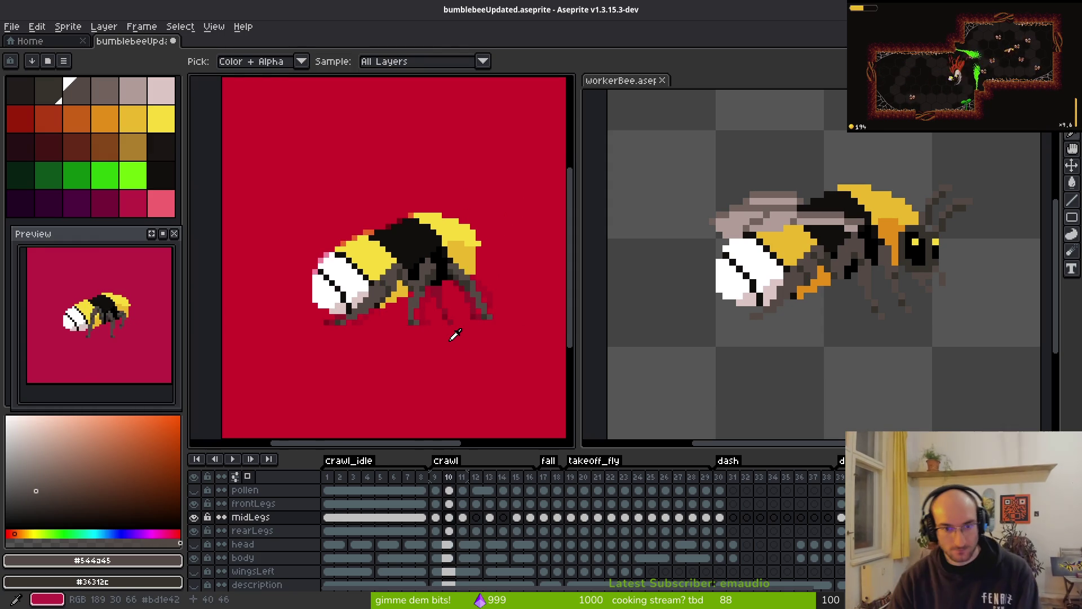
key(Right)
key(Left)
key(Right)
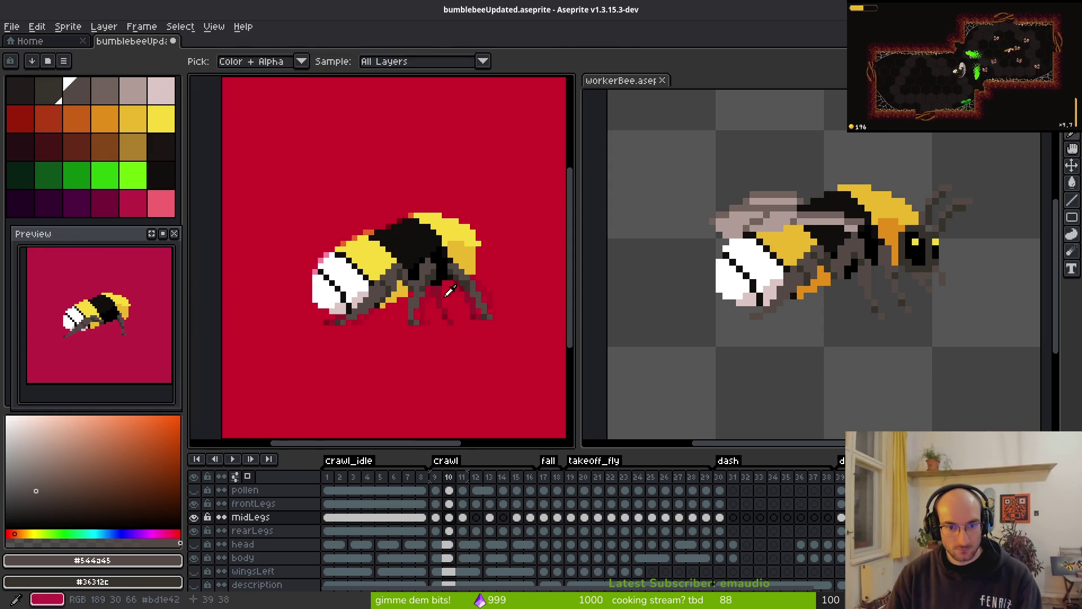
scroll(404, 262, up, 5)
scroll(390, 248, down, 5)
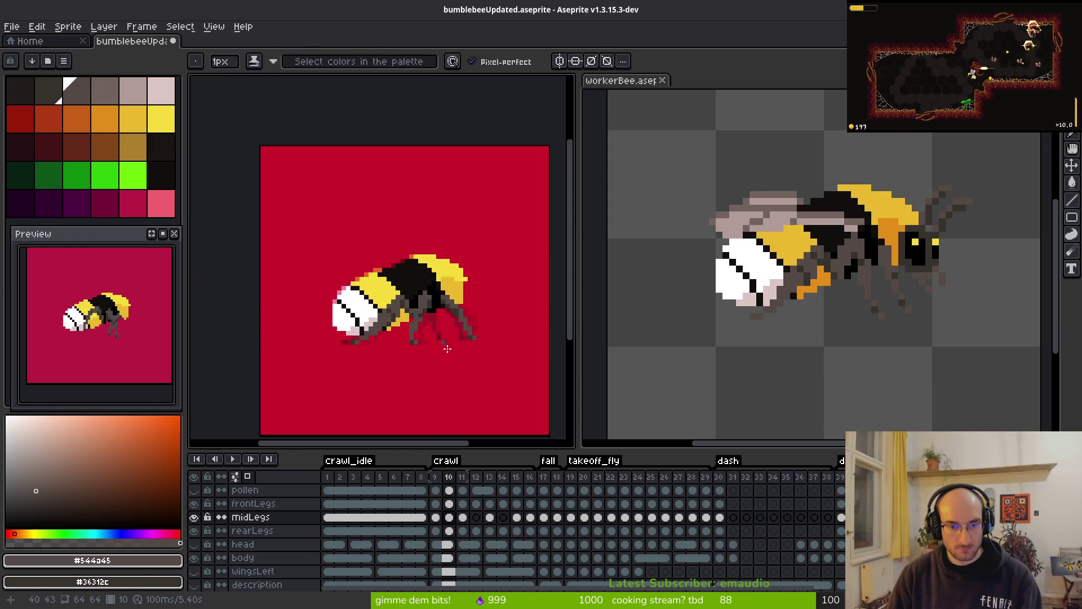
key(alt)
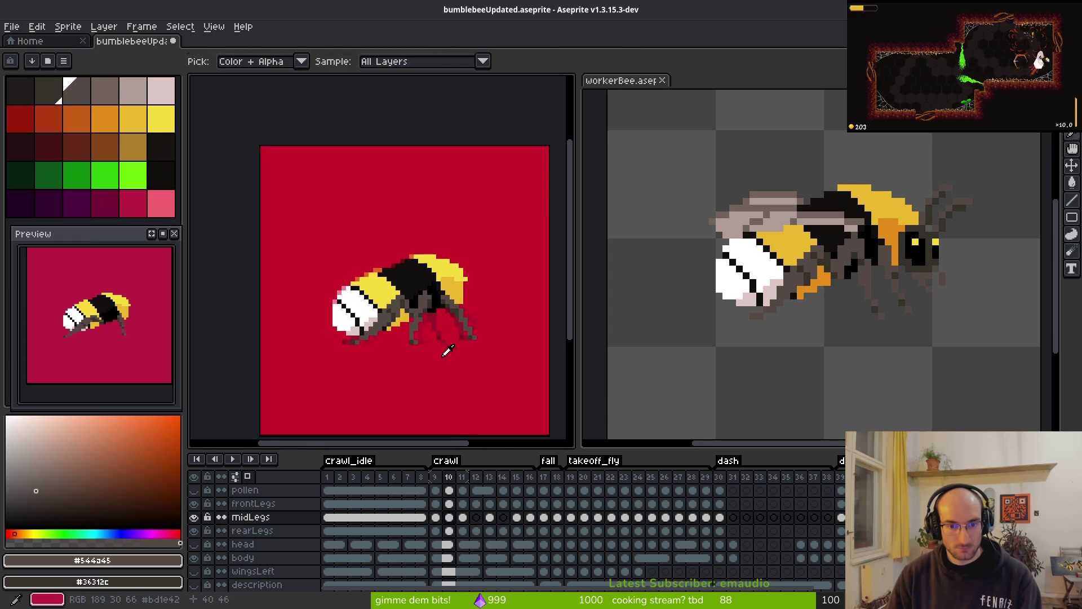
scroll(440, 347, up, 2)
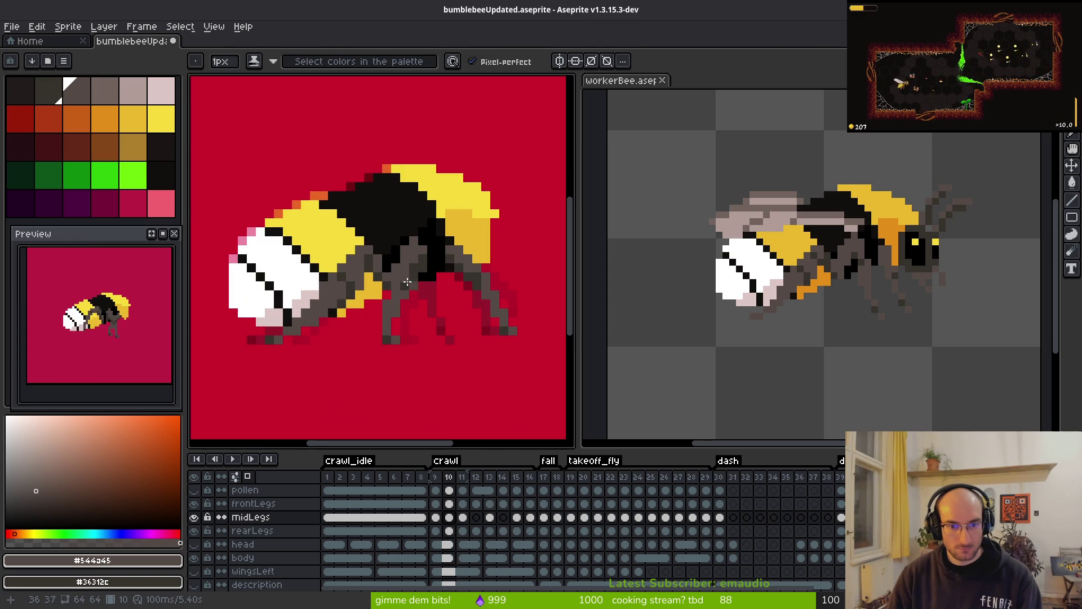
key(Left)
scroll(434, 305, down, 2)
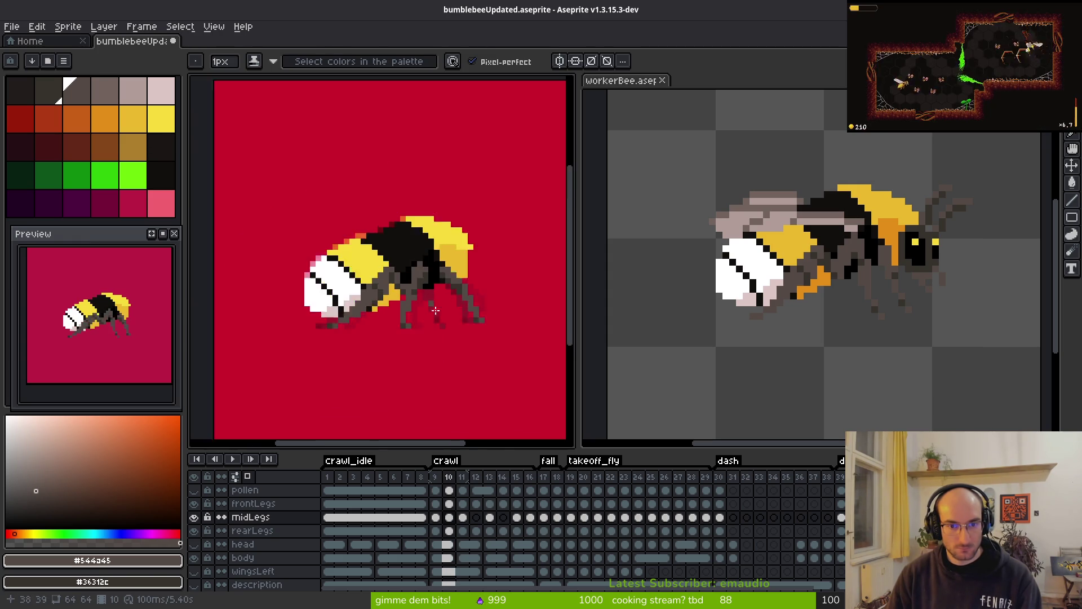
key(alt)
- Clear the midLegs cel on frame 11, then check the leg poses on frames 13 and 14
key(Right)
key(Right)
scroll(435, 319, up, 3)
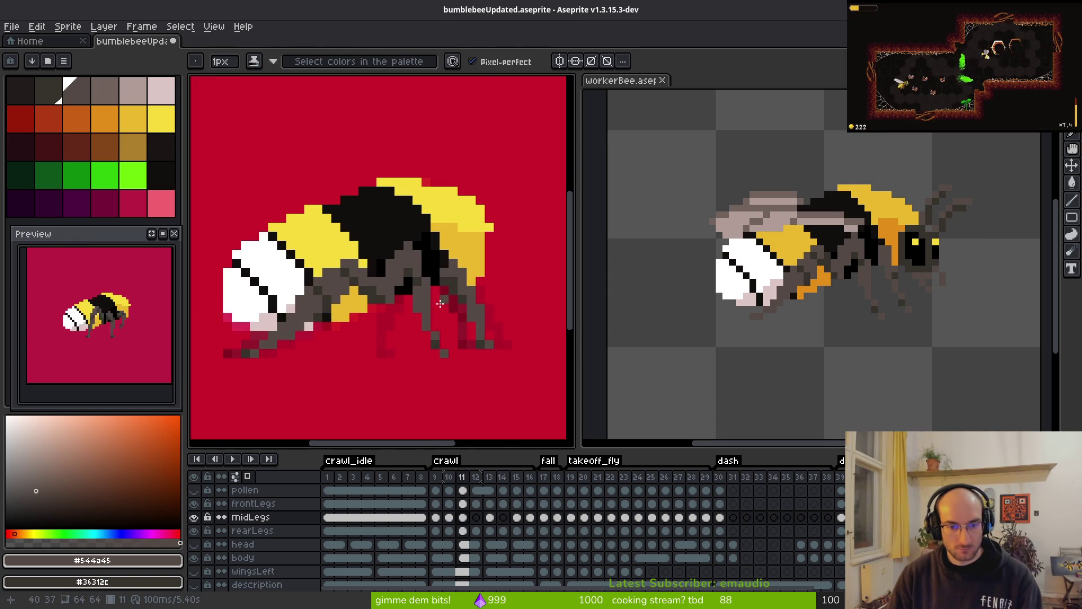
key(e)
key(Delete)
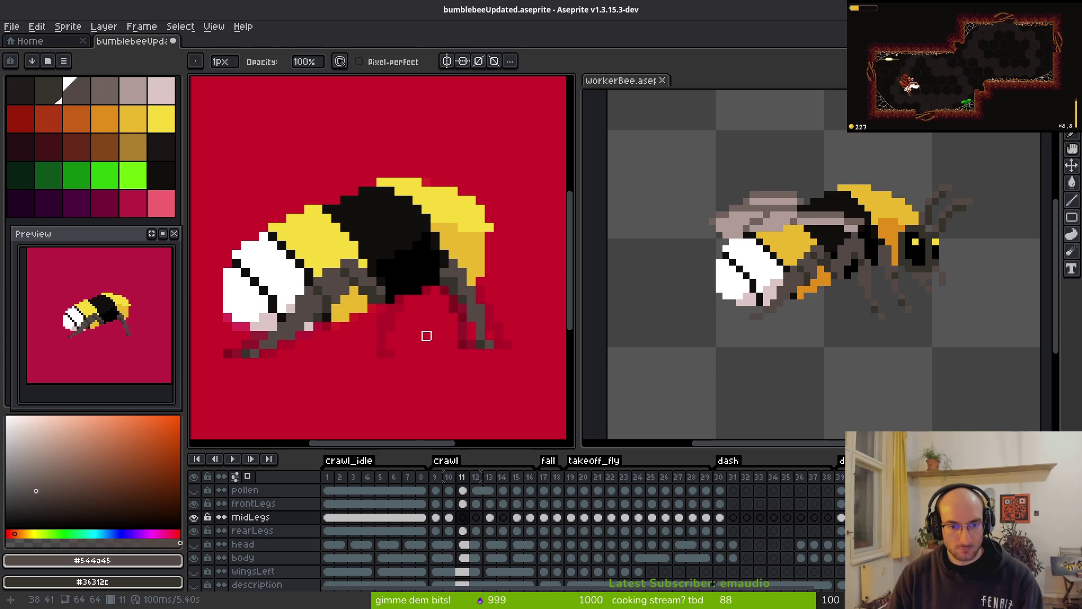
key(Right)
key(Right)
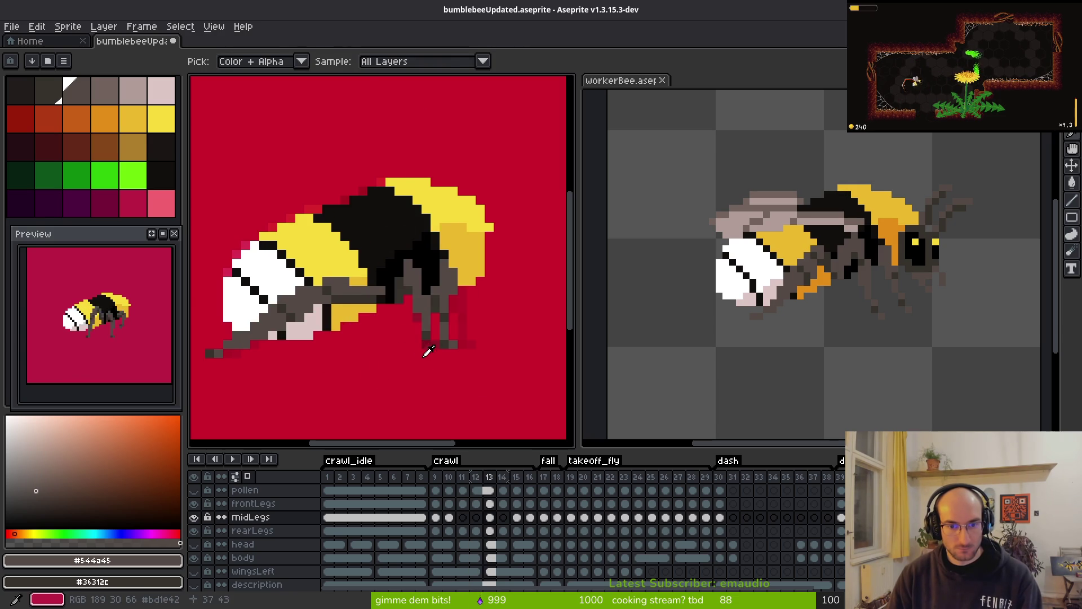
key(i)
key(Right)
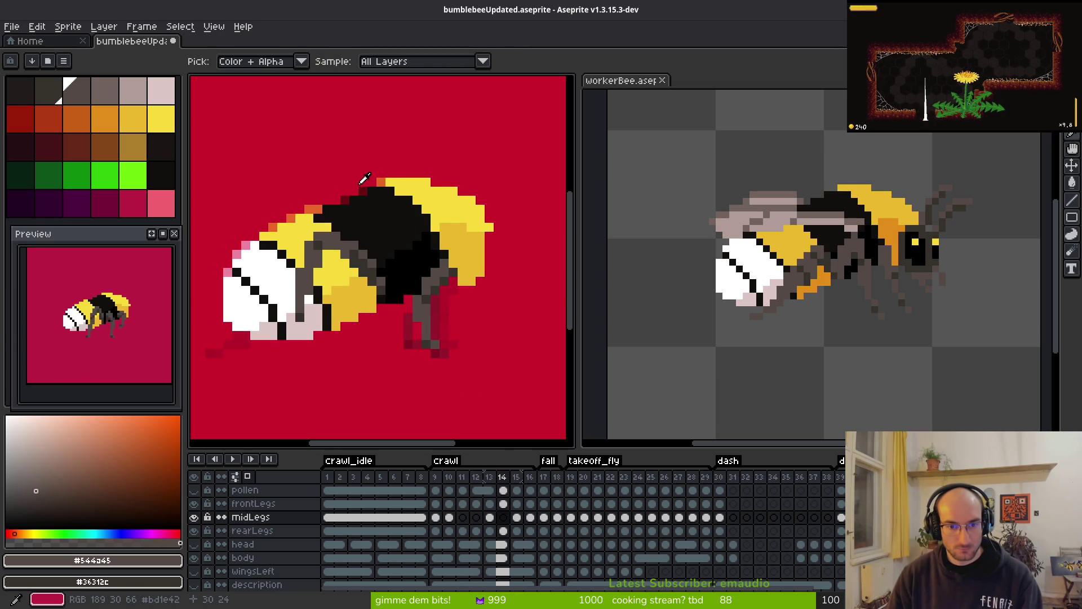
key(Left)
- Delete the middle legs on frame 13 with a rectangular selection and save the sprite
key(f)
key(m)
mouse_move(367, 229)
mouse_down()
mouse_move(406, 301)
mouse_move(483, 398)
mouse_up()
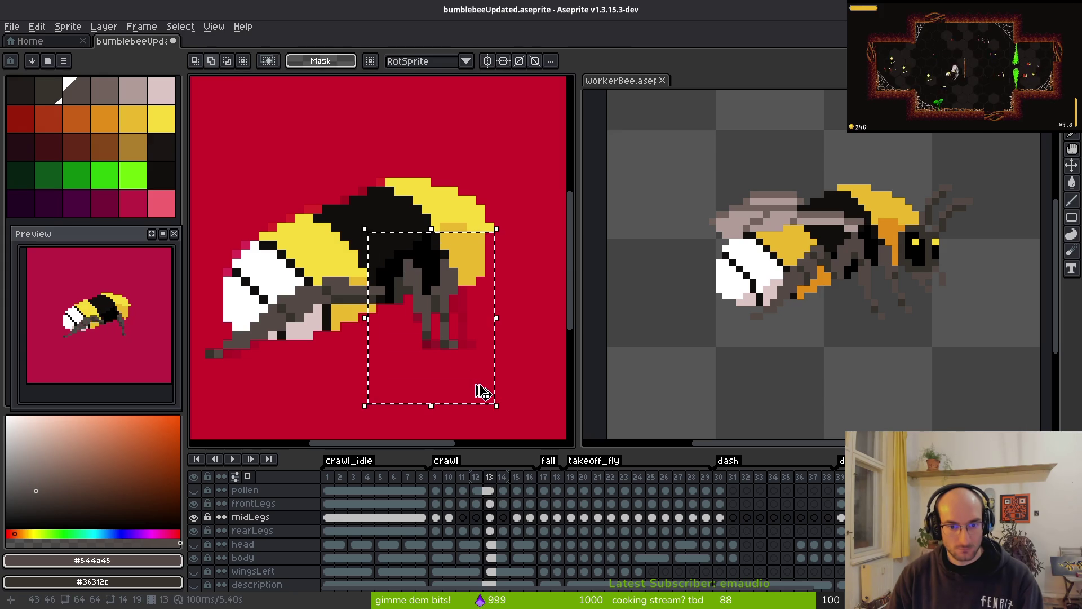
key(Delete)
click(504, 517)
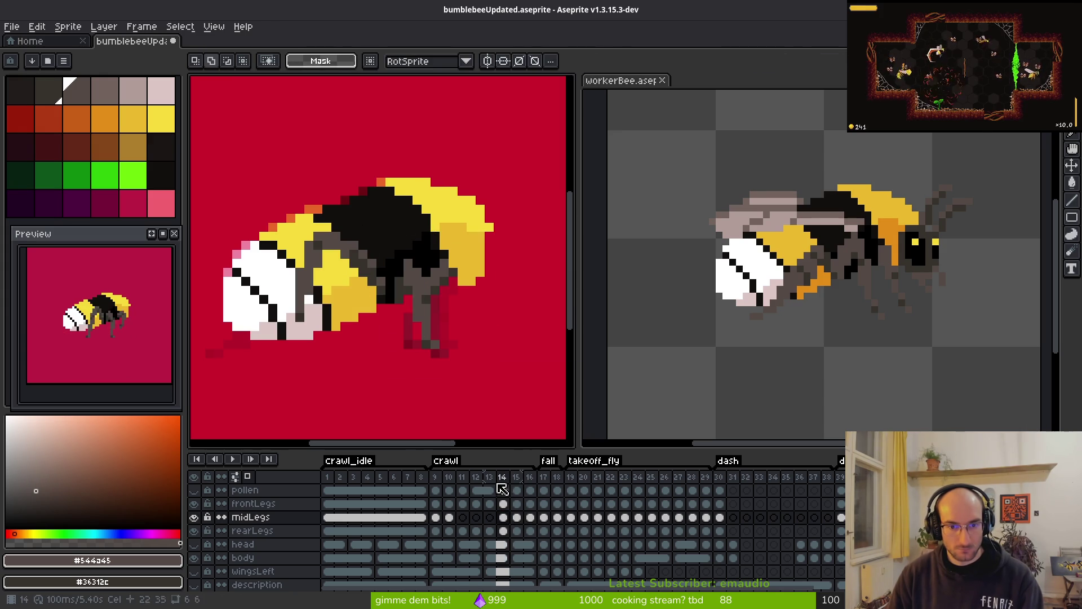
key(ctrl+s)
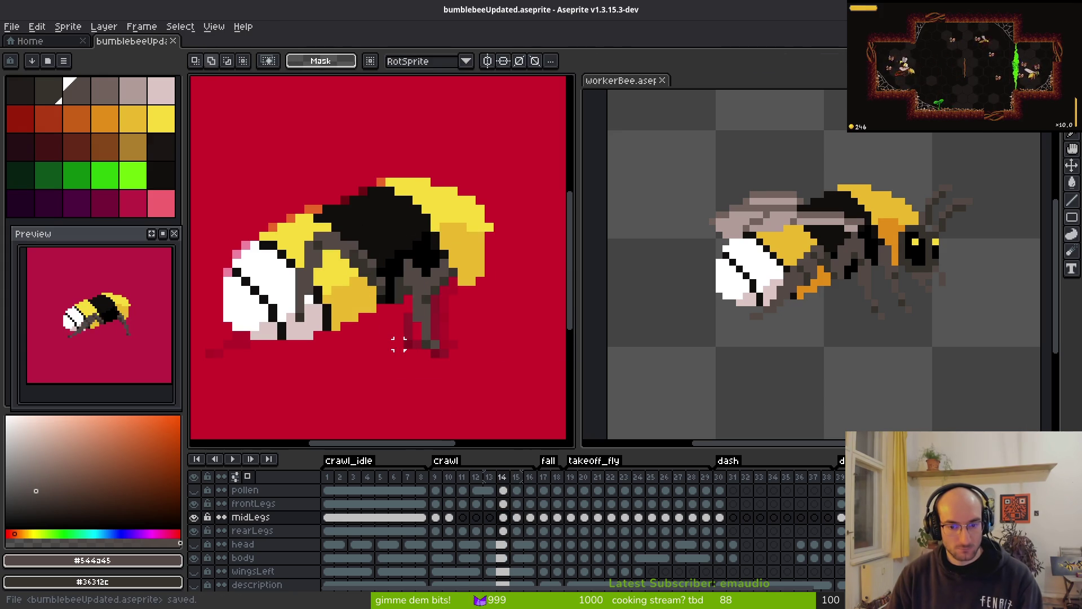
- Flip between crawl frames 14 and 15 to compare the middle-leg poses
key(i)
key(Right)
key(Left)
key(Right)
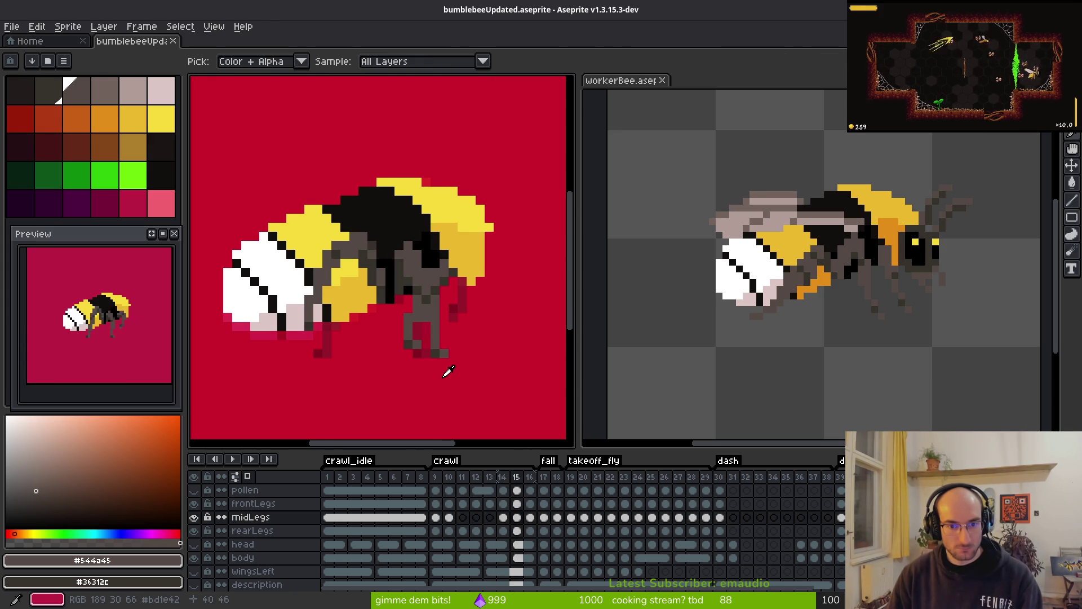
key(Left)
key(Right)
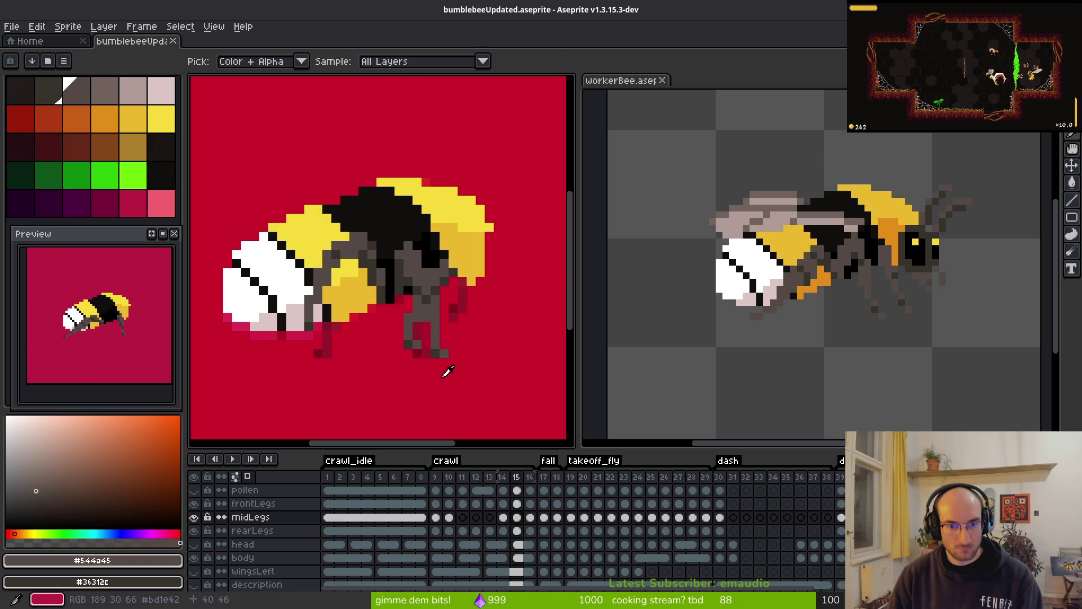
- Toggle the frontLegs layer's visibility, recheck frames 14 and 15, and end on frame 11
key(m)
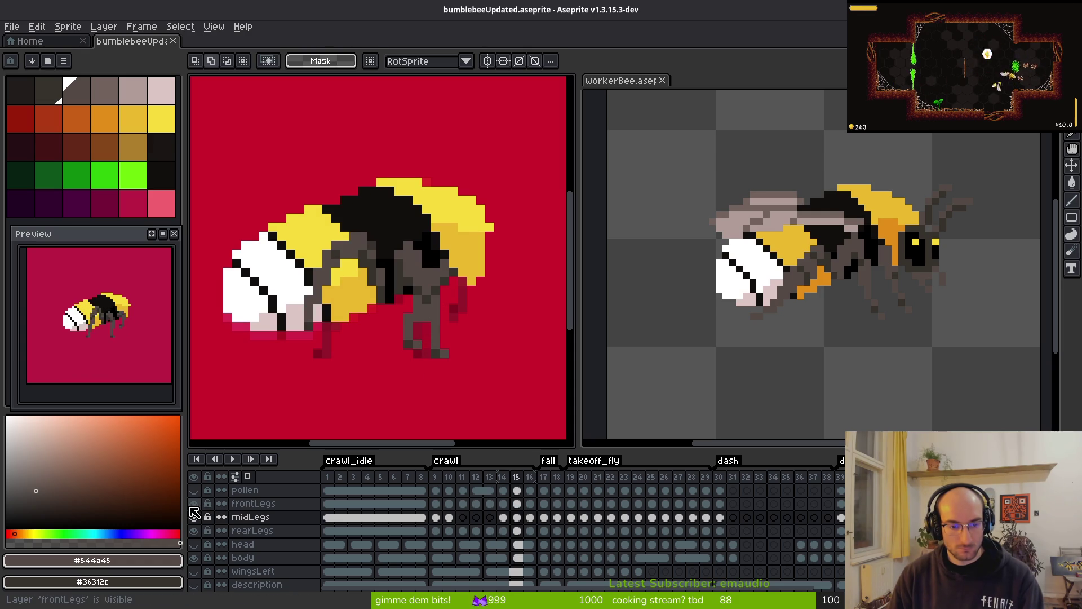
click(193, 504)
key(Left)
key(i)
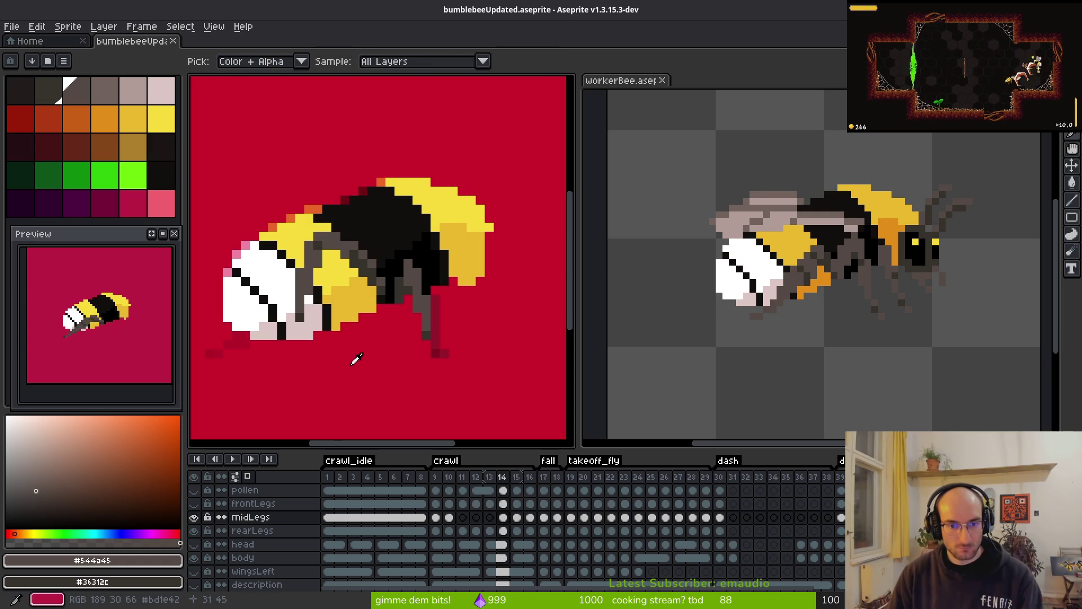
key(Right)
key(Left)
key(Right)
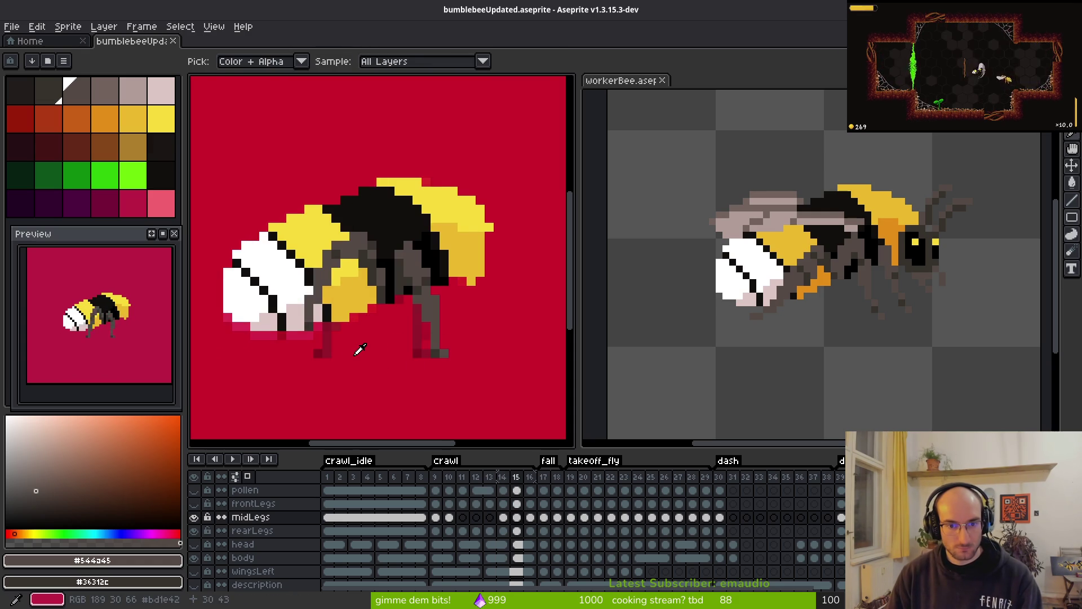
key(Left)
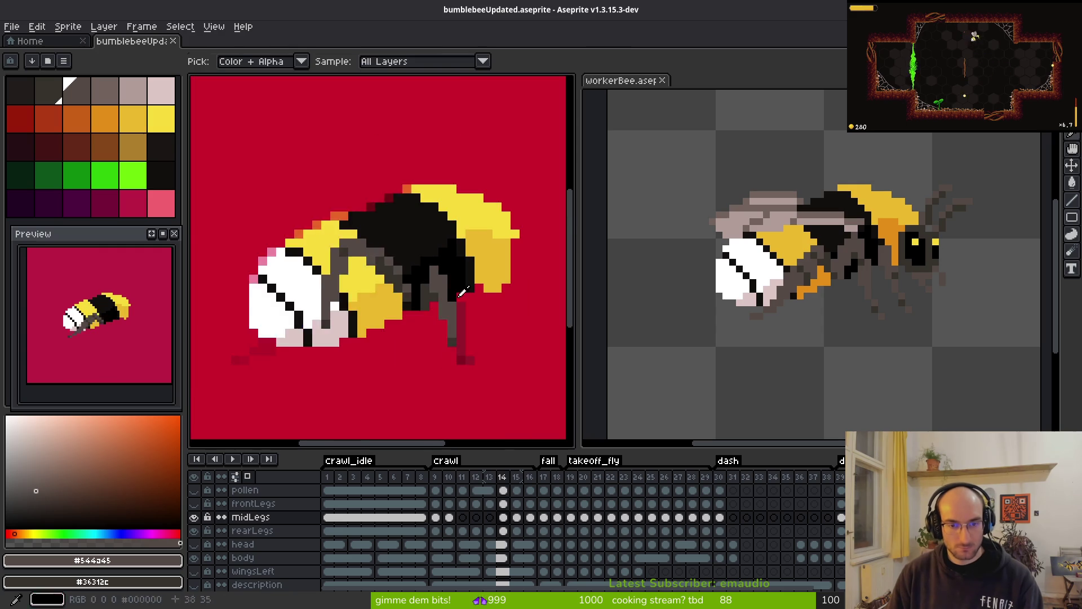
key(Left)
key(Left)
key(Left)
key(Right)
key(Right)
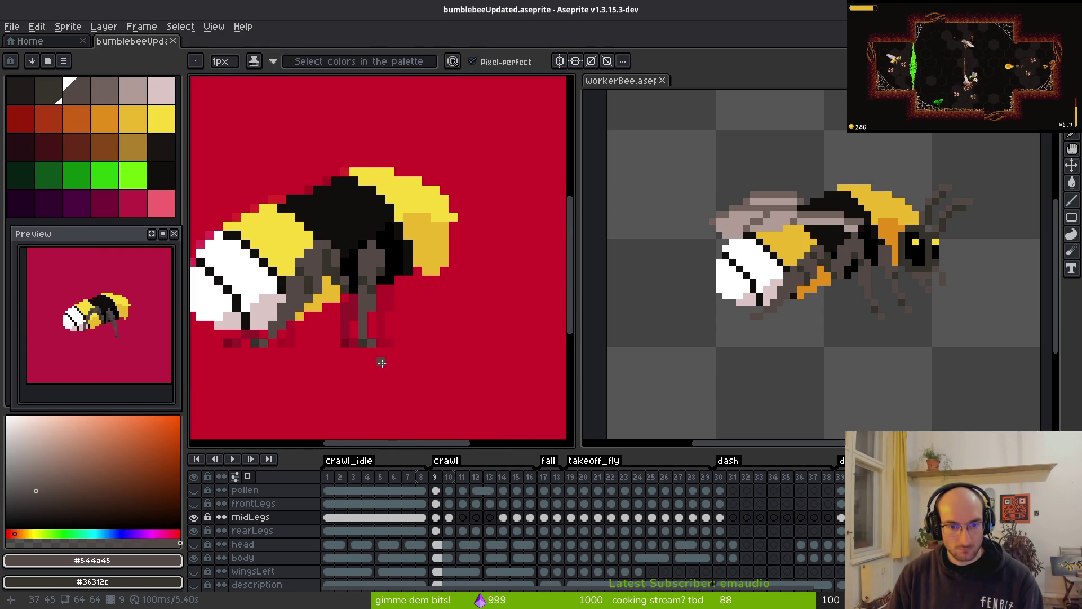
- Draw the grey foot of the middle leg on frame 11, undoing a stray pixel
scroll(367, 350, up, 2)
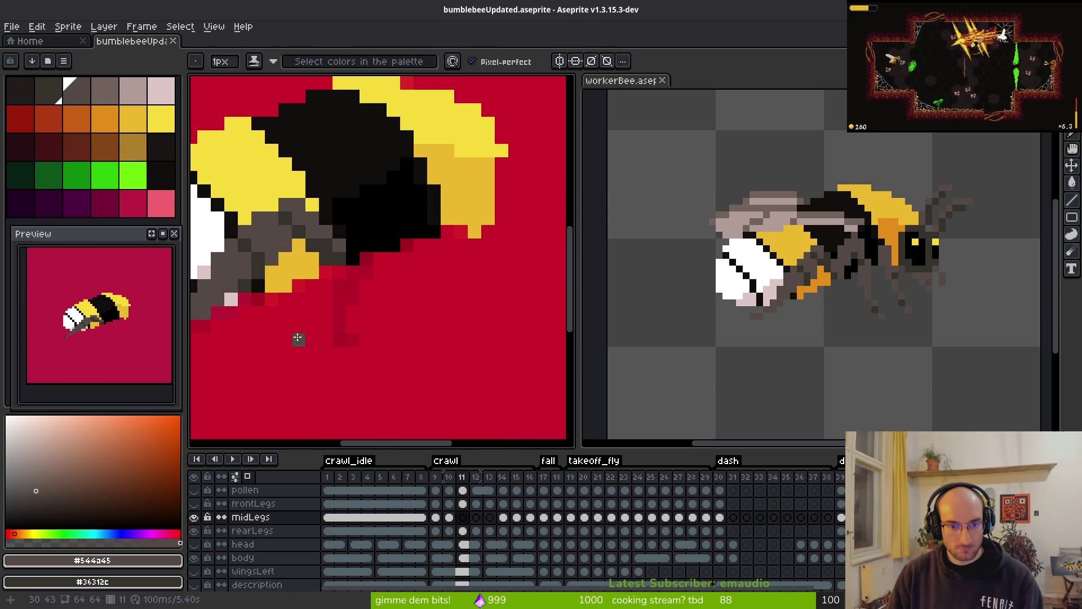
click(326, 338)
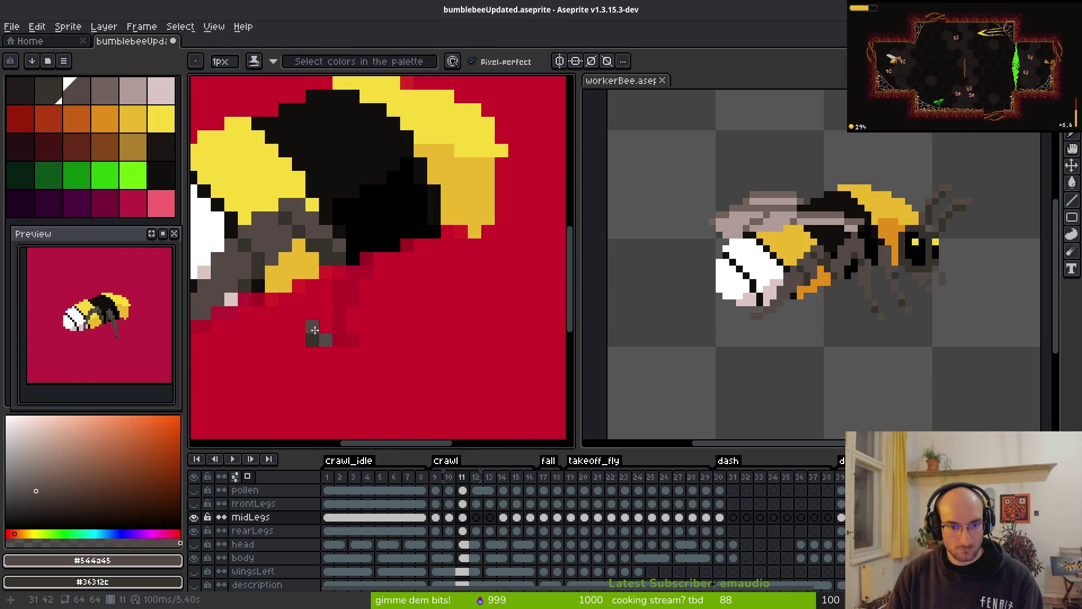
drag(314, 338, 327, 351)
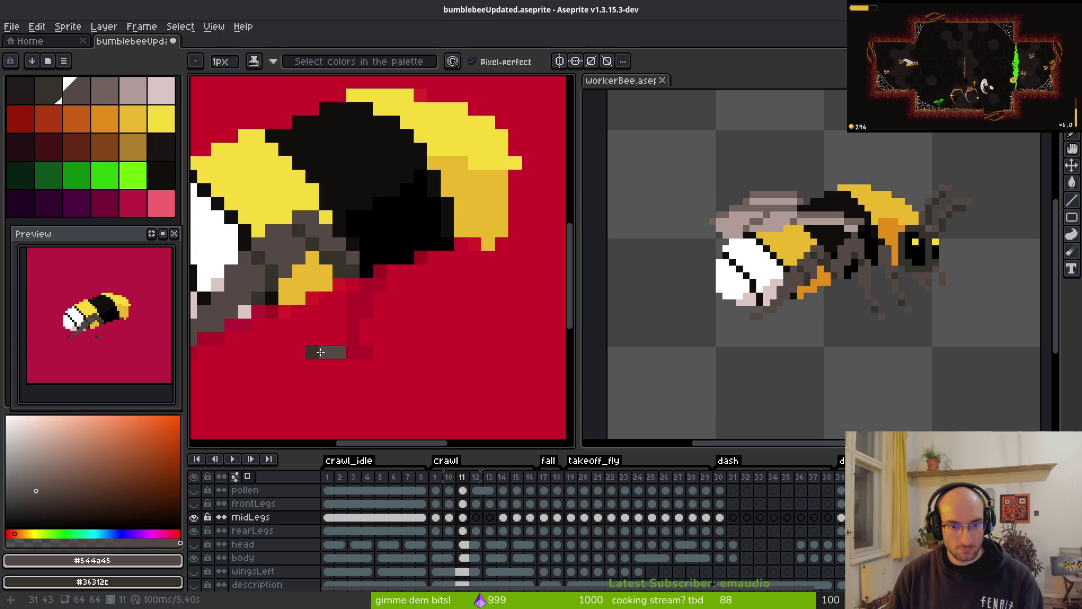
key(ctrl+z)
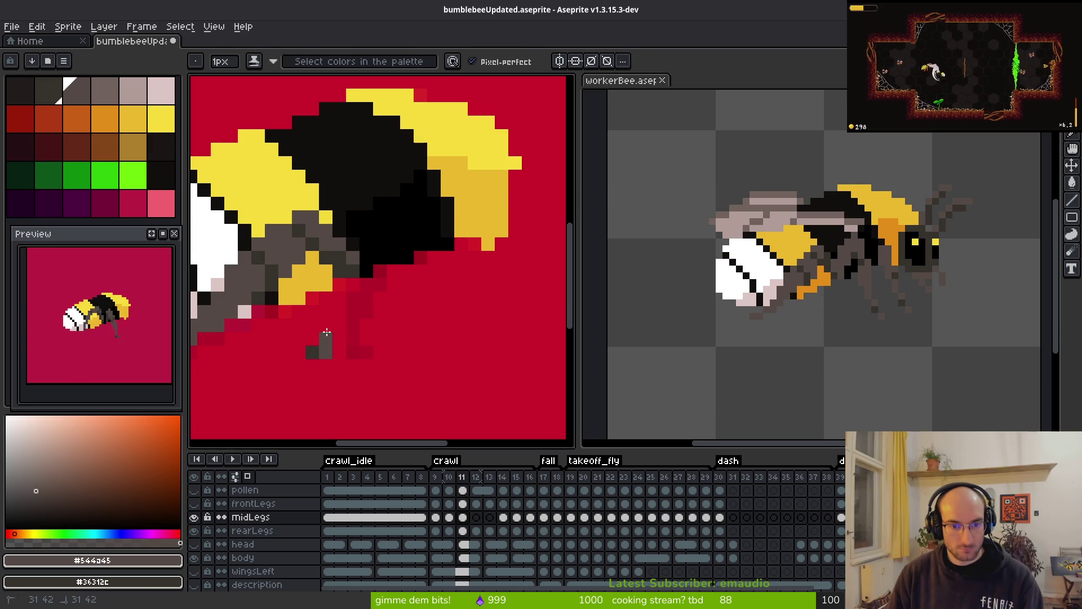
- Extend the grey leg up toward the body and erase the pixel that overshot into it
click(327, 323)
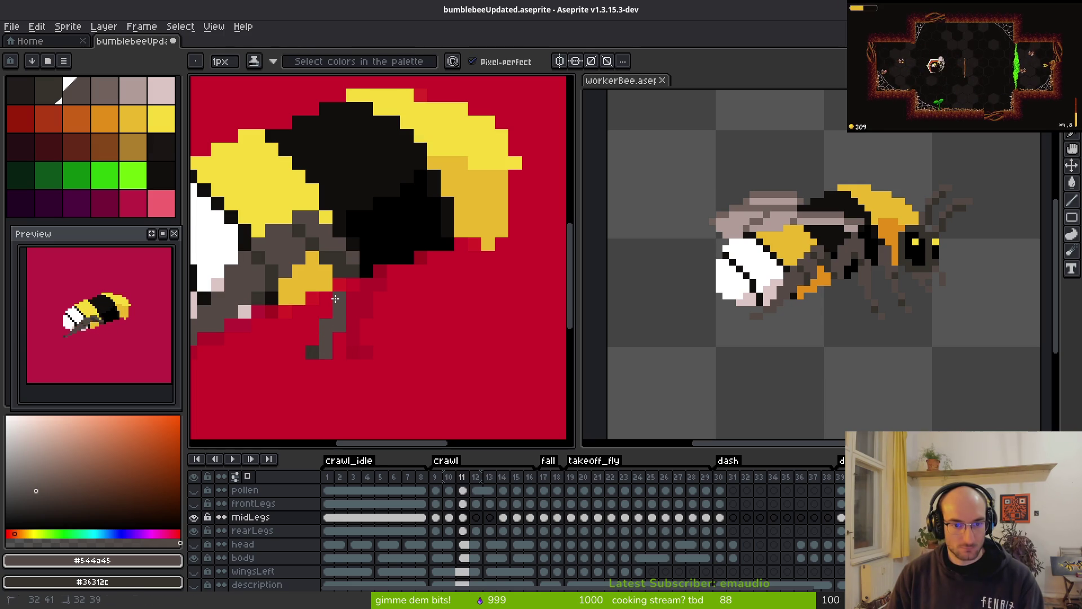
drag(353, 285, 354, 268)
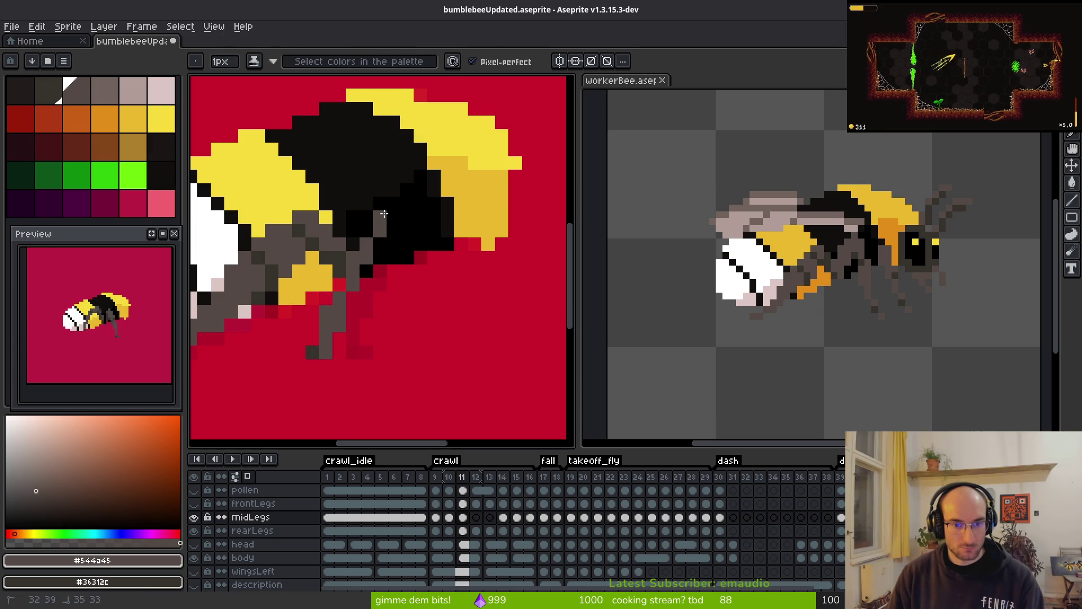
mouse_move(404, 239)
mouse_down()
mouse_move(356, 302)
mouse_move(379, 271)
mouse_up()
key(e)
key(b)
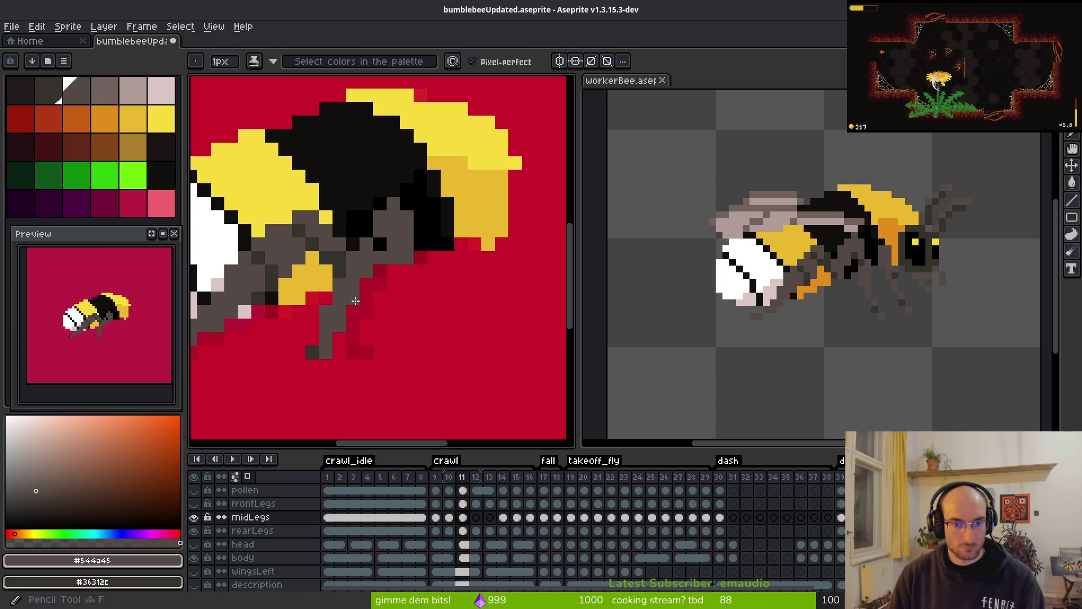
key(e)
click(406, 256)
key(b)
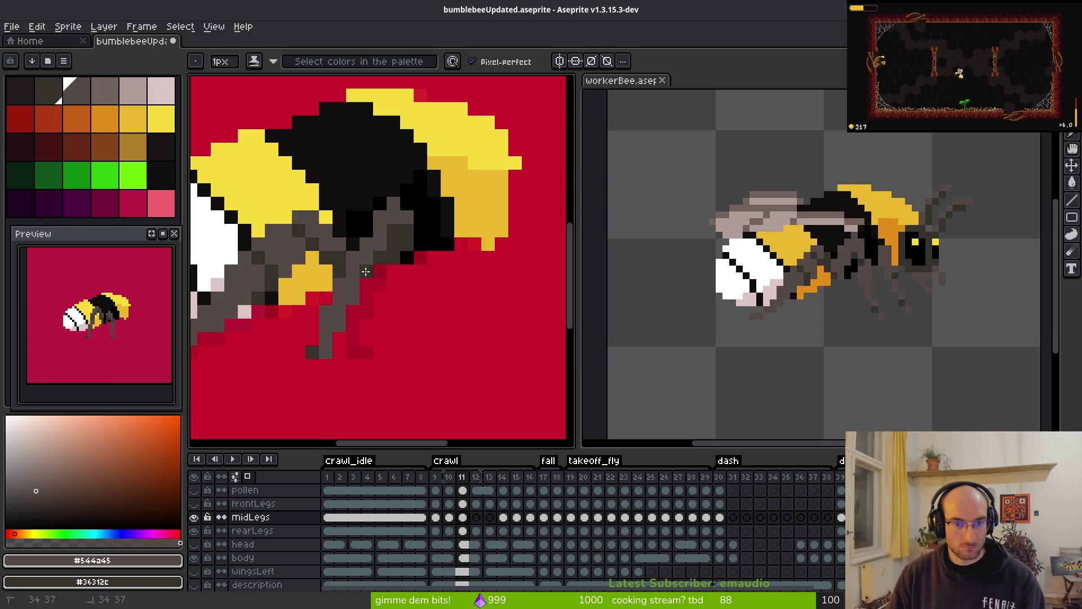
- Add more grey leg pixels, then shade several leg pixels darker with Shading ink
scroll(401, 304, down, 5)
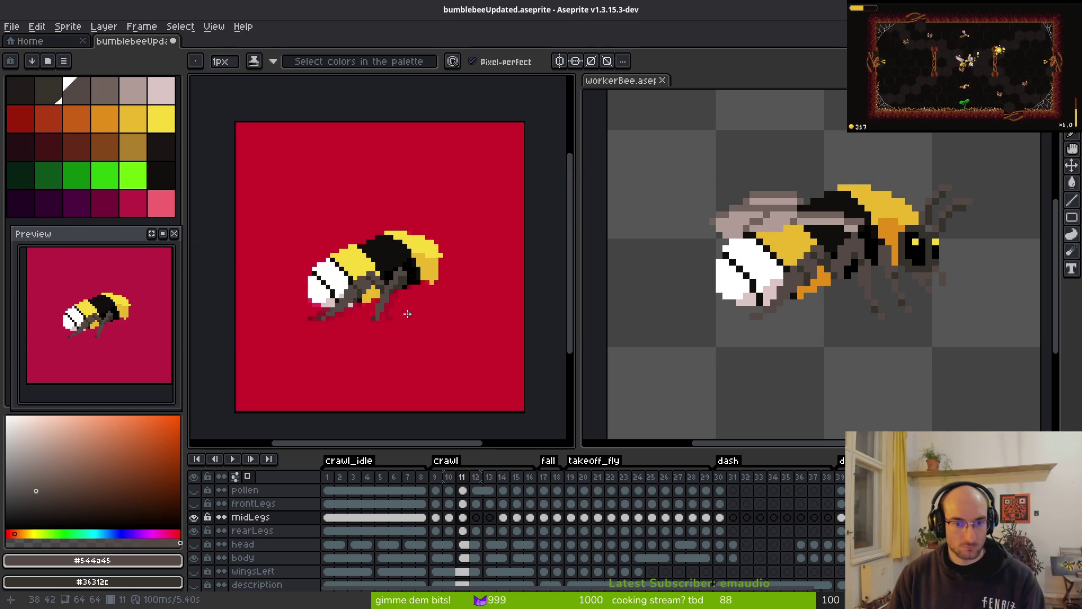
scroll(388, 302, up, 5)
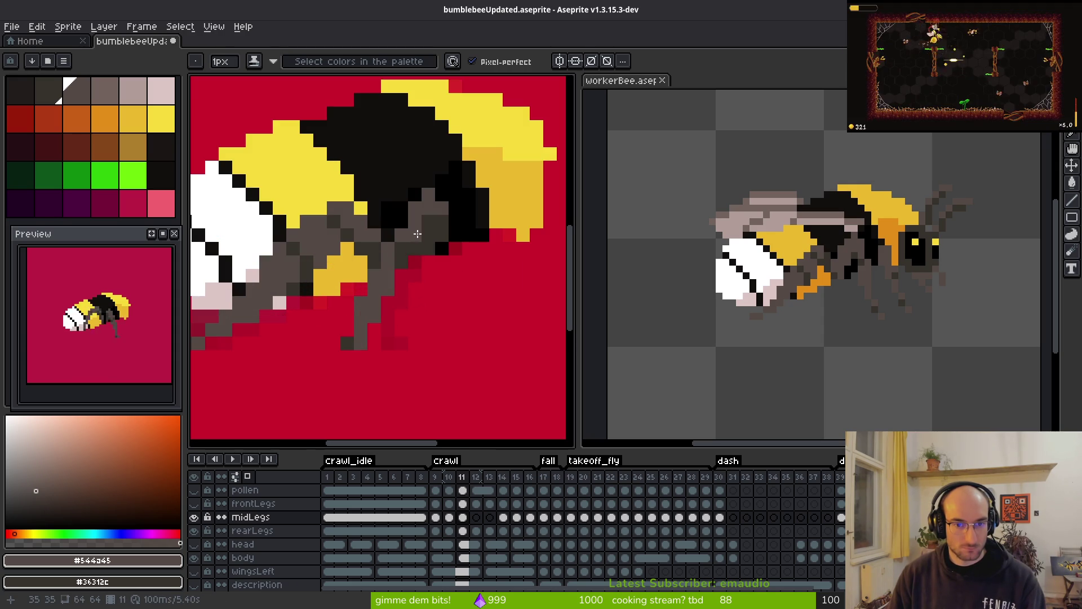
scroll(417, 234, down, 5)
scroll(440, 254, up, 5)
click(466, 279)
scroll(463, 270, down, 3)
scroll(451, 268, up, 3)
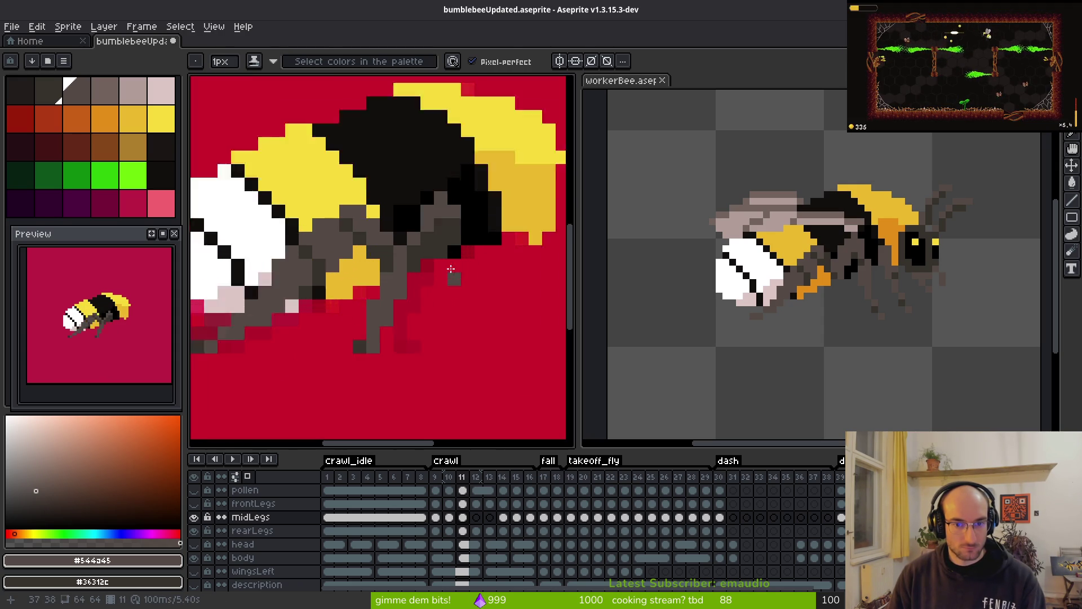
scroll(451, 269, up, 1)
click(420, 250)
key(s)
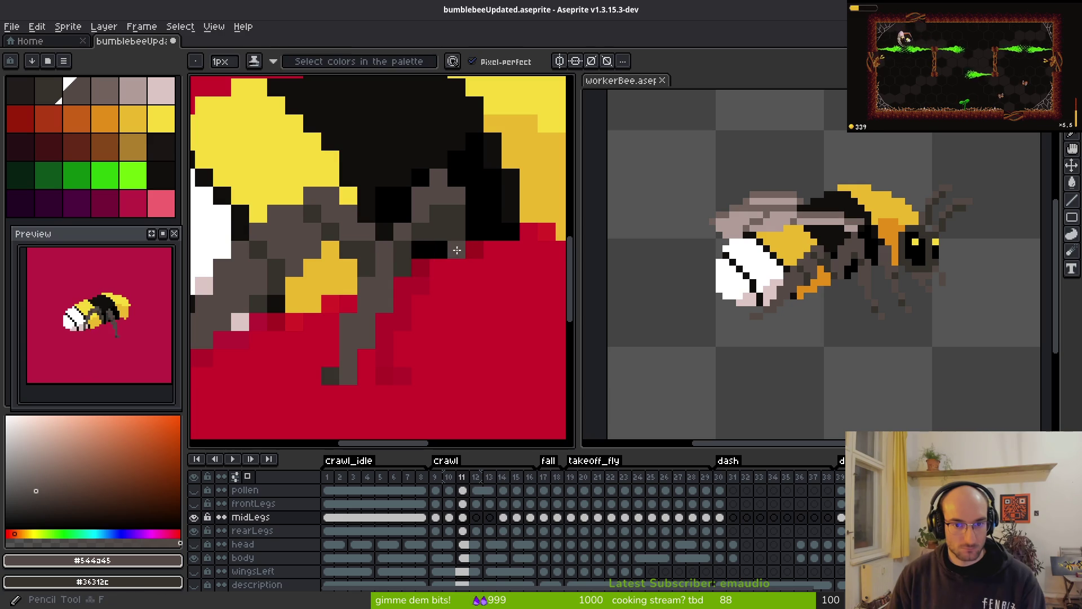
click(438, 250)
drag(424, 243, 439, 250)
- Flip between frames 10 and 11 to compare the middle leg poses
scroll(503, 353, down, 3)
scroll(502, 353, up, 2)
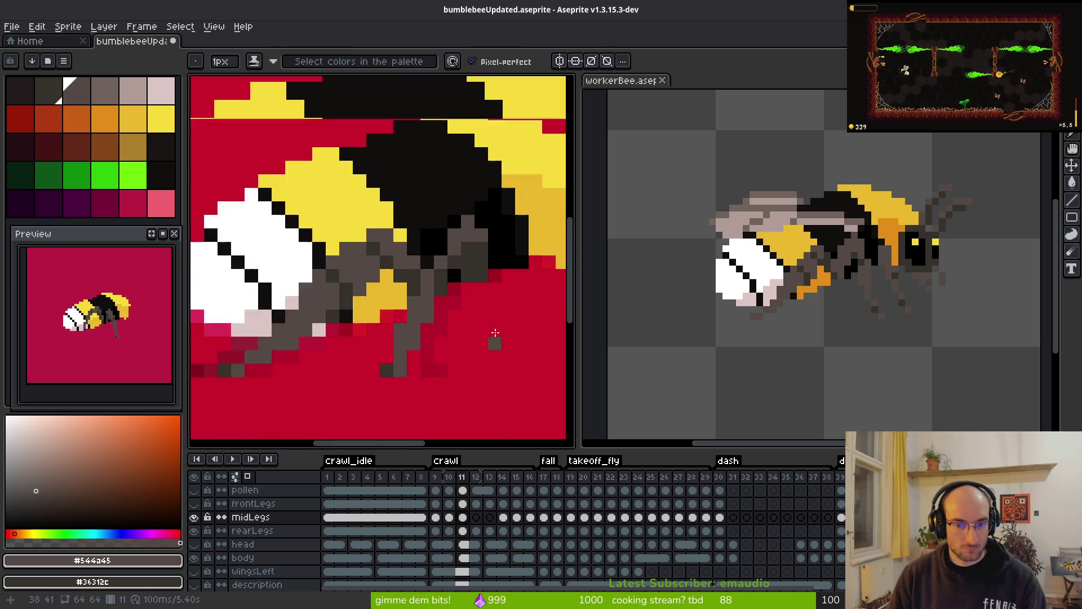
scroll(476, 218, up, 1)
scroll(501, 261, down, 2)
scroll(523, 313, down, 1)
key(comma)
key(alt)
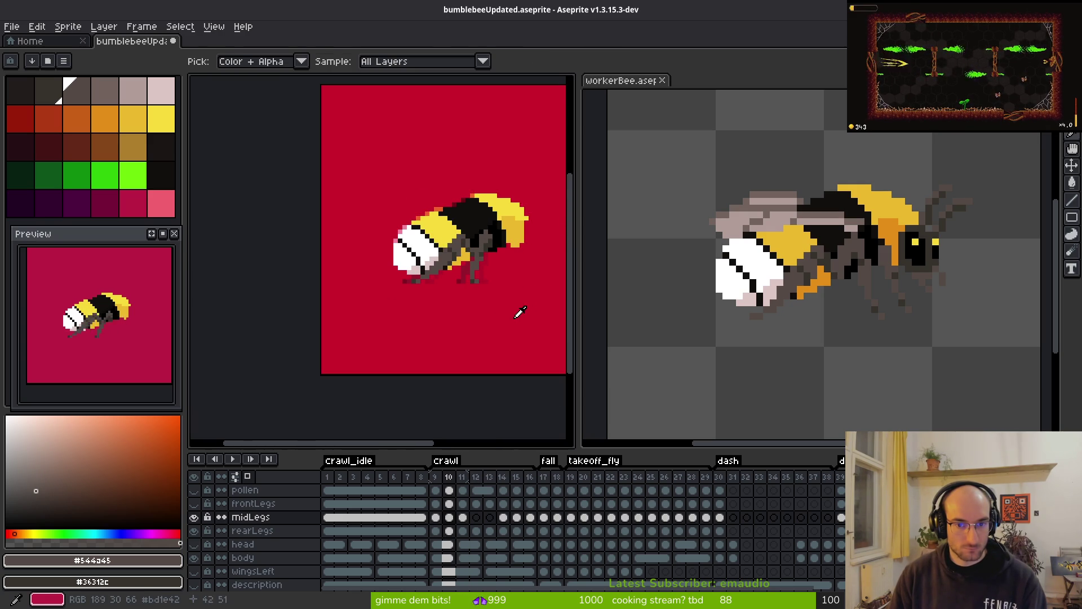
key(period)
key(comma)
key(period)
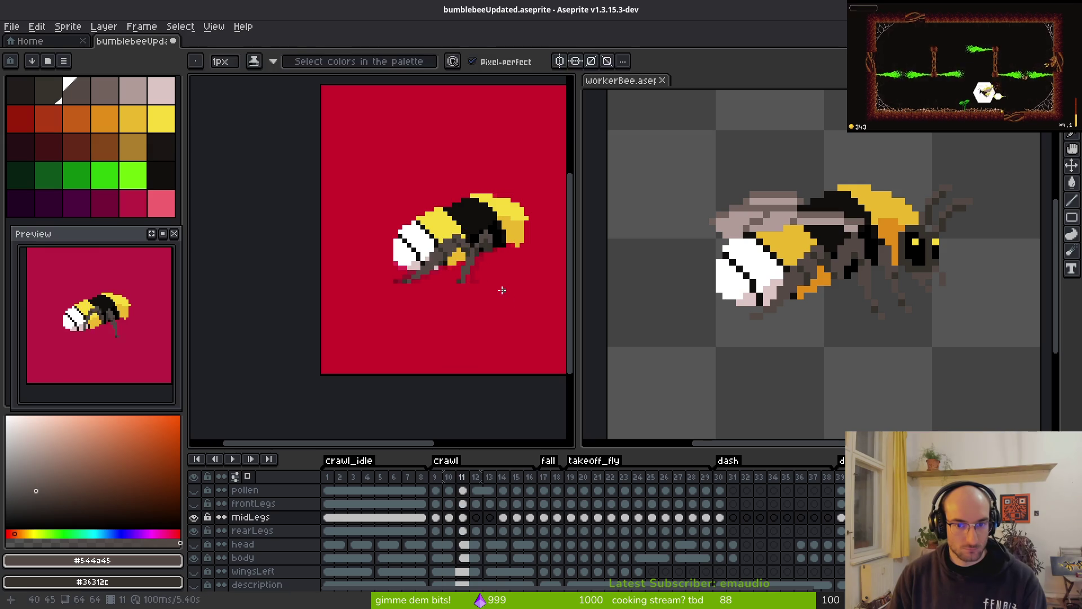
key(alt)
key(comma)
key(period)
- Check frame 11's leg against frames 10 and 9, returning to the Pencil
scroll(474, 214, up, 3)
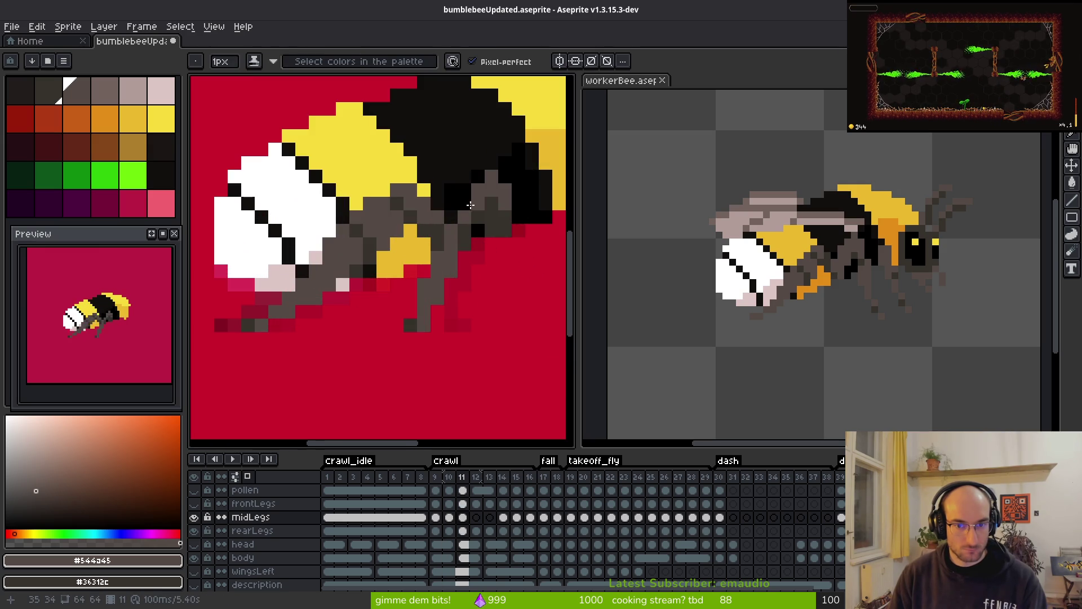
scroll(494, 284, down, 4)
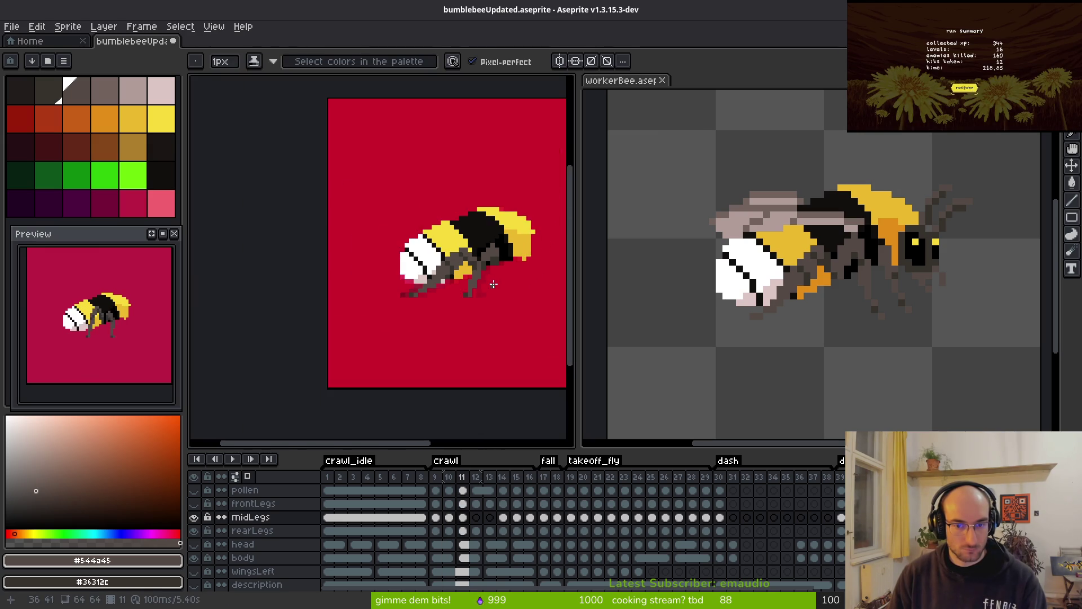
scroll(494, 284, up, 3)
scroll(516, 265, down, 3)
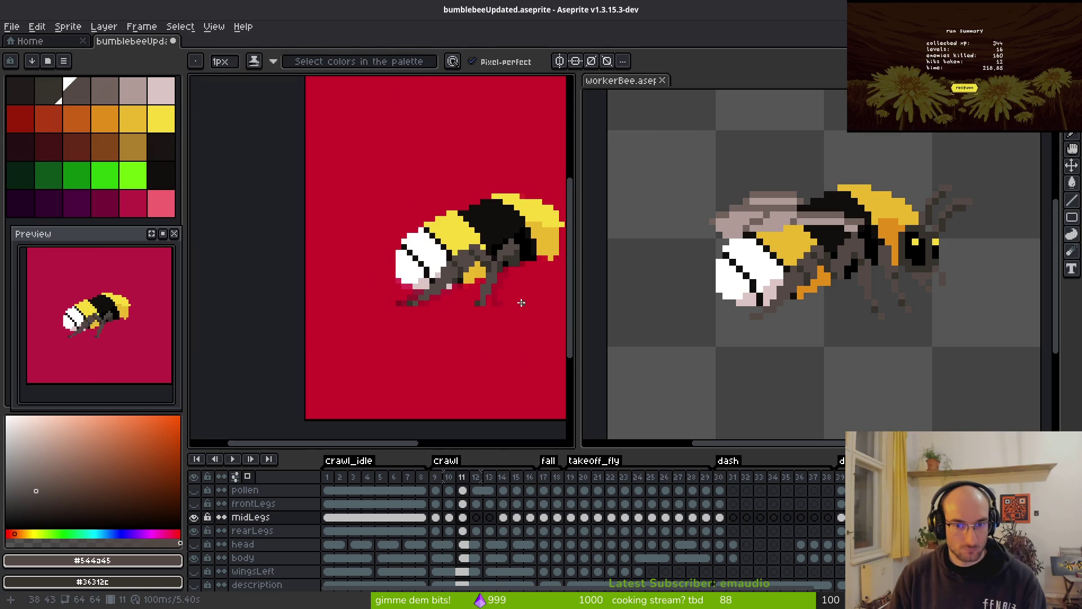
key(comma)
key(alt)
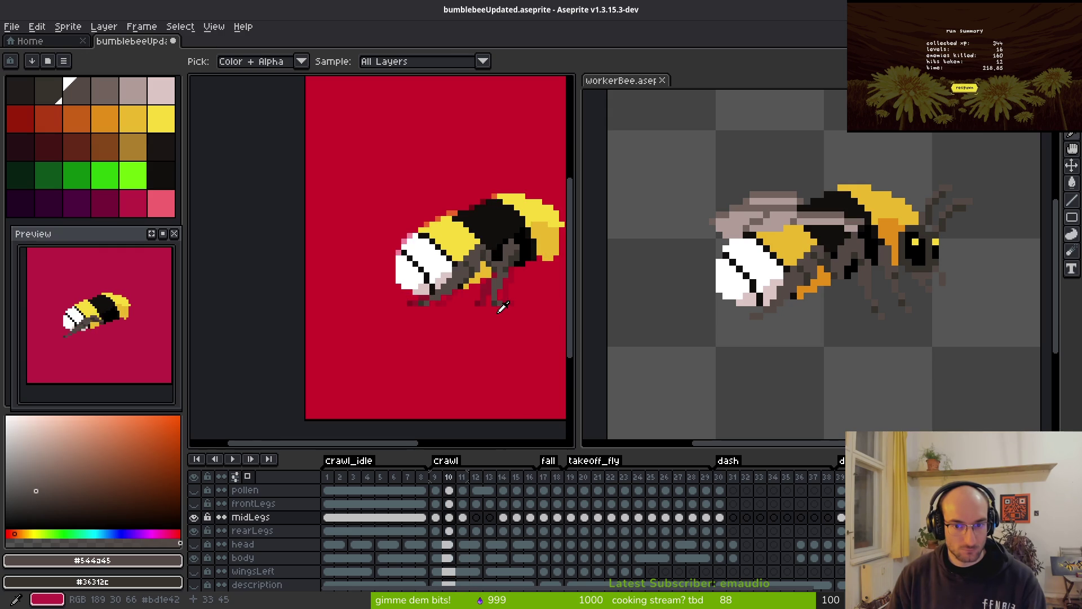
key(period)
scroll(539, 246, up, 3)
key(e)
scroll(524, 295, down, 3)
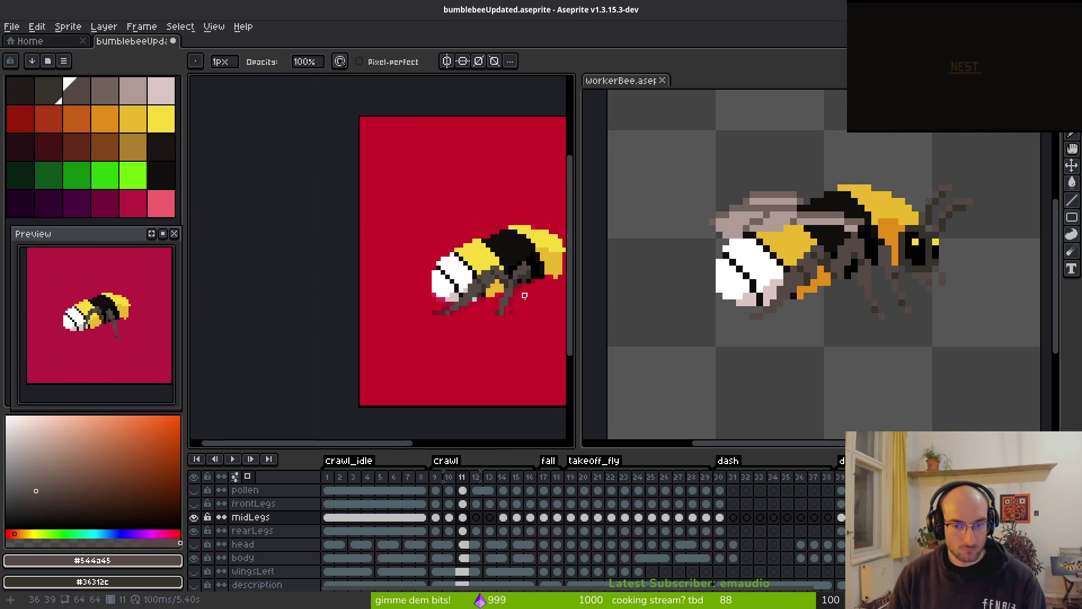
key(i)
key(comma)
key(comma)
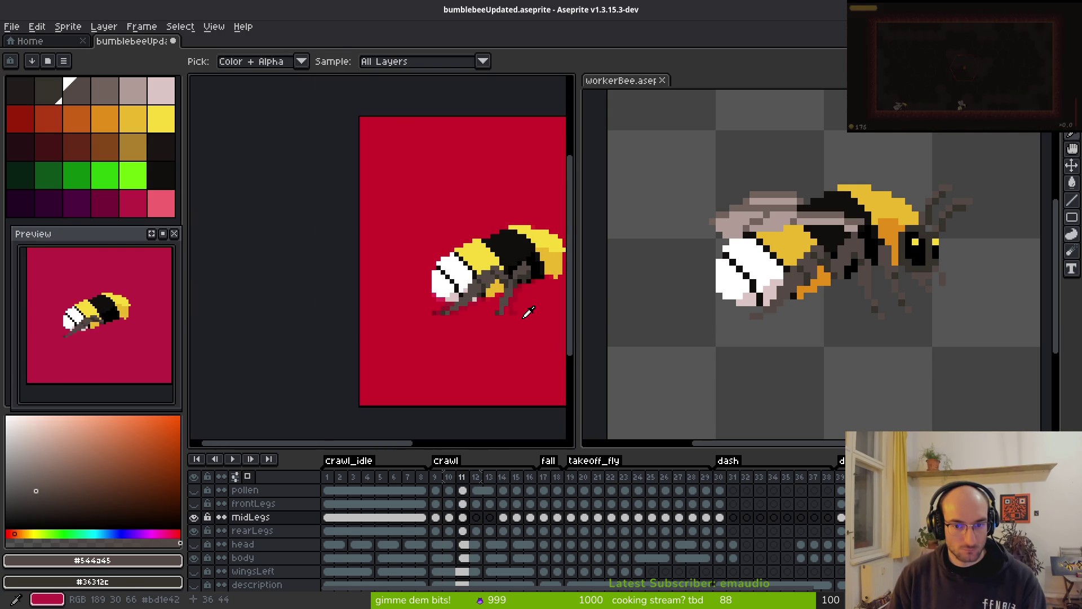
key(period)
key(period)
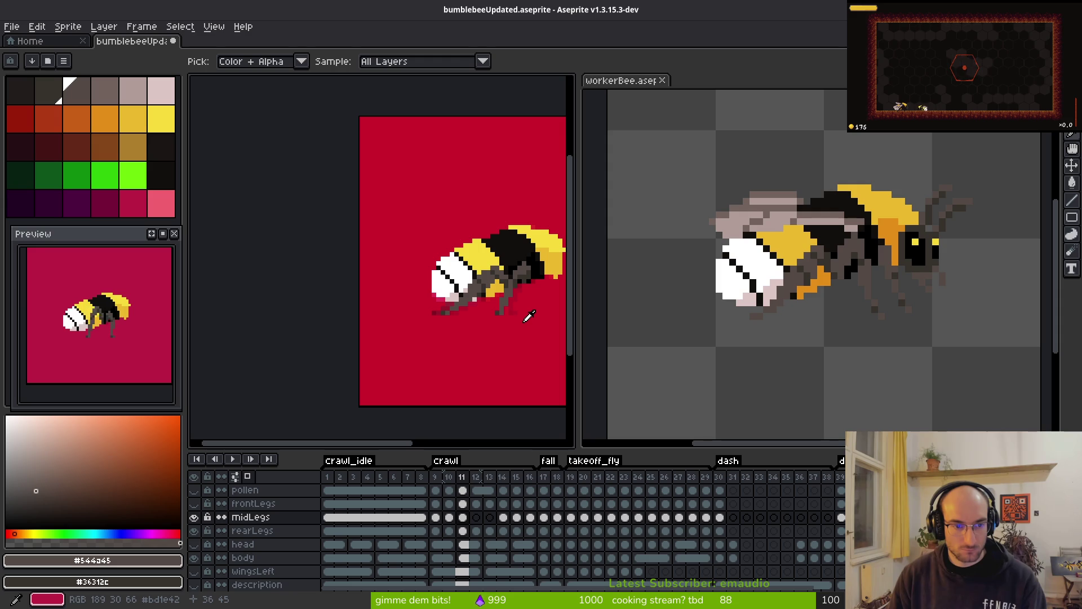
key(b)
scroll(450, 341, up, 3)
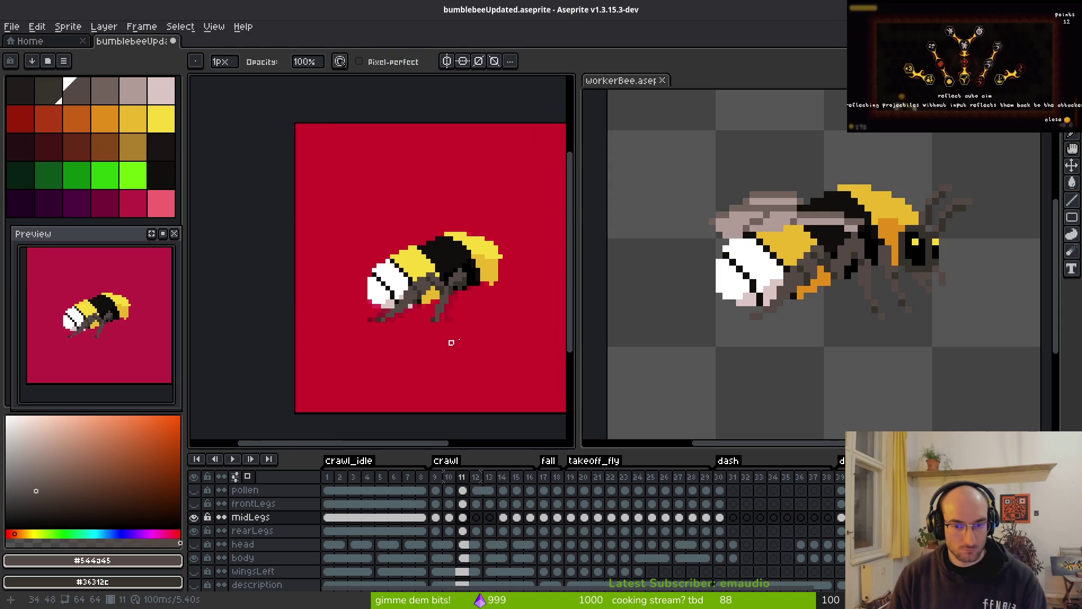
- Toggle the Pencil's shading ink, peek at frame 12, and recentre the bee in view
key(shift+b)
scroll(416, 310, up, 1)
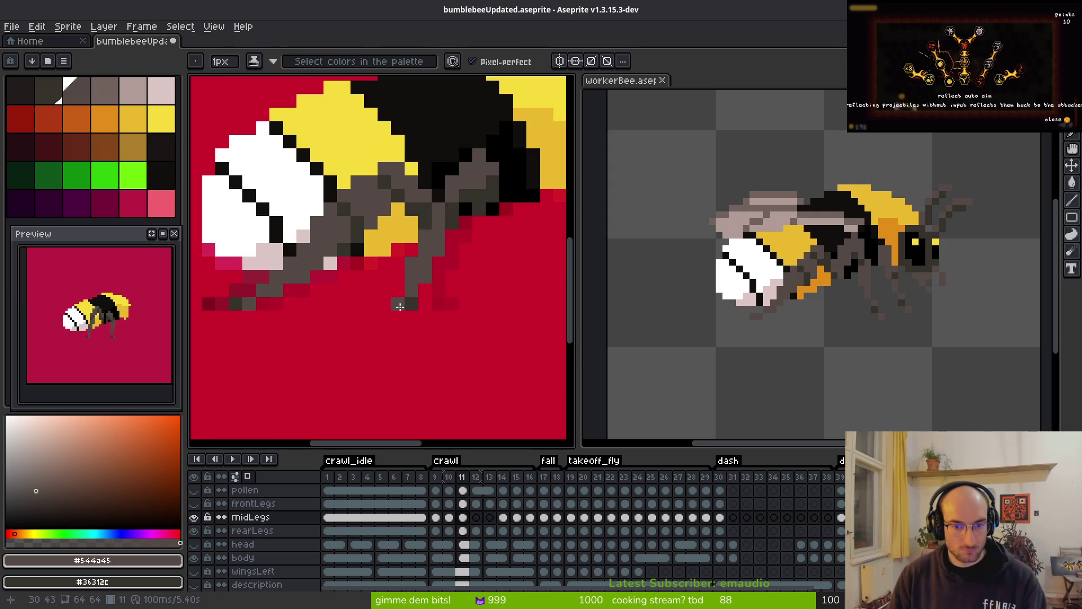
key(shift+b)
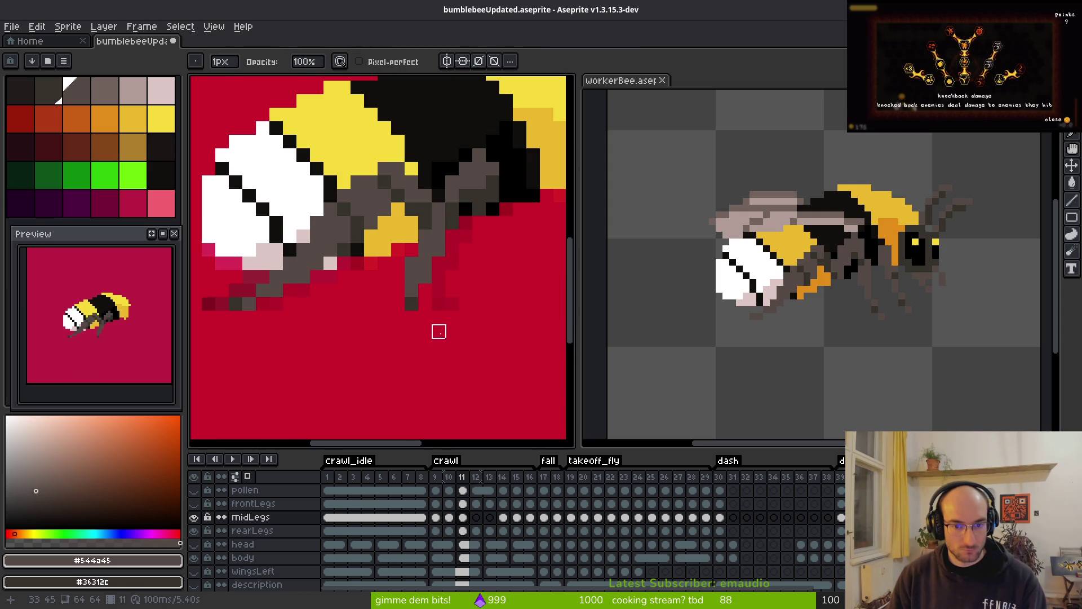
scroll(439, 332, down, 4)
key(i)
key(period)
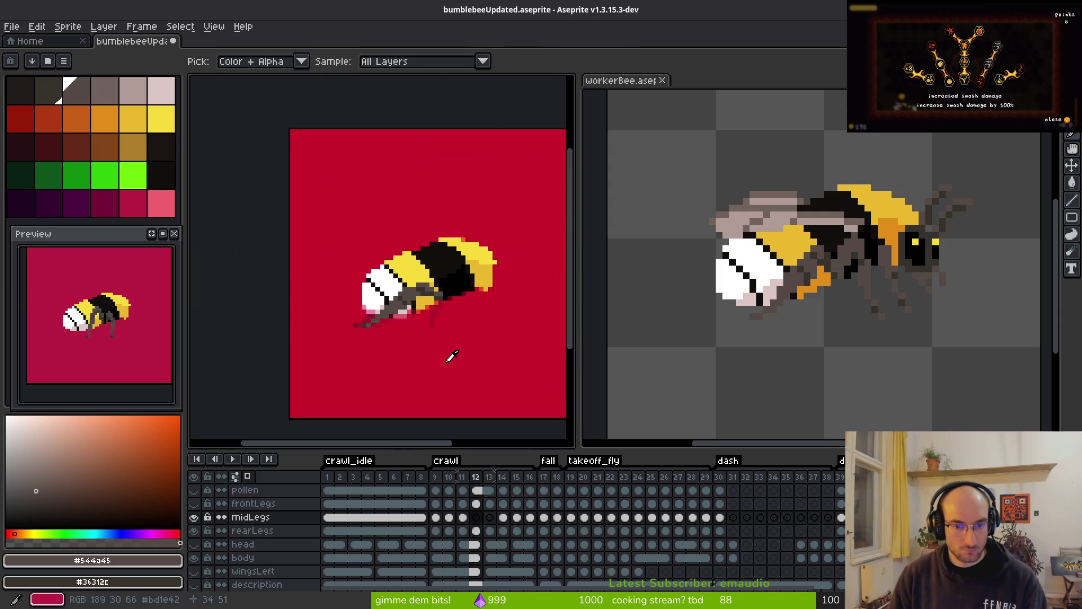
key(comma)
key(b)
scroll(445, 346, up, 3)
scroll(451, 324, down, 1)
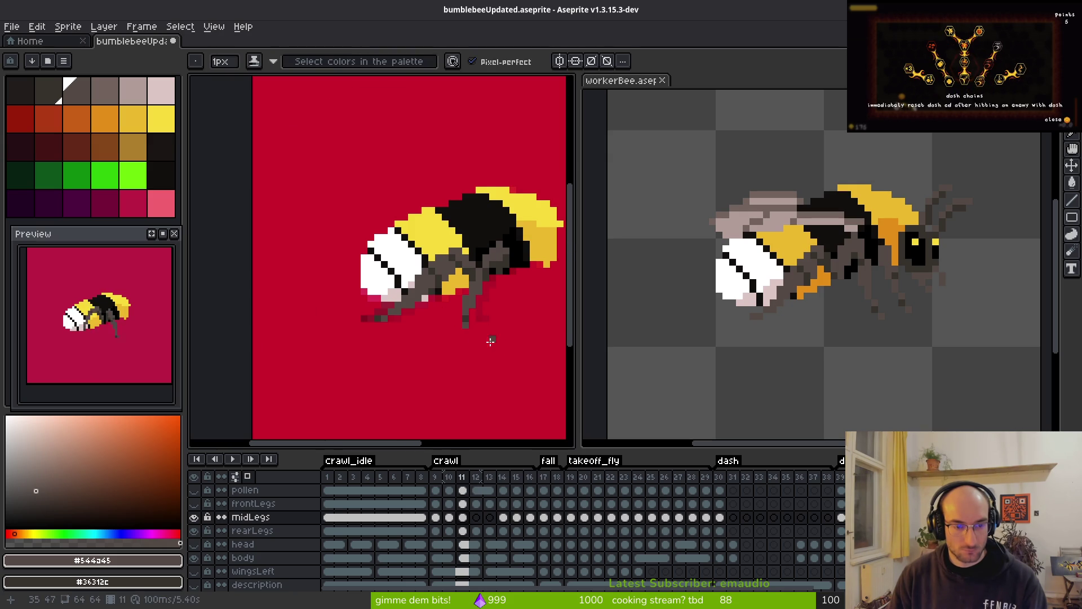
drag(490, 341, 466, 339)
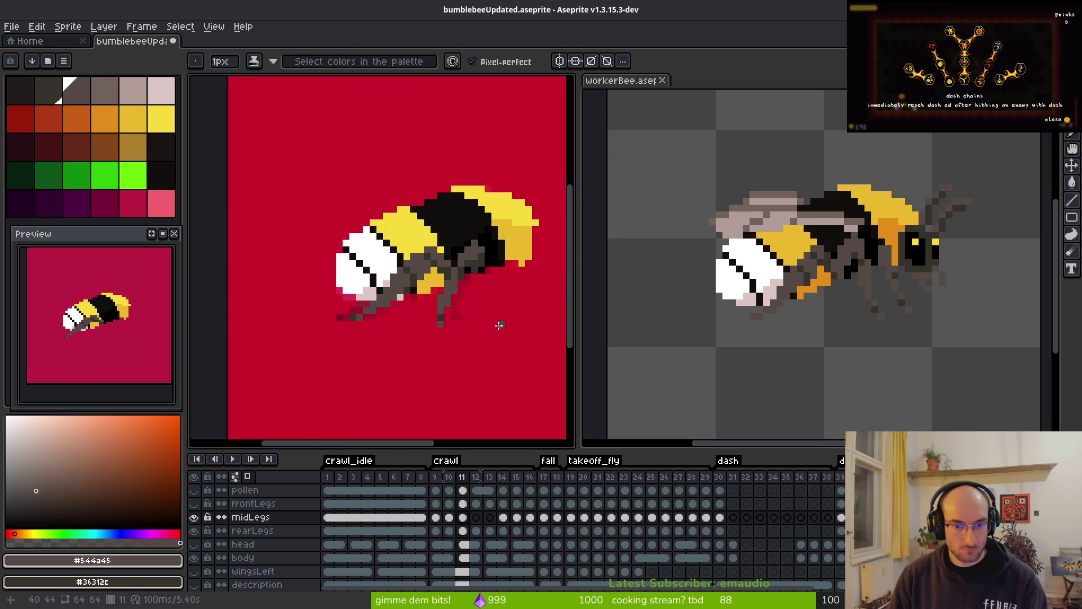
- Step back through crawl frames 8 to 10 to compare the leg poses
scroll(461, 331, down, 1)
key(i)
key(comma)
key(comma)
key(comma)
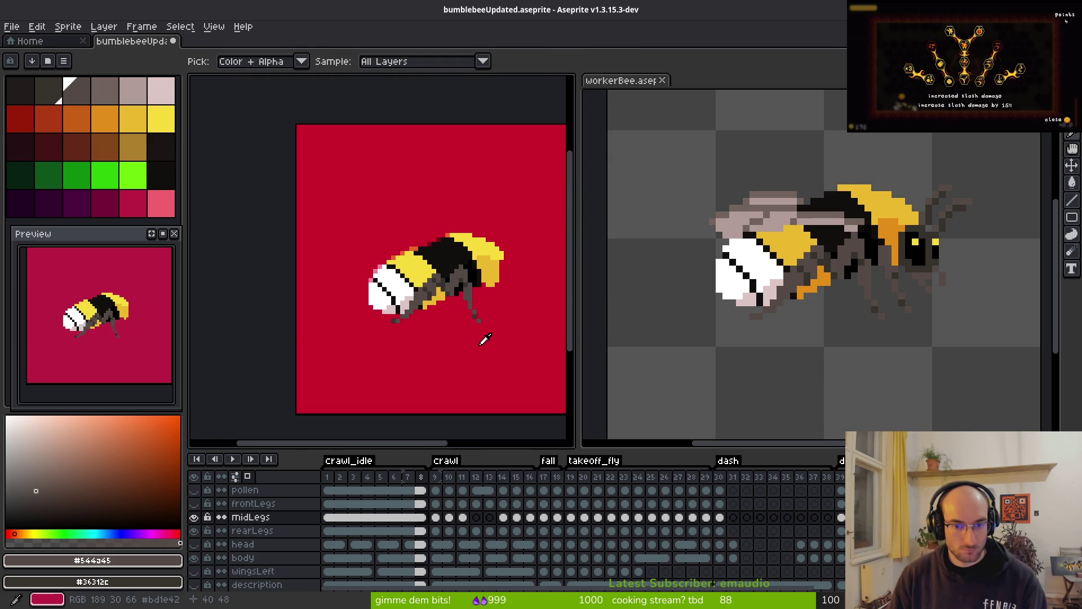
key(period)
key(period)
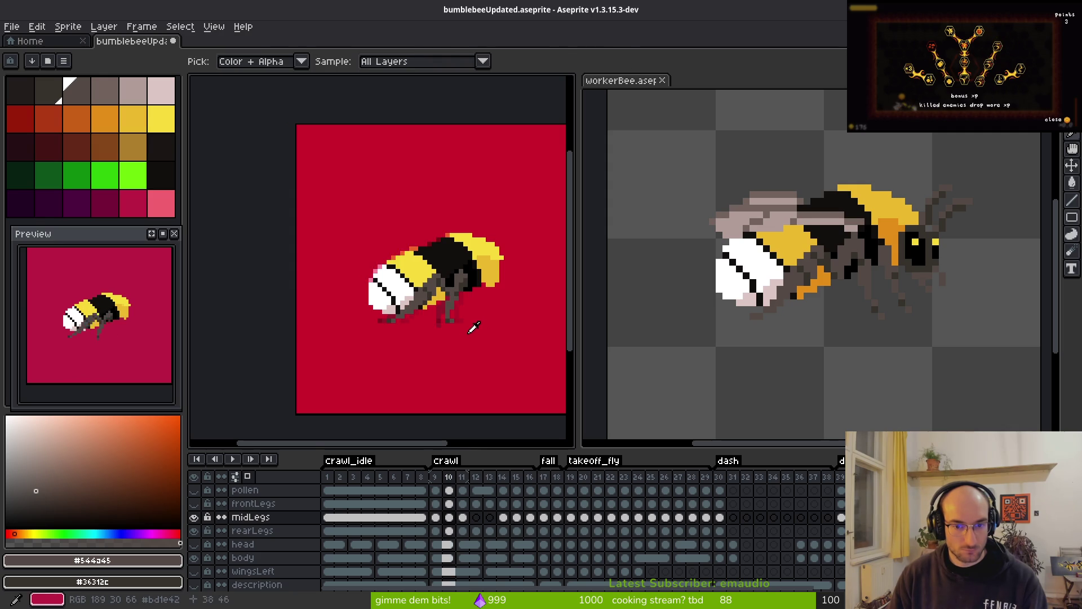
scroll(473, 328, up, 3)
key(b)
scroll(496, 321, down, 2)
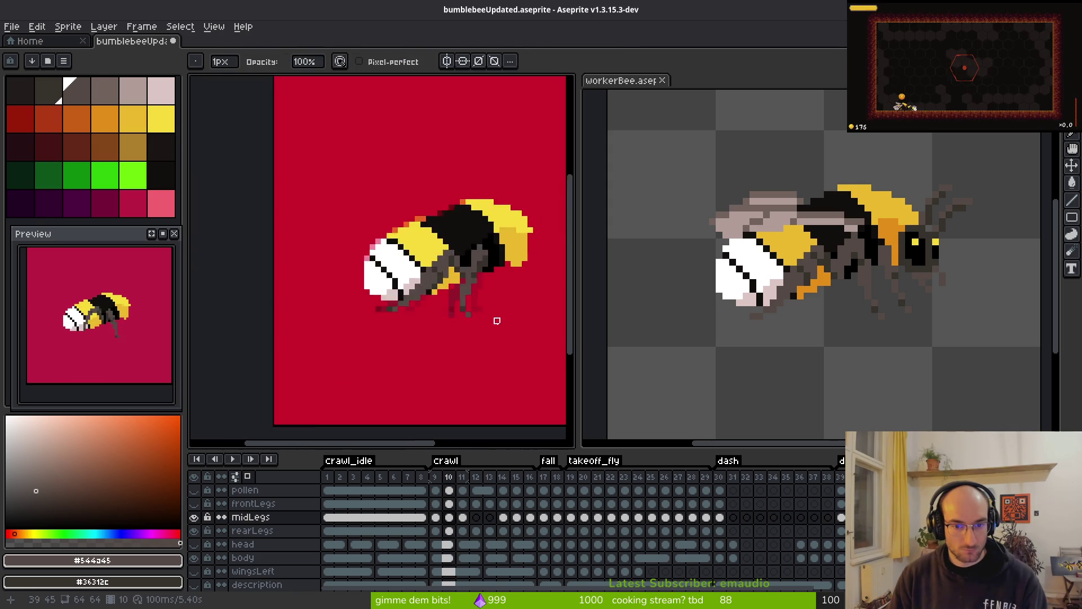
scroll(496, 321, down, 1)
scroll(497, 332, down, 3)
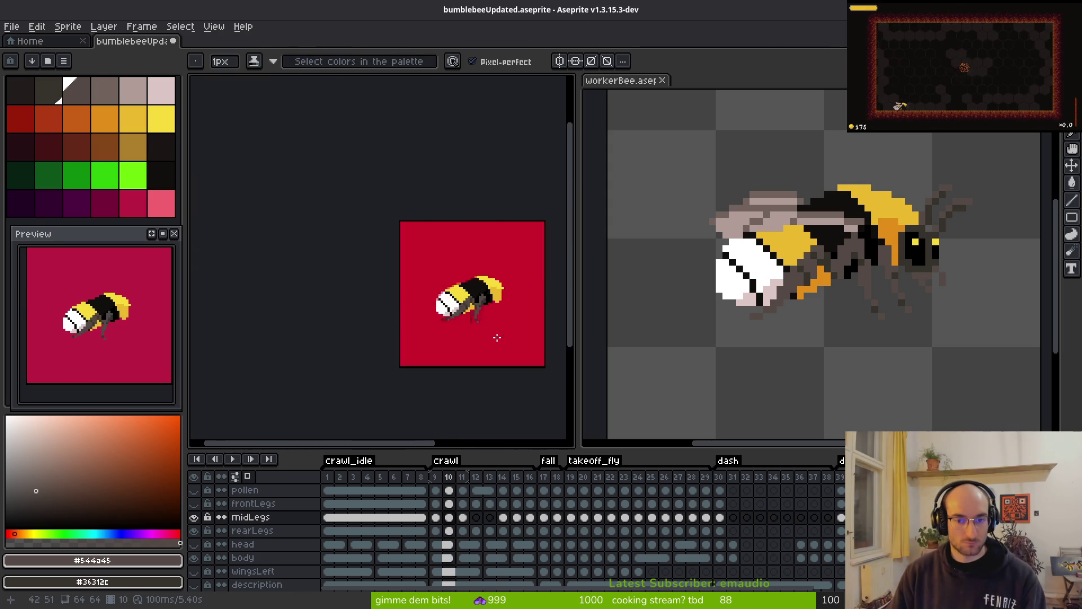
- Step from frame 9 forward to frame 12 and back to frame 11
key(i)
key(Left)
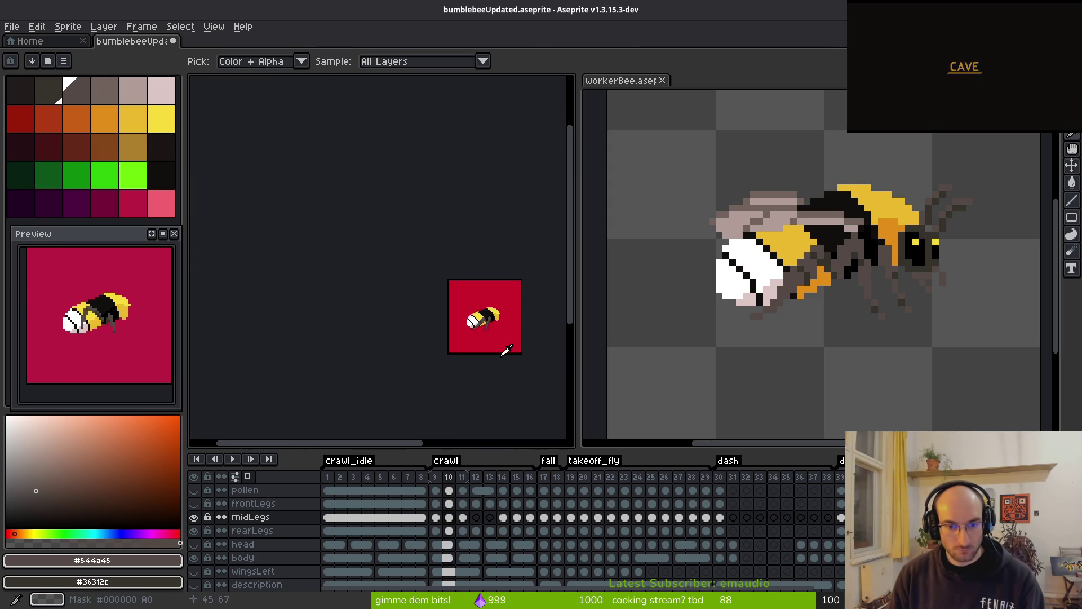
key(Right)
key(b)
scroll(503, 338, up, 5)
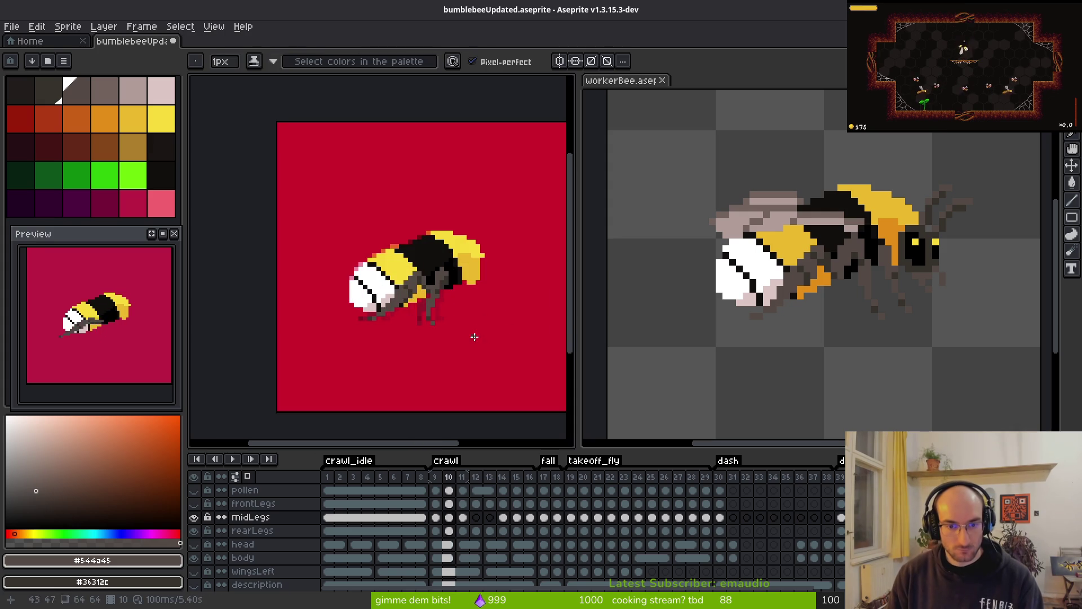
key(Right)
key(Right)
key(i)
key(Left)
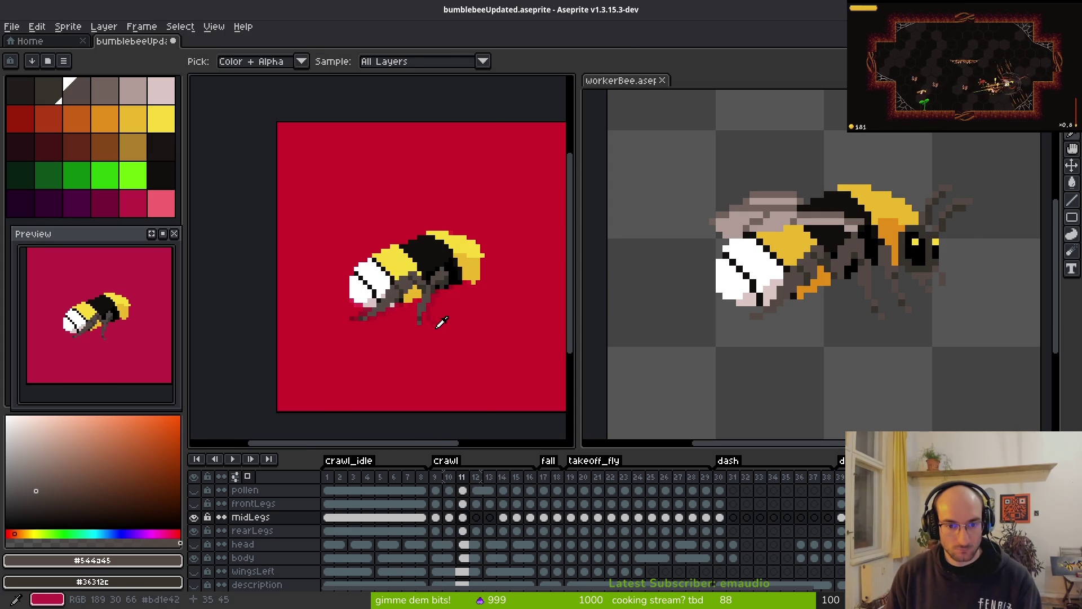
key(b)
scroll(431, 286, up, 3)
- Turn a black pixel beside the middle leg grey on frame 11
key(i)
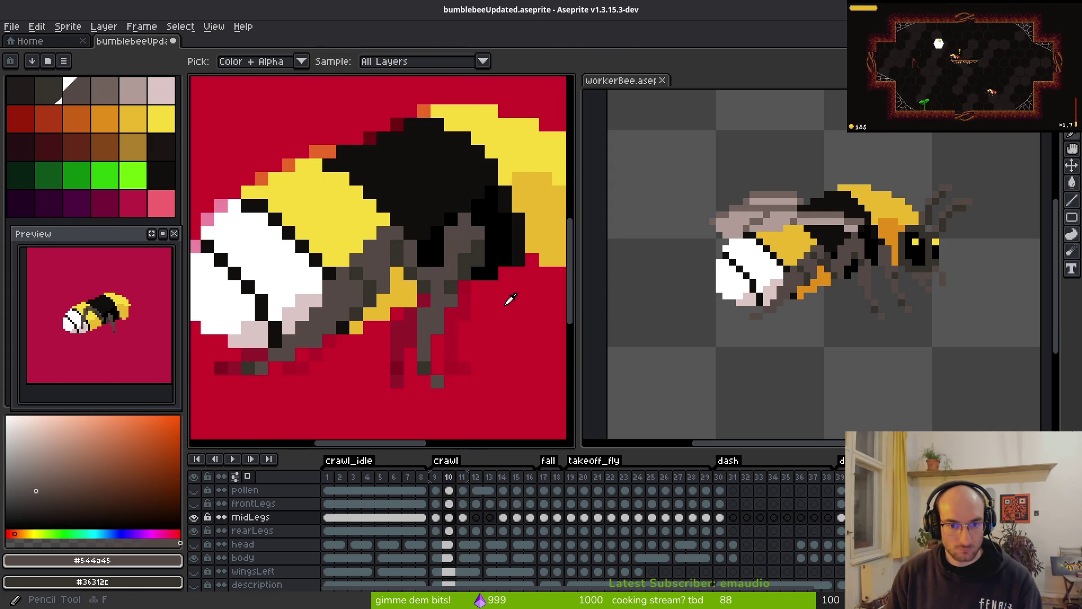
key(b)
key(e)
key(b)
click(450, 219)
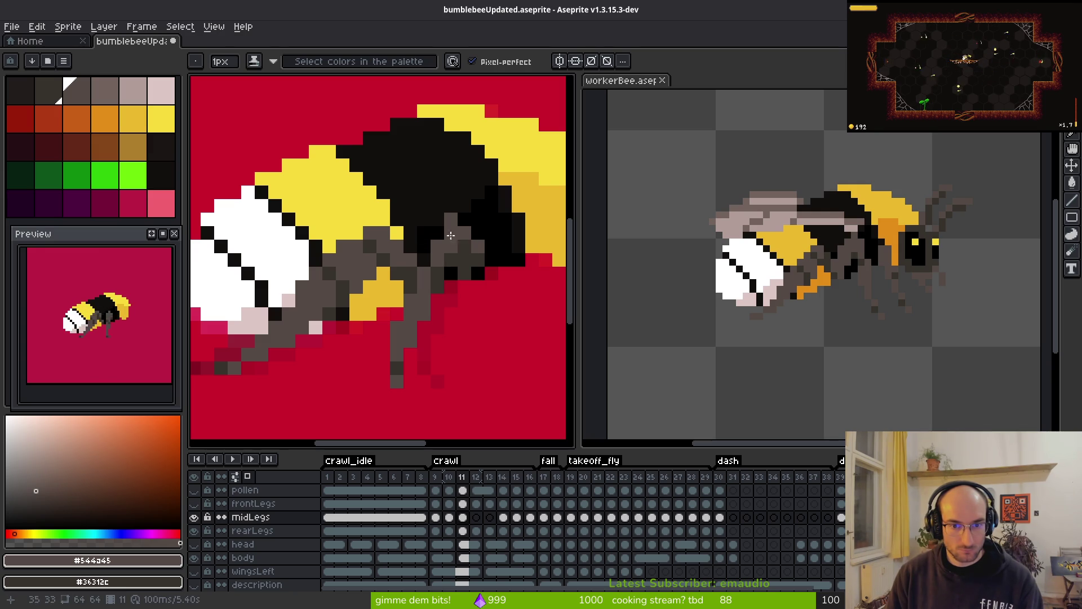
- Advance to crawl frame 12 with the Pencil ready
scroll(451, 235, down, 4)
key(i)
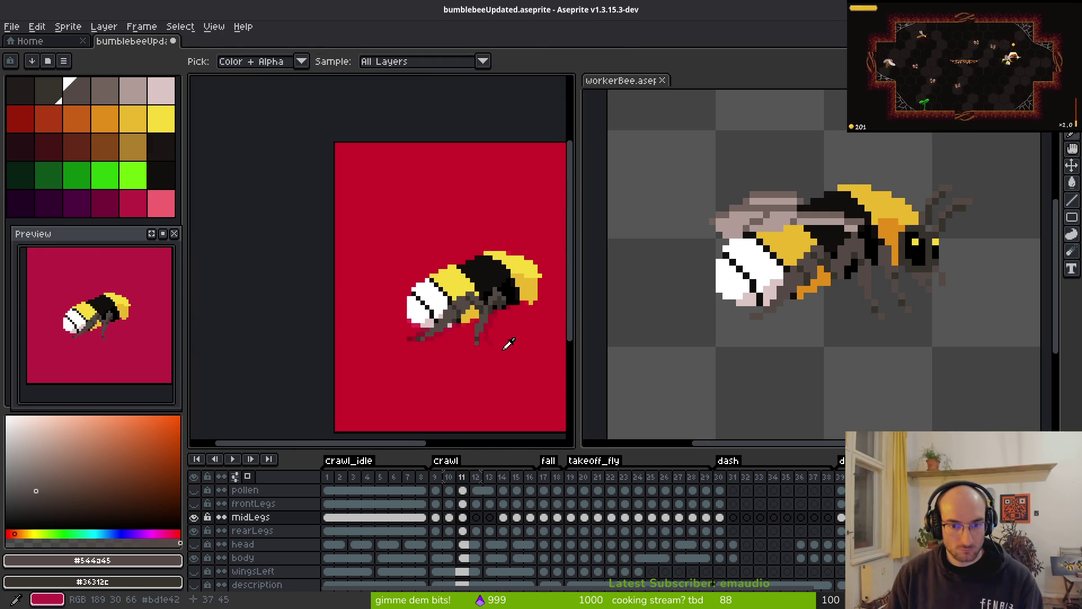
key(Right)
key(b)
scroll(496, 344, up, 2)
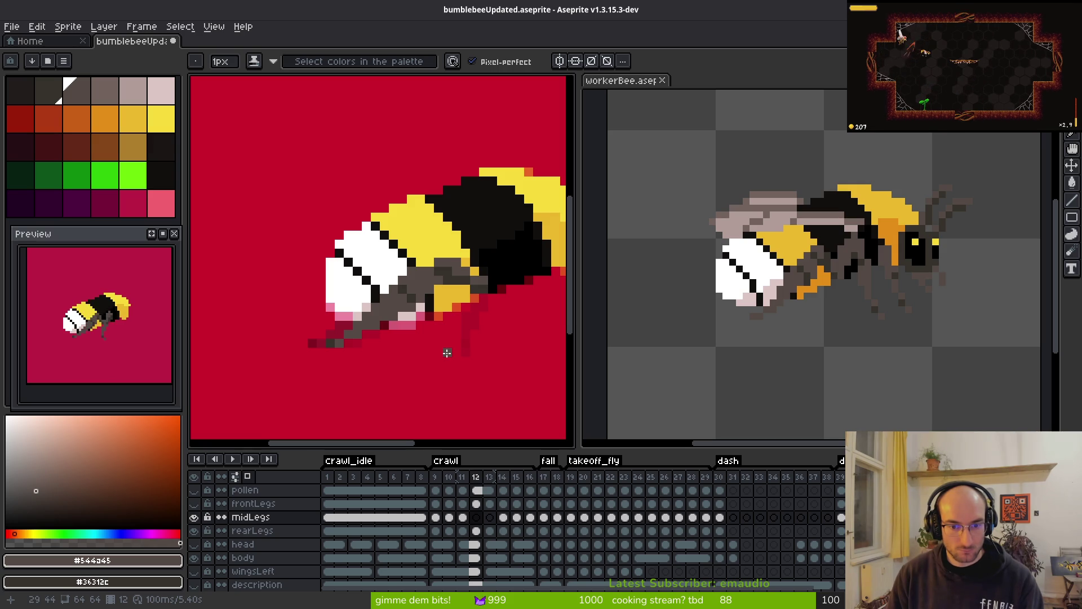
- Draw a dark grey #544d45 foot and leg rising from the ground toward the body
drag(447, 353, 439, 353)
click(447, 345)
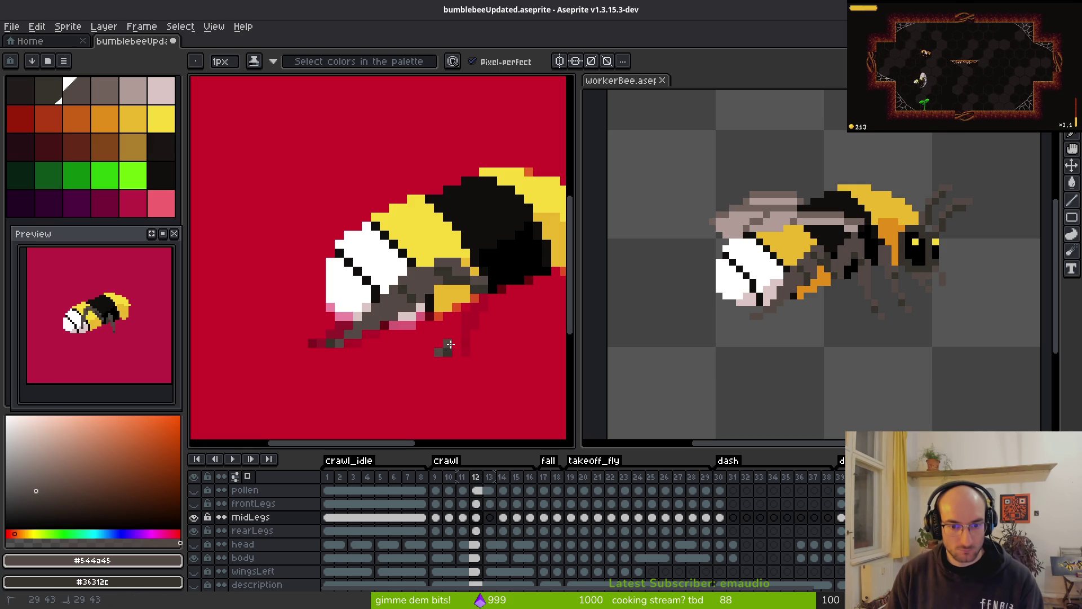
click(451, 335)
drag(454, 334, 462, 317)
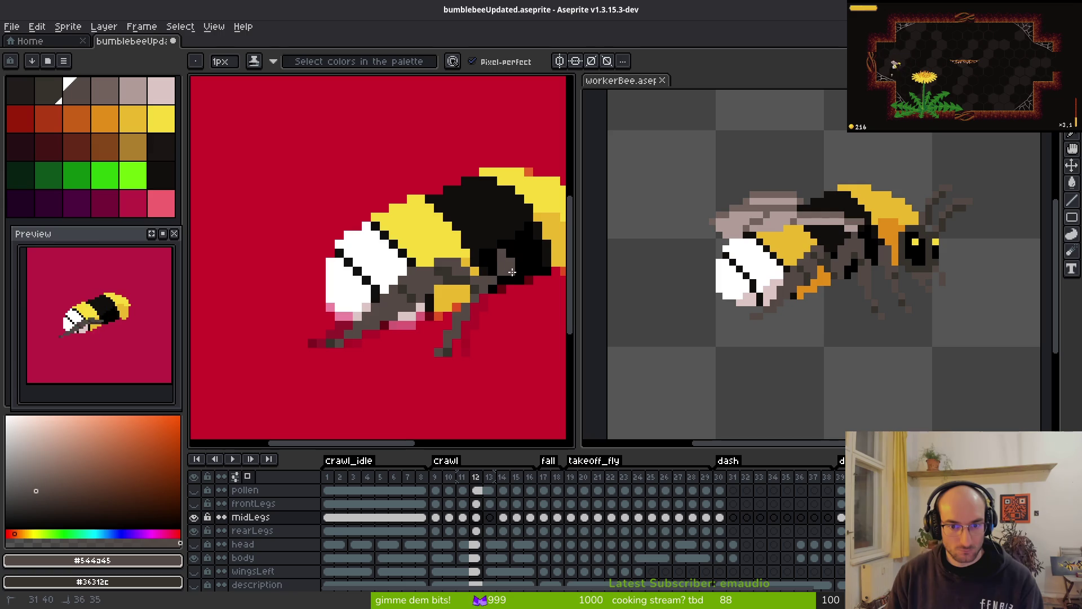
- Recolour three black body pixels above the leg to grey
key(alt)
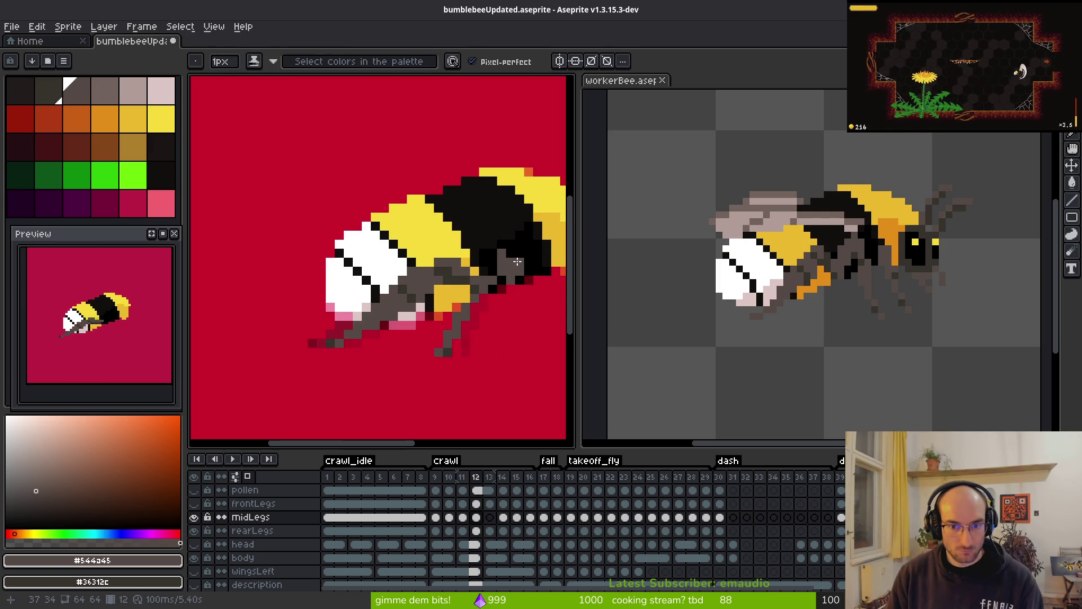
click(512, 256)
click(489, 273)
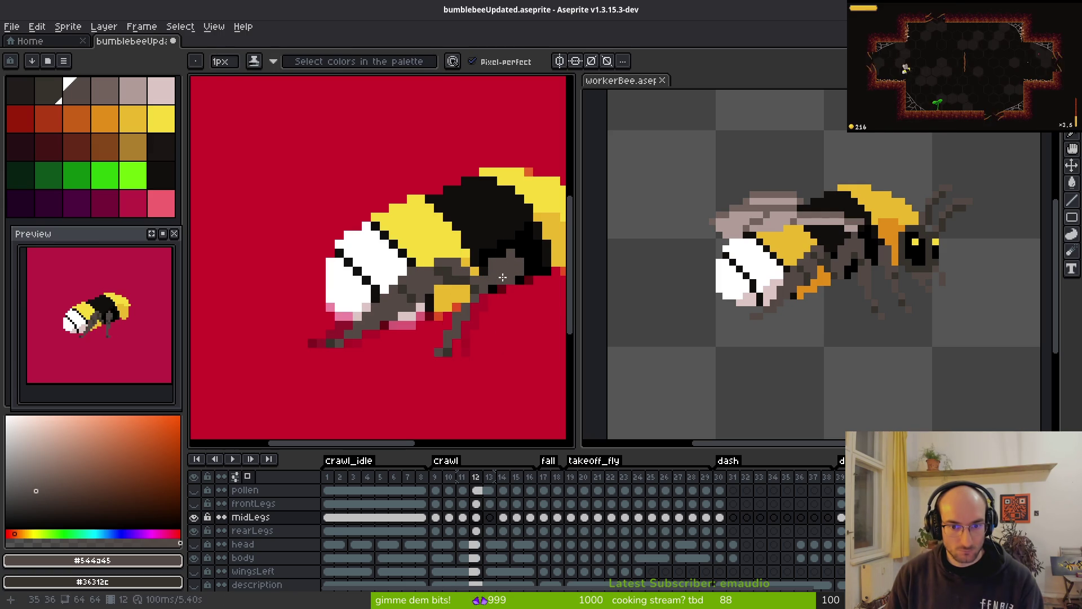
click(492, 290)
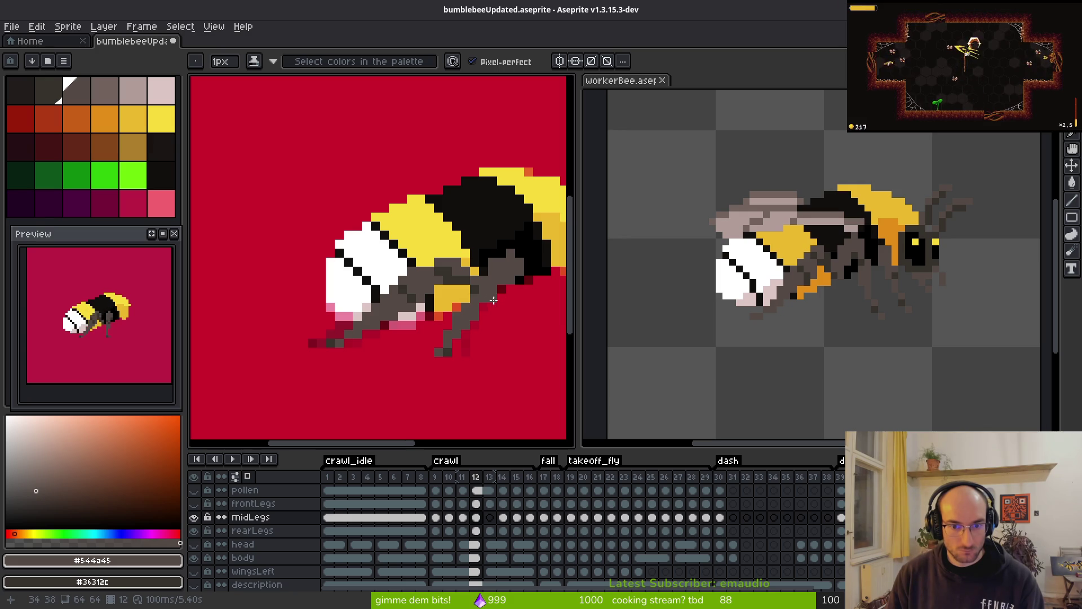
- Toggle between Eraser and Eyedropper while inspecting the leg on frame 12
scroll(478, 285, up, 2)
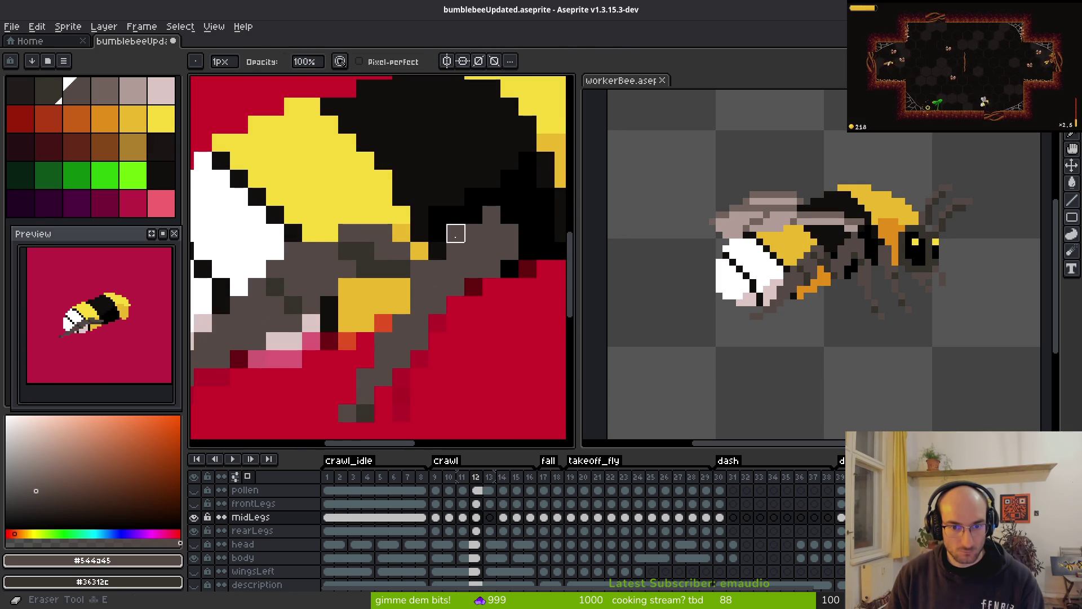
key(e)
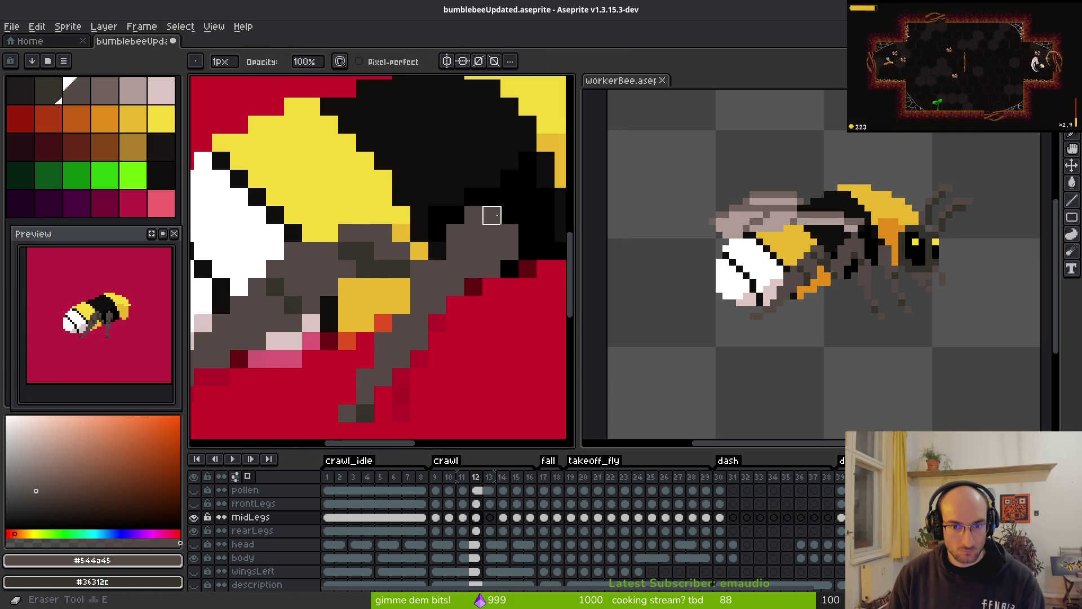
scroll(534, 317, down, 6)
key(i)
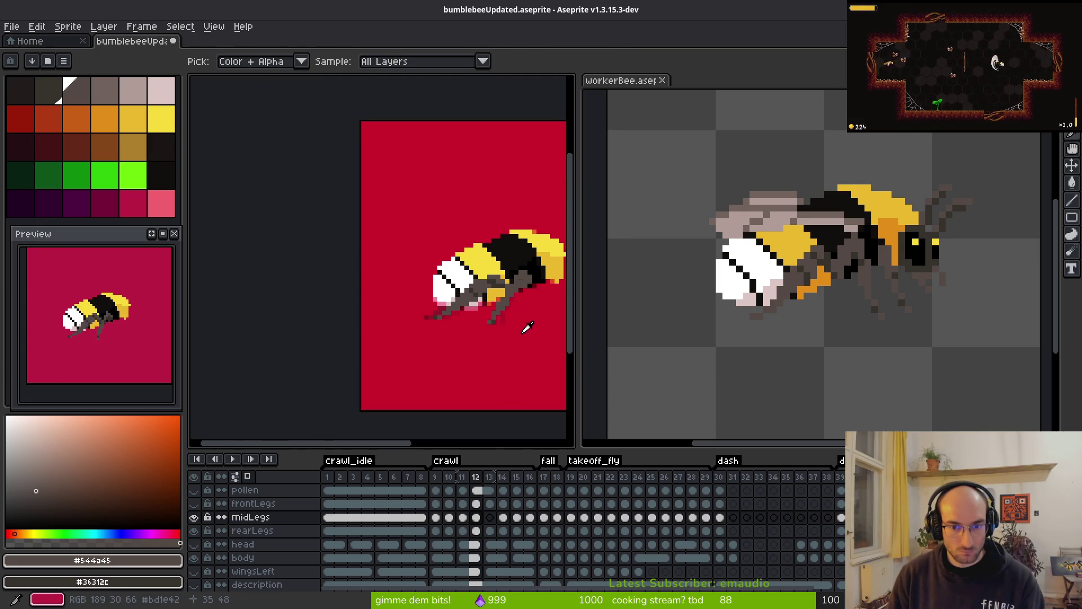
key(e)
scroll(528, 315, up, 2)
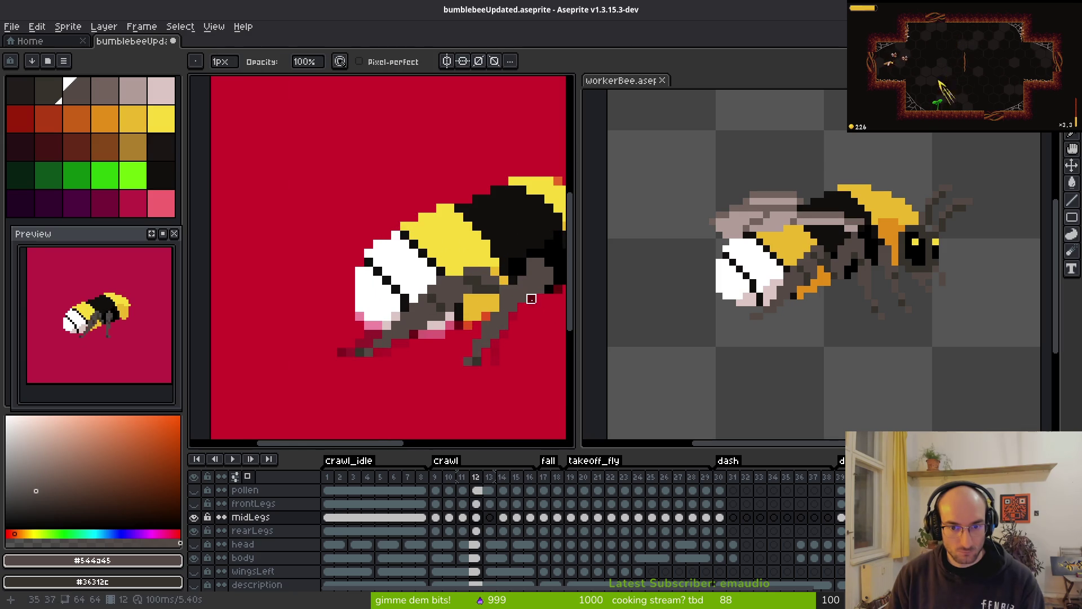
scroll(530, 302, down, 1)
key(i)
scroll(517, 332, down, 2)
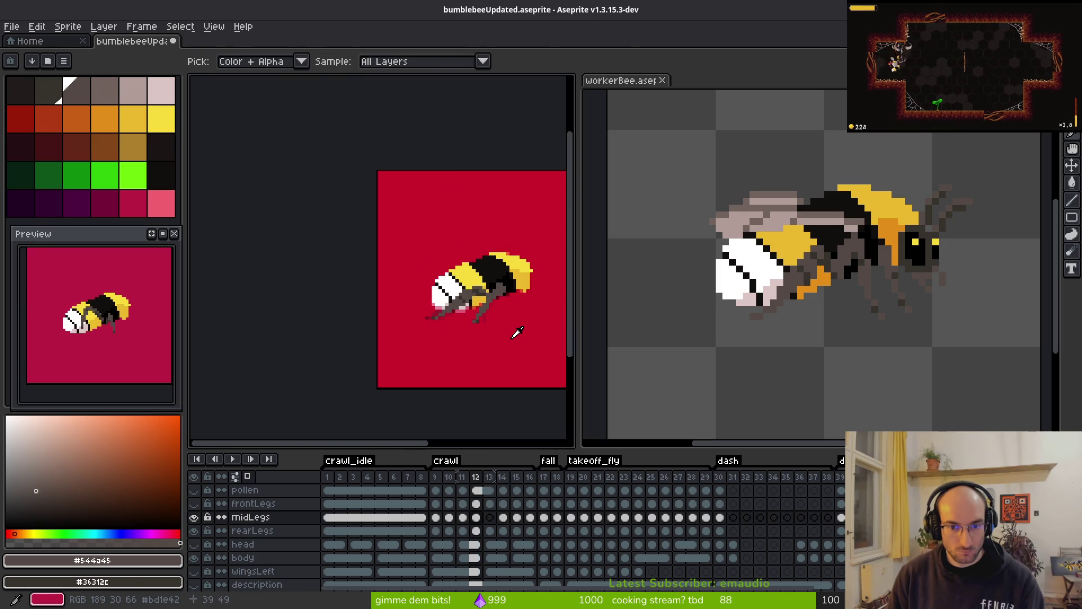
- Paint two dark pixels on the leg, one at the joint and one lower down
key(e)
scroll(524, 337, up, 4)
key(i)
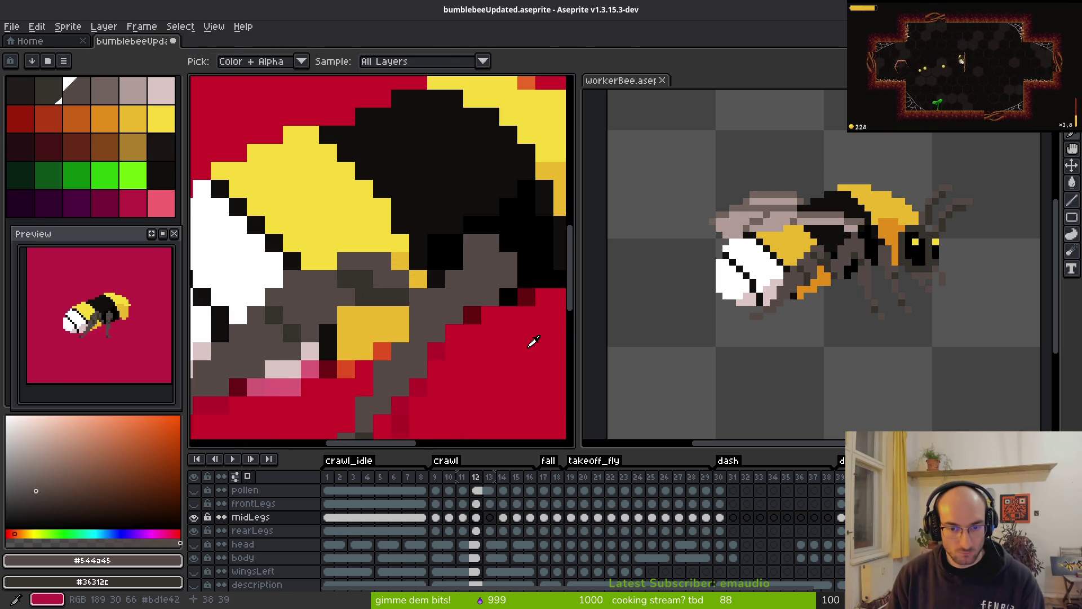
key(b)
click(508, 279)
click(490, 296)
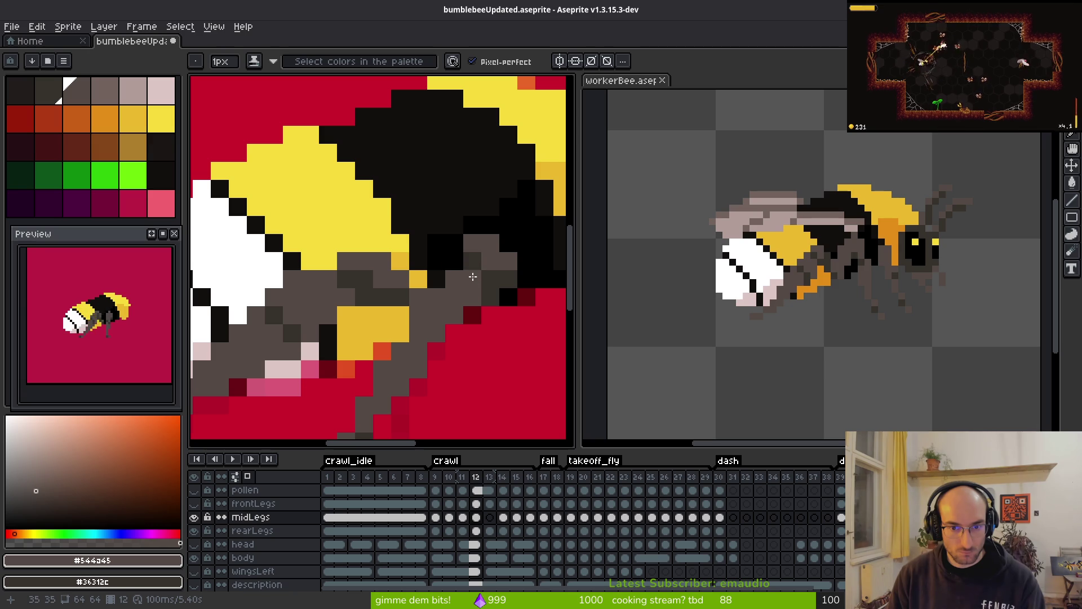
- Flip to frame 11 and back to compare, then pan up to show the legs
scroll(500, 360, down, 4)
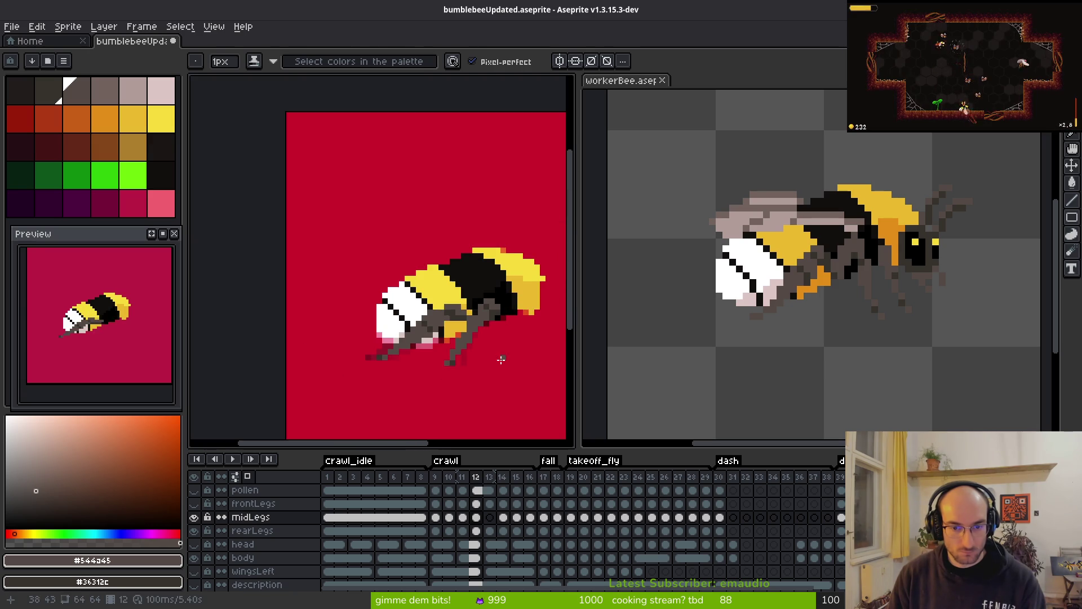
key(i)
key(period)
key(b)
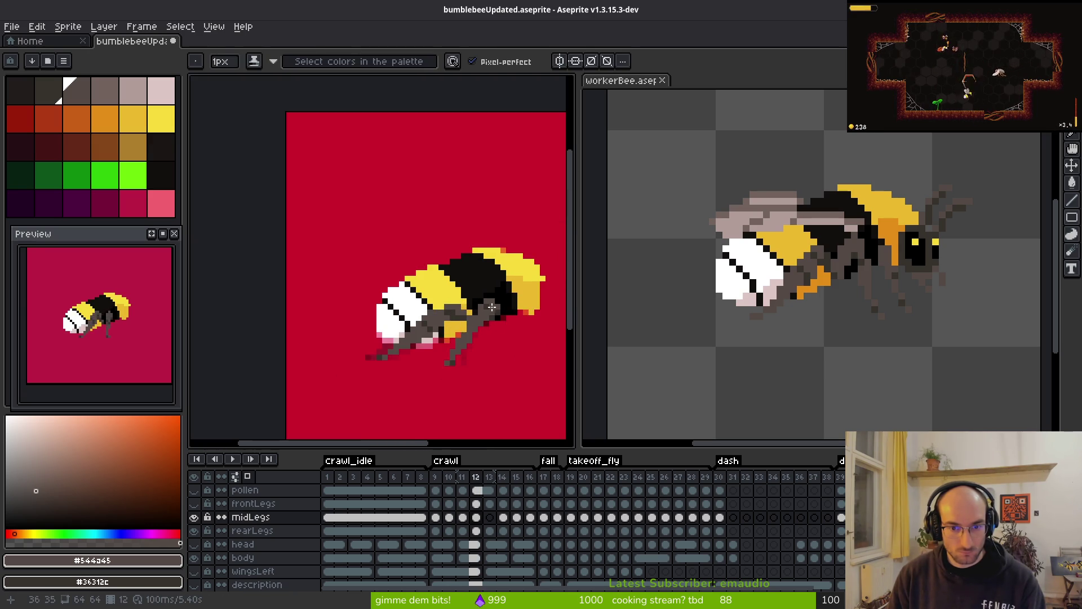
scroll(487, 310, up, 2)
scroll(497, 308, down, 3)
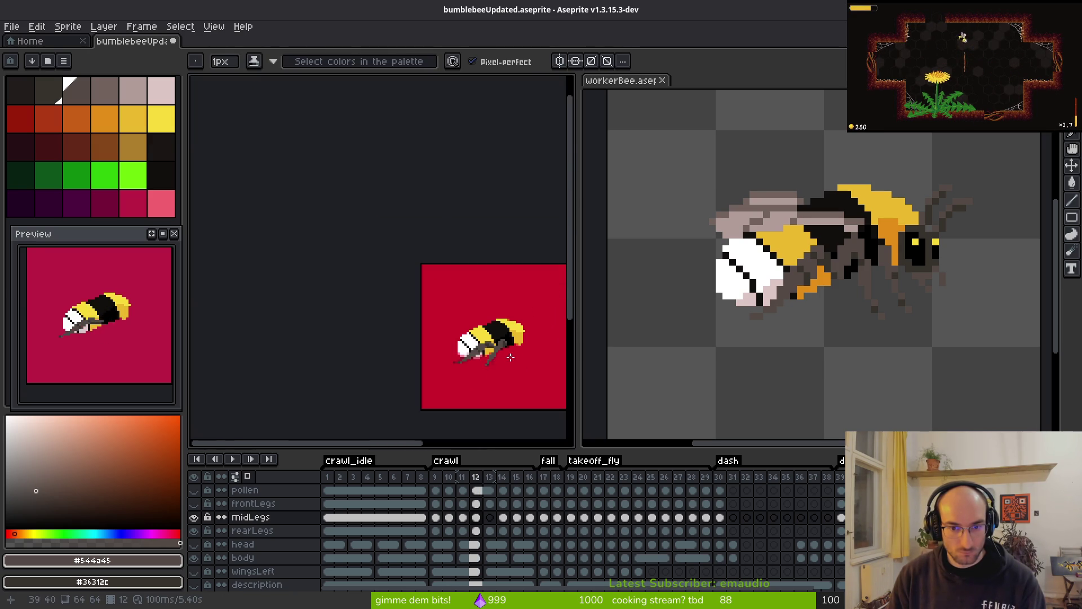
key(i)
key(b)
scroll(510, 359, up, 5)
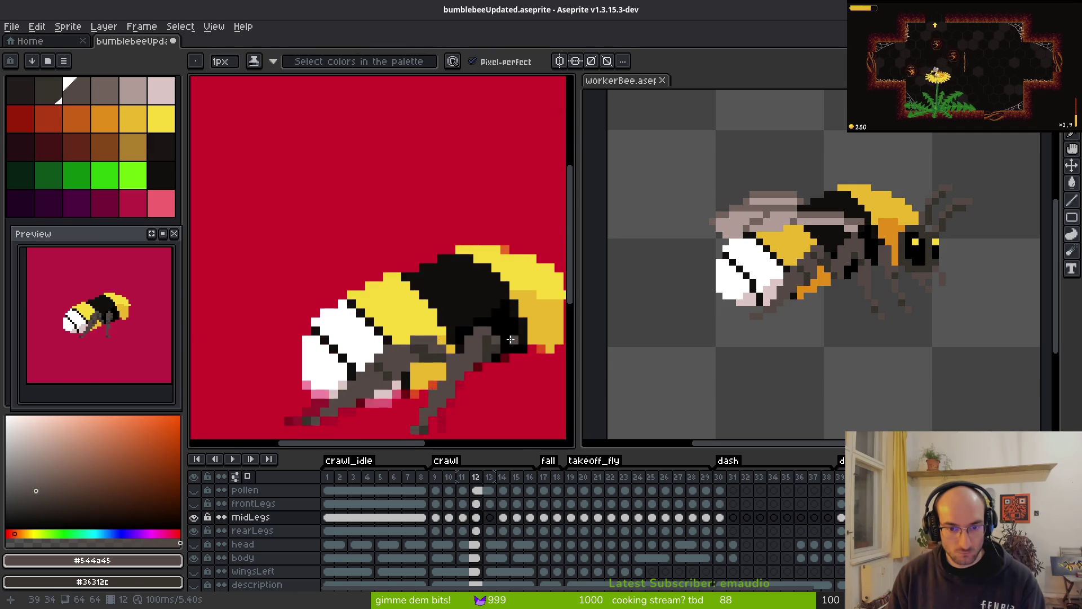
drag(459, 395, 503, 243)
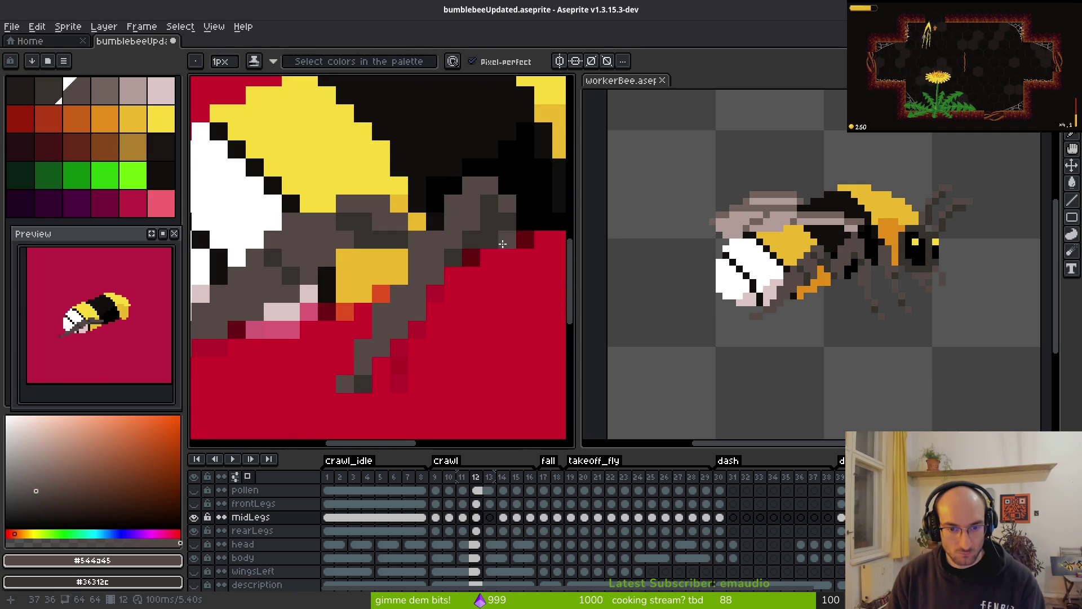
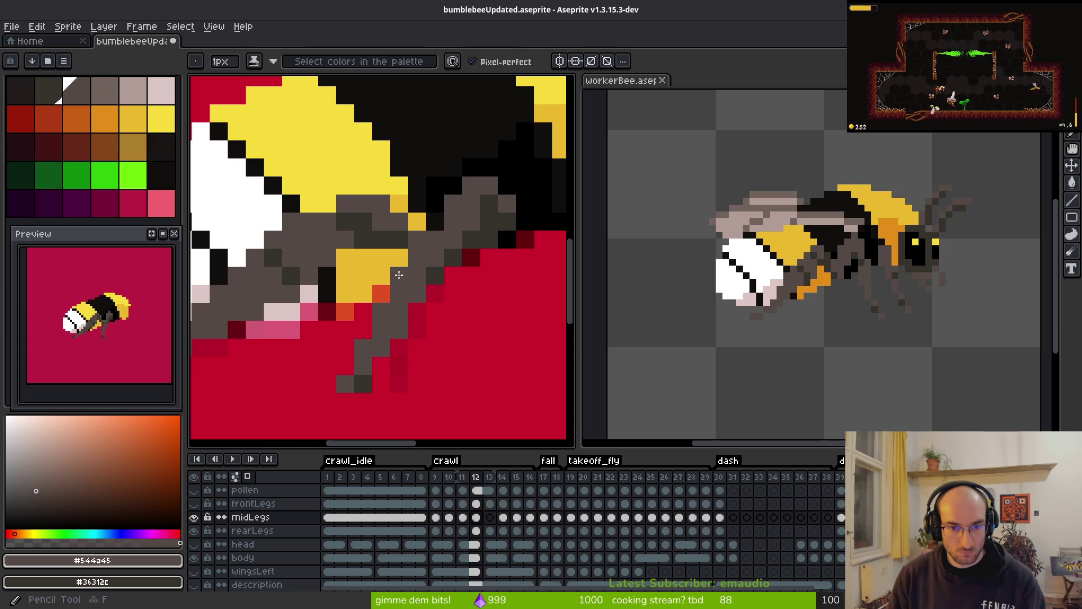
- Flip between crawl frames 9 through 12 to compare leg poses, ending on frame 12
scroll(499, 363, down, 4)
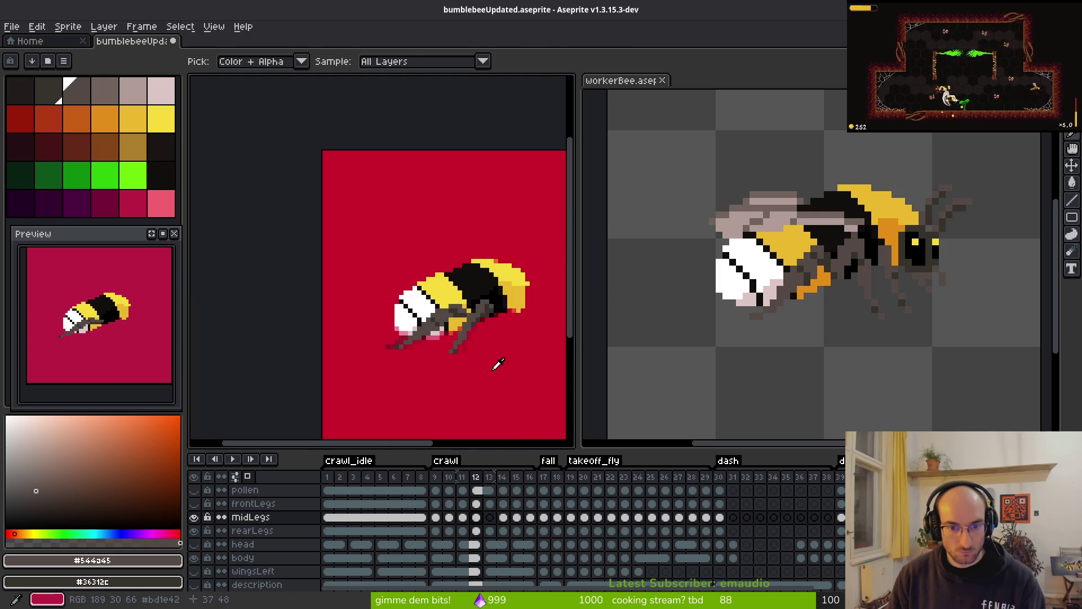
key(comma)
key(period)
key(comma)
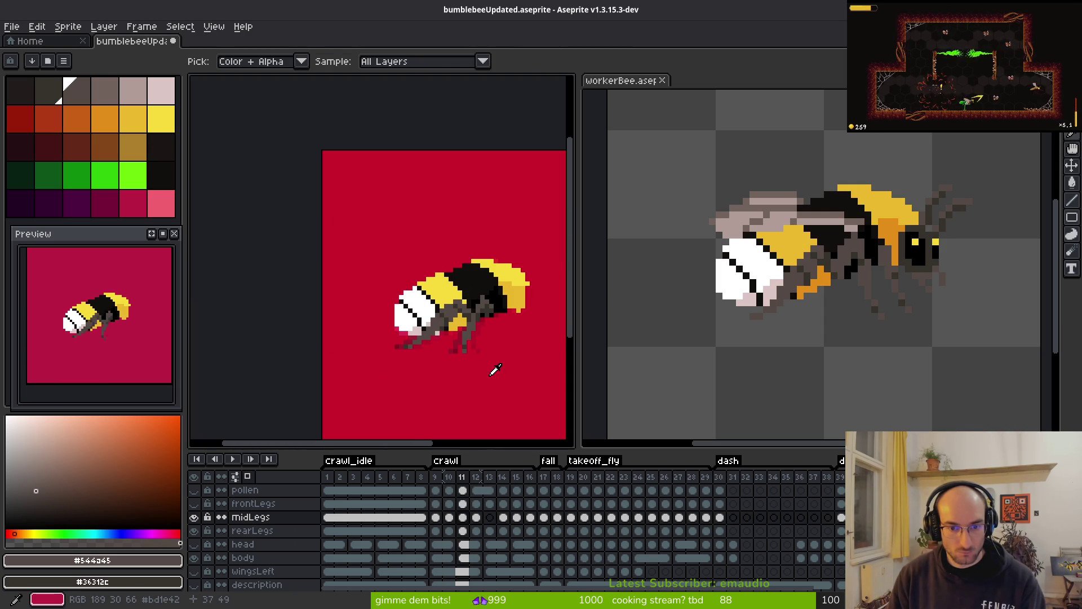
key(comma)
key(comma)
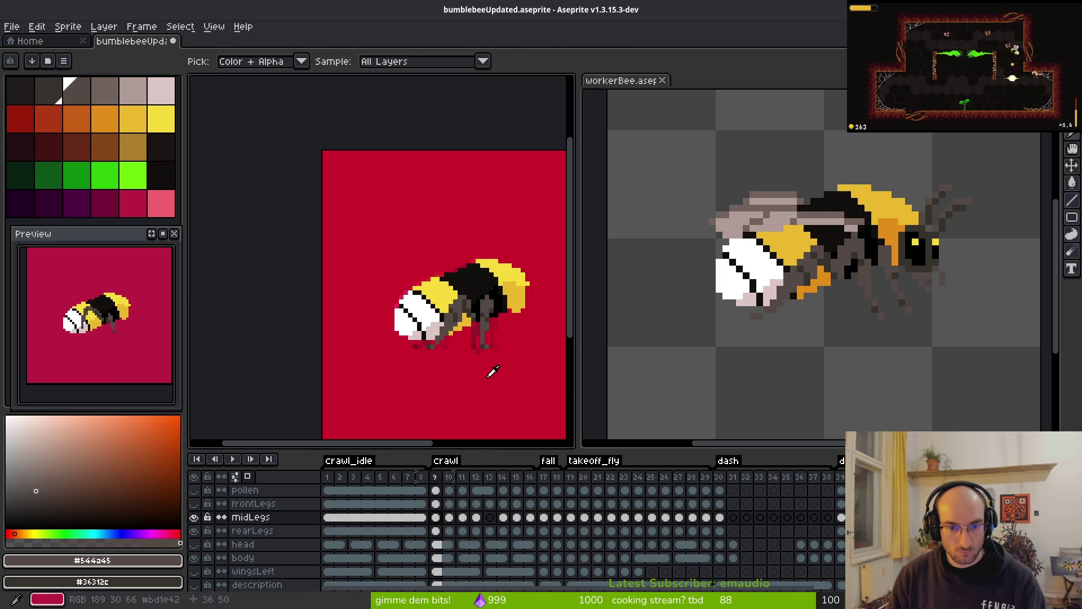
key(period)
key(period)
key(period)
- On frame 12, erase the middle leg's bottom row and stray tip pixel, and turn an orange pixel grey
key(b)
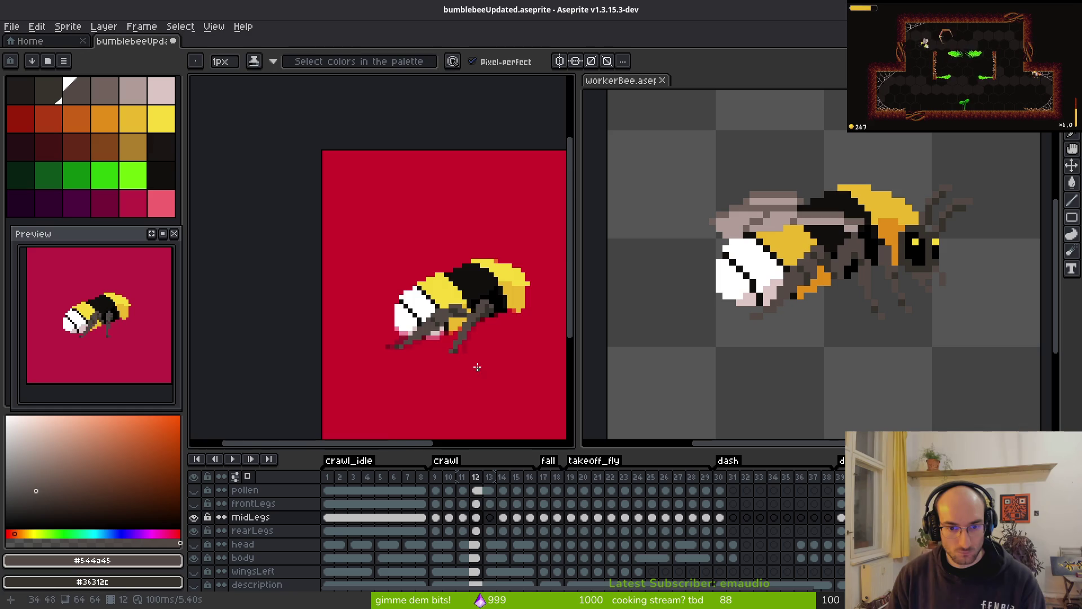
scroll(477, 367, up, 3)
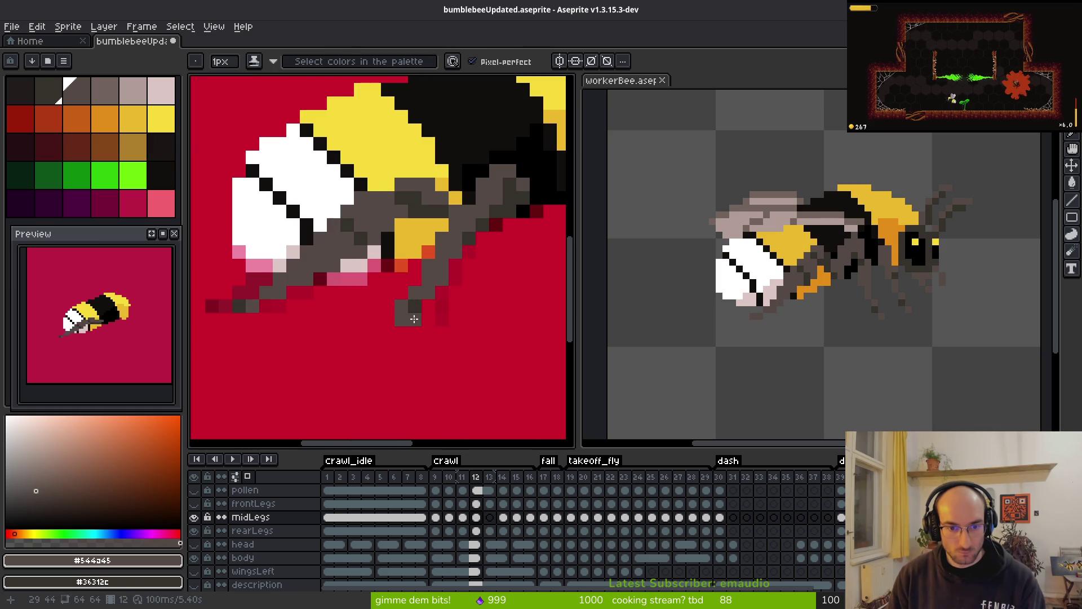
key(e)
drag(415, 319, 401, 319)
key(b)
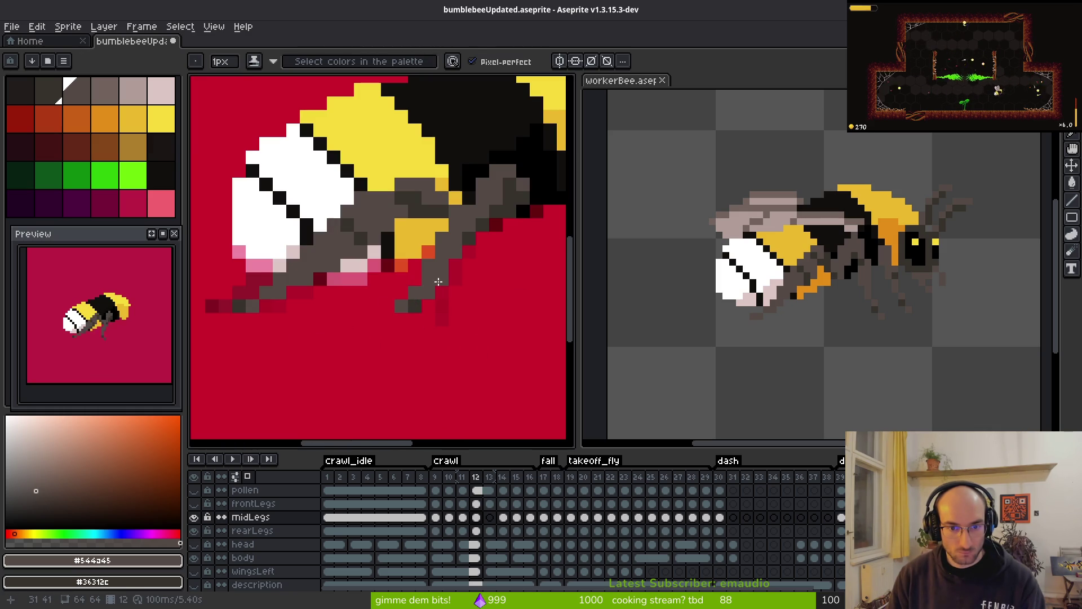
key(e)
click(442, 279)
key(b)
click(429, 252)
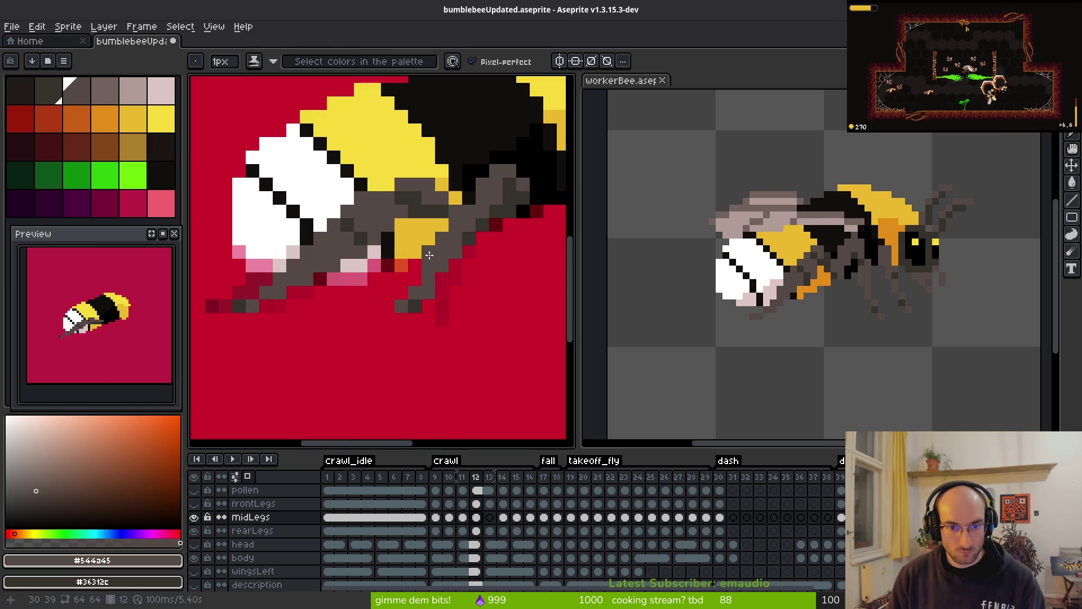
- Save bumblebeeUpdated.aseprite and recentre the view on the bee
key(e)
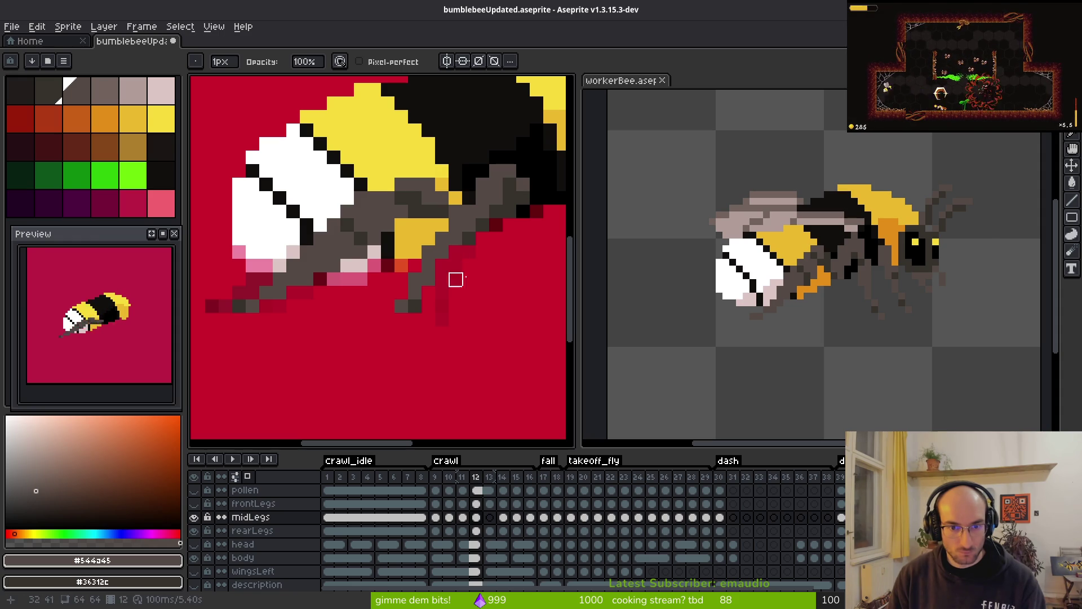
key(b)
scroll(488, 308, down, 4)
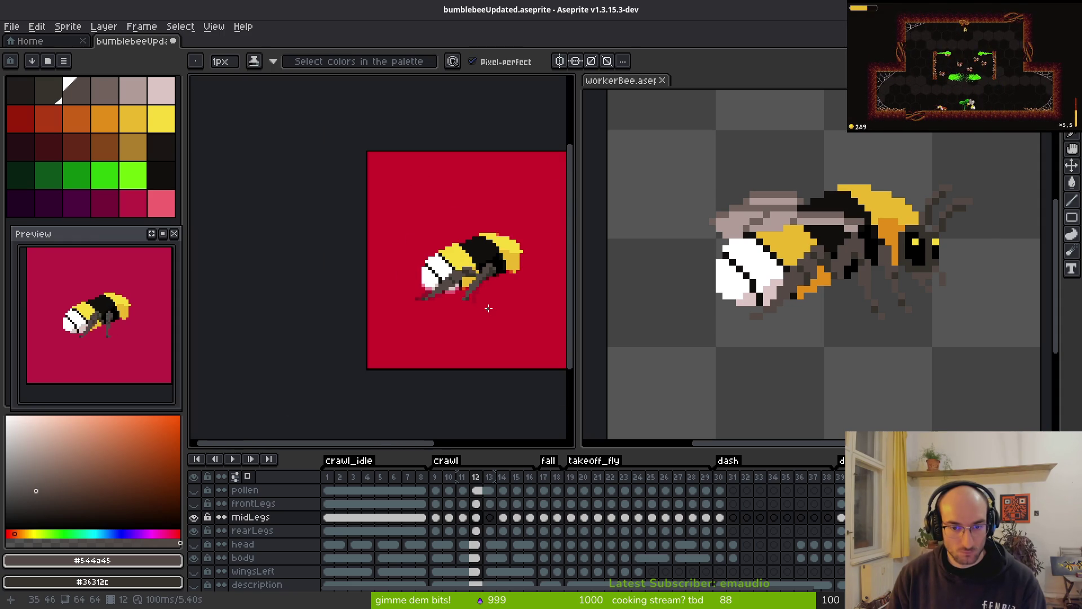
scroll(488, 307, up, 3)
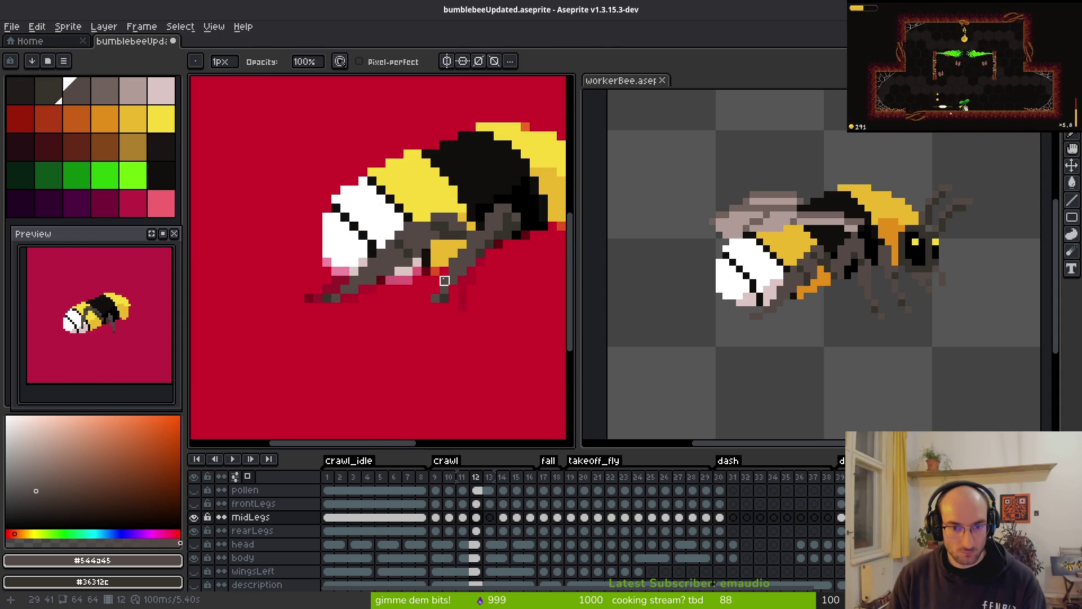
key(e)
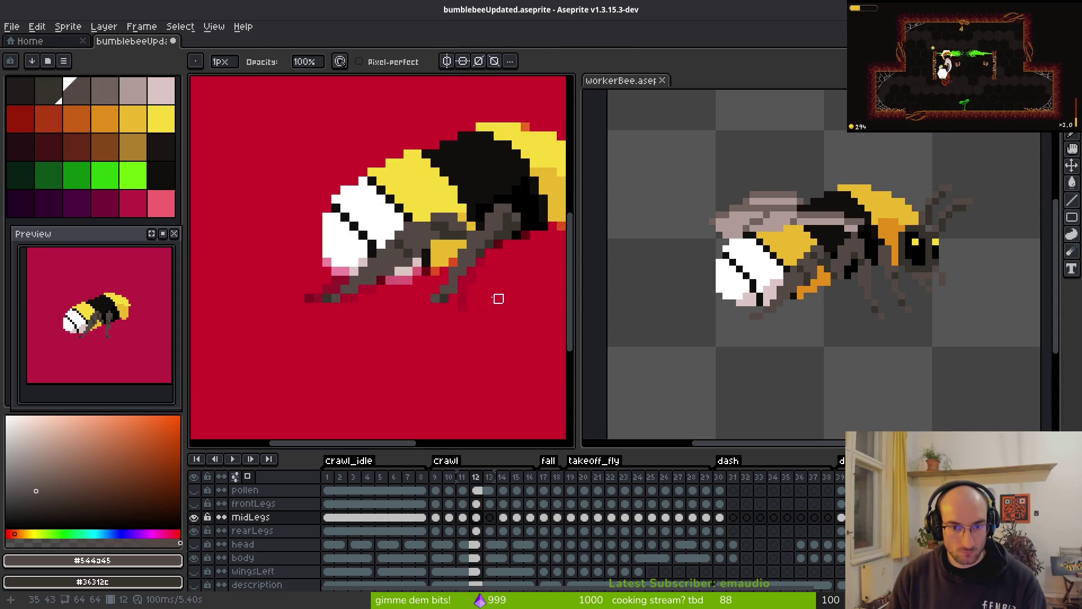
scroll(488, 313, down, 3)
key(b)
scroll(491, 318, up, 3)
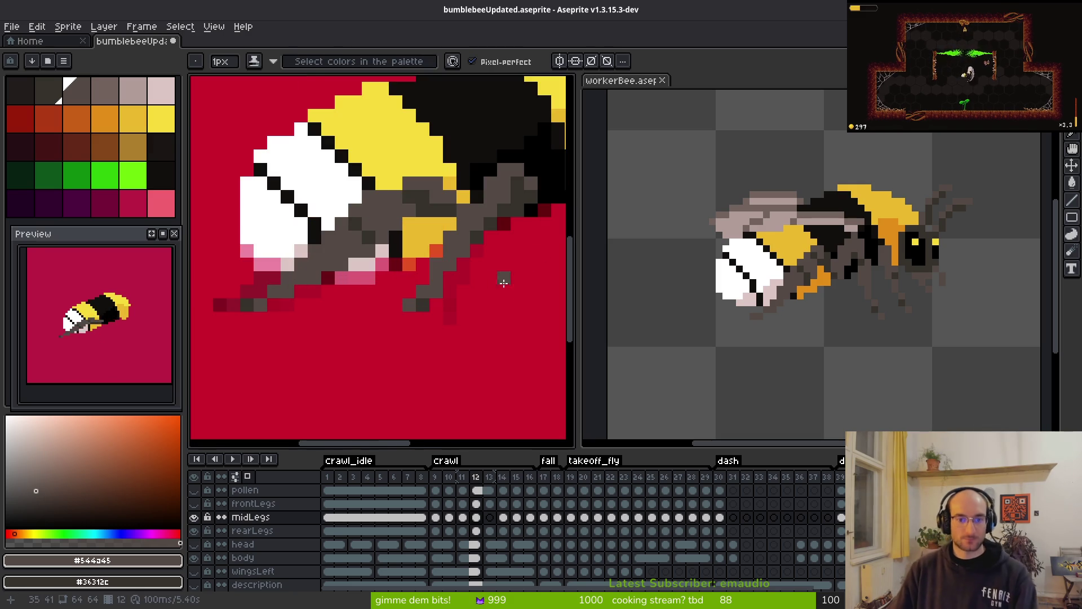
scroll(500, 319, down, 3)
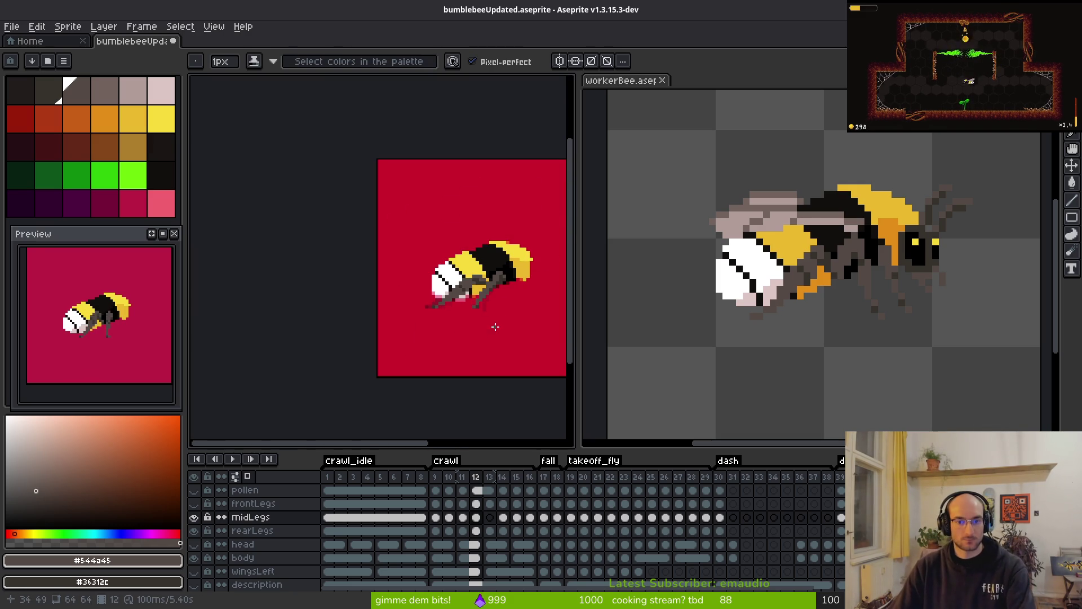
key(ctrl+s)
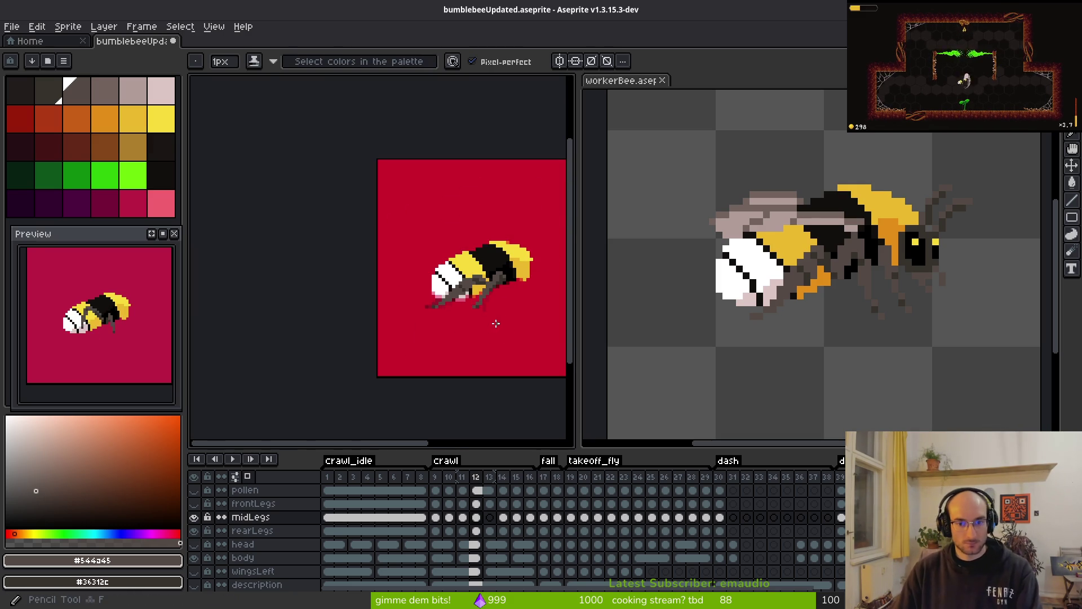
drag(478, 339, 464, 341)
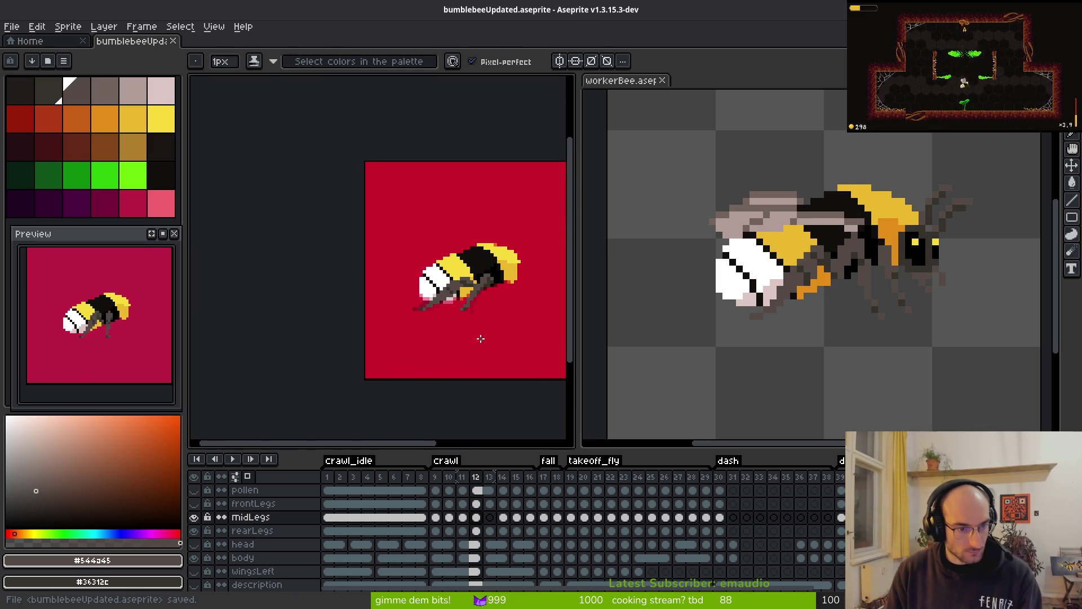
scroll(480, 336, up, 3)
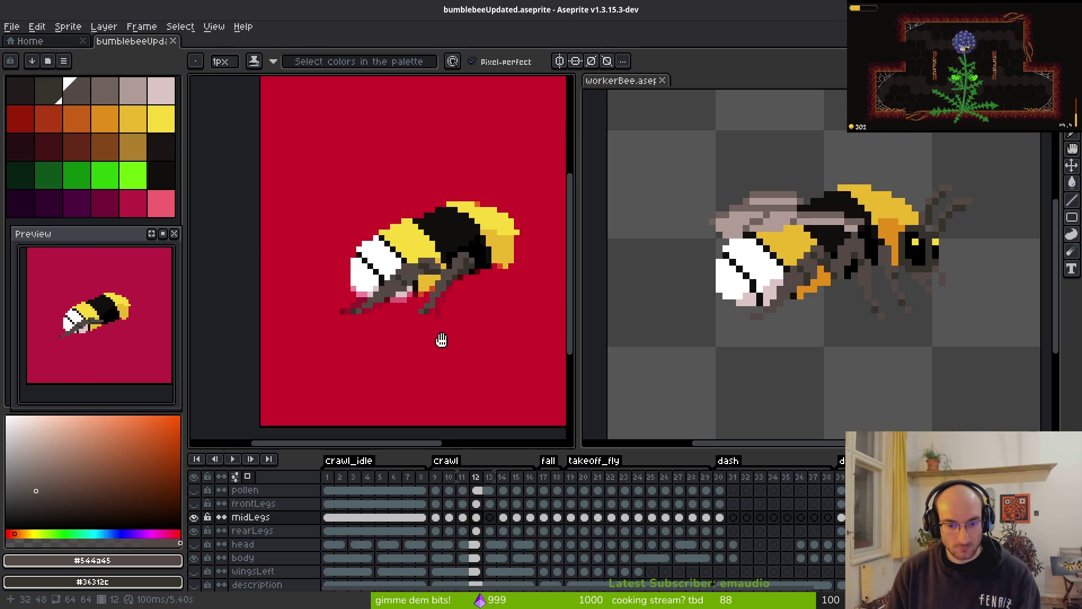
key(Right)
key(Right)
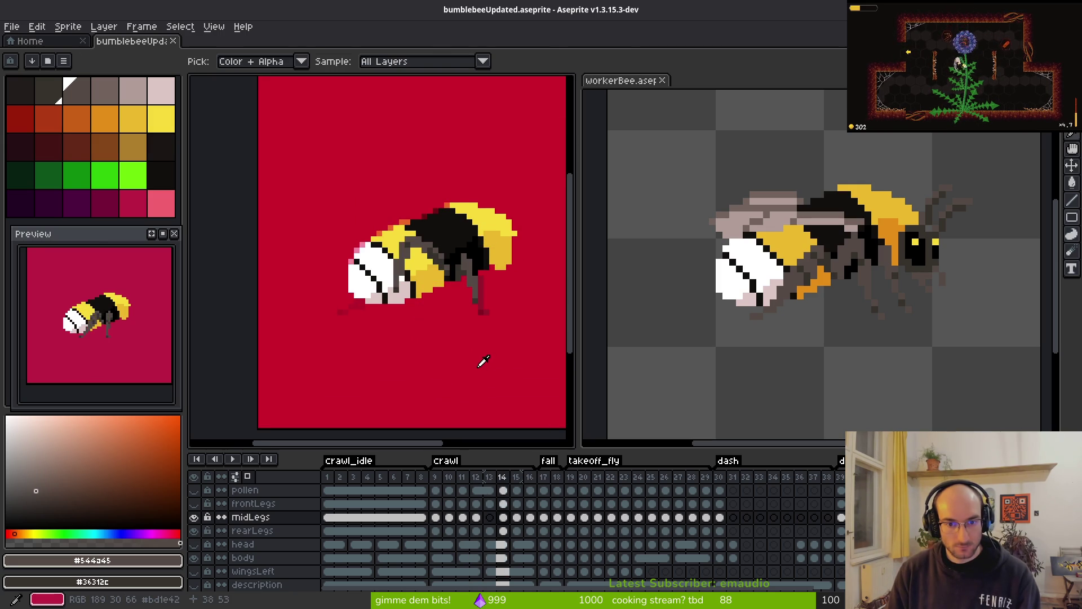
key(Right)
key(Left)
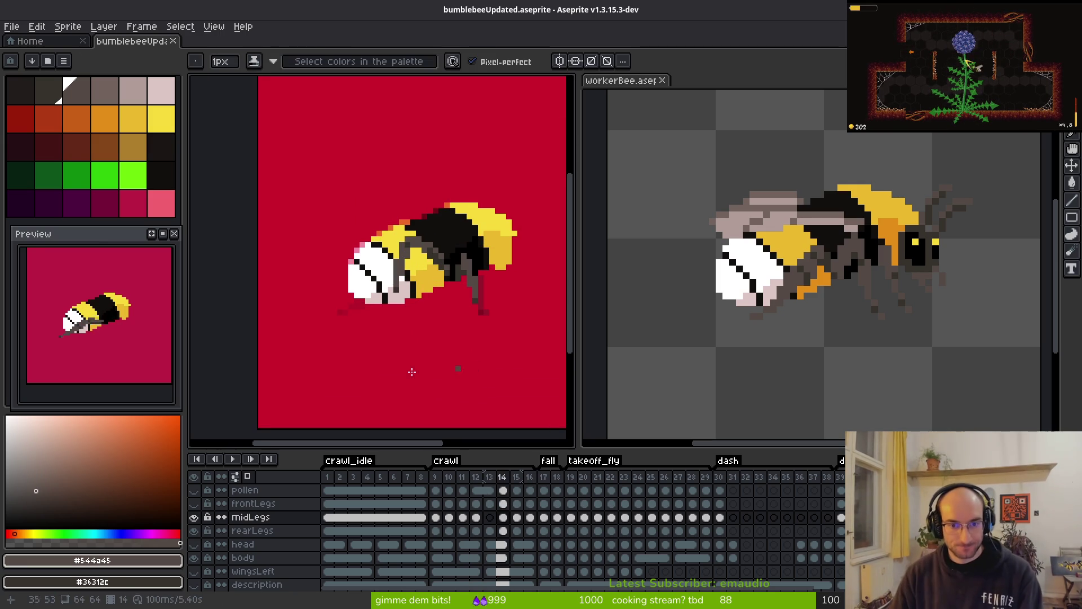
key(Left)
key(Left)
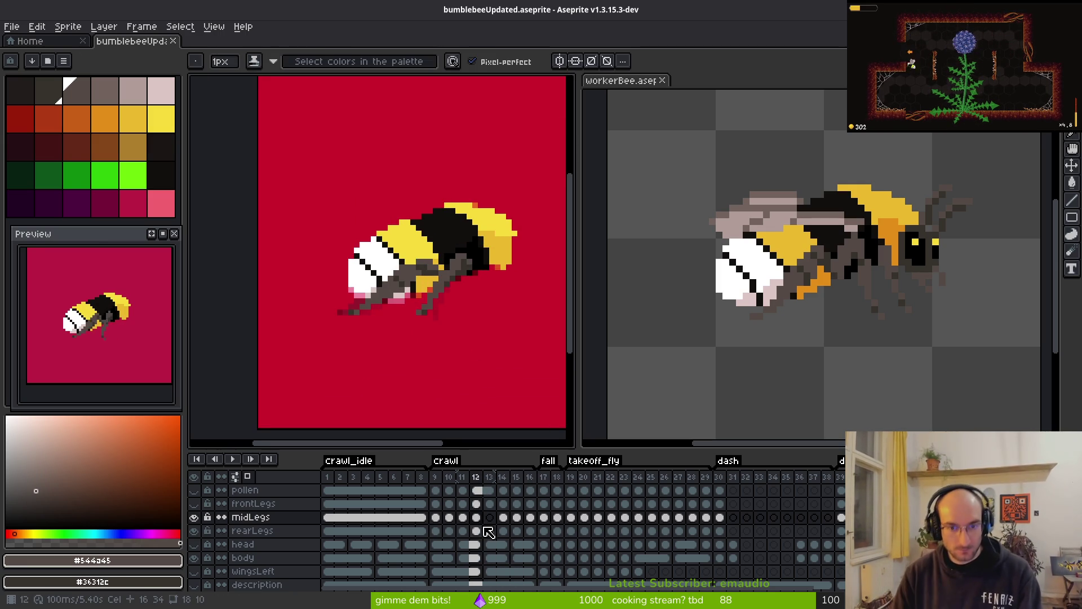
key(Right)
key(Left)
key(Right)
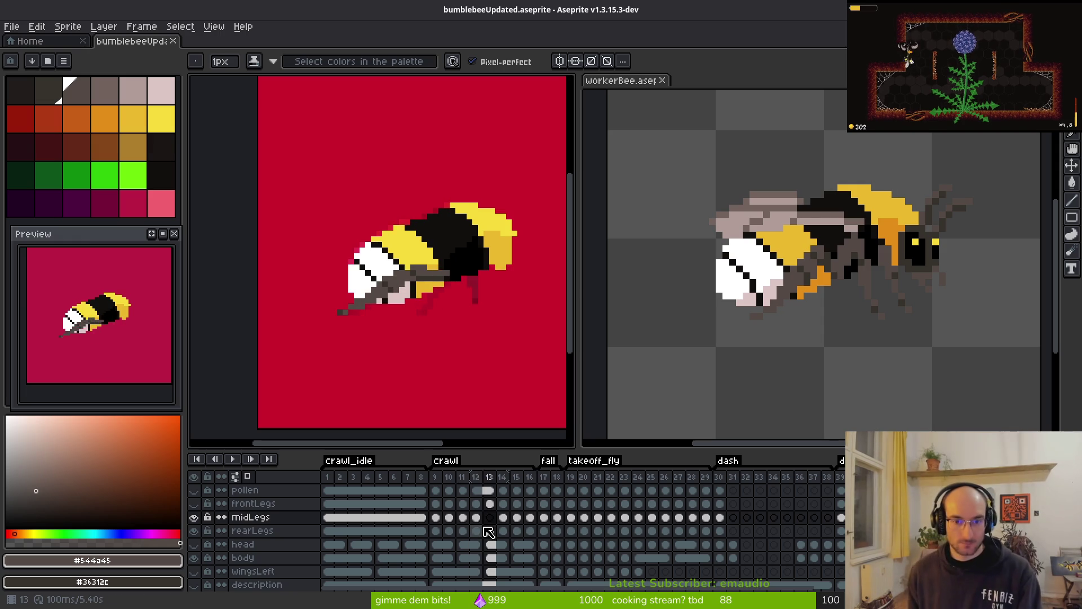
key(Right)
key(Right)
key(Right)
key(i)
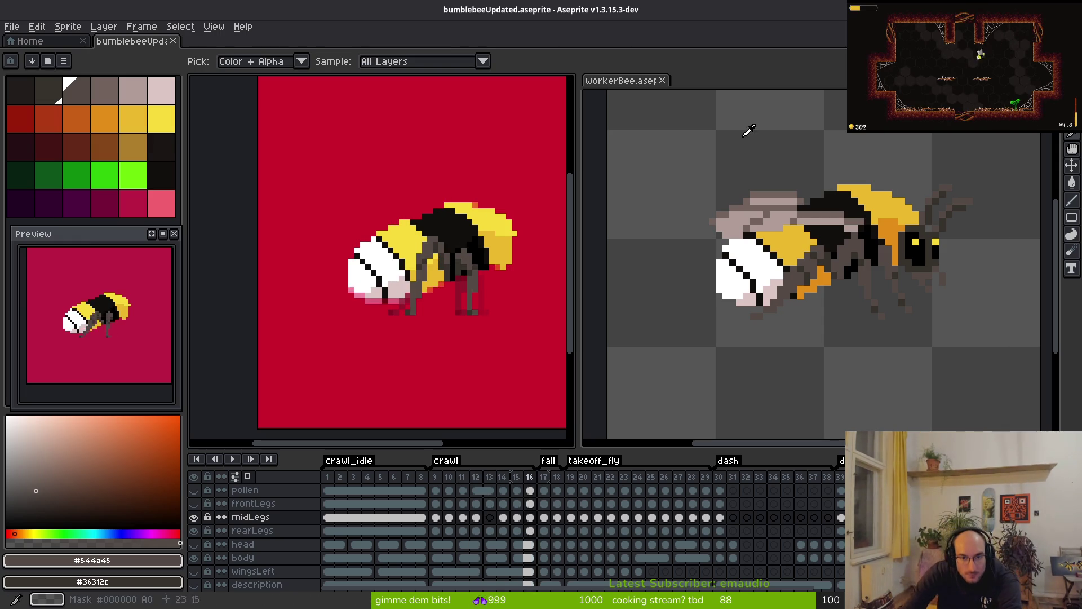
key(Left)
key(Left)
key(Left)
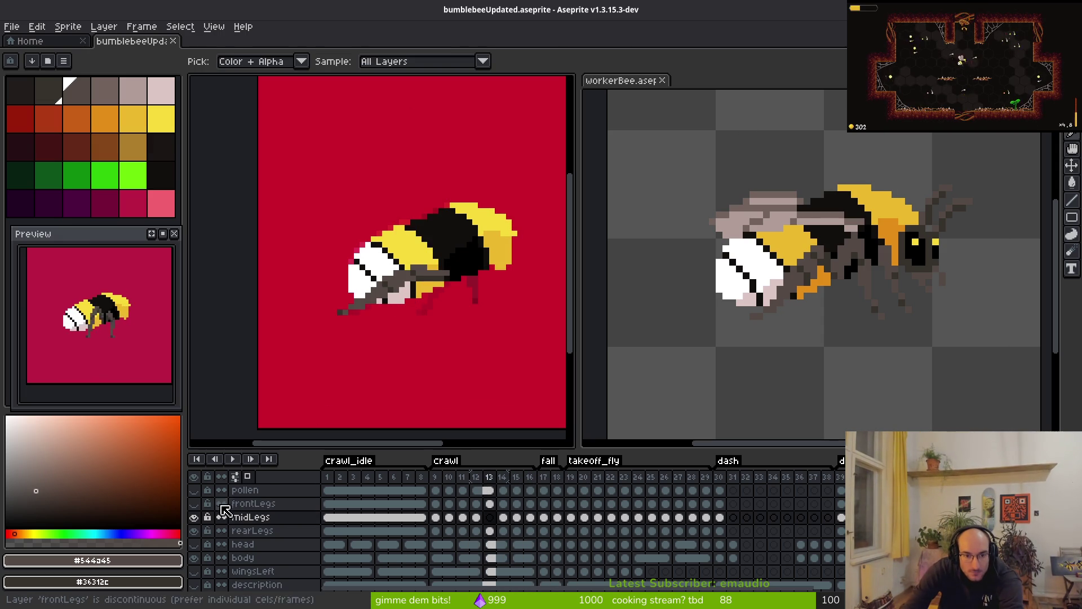
click(194, 503)
key(b)
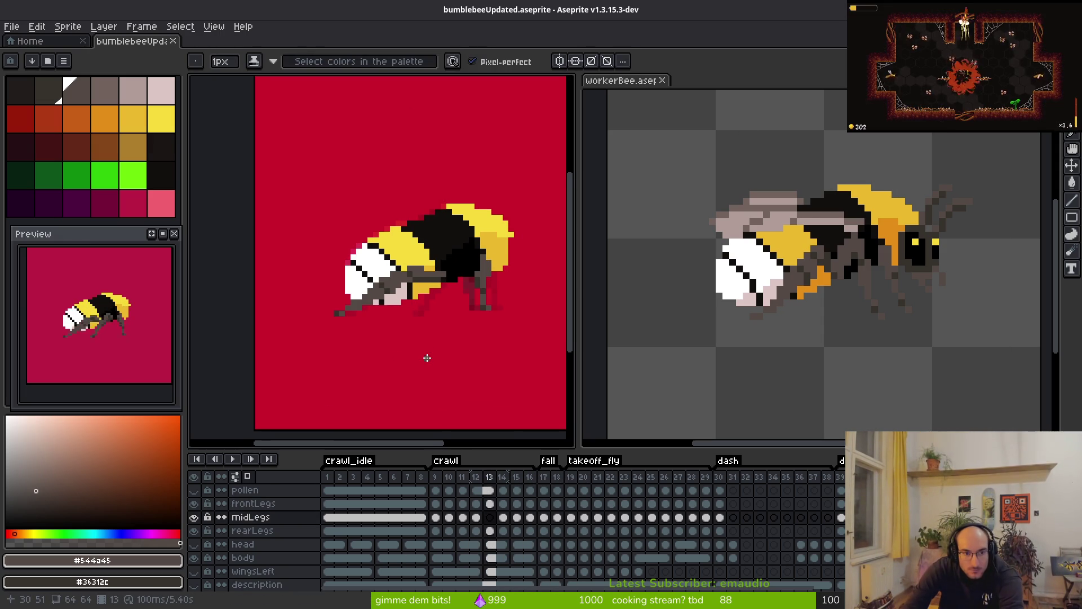
scroll(407, 329, down, 1)
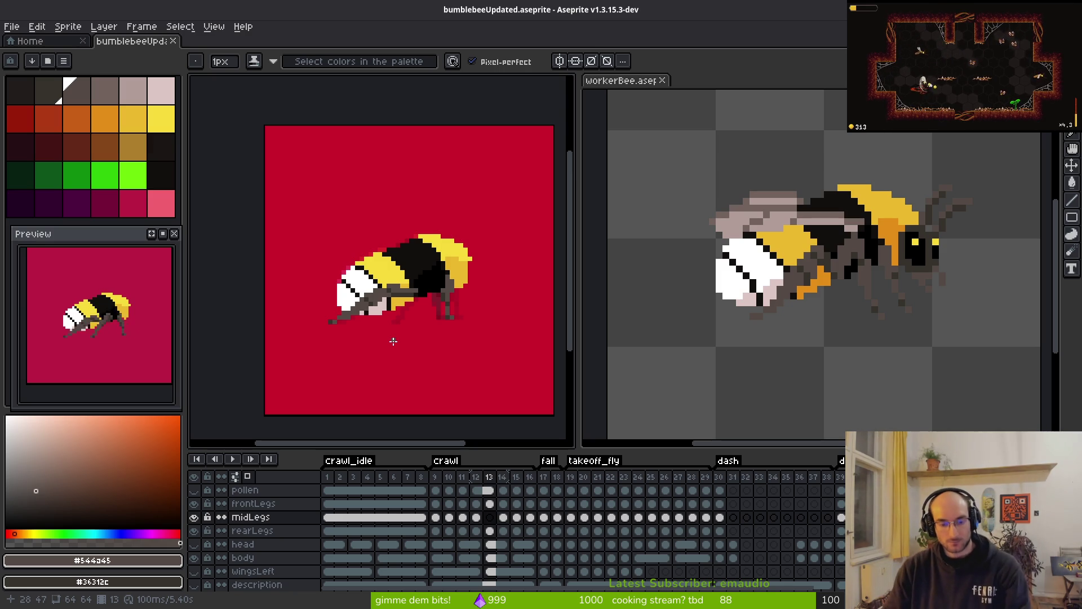
key(alt)
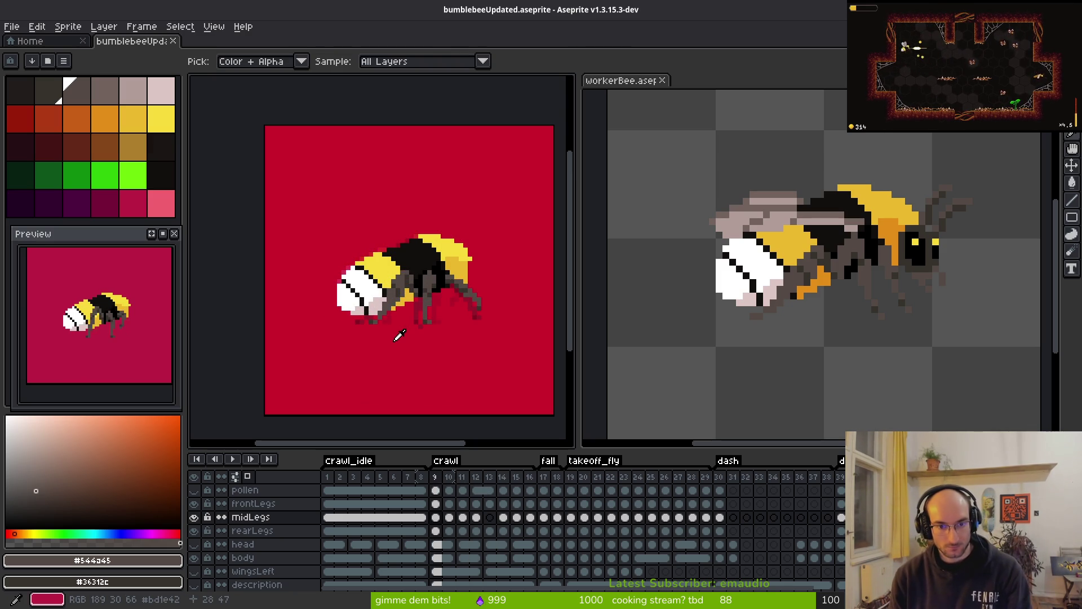
key(Right)
key(Right)
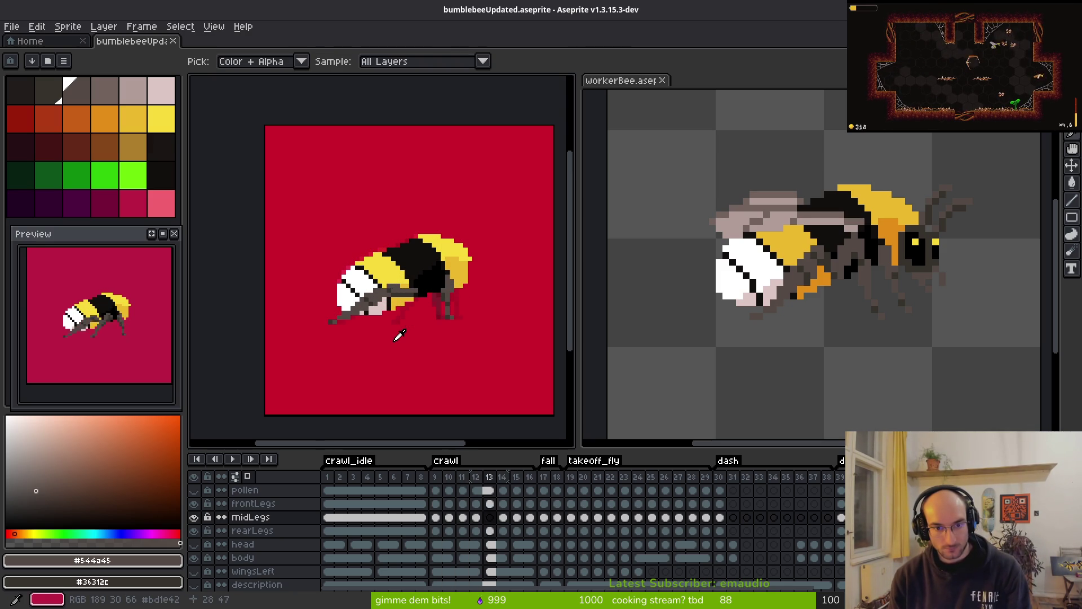
key(Right)
key(Right)
key(Left)
key(Left)
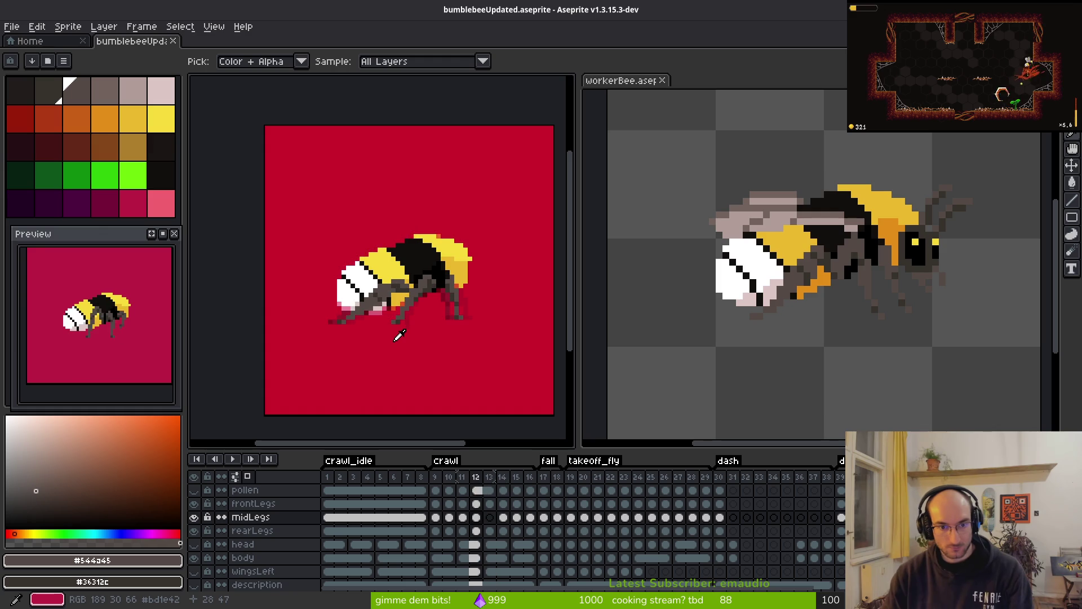
key(Right)
key(Right)
key(Right)
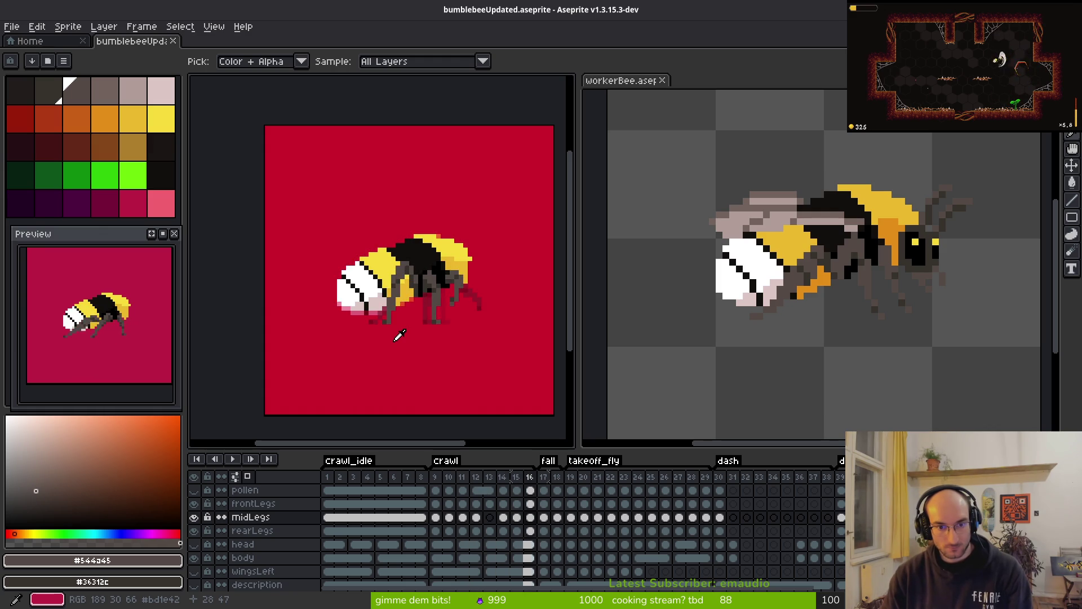
key(Right)
key(Right)
key(Left)
key(Left)
key(Left)
key(Left)
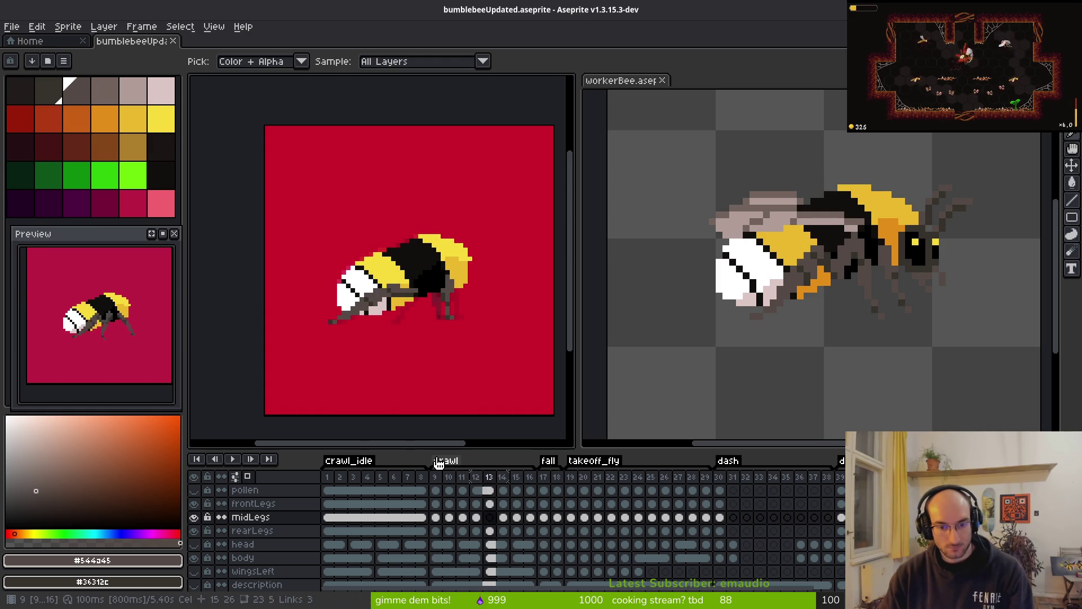
key(Right)
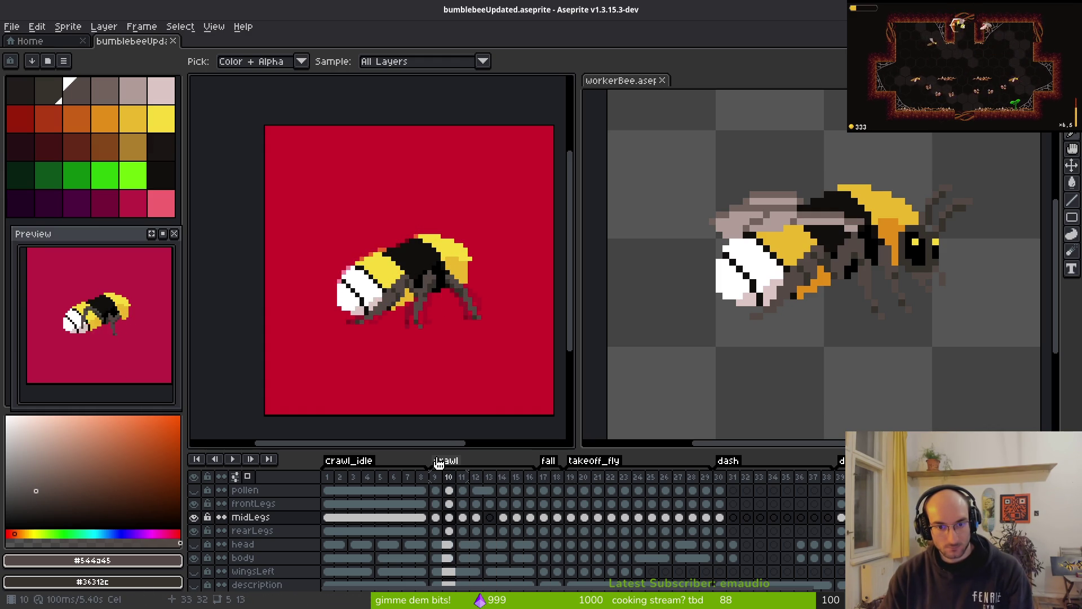
key(Right)
key(Right)
key(Right)
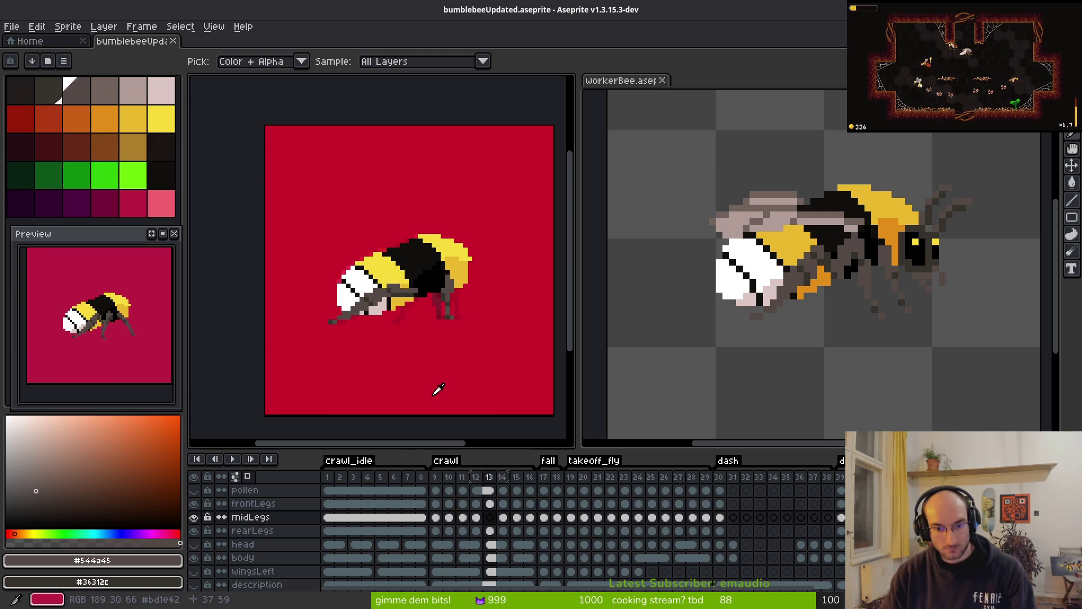
key(Right)
key(Left)
key(Right)
key(Left)
key(Right)
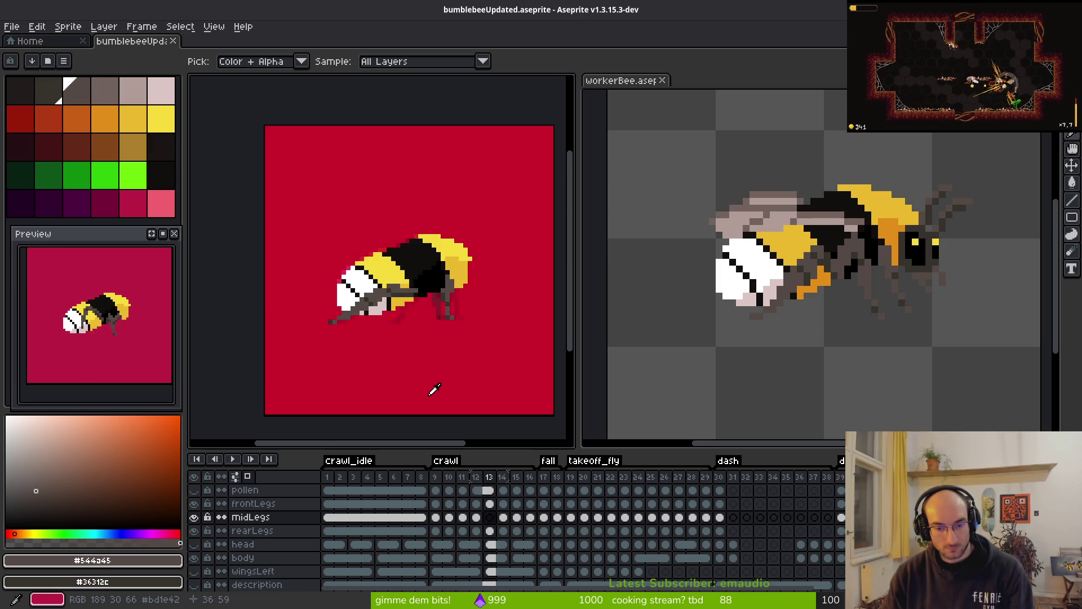
key(Right)
key(Right)
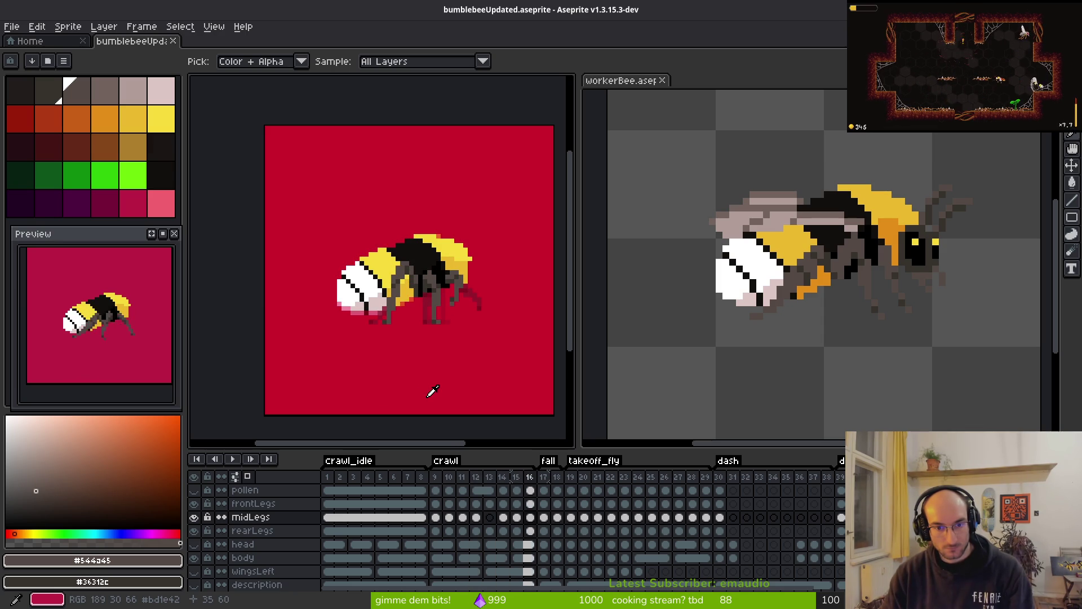
key(Left)
key(Left)
key(Left)
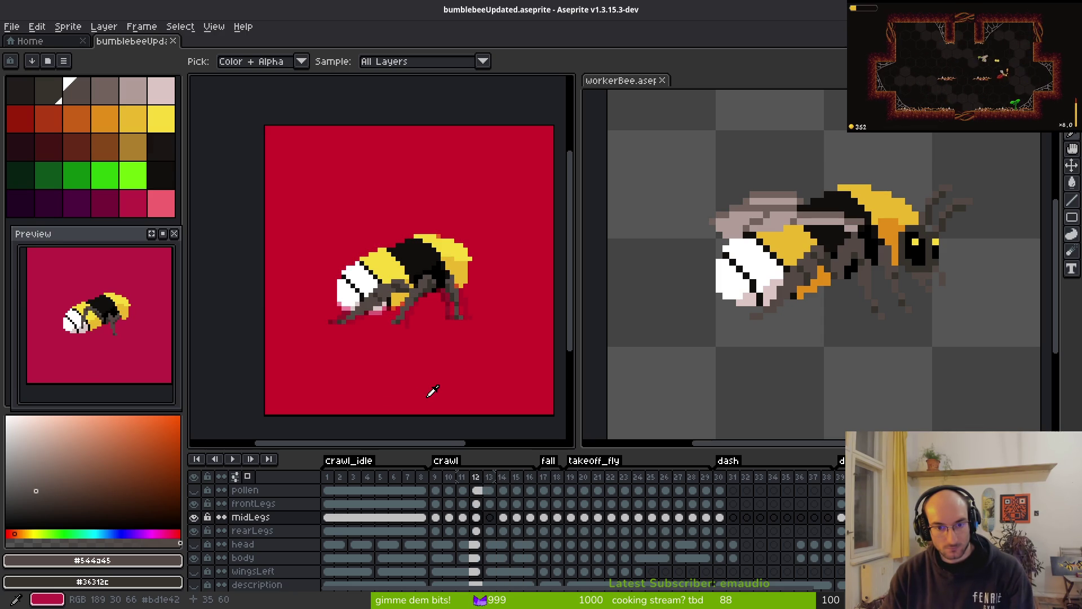
key(Right)
key(Right)
key(Left)
key(Left)
key(Right)
key(Right)
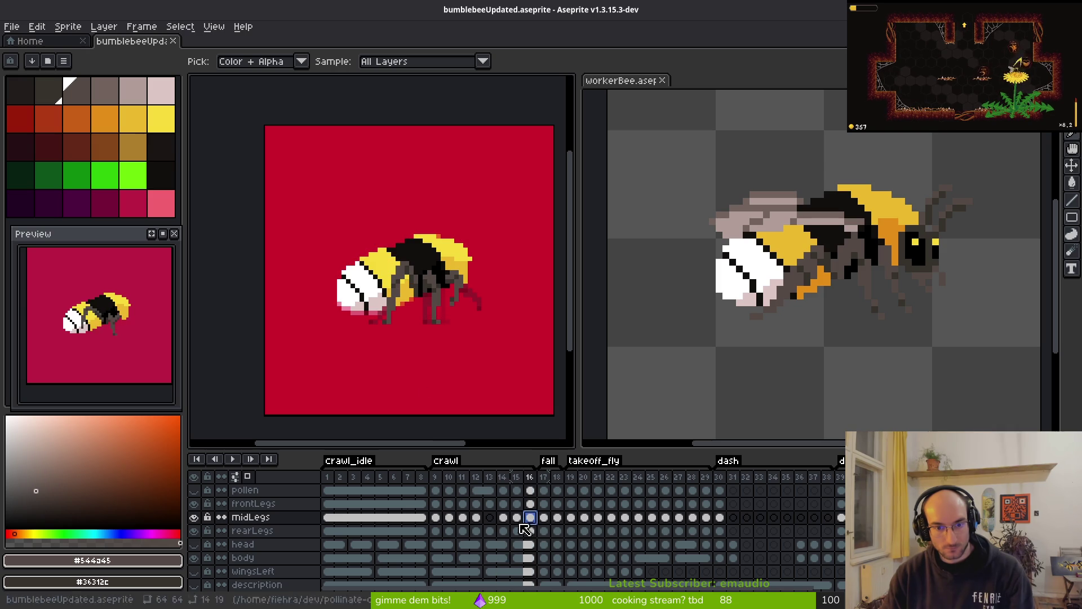
click(477, 518)
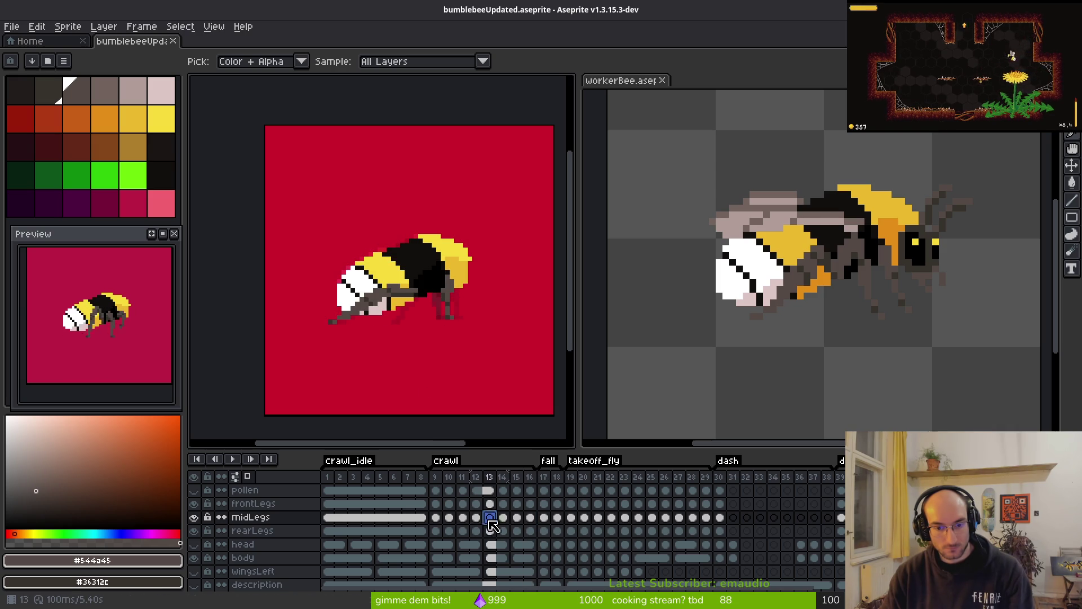
click(435, 518)
click(447, 518)
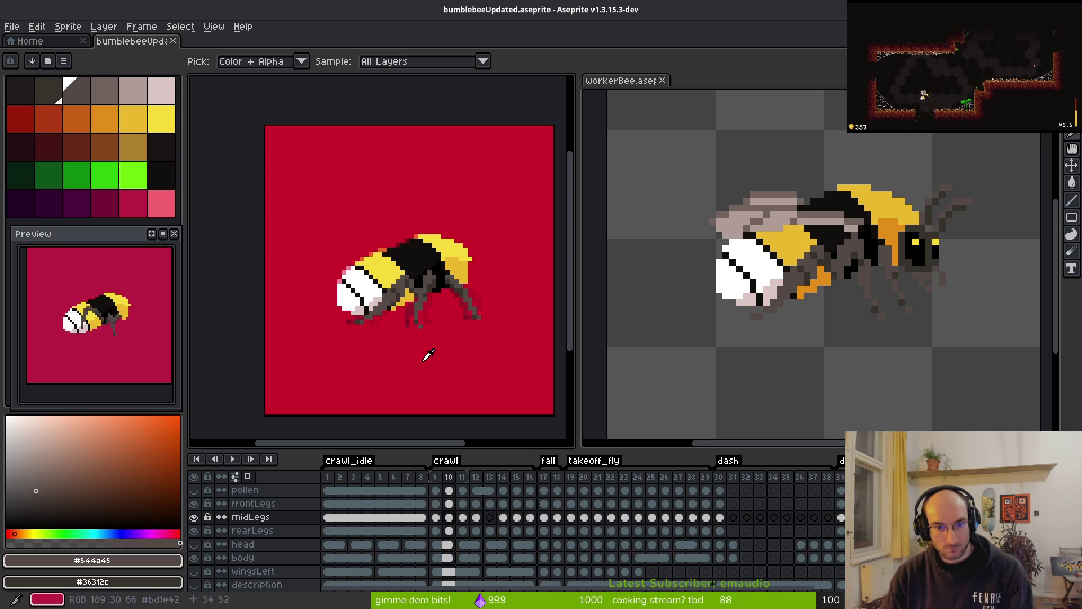
scroll(446, 365, down, 2)
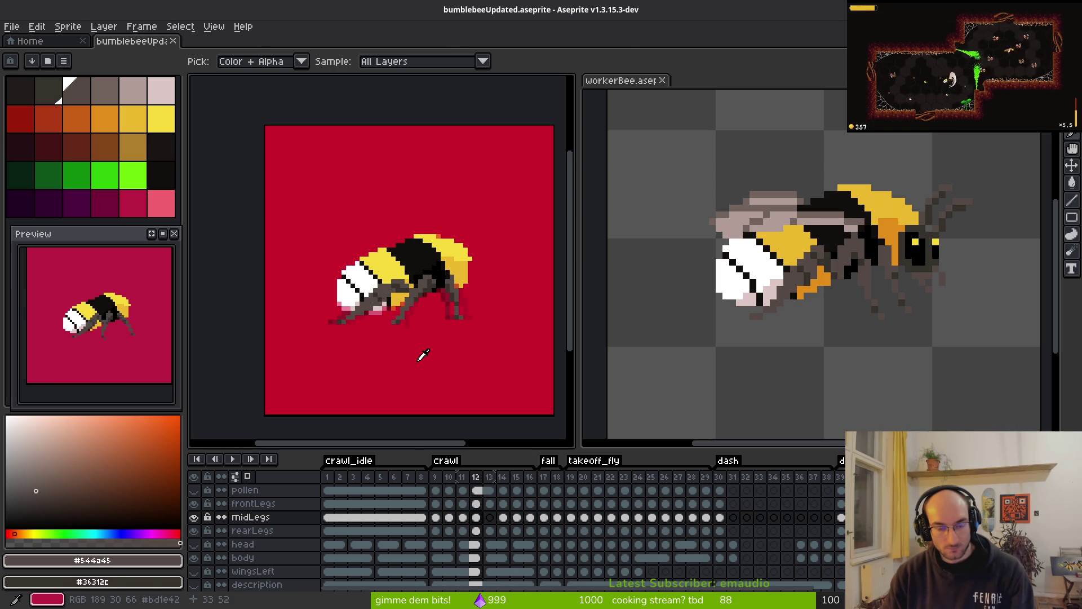
scroll(407, 289, up, 2)
- Step through crawl frames 10 to 16 to review the middle-leg poses
key(Right)
scroll(399, 309, up, 2)
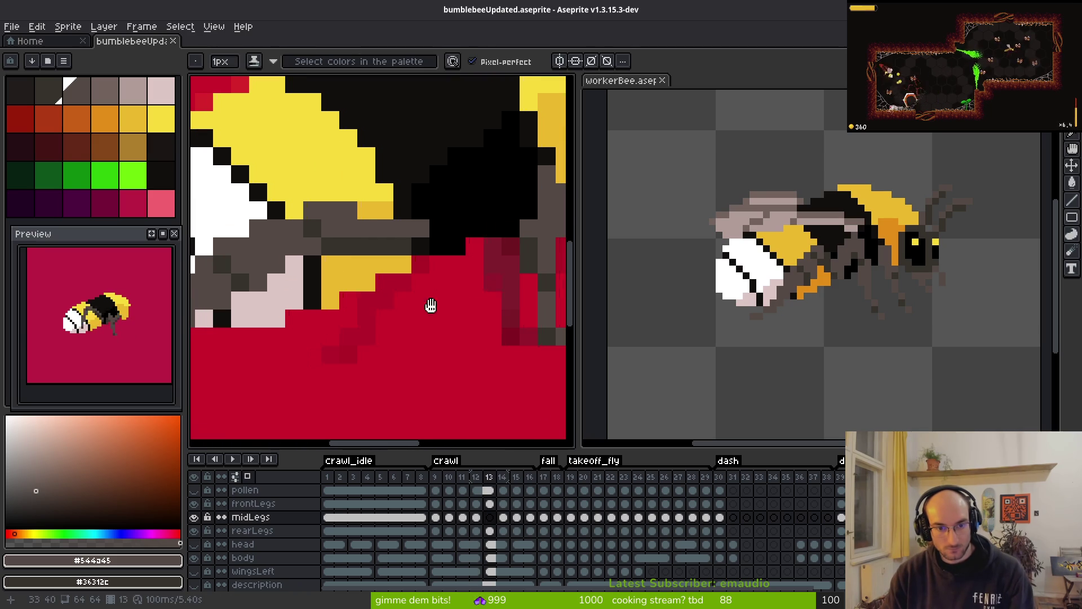
key(Right)
key(Left)
key(Right)
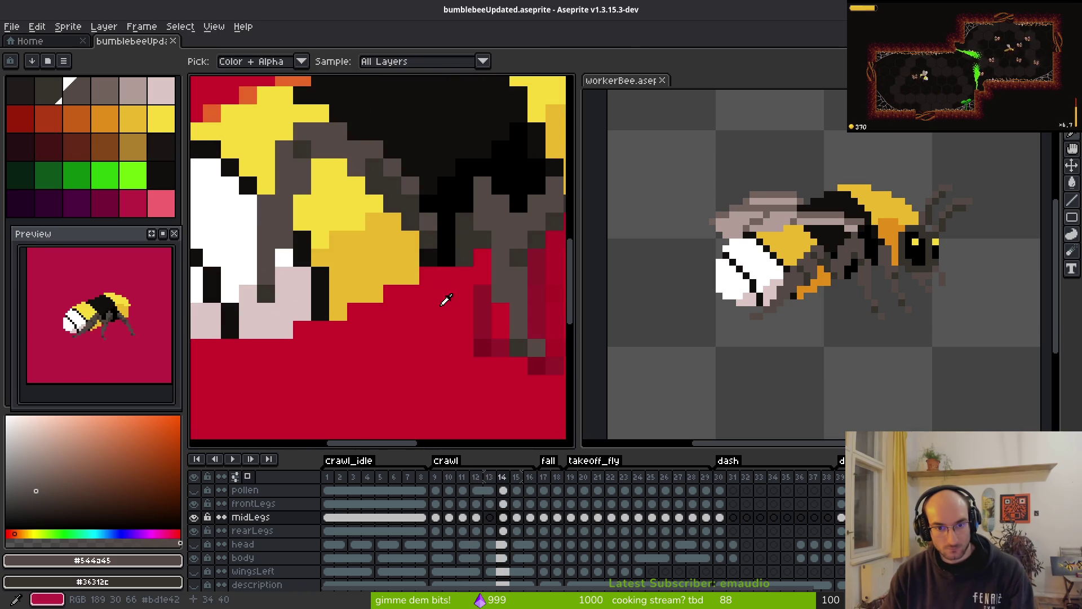
key(Right)
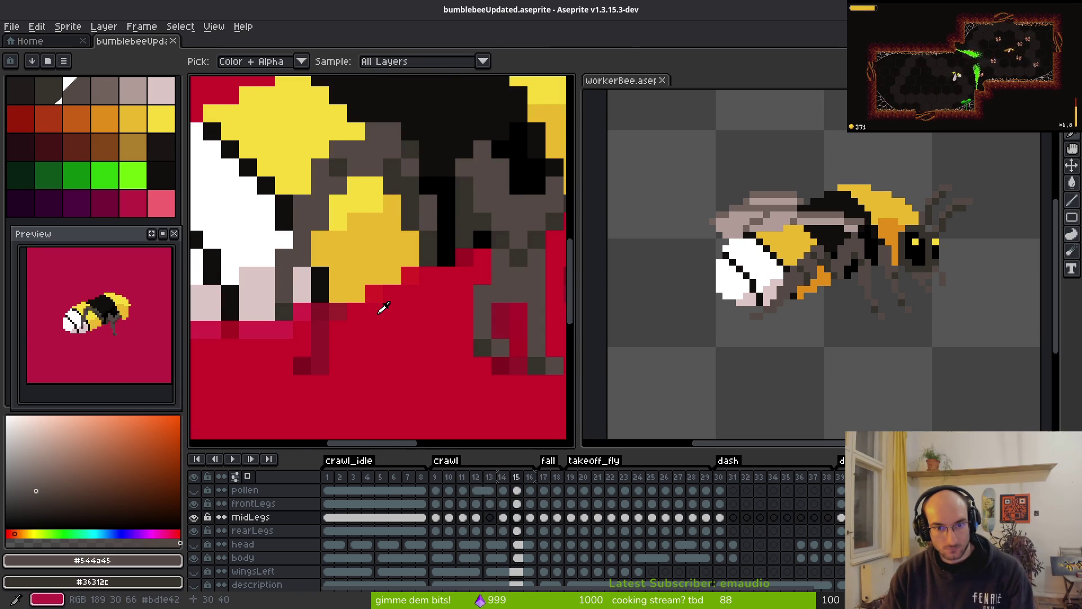
scroll(428, 325, down, 2)
key(Left)
key(Left)
key(Left)
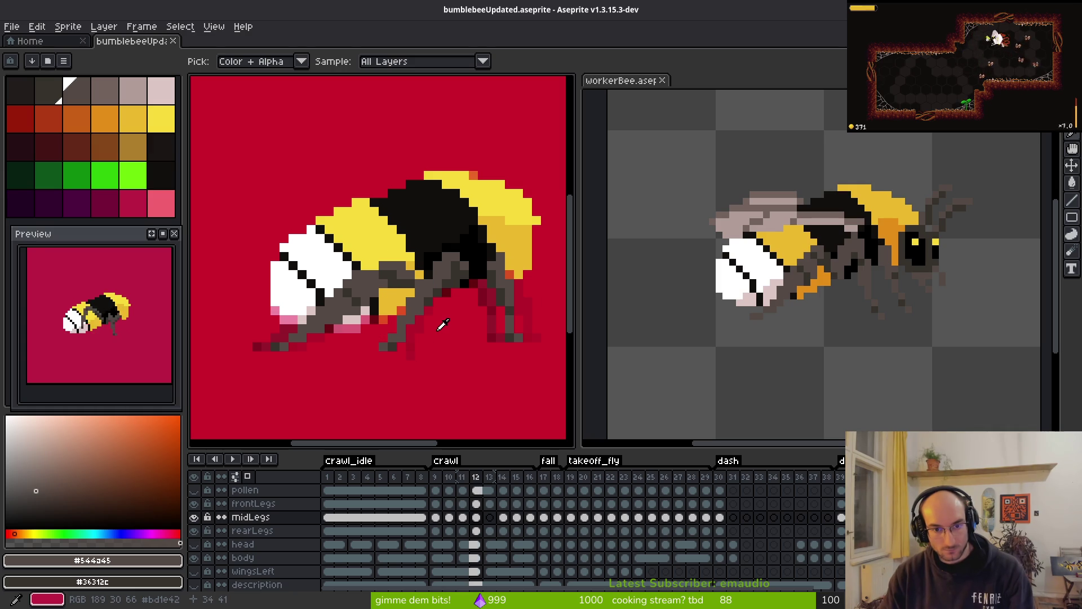
key(Right)
key(Left)
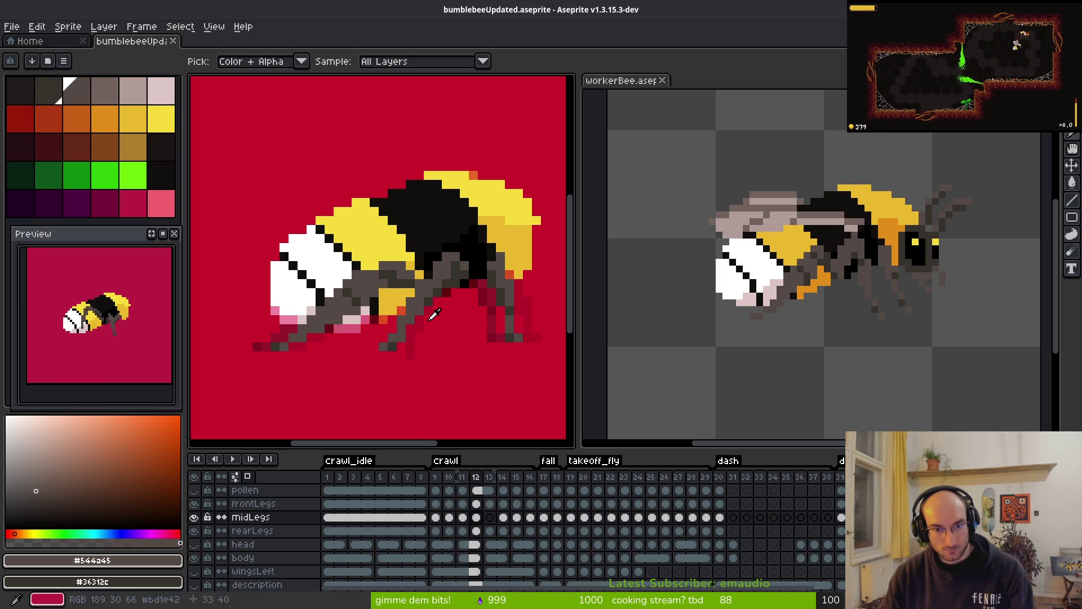
key(Right)
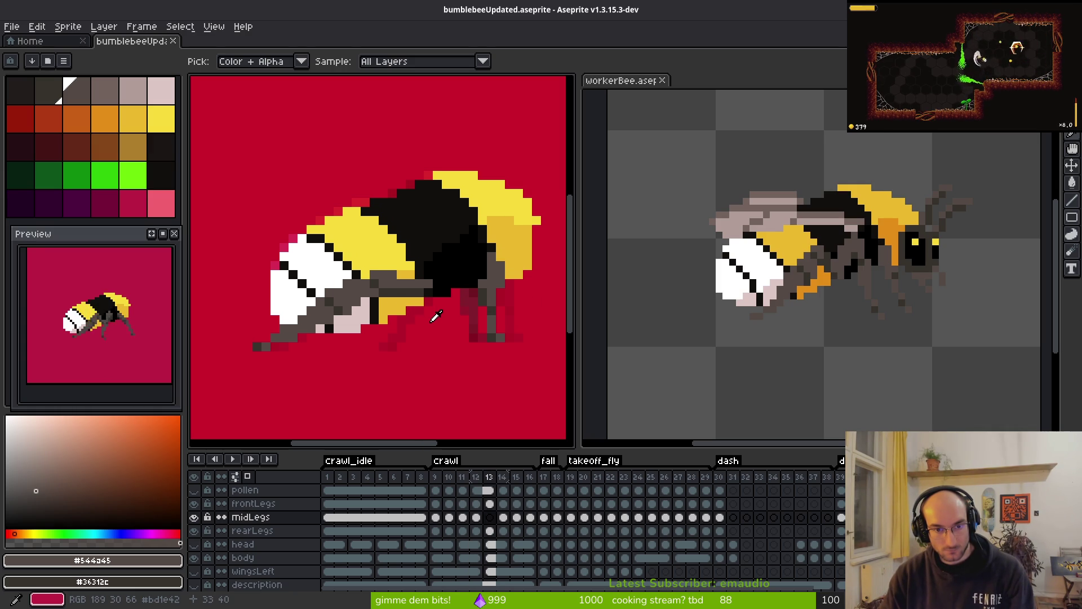
key(Right)
key(Right)
key(Right)
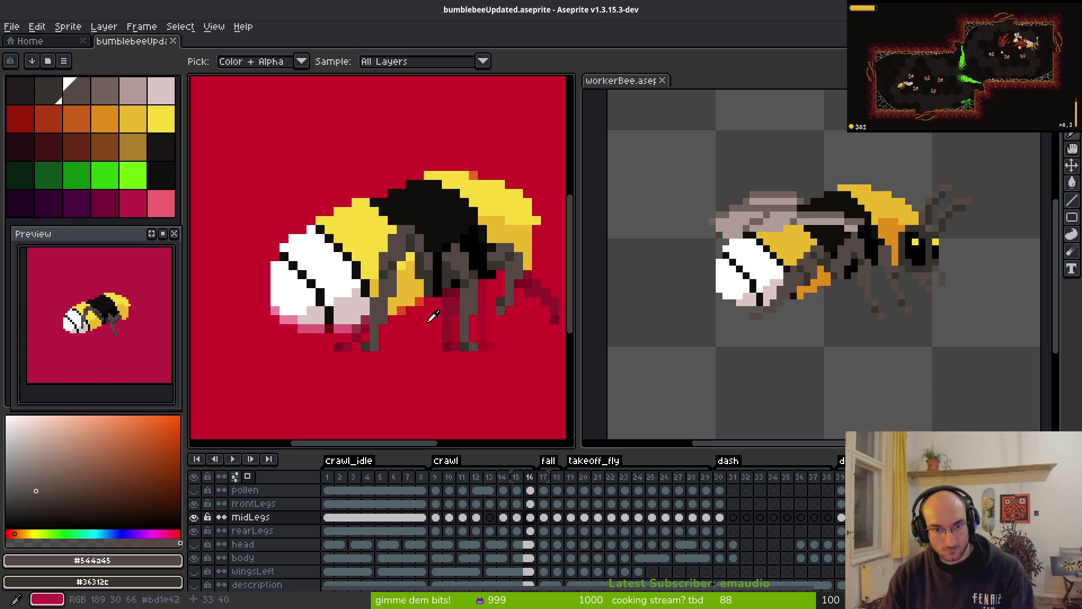
key(Left)
key(Left)
key(Left)
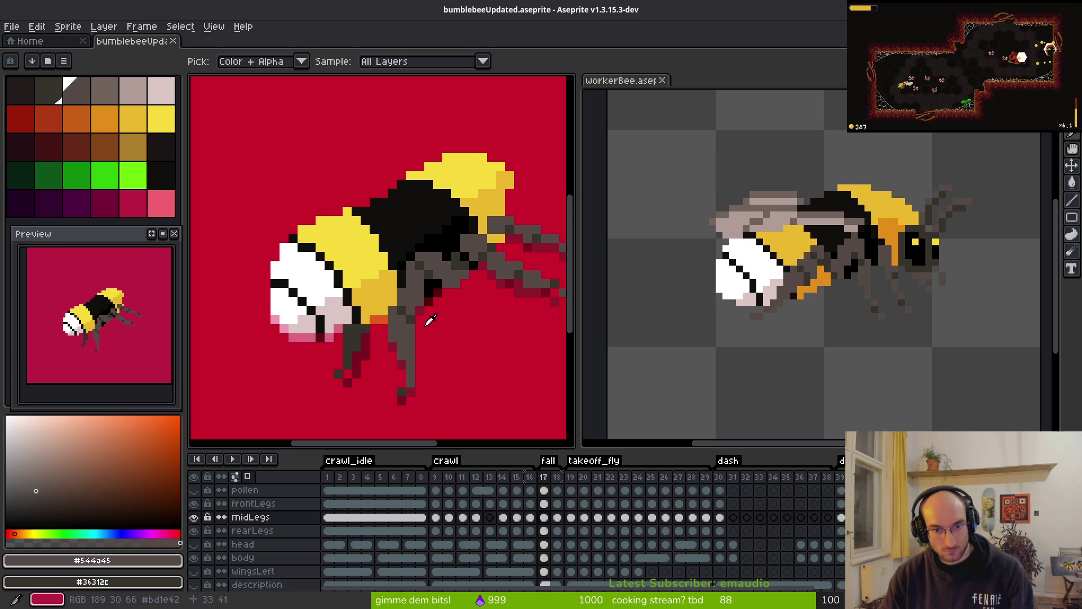
key(Left)
key(Left)
key(Left)
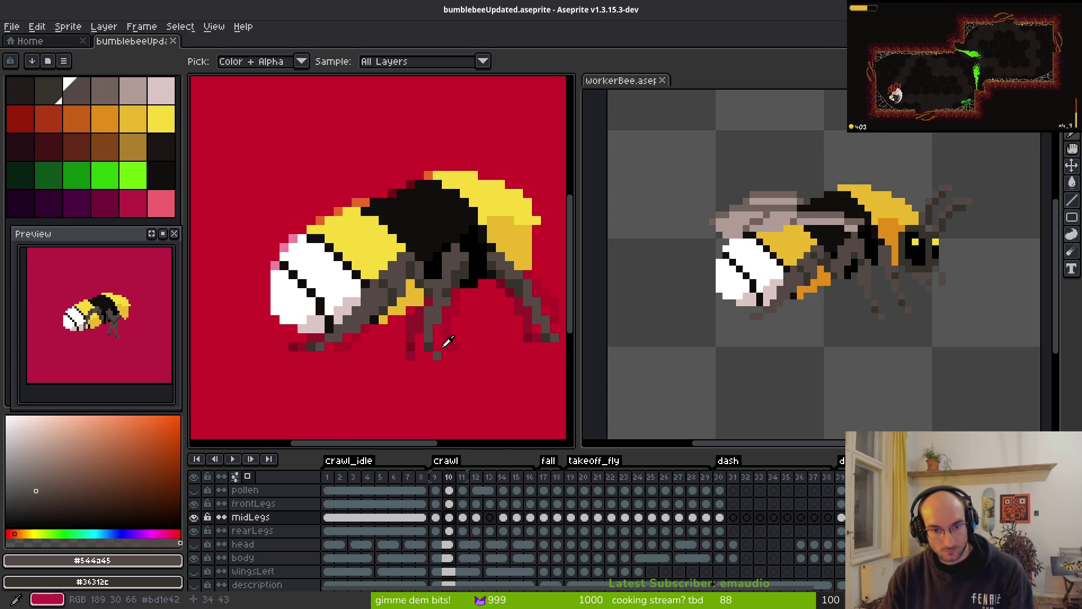
key(Right)
key(Right)
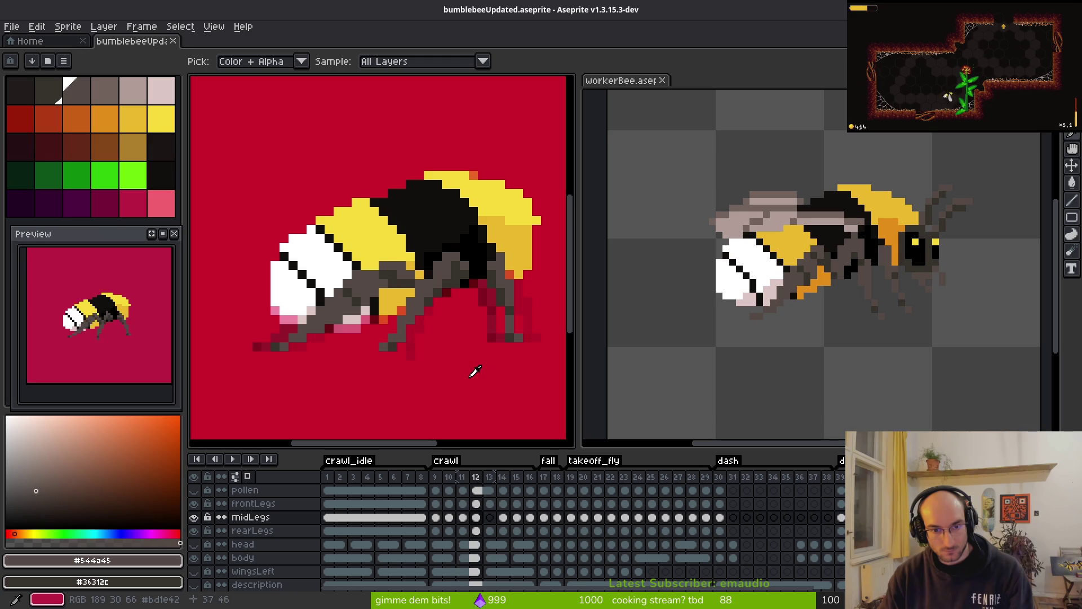
- Flip repeatedly between frames 12 and 13, settling on frame 13 for editing
key(Right)
key(b)
scroll(417, 299, up, 2)
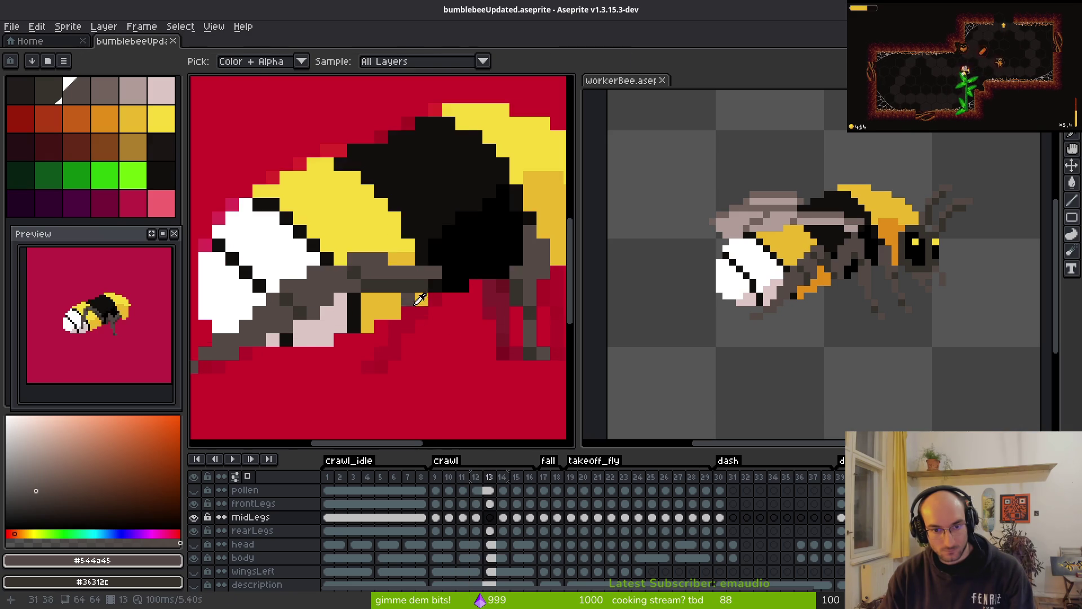
key(Left)
key(Right)
key(i)
scroll(490, 251, up, 2)
key(Left)
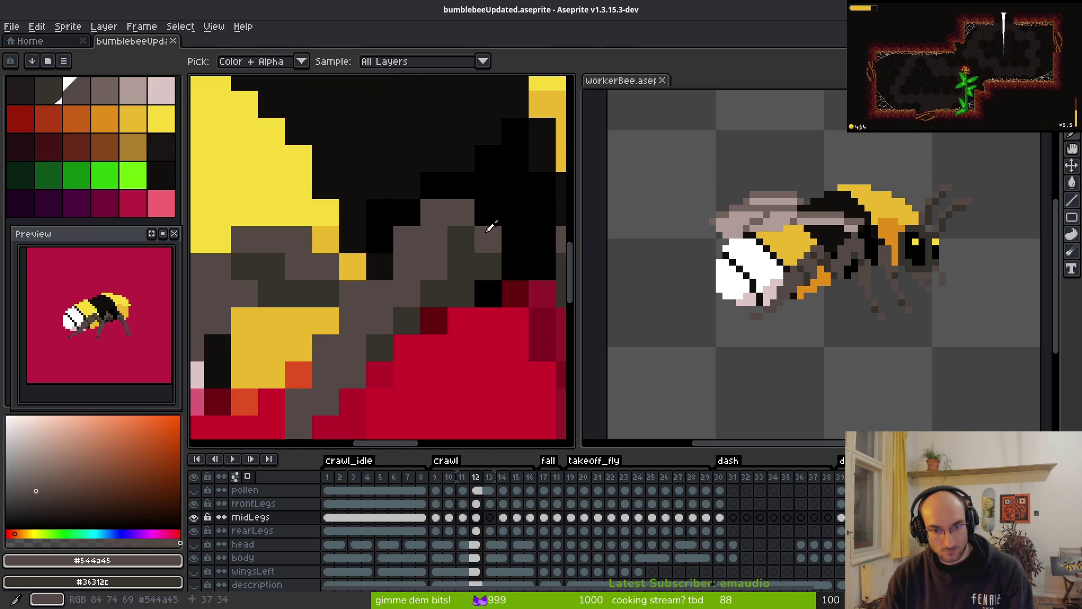
key(Right)
key(Left)
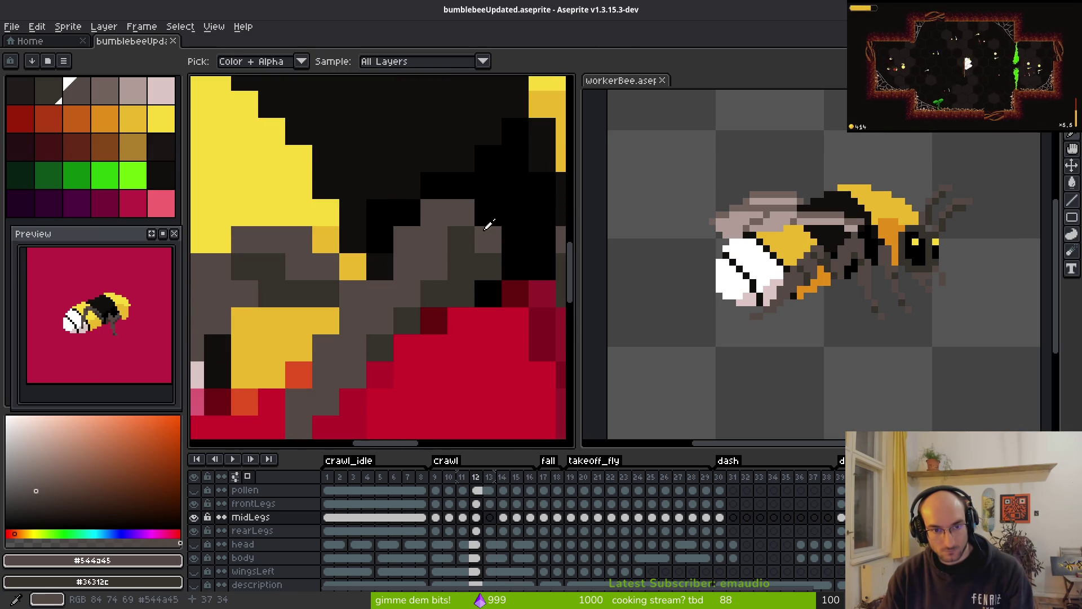
key(Right)
key(Left)
key(Right)
key(Left)
key(Right)
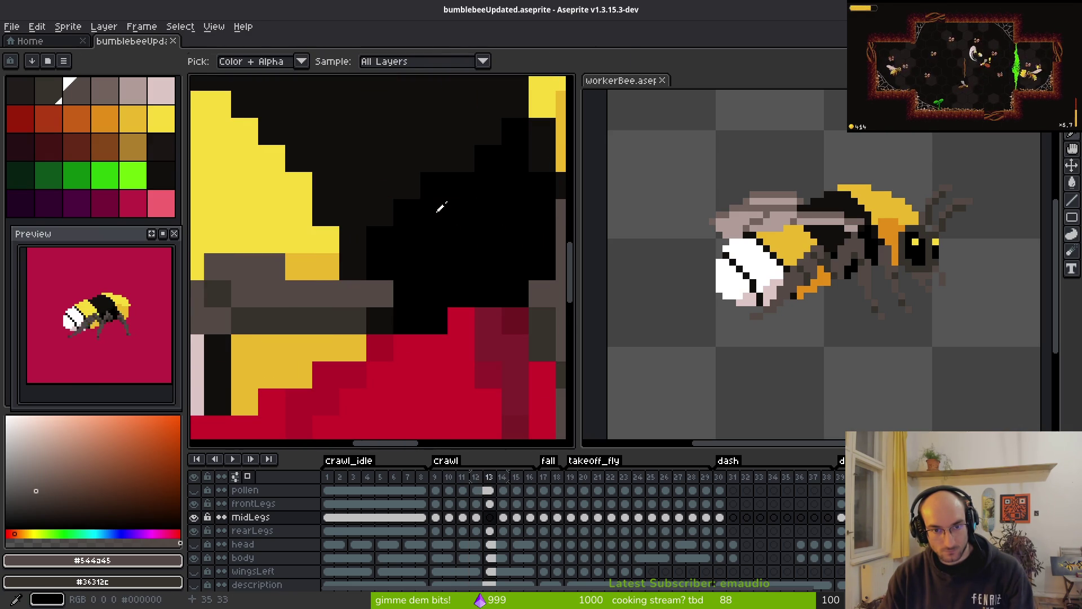
- Draw grey #544a45 middle-leg pixels down frame 13, checking them against frame 12
key(b)
drag(441, 209, 465, 262)
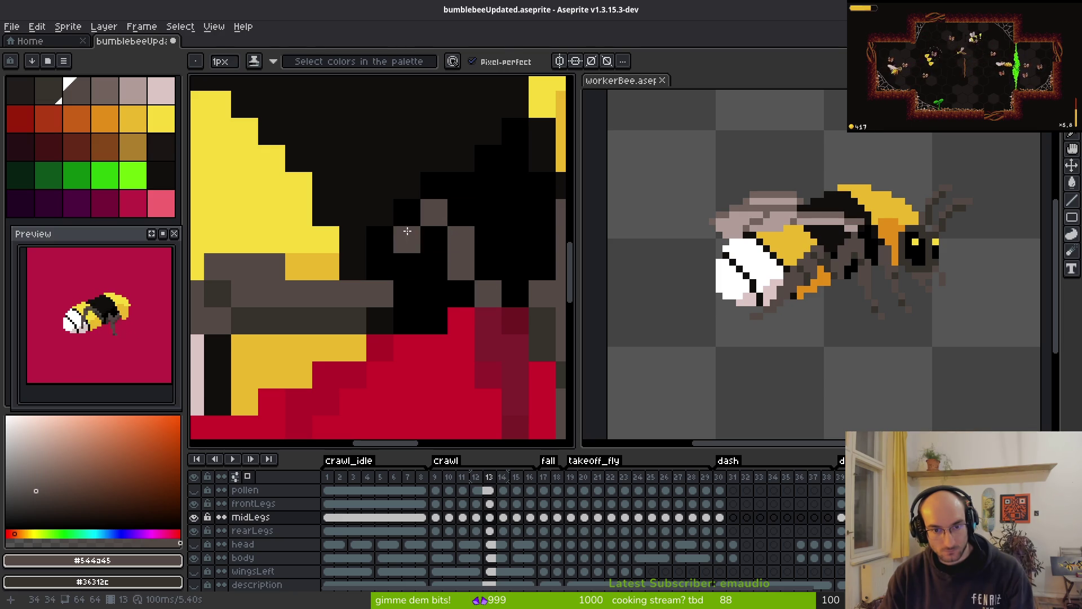
key(Left)
key(Right)
key(Left)
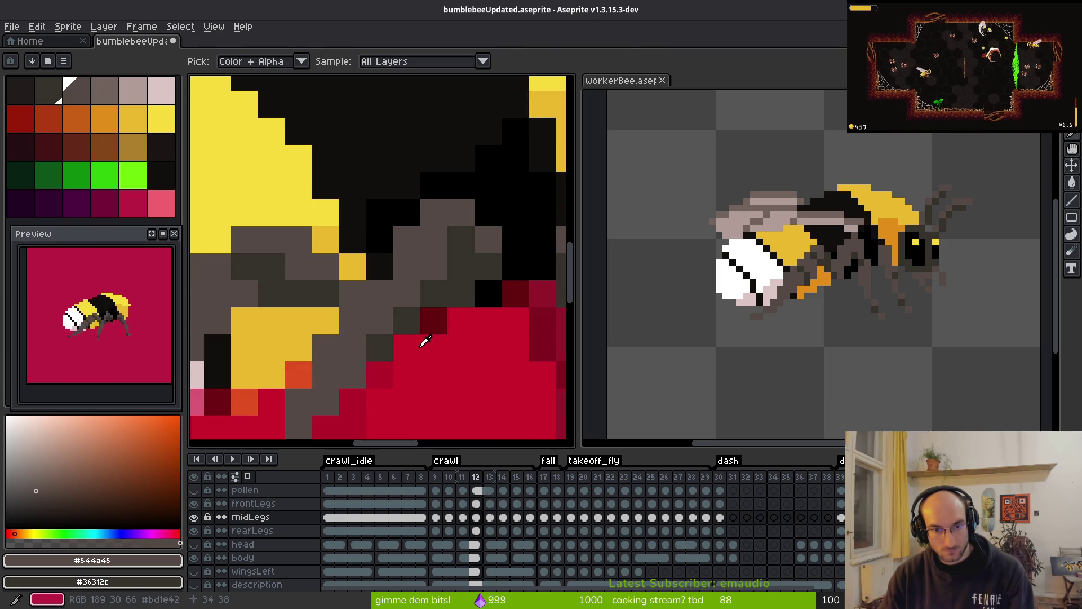
key(Right)
key(b)
mouse_move(416, 233)
mouse_down()
mouse_move(427, 280)
mouse_move(471, 309)
mouse_up()
- Extend the grey leg into the black and yellow body cells with a diagonal line
scroll(472, 309, down, 2)
scroll(482, 167, up, 2)
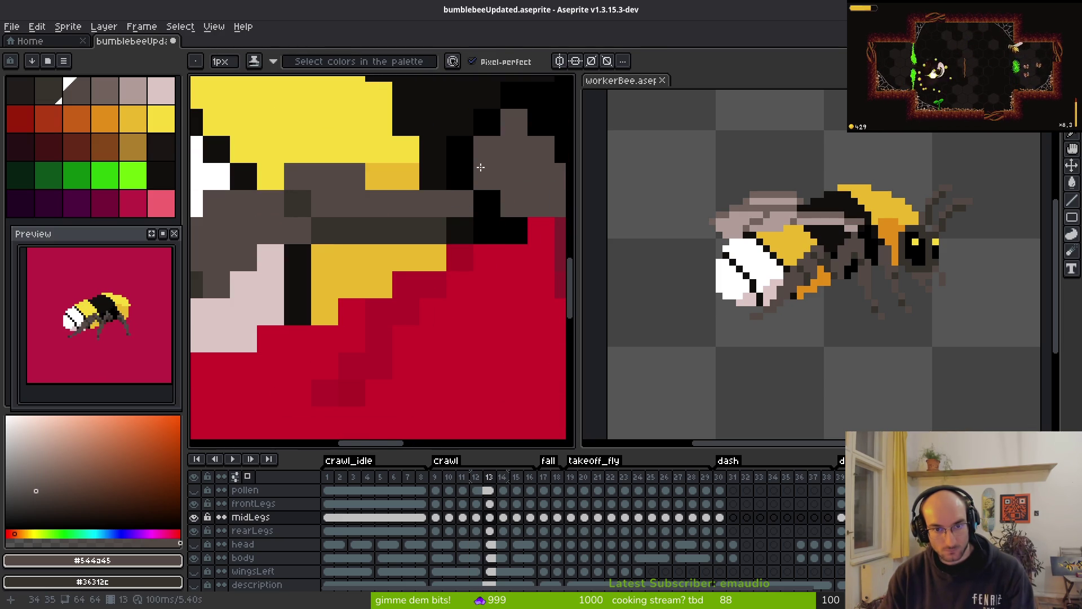
drag(480, 167, 440, 175)
click(483, 121)
key(ctrl+z)
drag(481, 113, 453, 137)
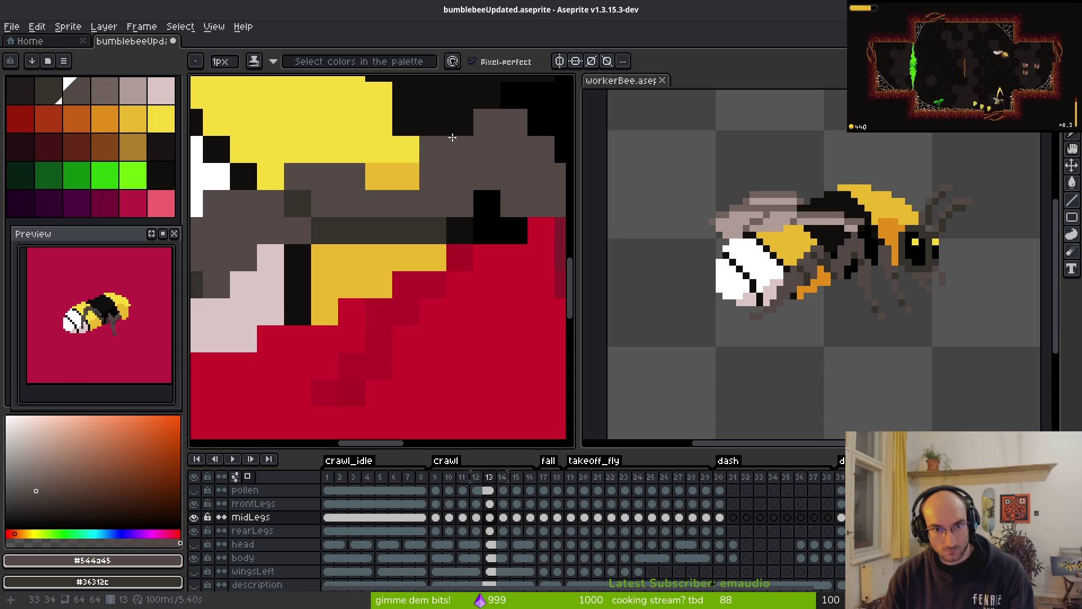
drag(406, 174, 346, 333)
mouse_move(406, 258)
mouse_down()
mouse_move(379, 284)
mouse_move(433, 220)
mouse_up()
- Turn two diagonal black cells grey and paint leg cells in darker #36312c shadow grey
scroll(432, 215, down, 5)
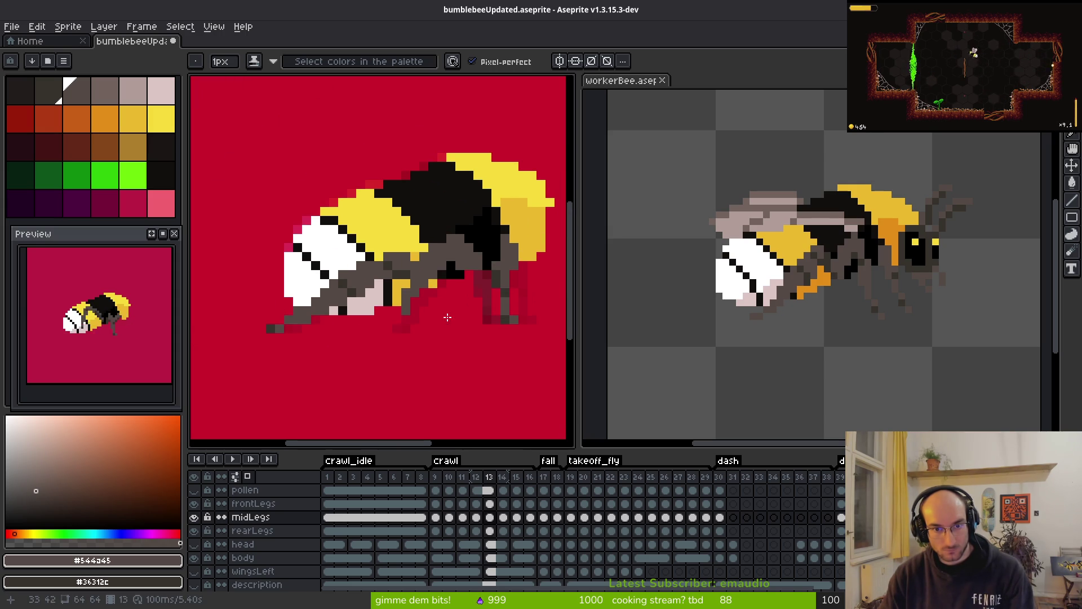
scroll(458, 239, up, 4)
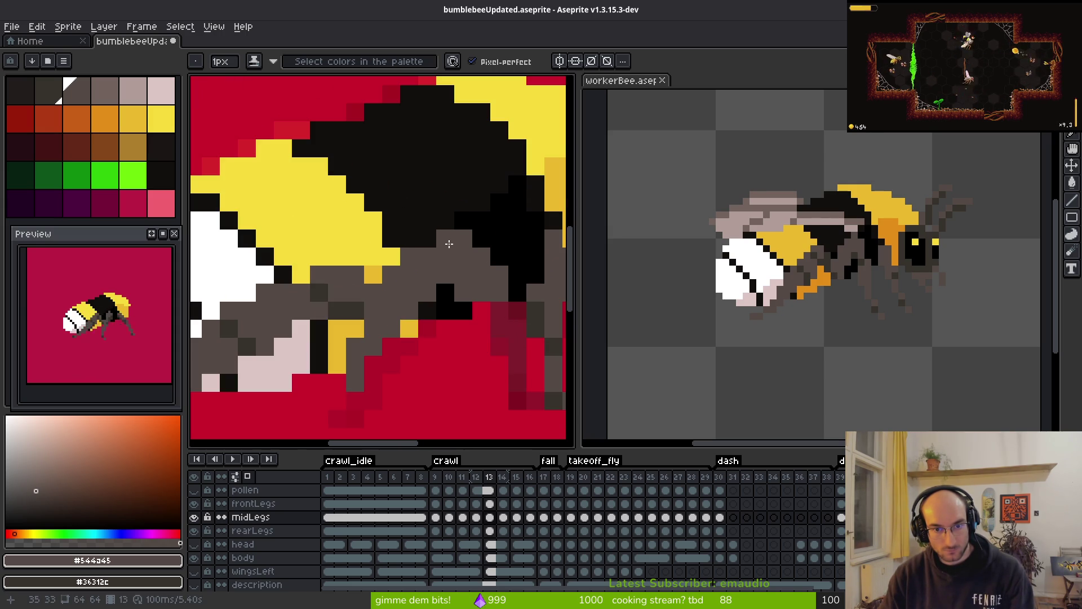
scroll(431, 332, down, 3)
scroll(445, 251, up, 4)
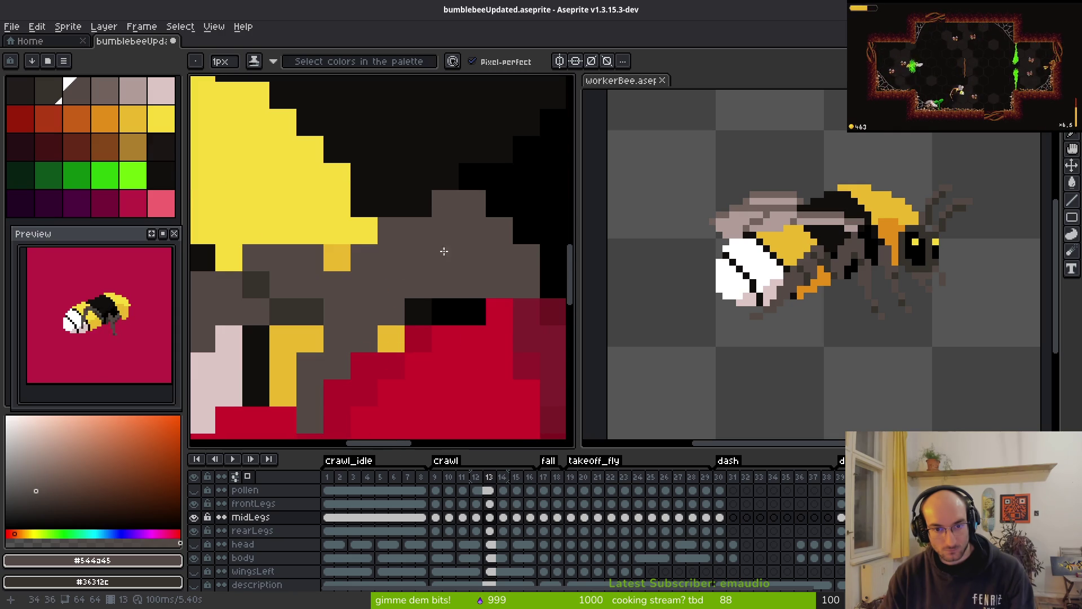
mouse_move(500, 204)
mouse_down()
mouse_move(471, 168)
mouse_move(389, 184)
mouse_move(427, 197)
mouse_up()
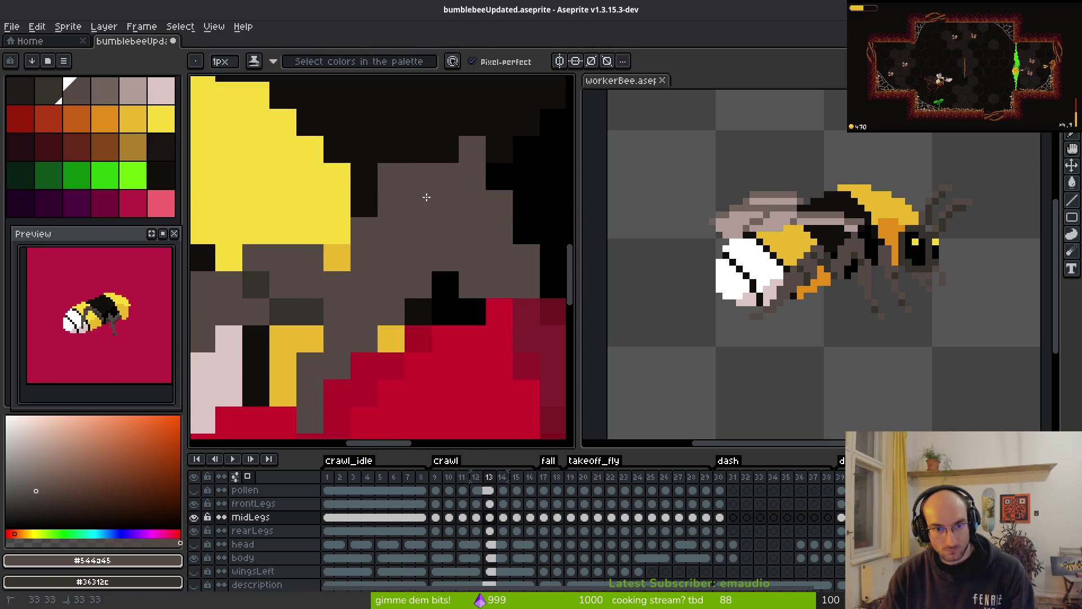
right_click(507, 279)
right_click(474, 251)
right_click(478, 231)
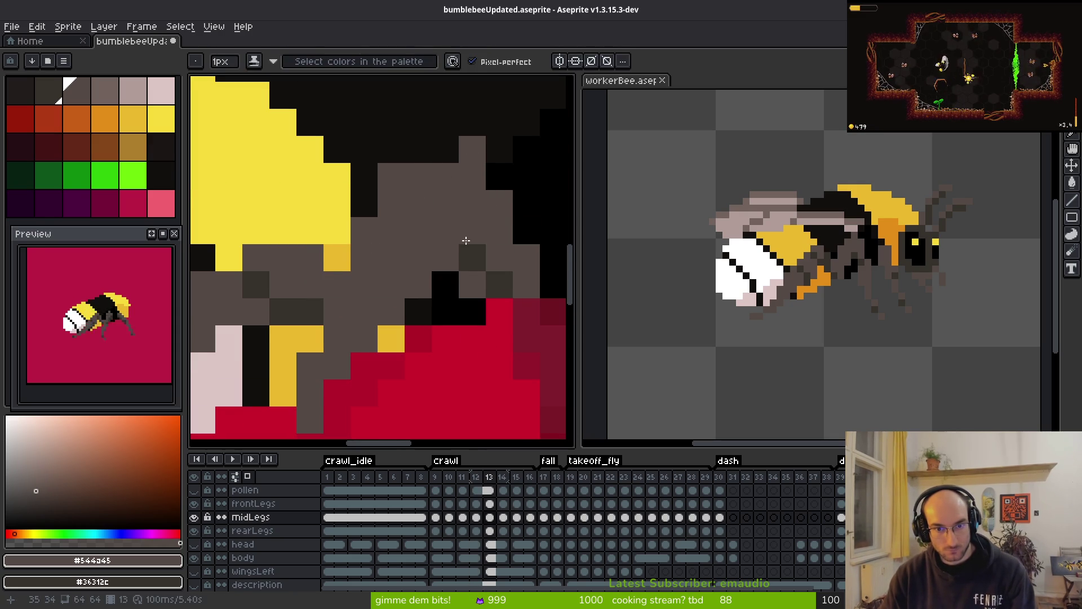
right_click(499, 257)
- Undo two shadow strokes, erase a grey leg pixel to open a gap, and shade a lower pixel darker
key(ctrl+z)
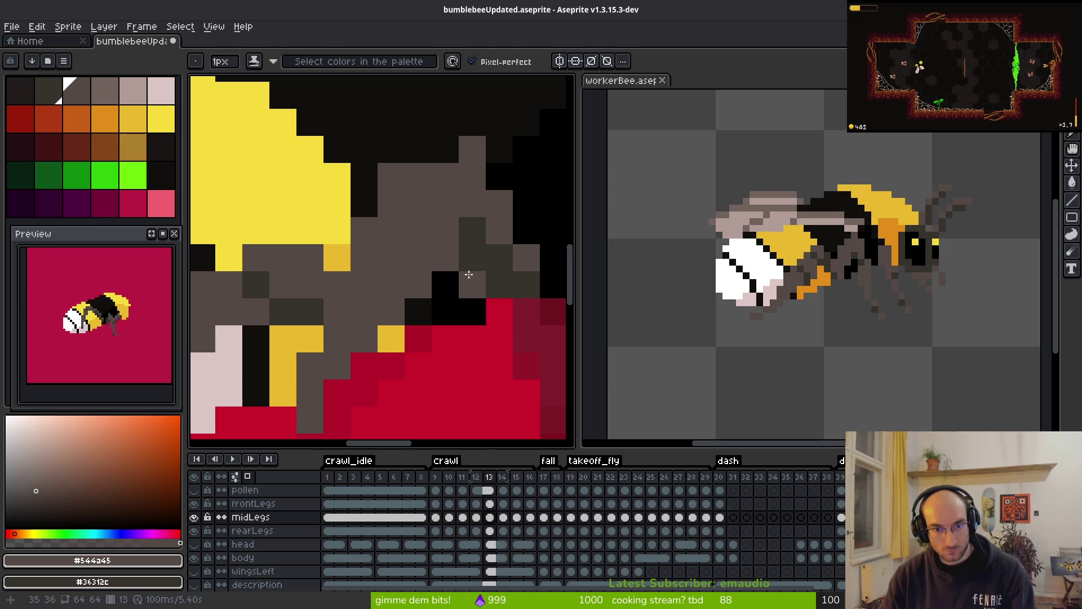
key(ctrl+z)
key(ctrl+z)
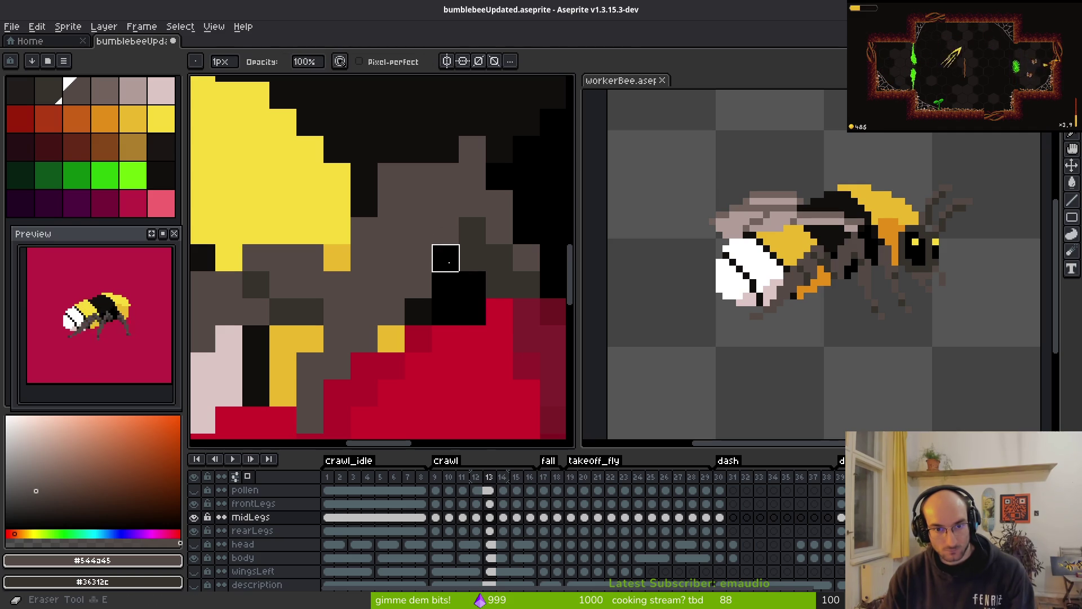
click(459, 232)
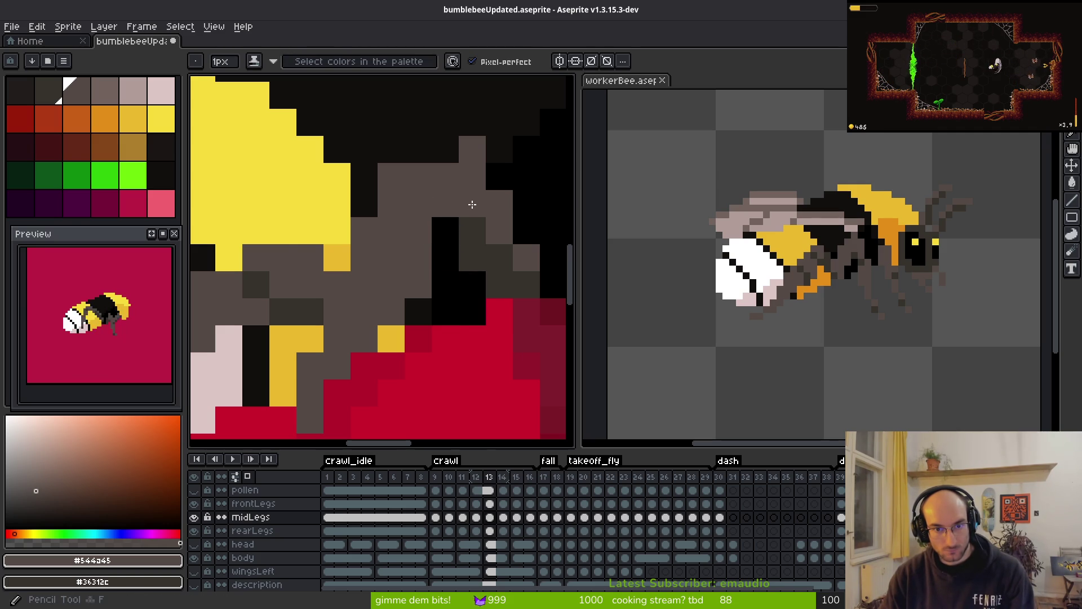
scroll(546, 267, down, 3)
scroll(546, 267, up, 4)
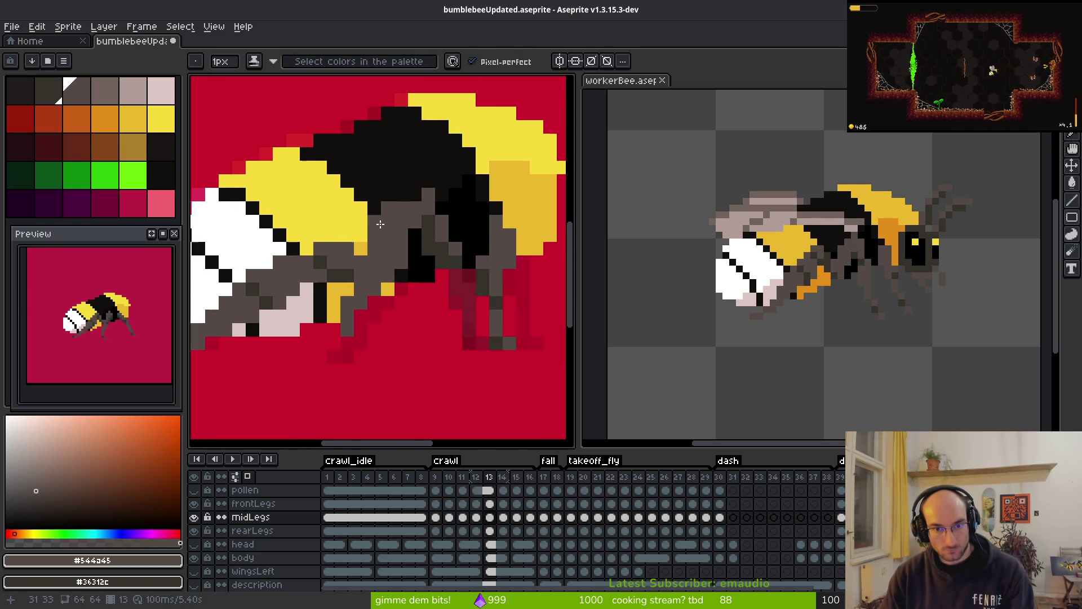
key(b)
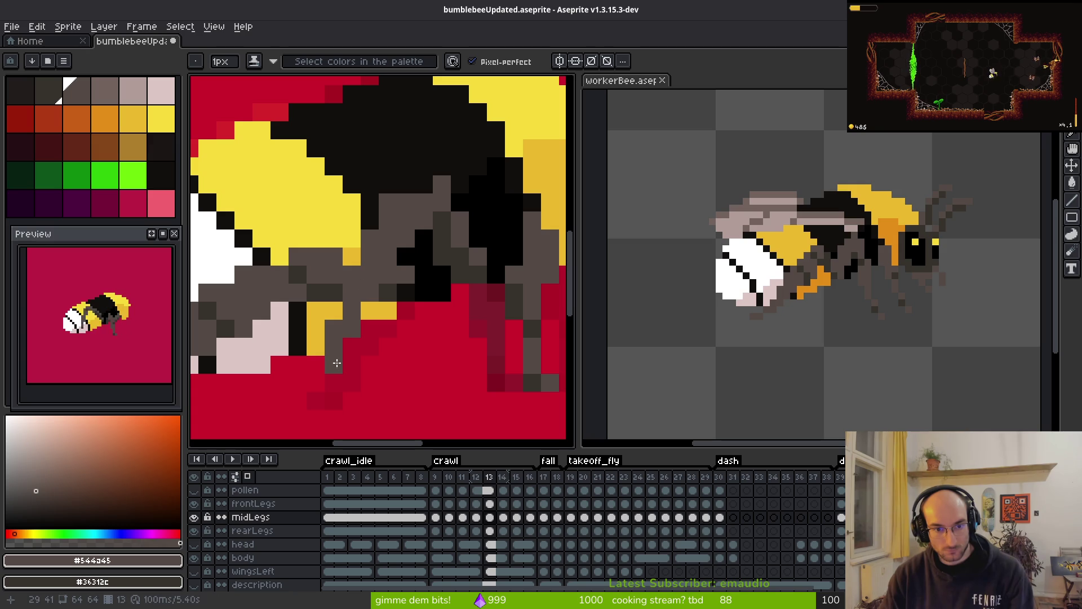
click(334, 355)
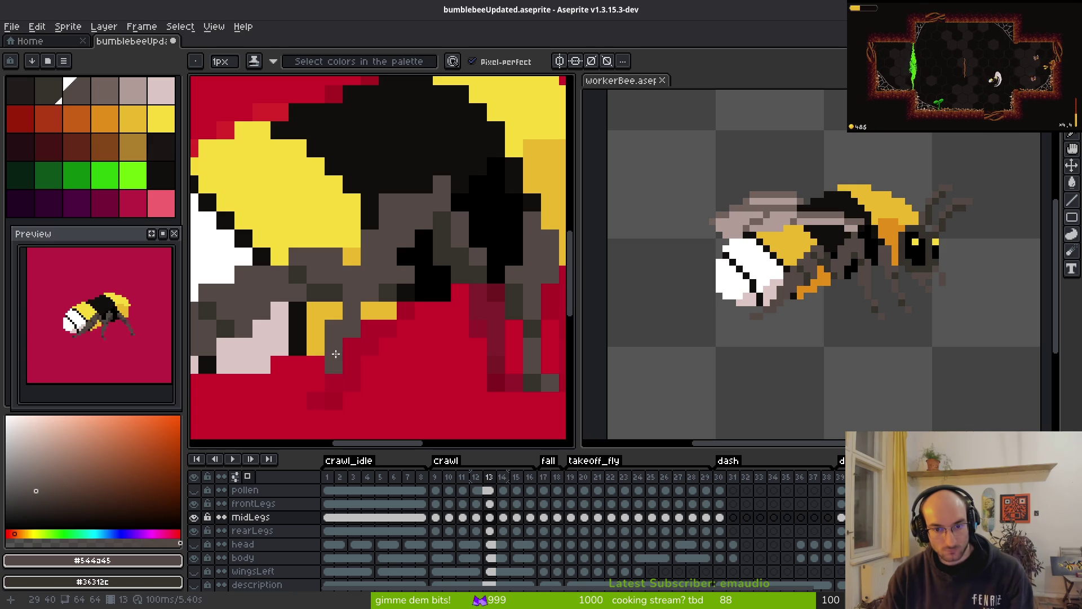
- Shade another middle-leg pixel darker with the shading pencil
scroll(425, 350, down, 3)
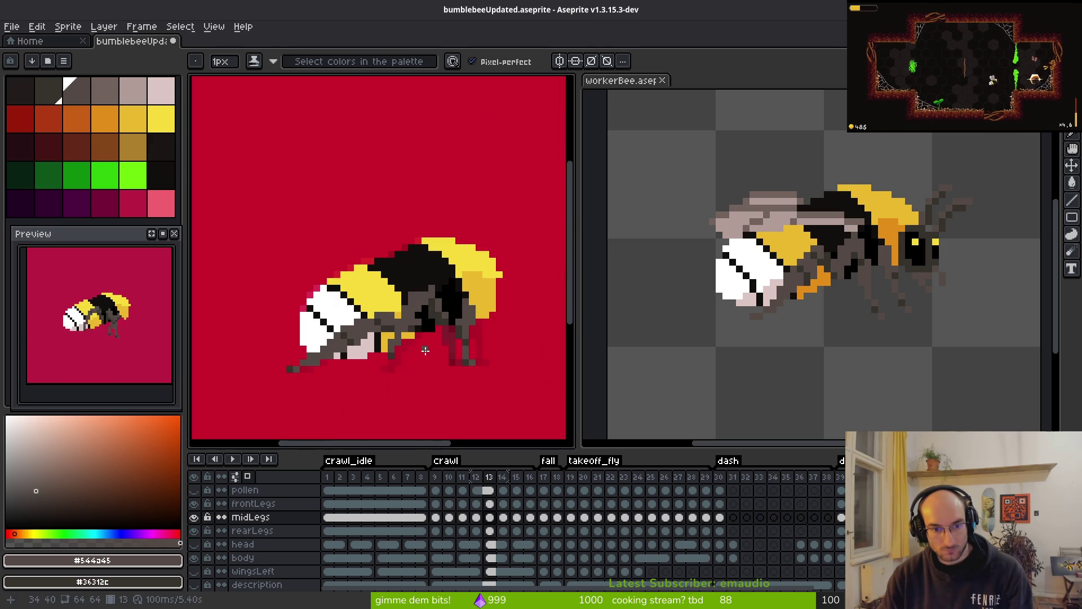
scroll(437, 367, up, 3)
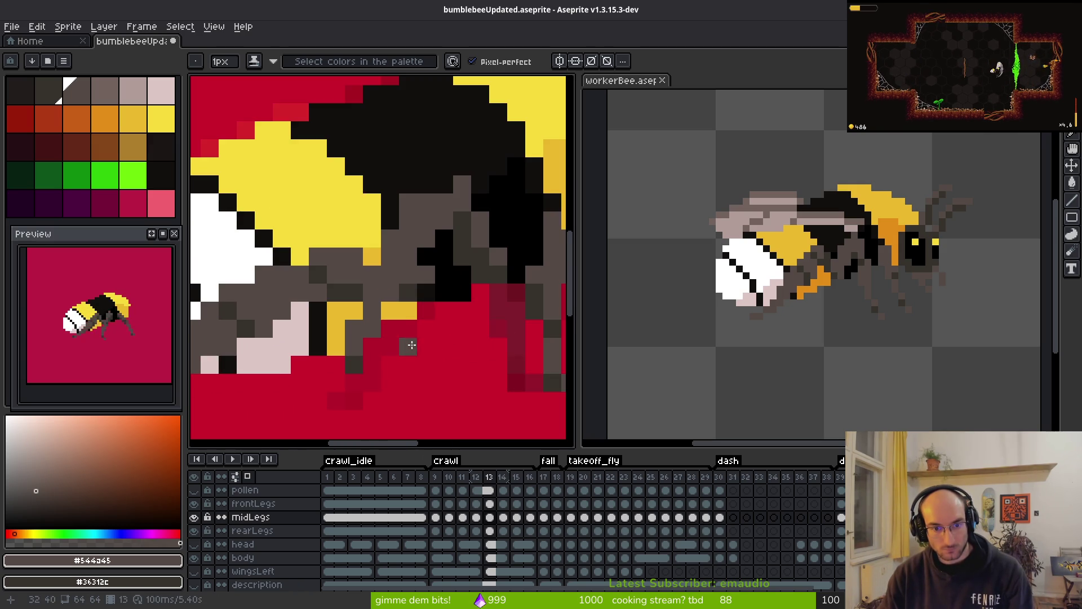
key(e)
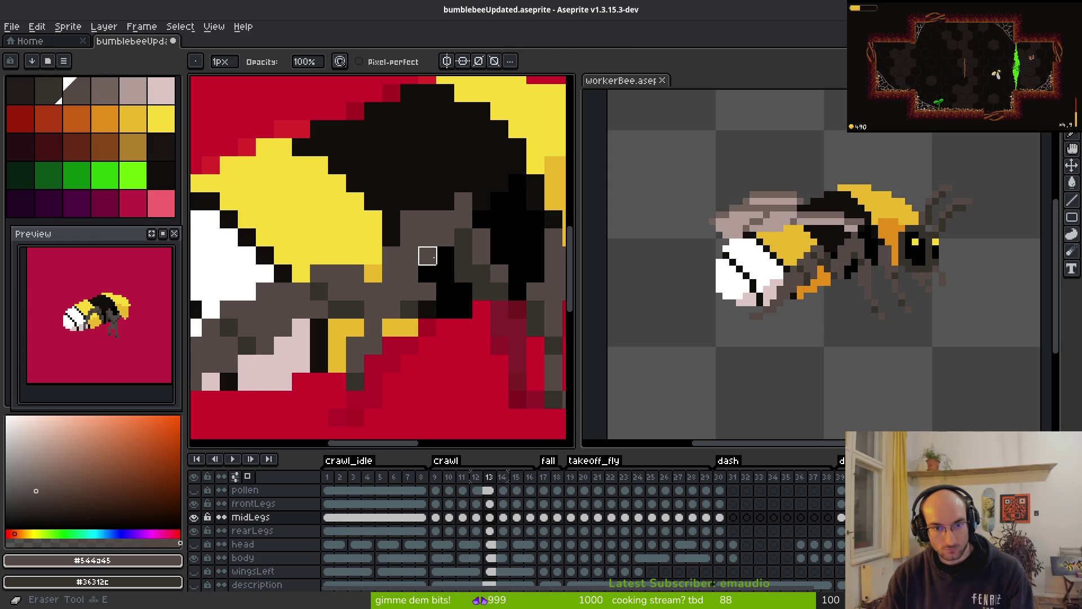
key(b)
key(e)
key(b)
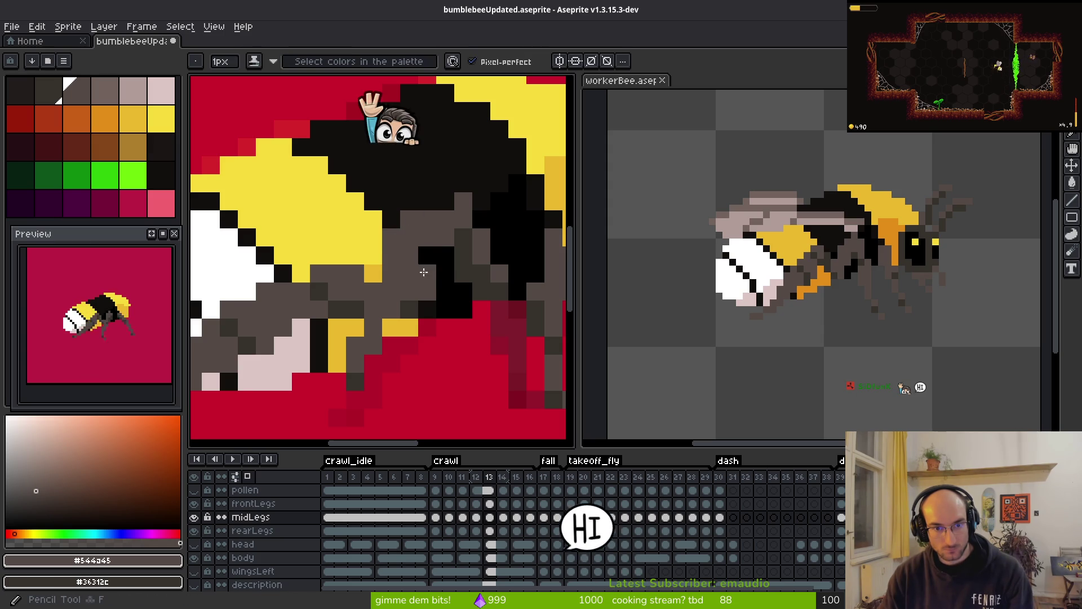
scroll(437, 282, down, 3)
scroll(445, 296, up, 3)
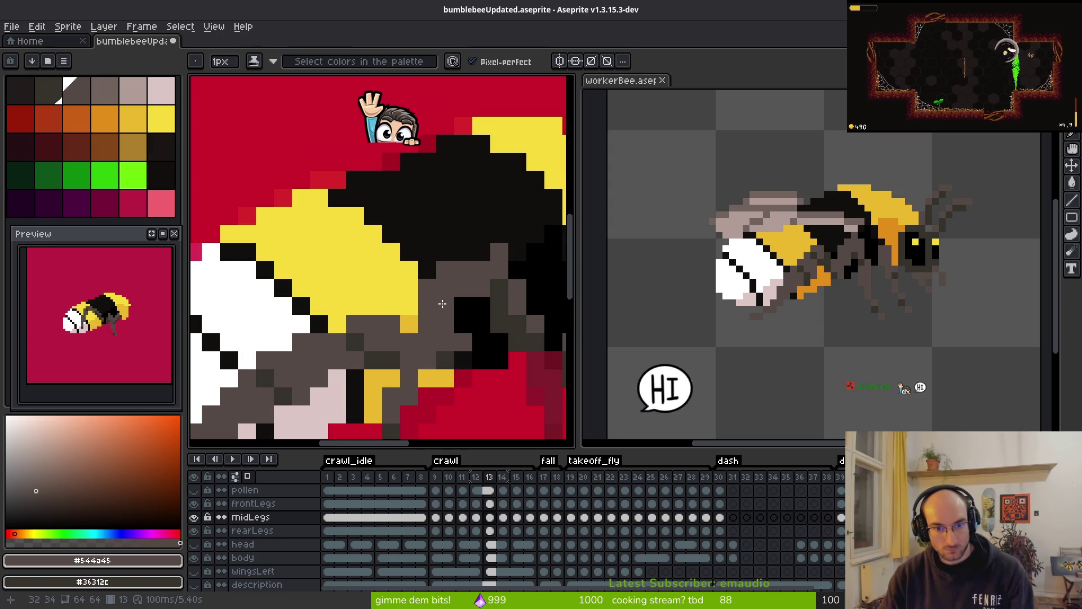
click(439, 302)
- Paint pixel 31,34 light grey, replacing the undone light grey pixel at 32,34
scroll(439, 302, down, 2)
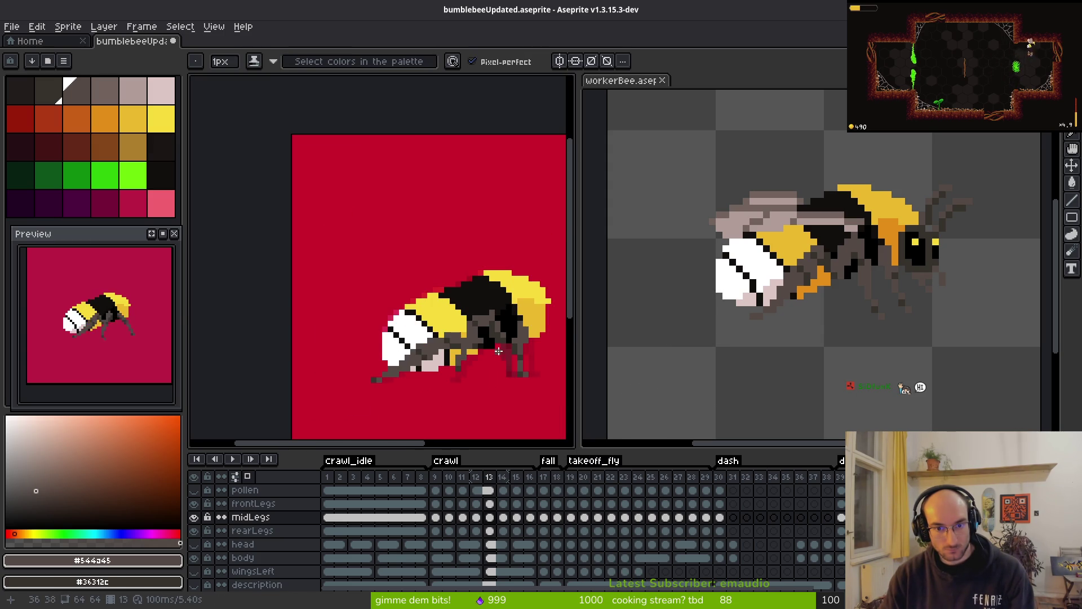
scroll(481, 351, up, 3)
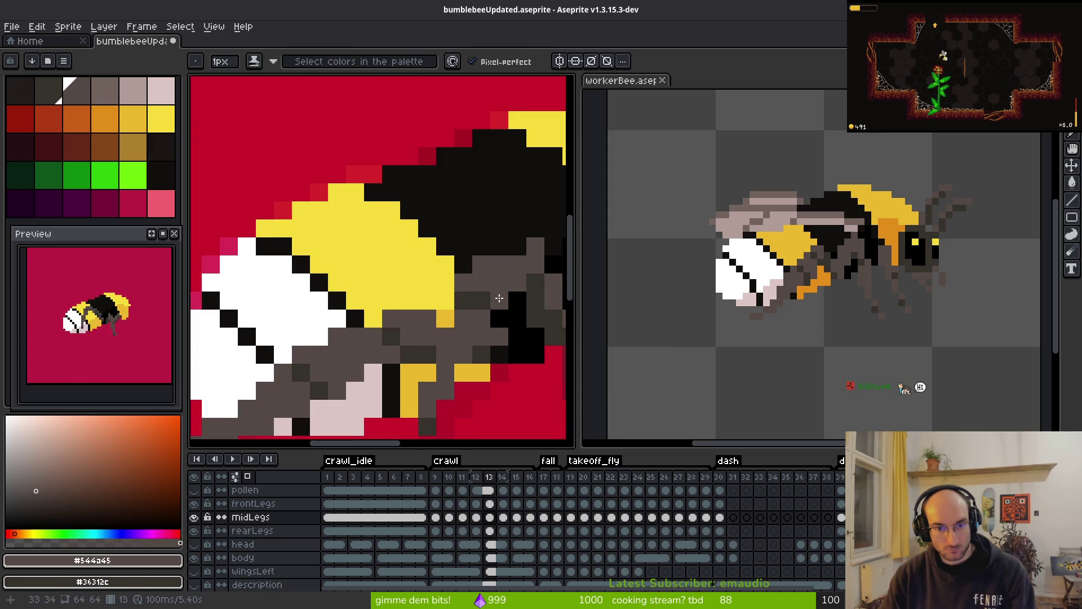
scroll(498, 297, right, 1)
click(473, 299)
key(ctrl+z)
click(452, 301)
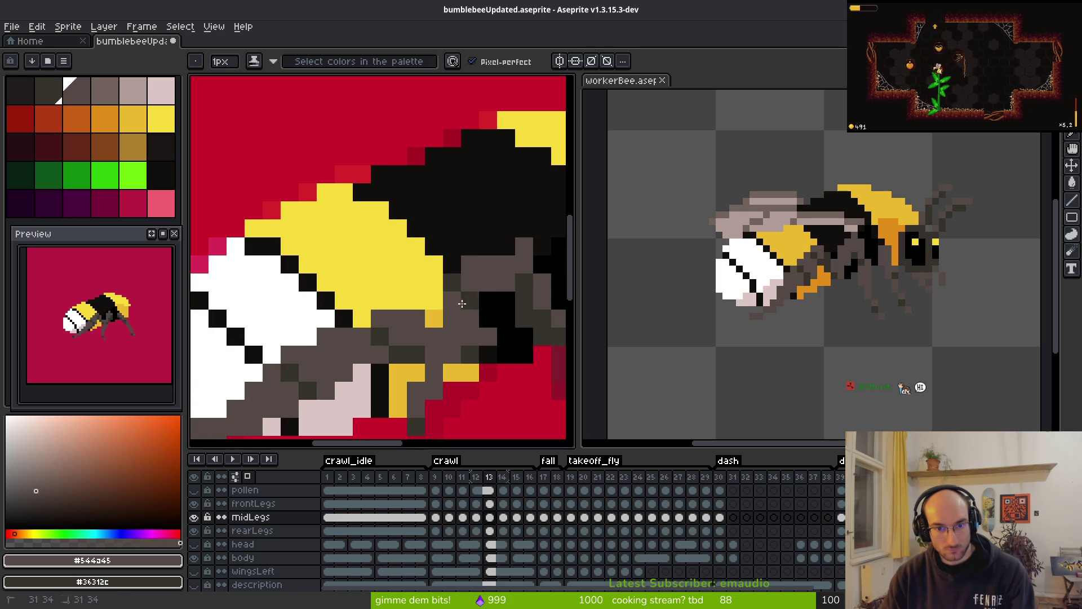
scroll(496, 307, down, 2)
scroll(504, 305, up, 3)
scroll(504, 306, up, 1)
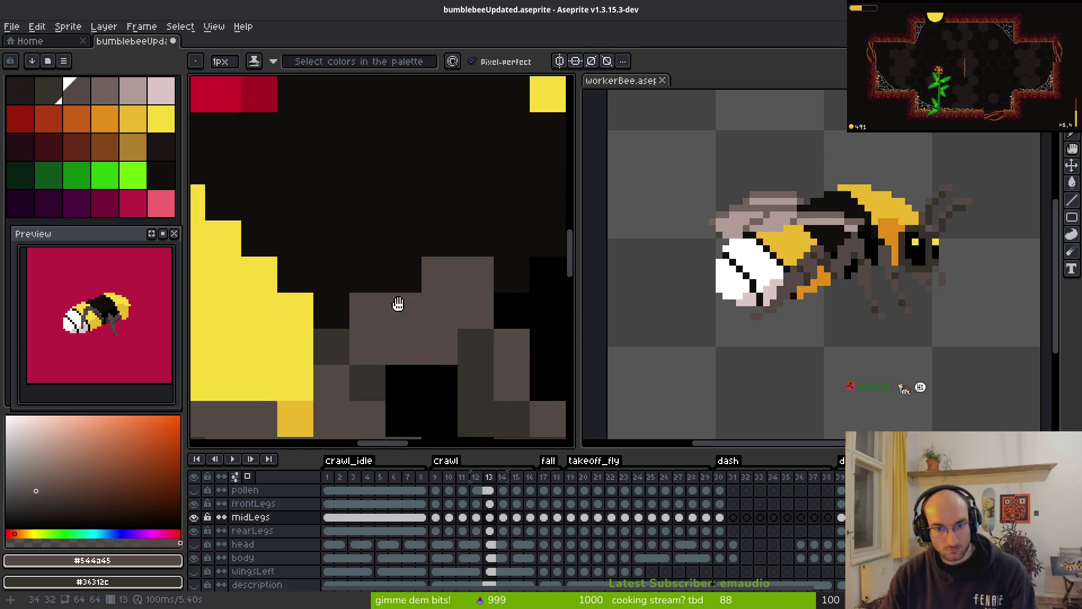
scroll(396, 302, right, 2)
scroll(396, 261, down, 3)
scroll(417, 298, up, 2)
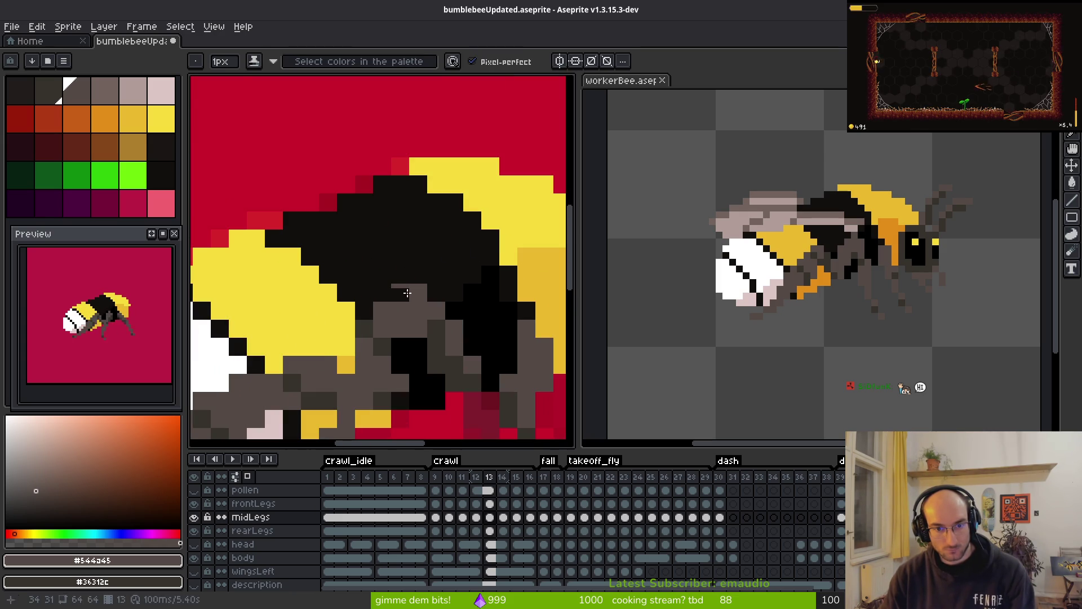
scroll(407, 293, down, 3)
scroll(447, 379, up, 3)
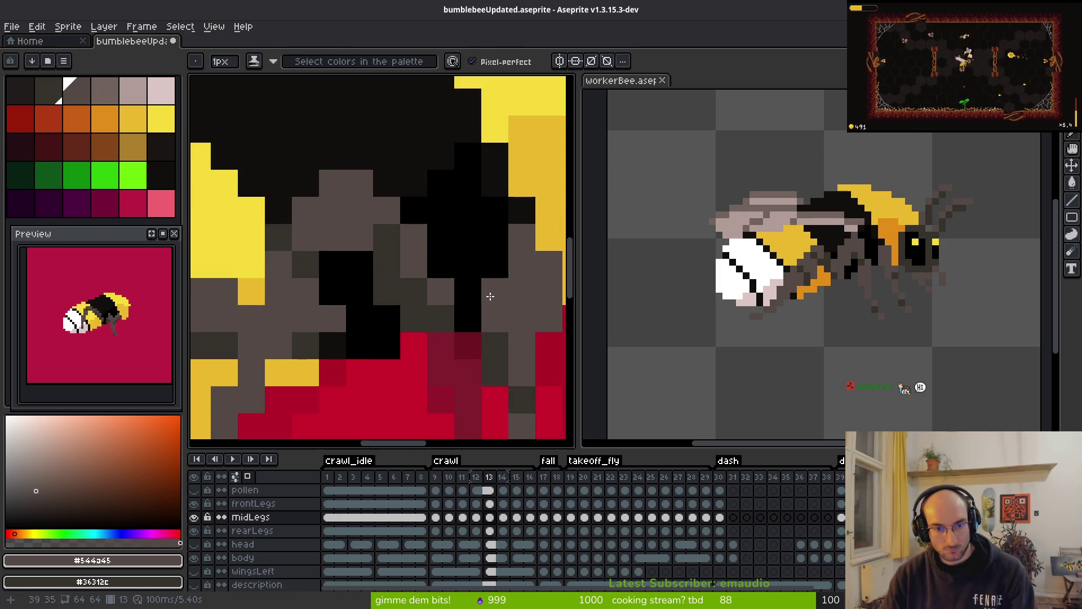
scroll(463, 326, down, 3)
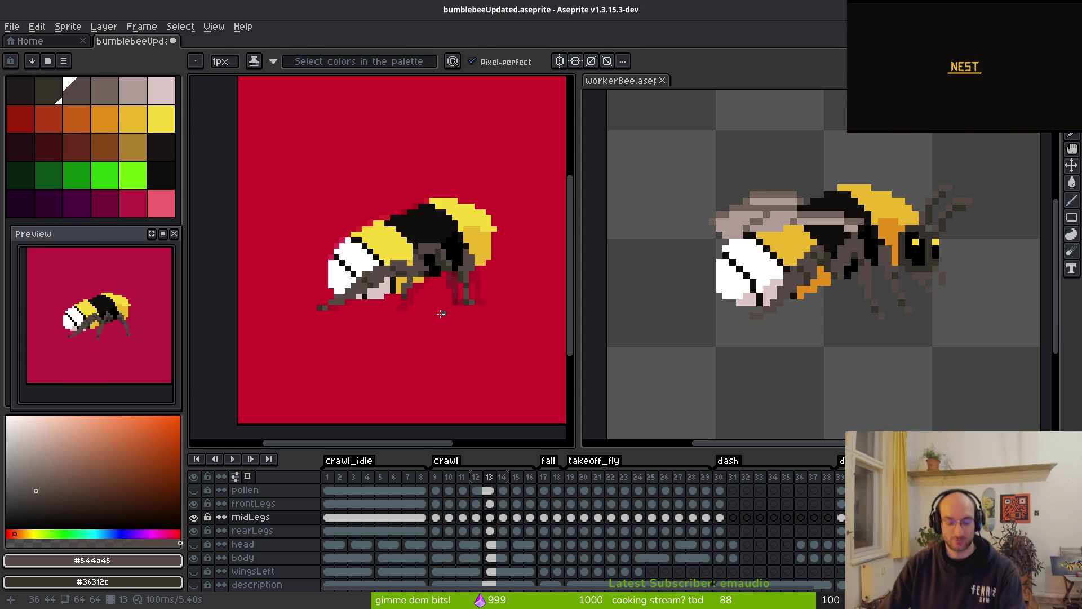
key(i)
key(Left)
key(Right)
key(Left)
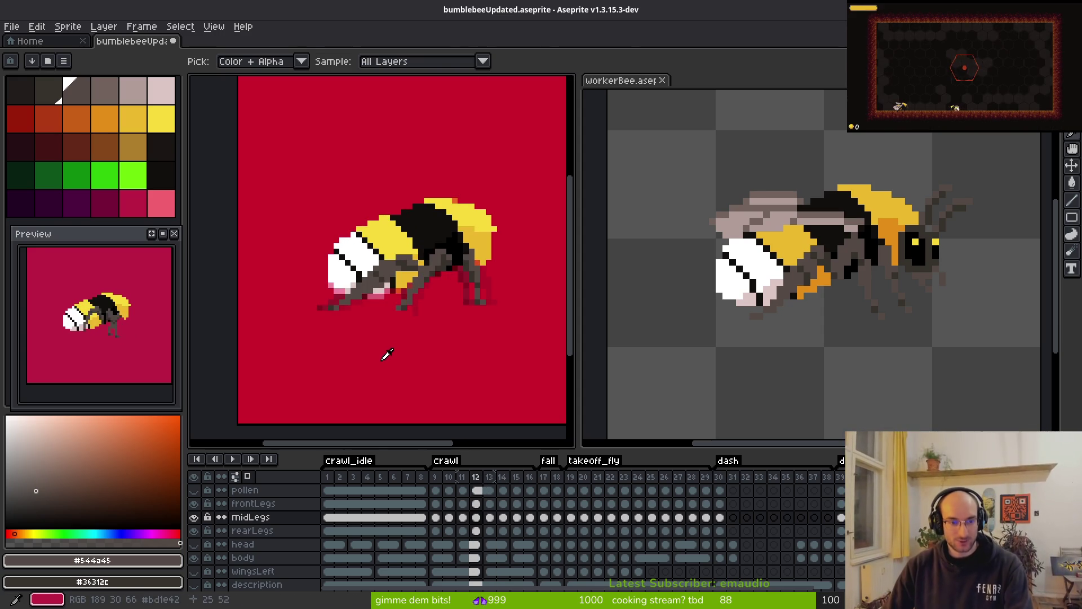
key(Right)
key(Left)
key(Right)
key(b)
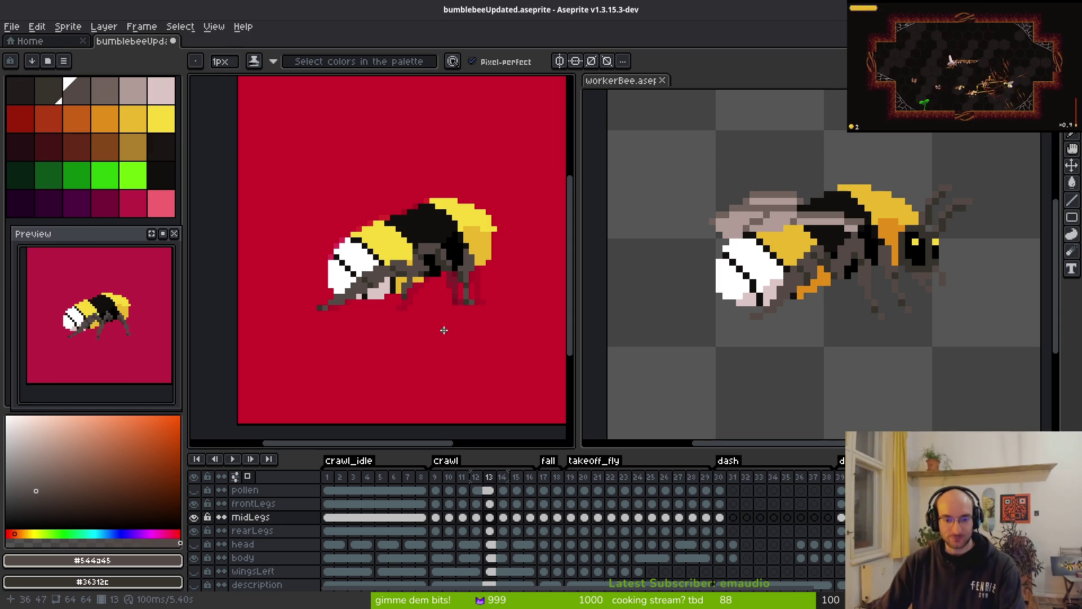
- On crawl frame 14, hide the frontLegs layer to reveal the middle legs
key(i)
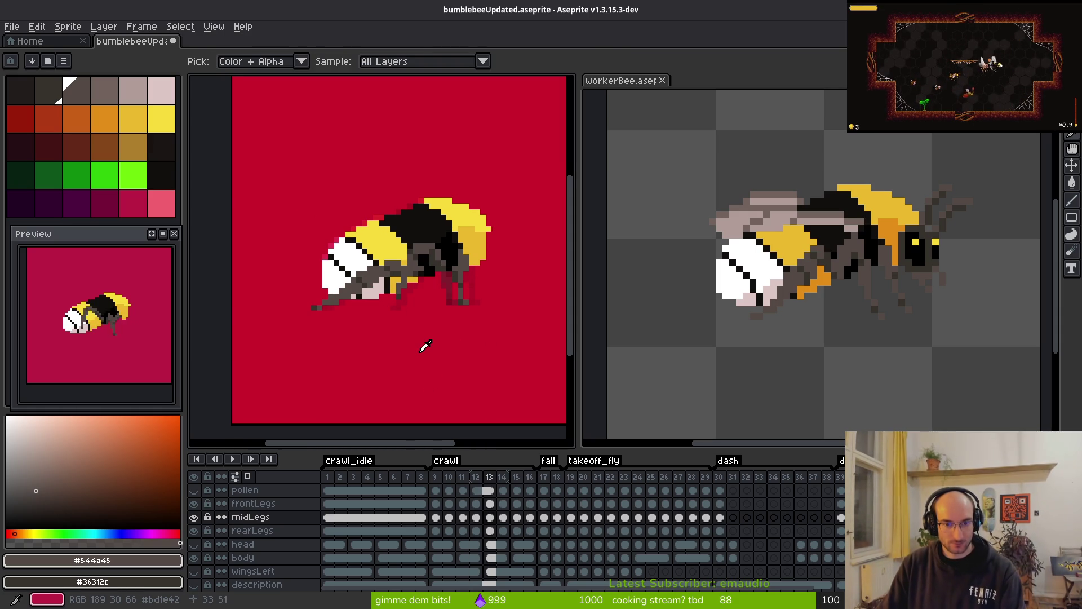
key(Right)
key(Right)
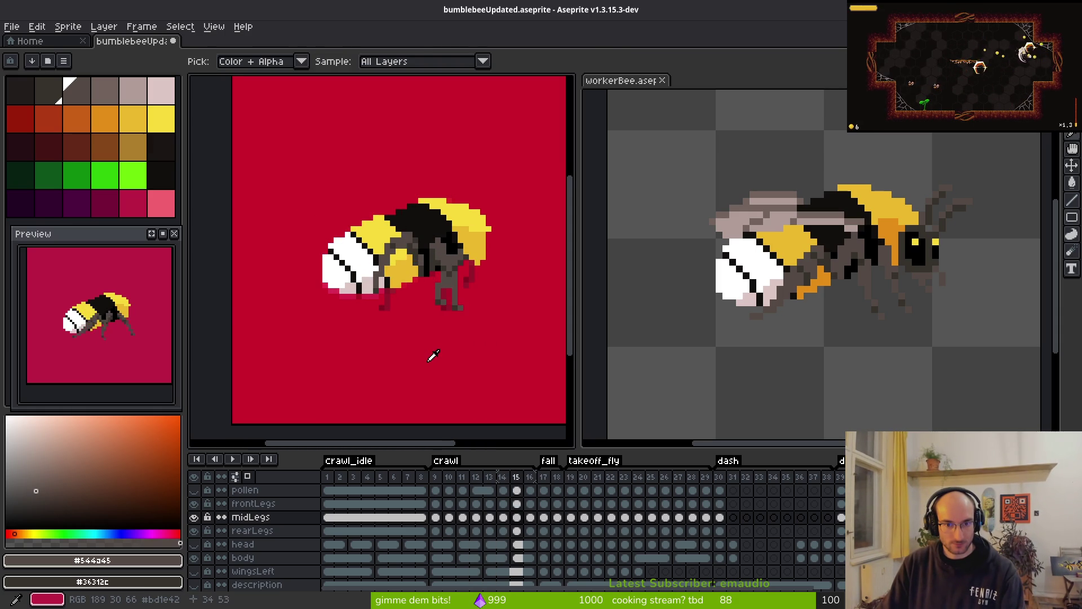
key(Left)
key(b)
scroll(420, 285, up, 1)
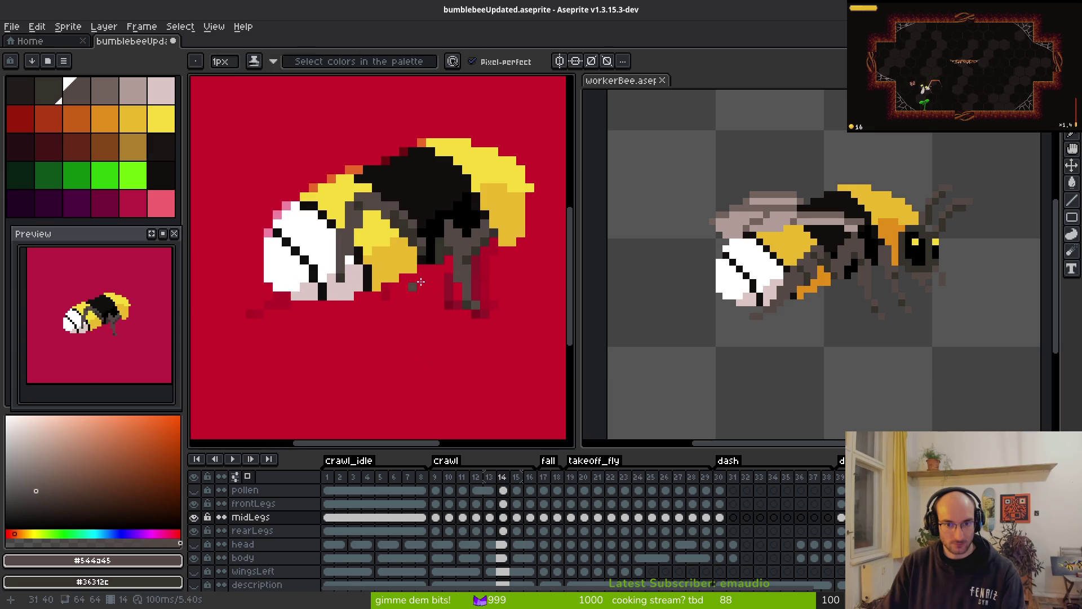
click(193, 504)
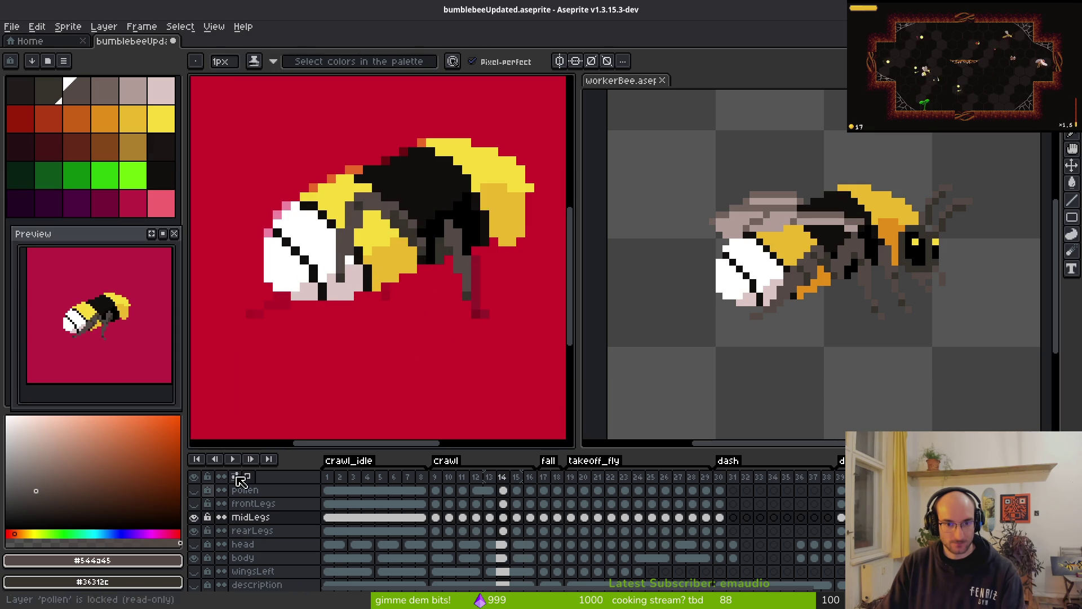
- Flip back and forth between crawl frames 13 and 14 to compare the middle legs
key(Left)
key(i)
key(Right)
key(b)
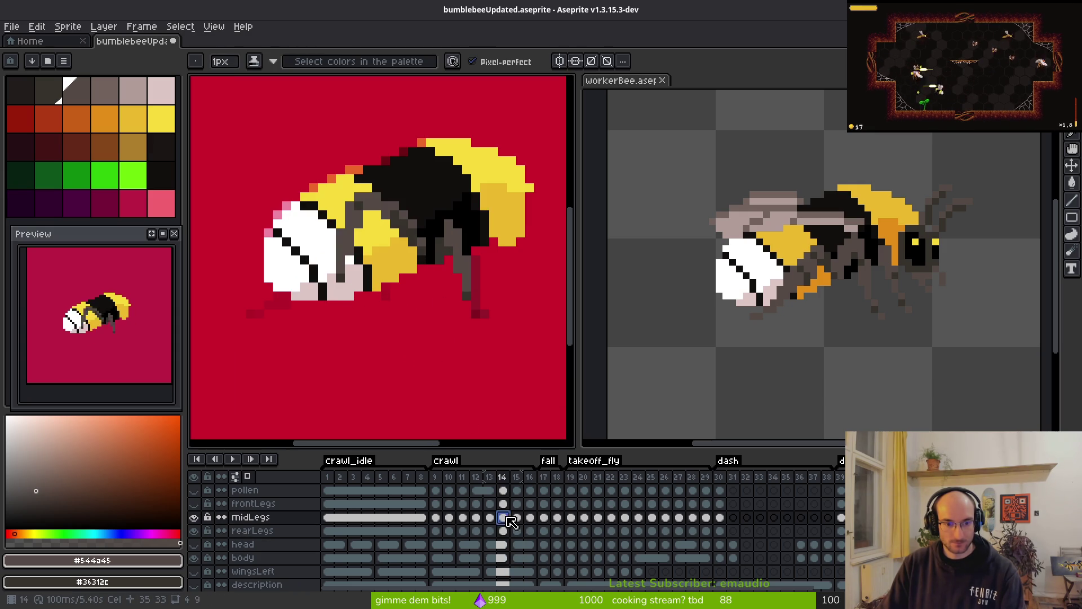
key(Left)
key(Left)
key(i)
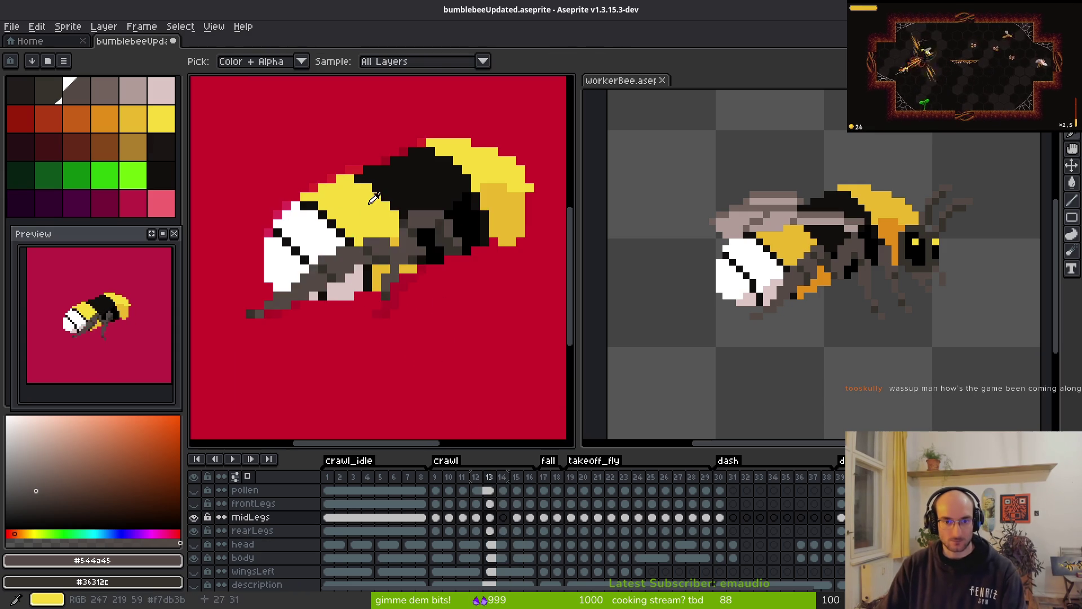
key(Right)
key(Left)
key(Right)
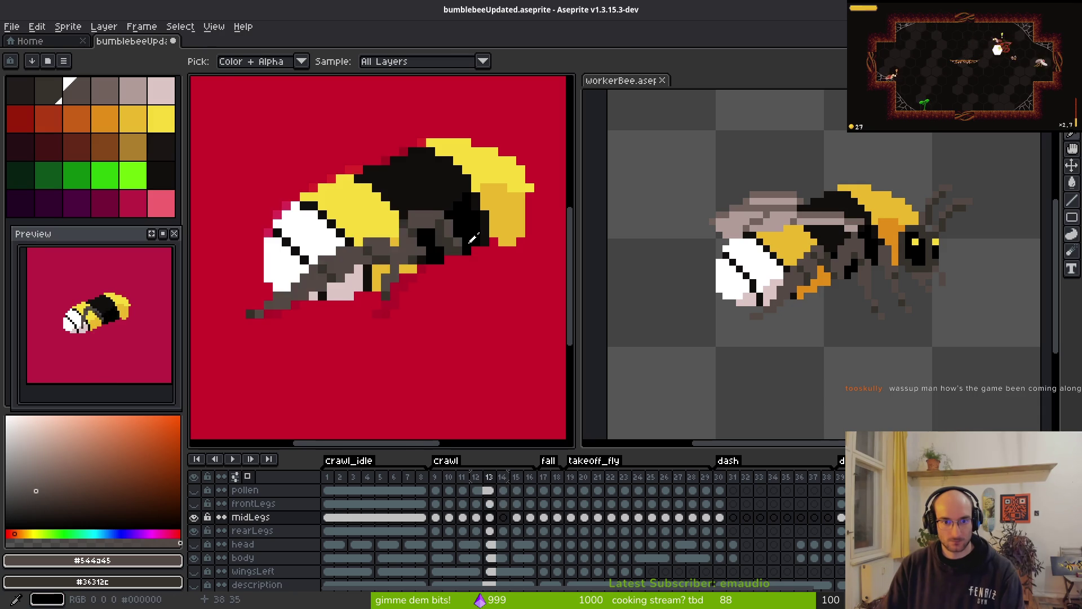
key(b)
scroll(467, 243, up, 2)
key(Right)
key(i)
key(Left)
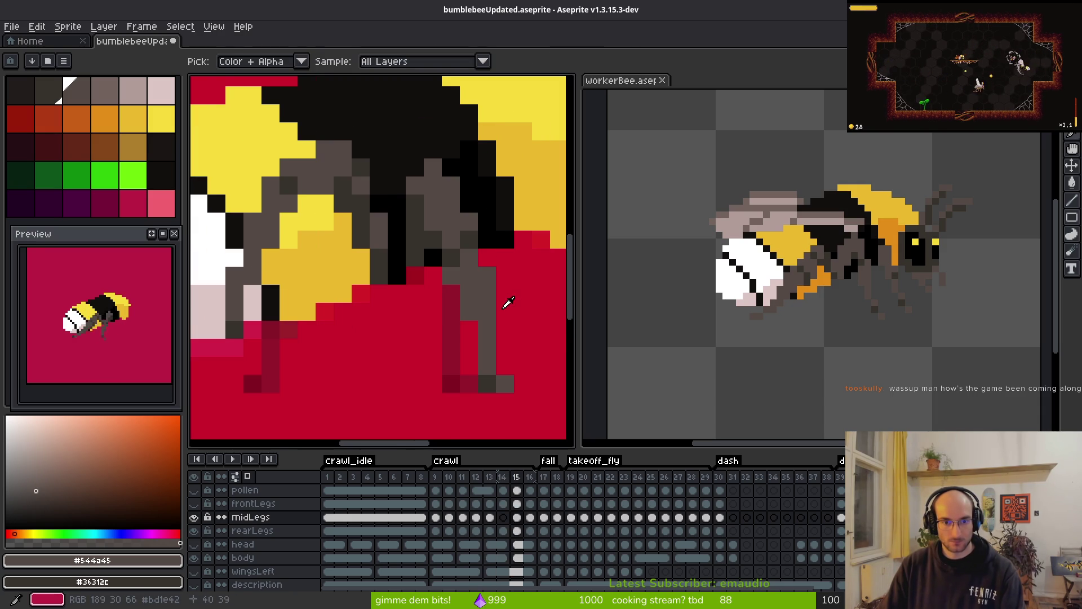
key(Right)
key(Left)
key(Right)
key(Right)
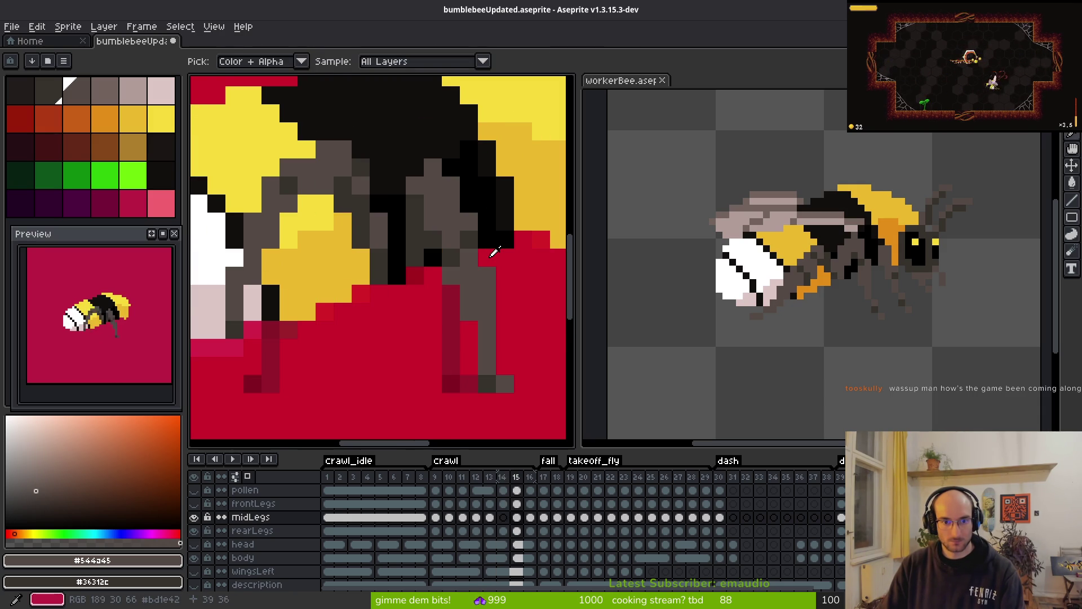
key(Left)
key(Left)
key(b)
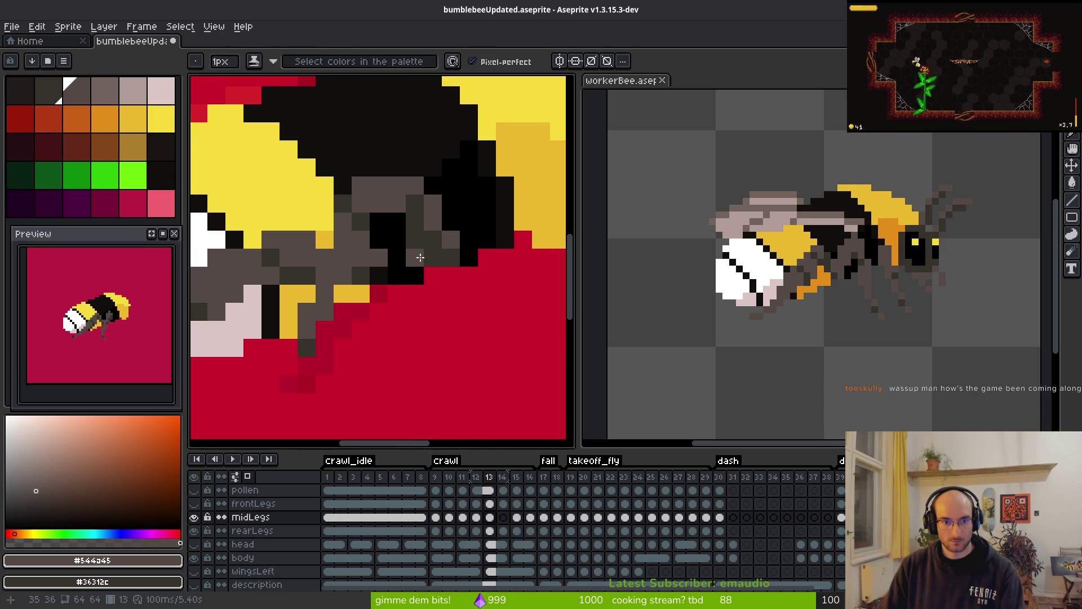
key(i)
key(Right)
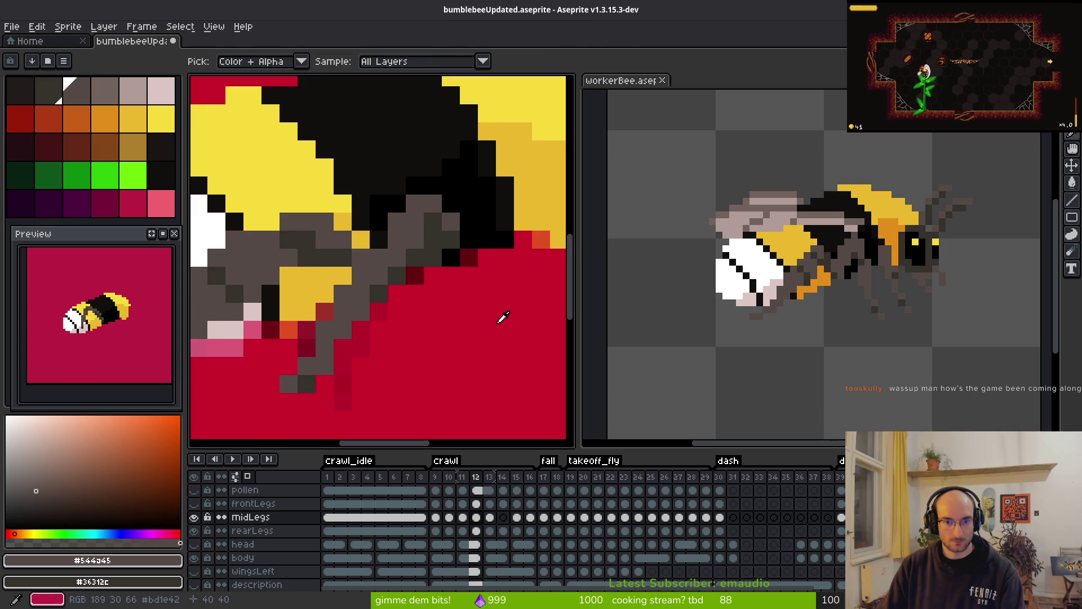
key(Left)
key(Right)
key(Left)
- Erase a stray grey pixel on the middle leg and place a dark grey pixel
key(e)
click(451, 275)
key(b)
click(415, 257)
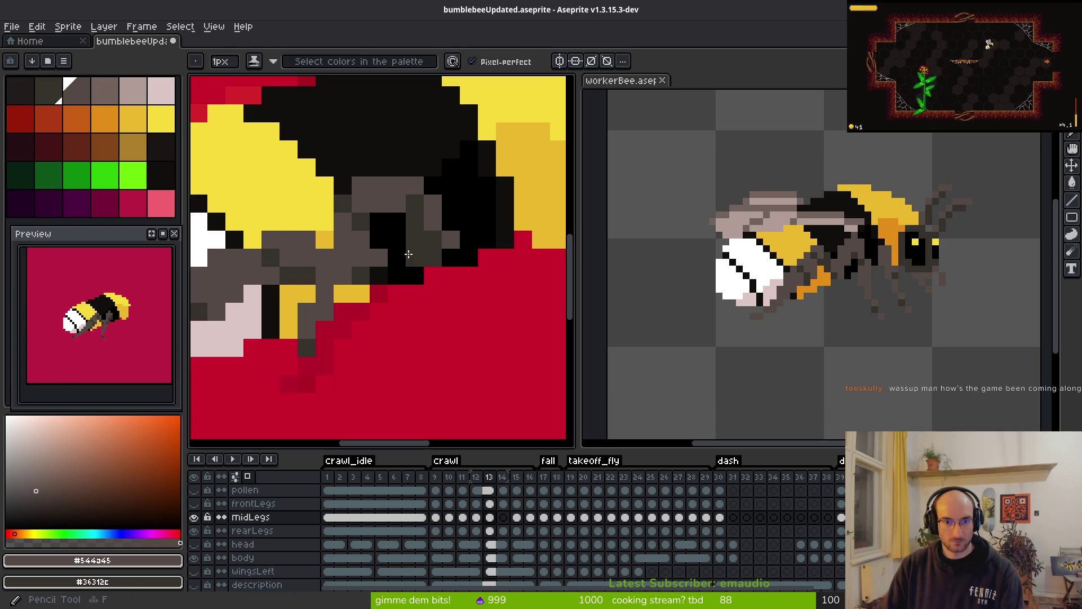
scroll(449, 257, down, 3)
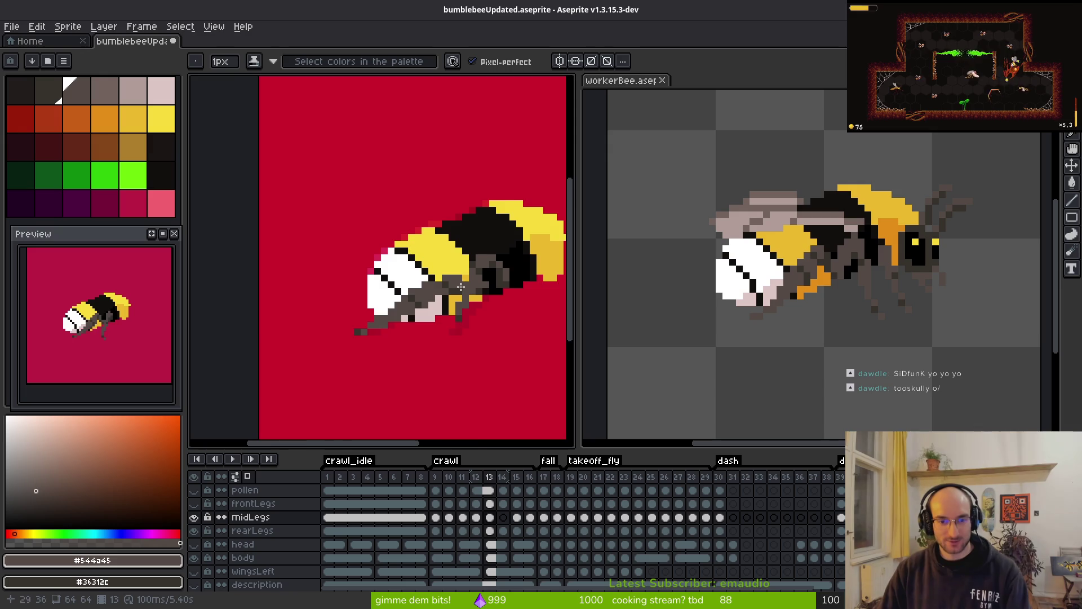
scroll(461, 287, up, 5)
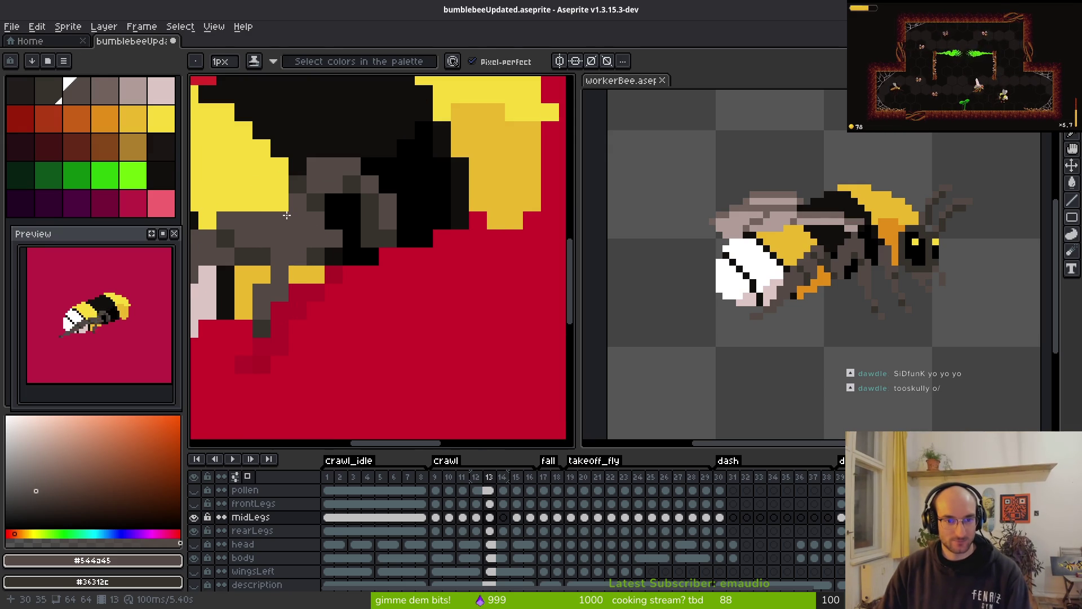
- Recheck frames 13 and 14, then paint grey leg pixels into the black body area on frame 14
key(e)
scroll(387, 287, down, 4)
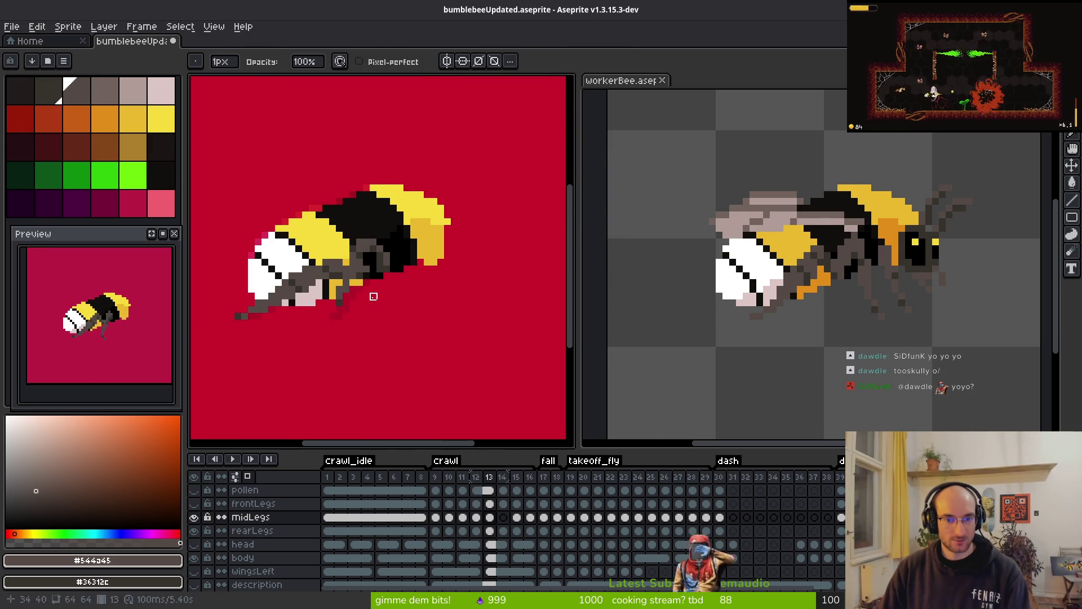
key(i)
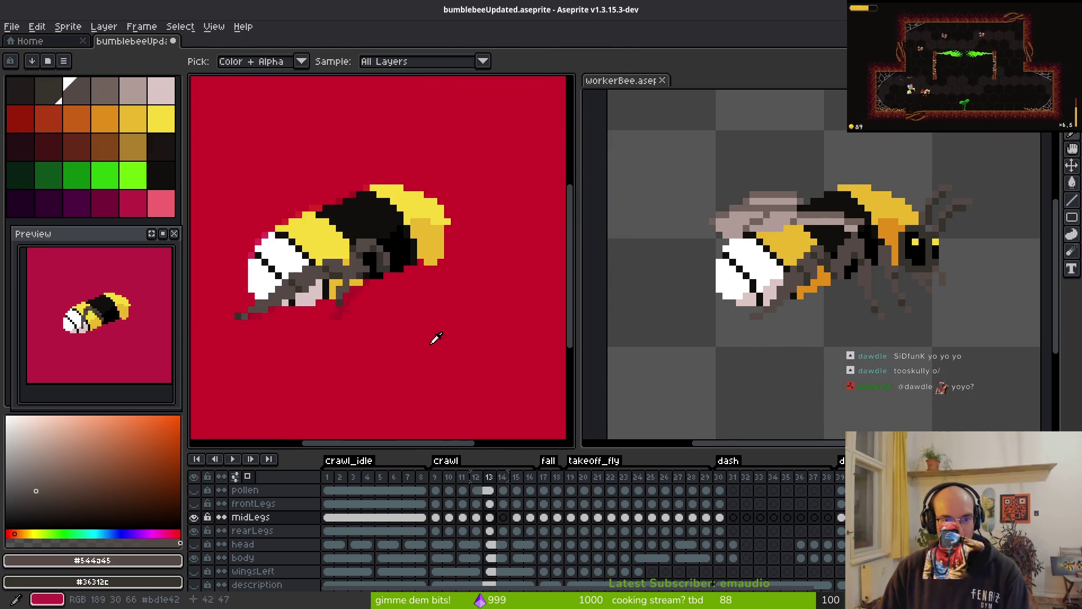
key(Right)
scroll(445, 281, up, 3)
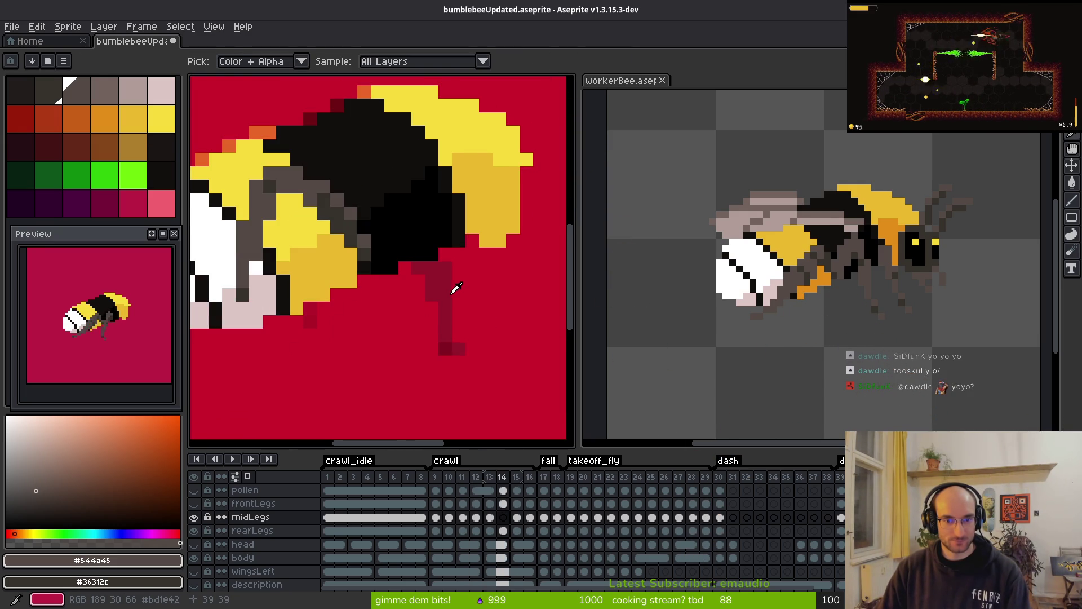
key(Left)
key(Right)
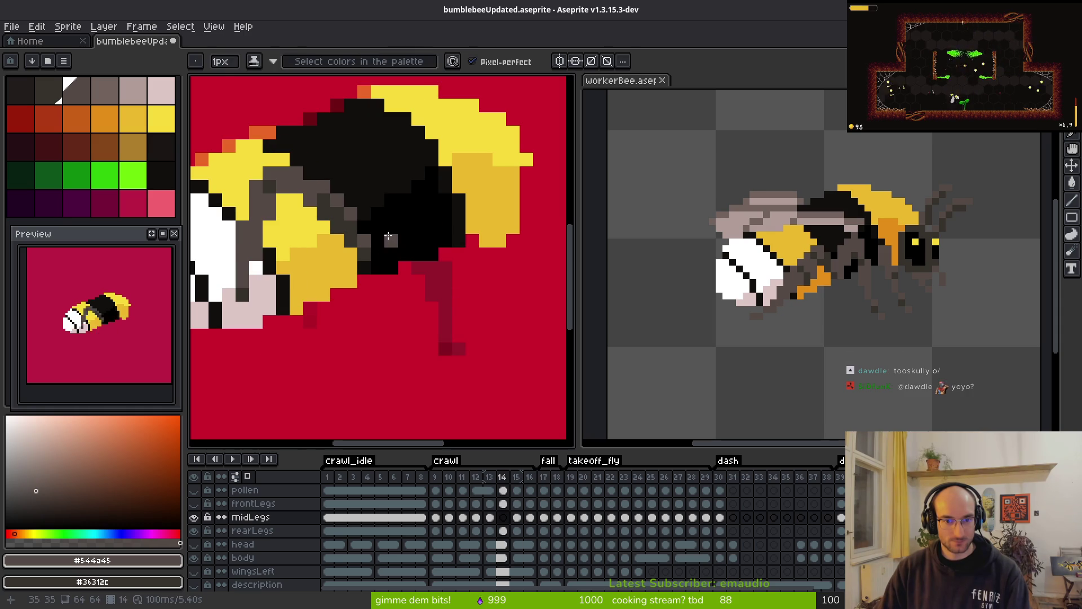
key(Left)
key(Right)
key(b)
scroll(407, 256, up, 2)
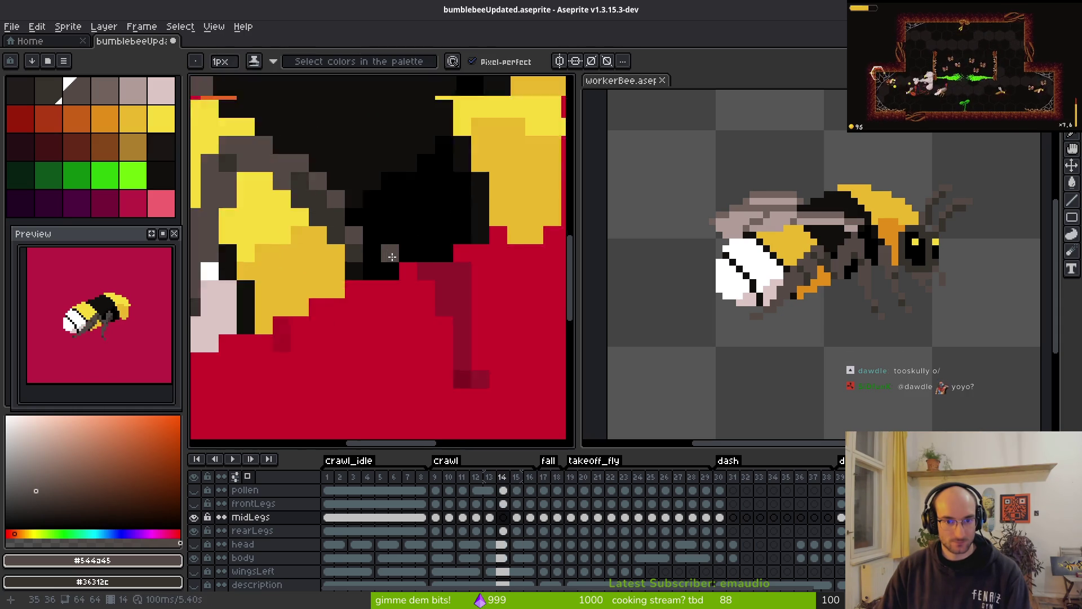
drag(389, 196, 416, 223)
scroll(449, 332, down, 3)
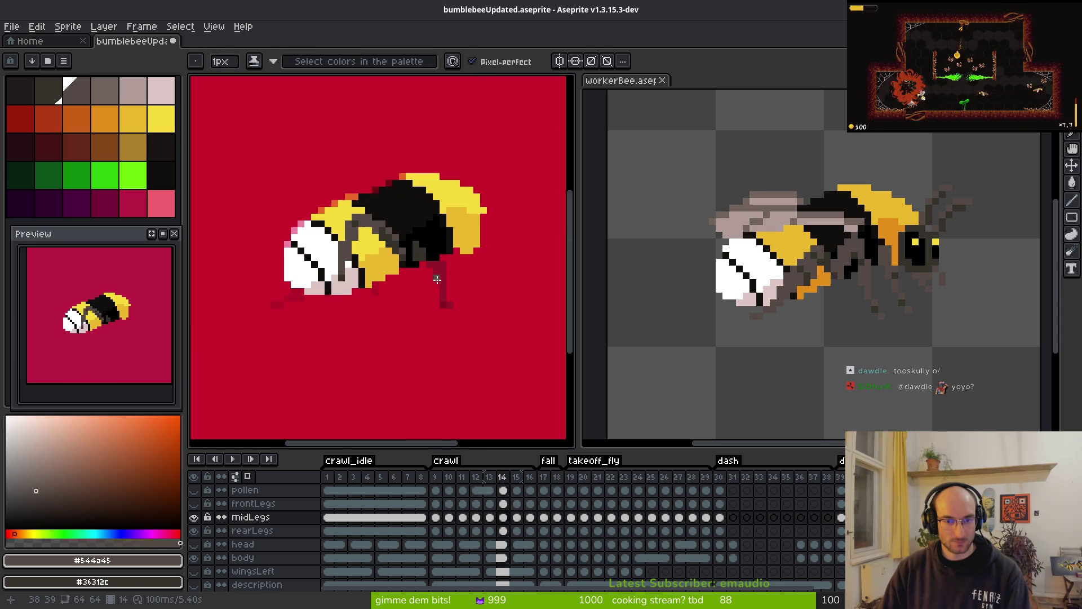
- Compare frames 13–15, then redraw the middle leg extending downward on frame 14
key(i)
key(Right)
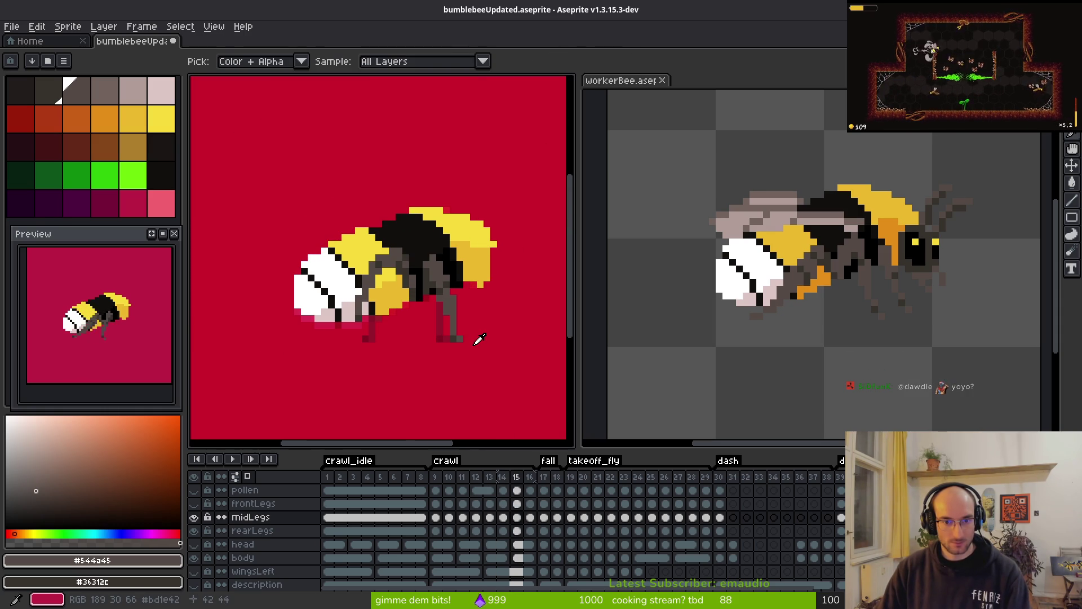
key(Left)
key(Right)
key(Left)
key(b)
scroll(435, 274, up, 2)
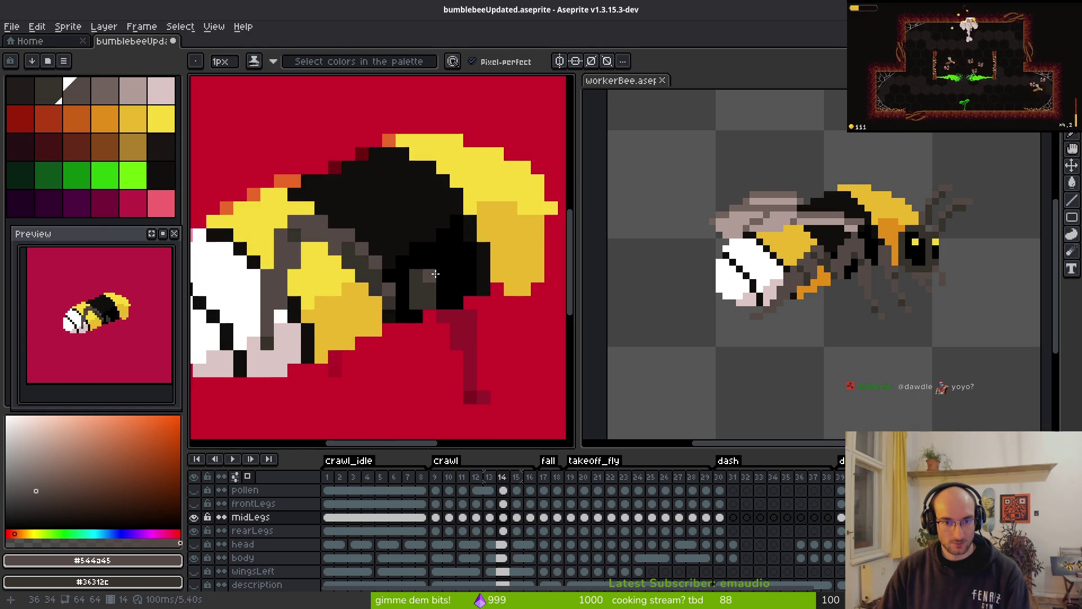
scroll(432, 267, down, 2)
key(i)
key(Right)
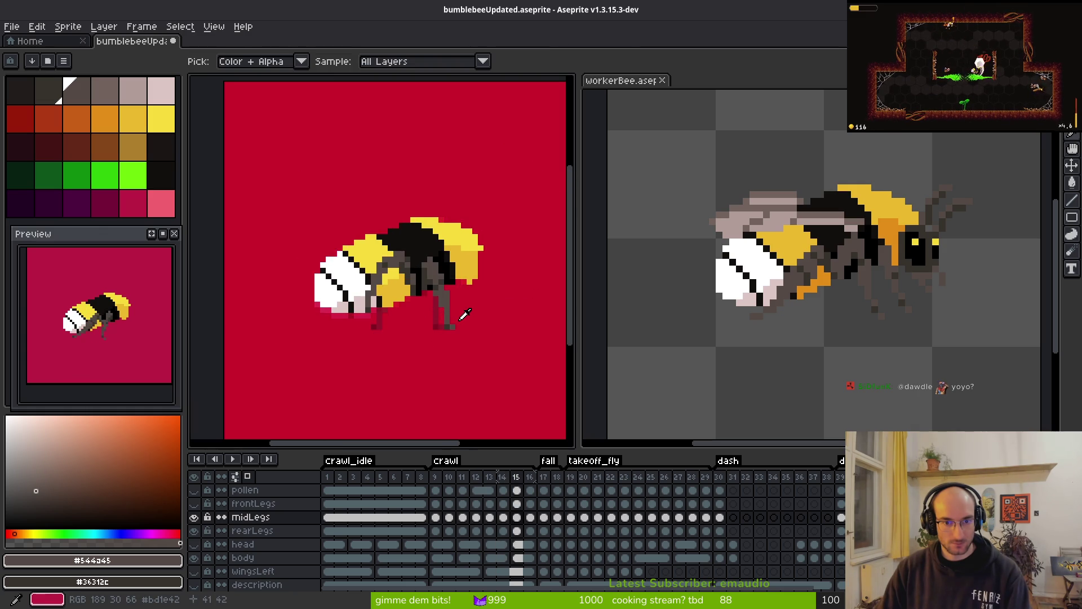
key(Left)
key(Left)
key(Right)
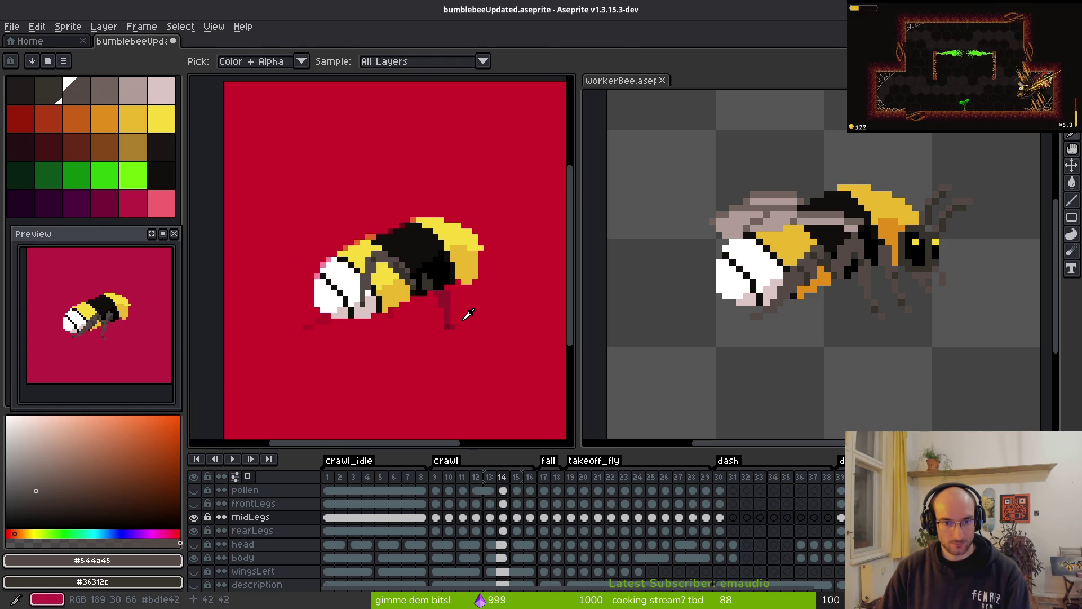
key(Right)
key(Left)
key(Left)
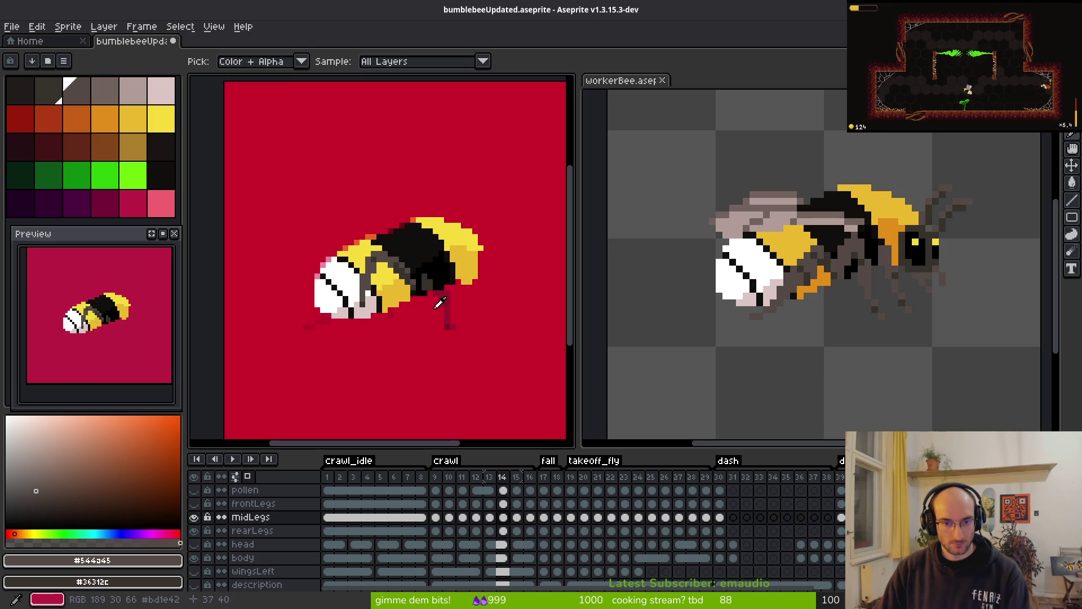
key(Right)
scroll(422, 251, up, 2)
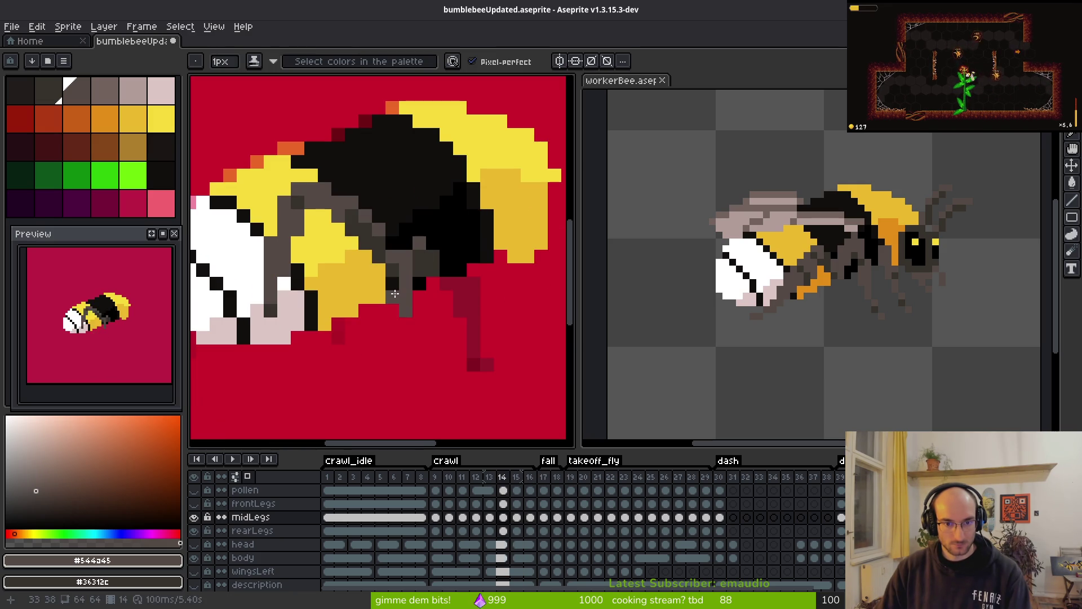
drag(395, 293, 386, 338)
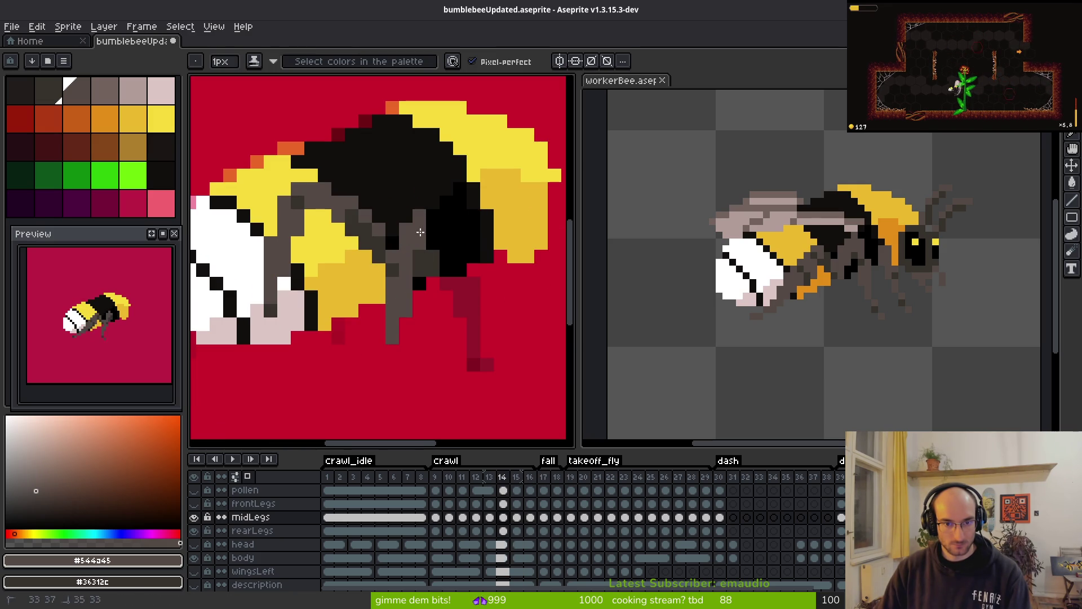
scroll(439, 240, down, 2)
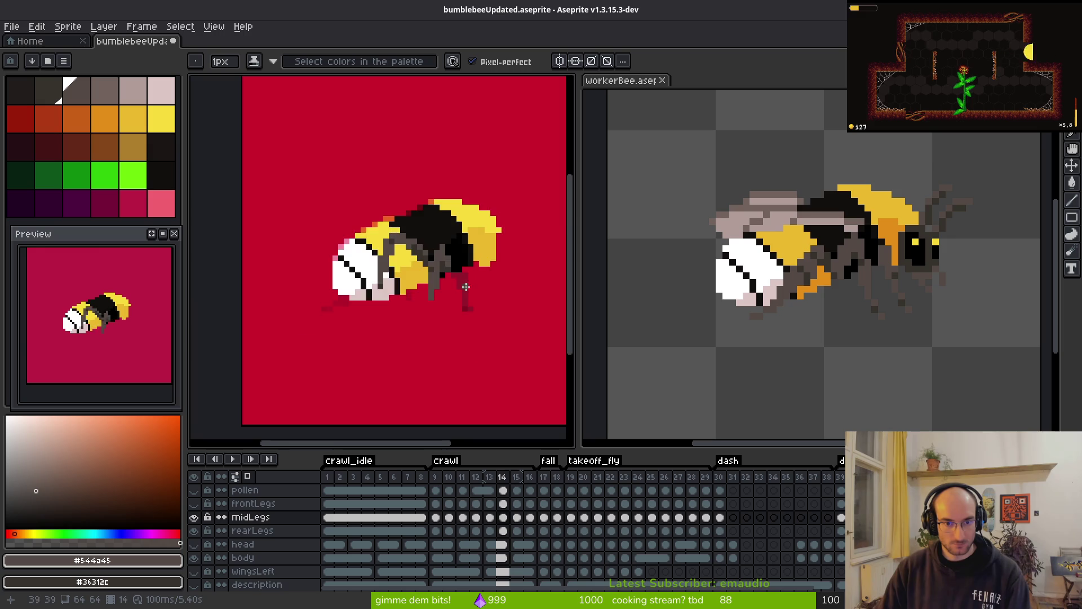
- Paint the middle leg's bottom pixels in the darker grey background colour
scroll(428, 271, up, 3)
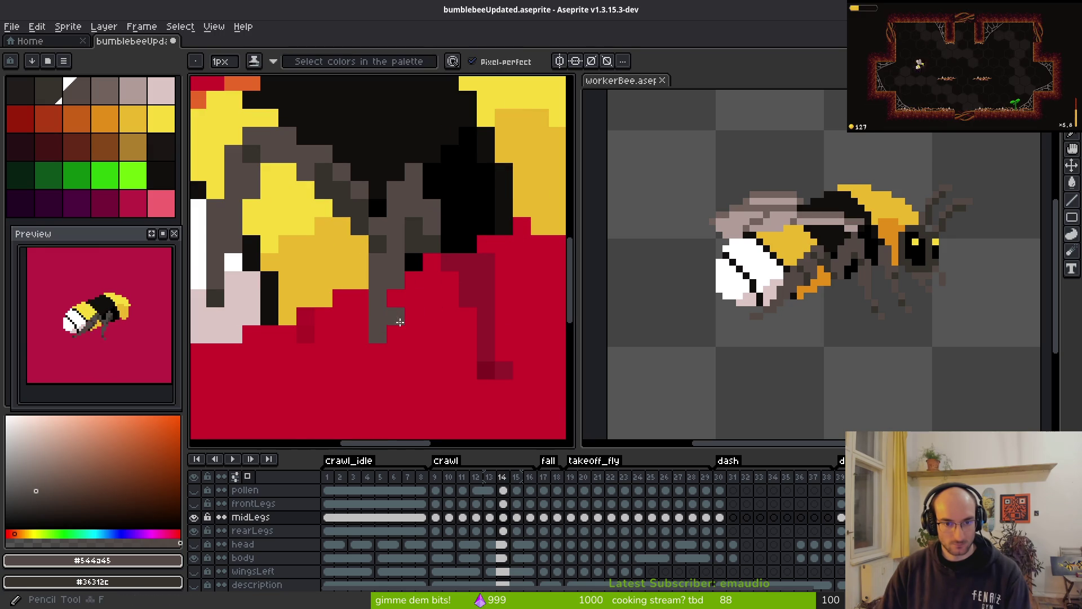
right_click(378, 334)
scroll(381, 332, down, 2)
scroll(419, 281, up, 2)
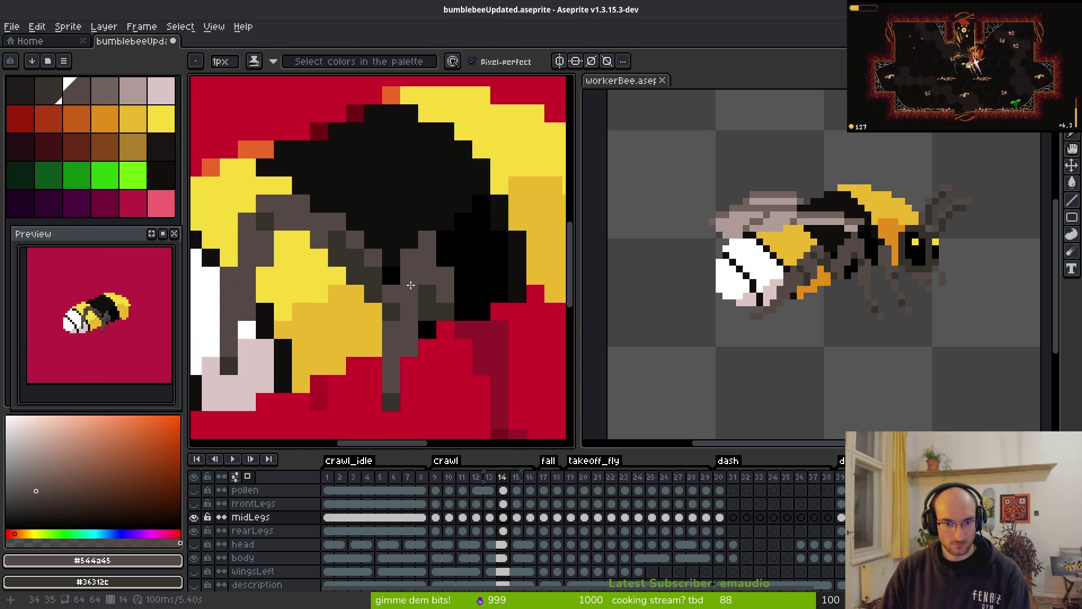
right_click(412, 281)
scroll(449, 346, down, 3)
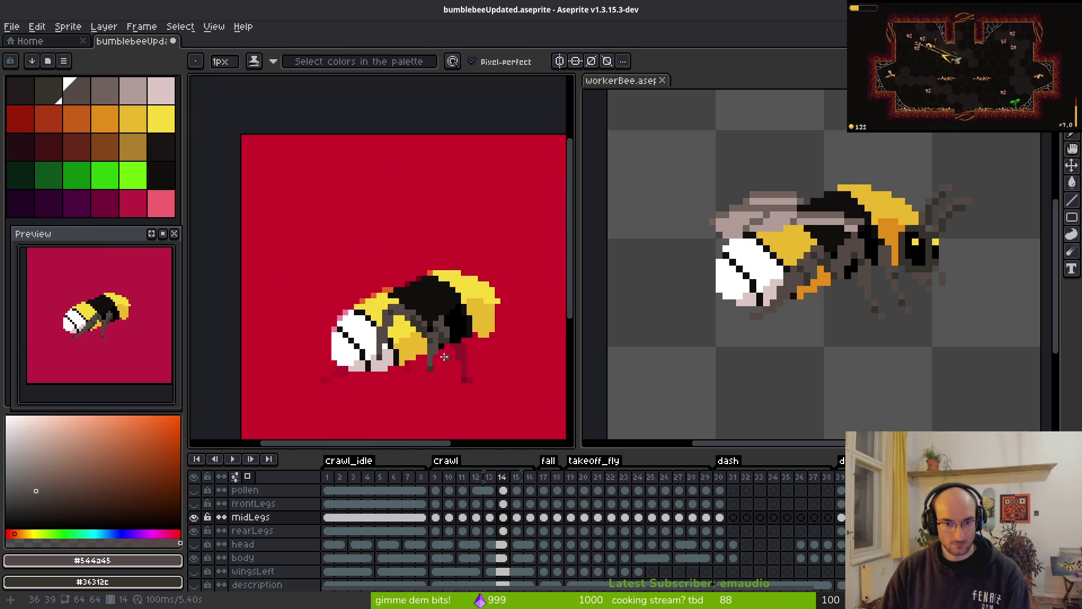
scroll(445, 356, up, 2)
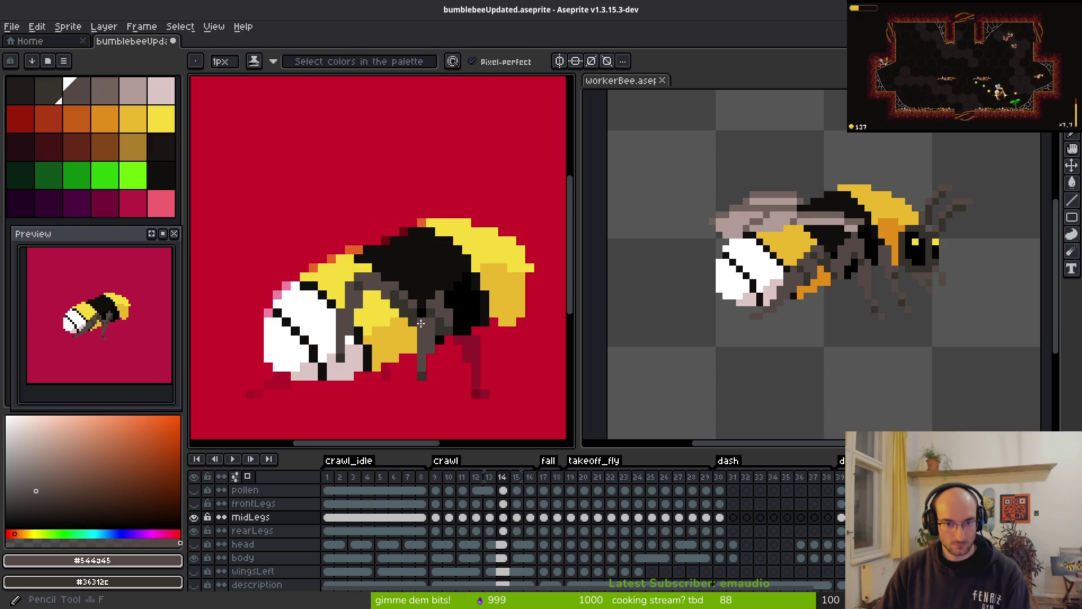
scroll(459, 365, down, 1)
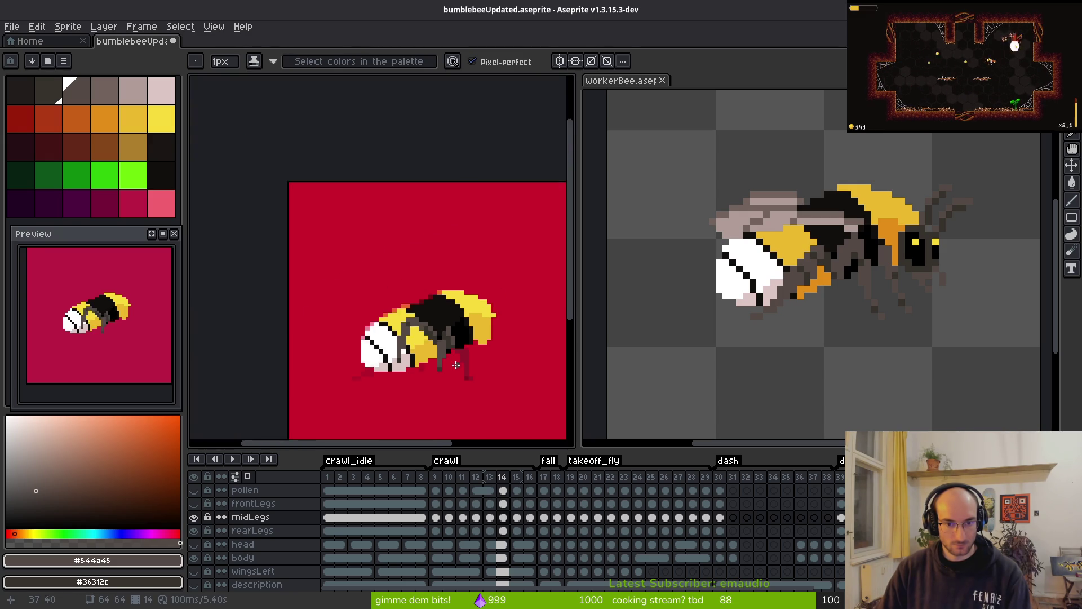
scroll(458, 365, up, 2)
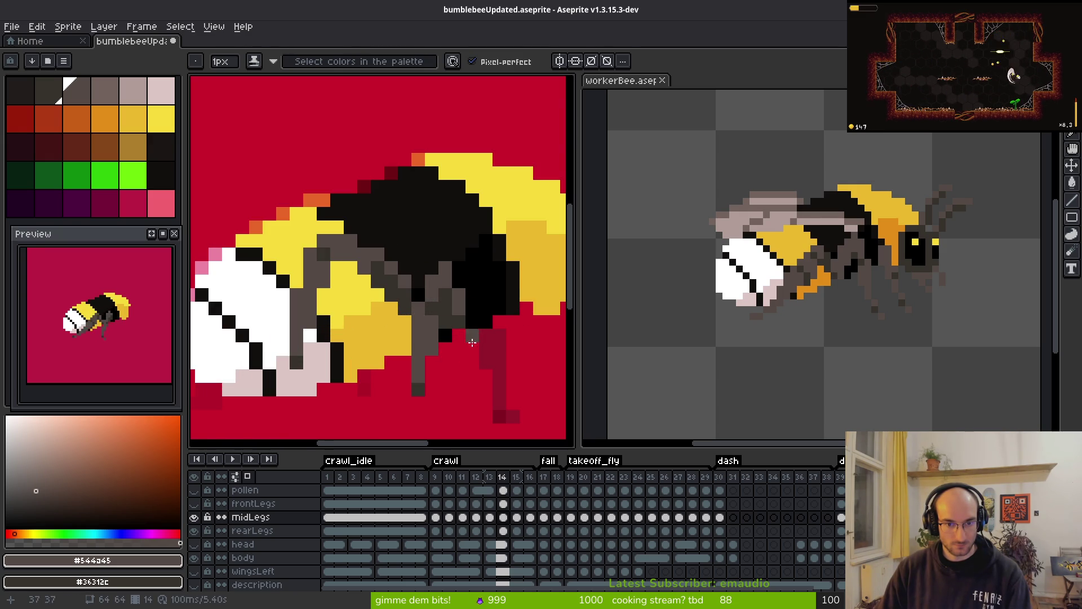
scroll(472, 342, down, 2)
scroll(465, 362, down, 2)
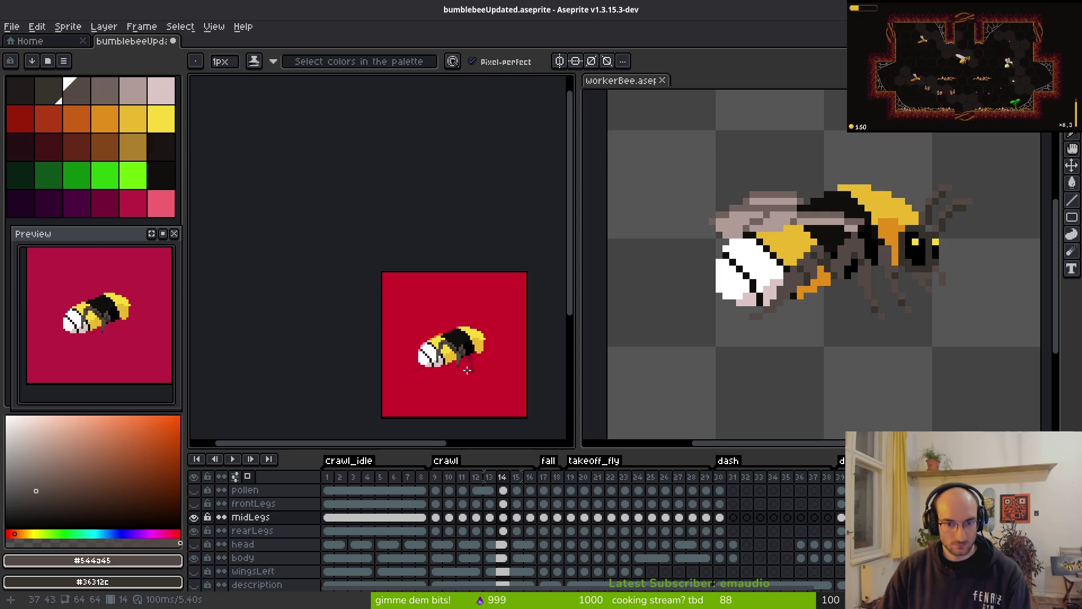
scroll(472, 366, up, 3)
scroll(486, 247, down, 2)
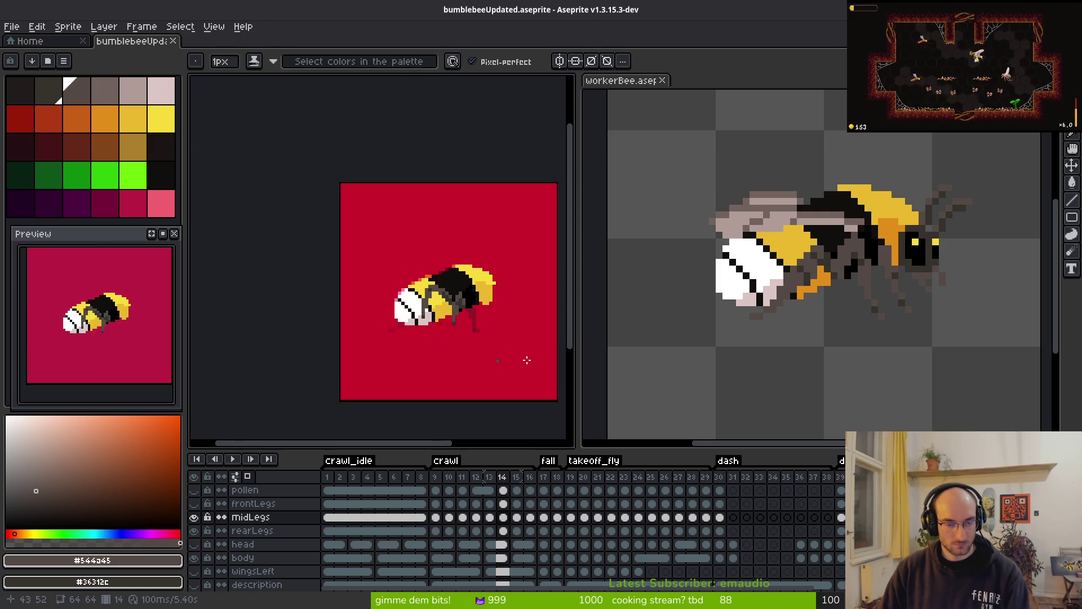
scroll(527, 357, right, 1)
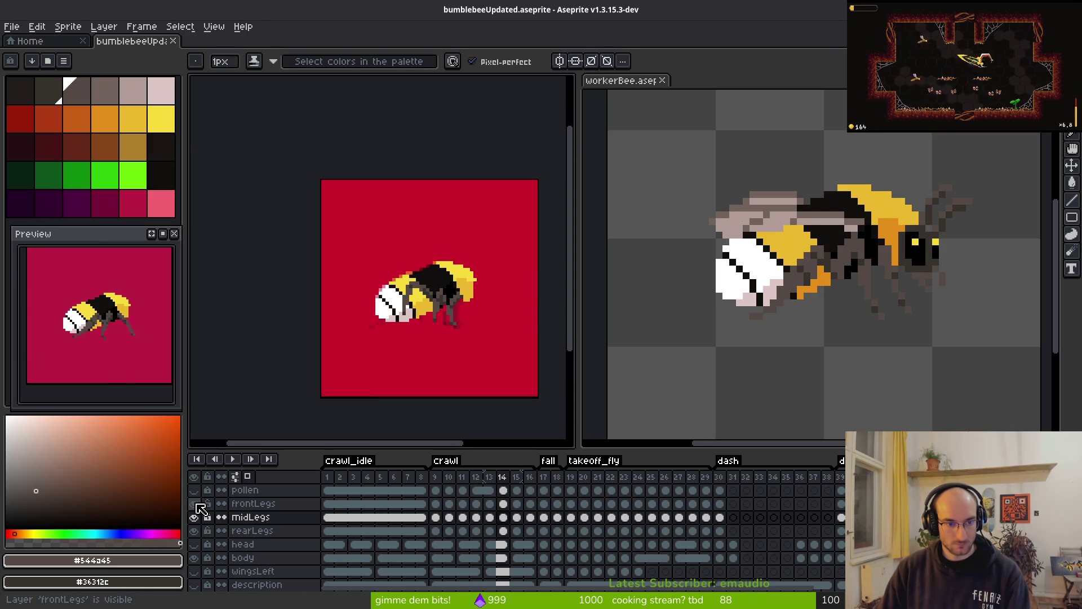
- Insert empty frames 17–20 after crawl frame 16 with Alt+N
scroll(416, 338, right, 1)
scroll(416, 338, down, 1)
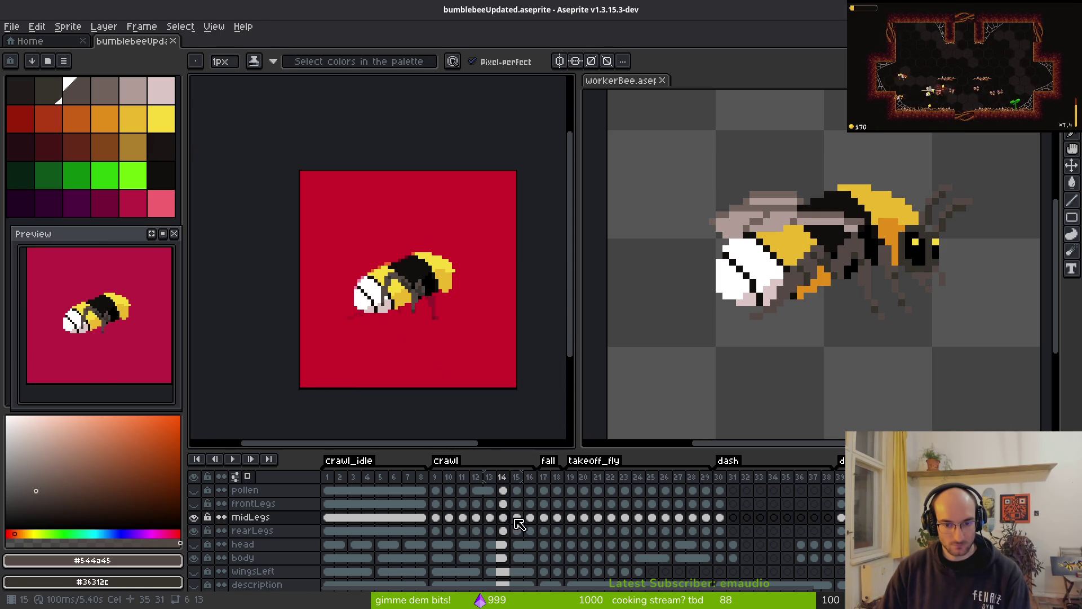
click(438, 519)
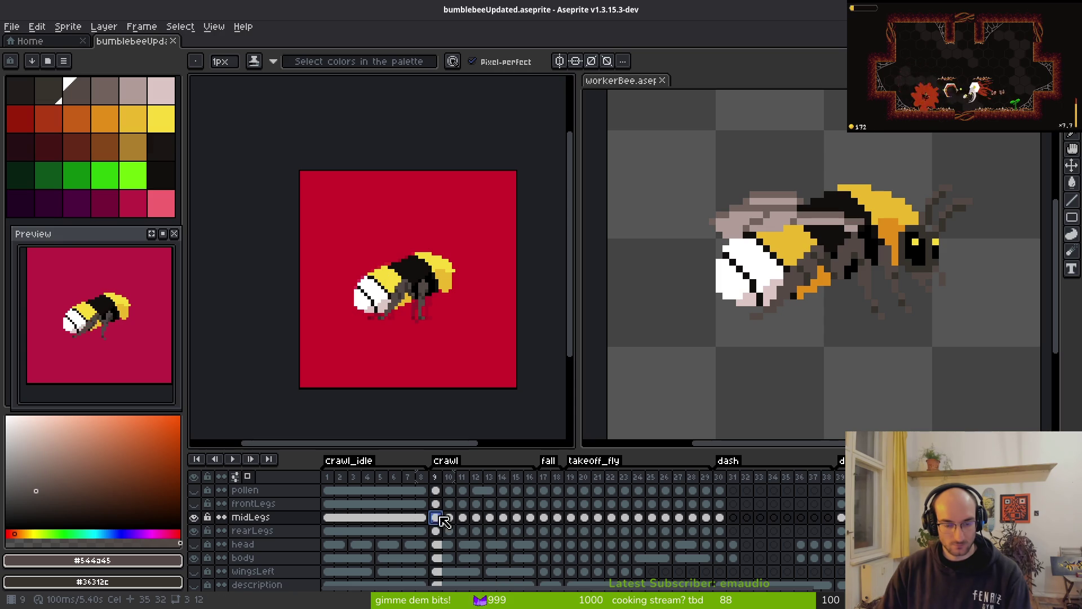
click(531, 517)
key(alt+n)
key(alt+n)
key(alt+n)
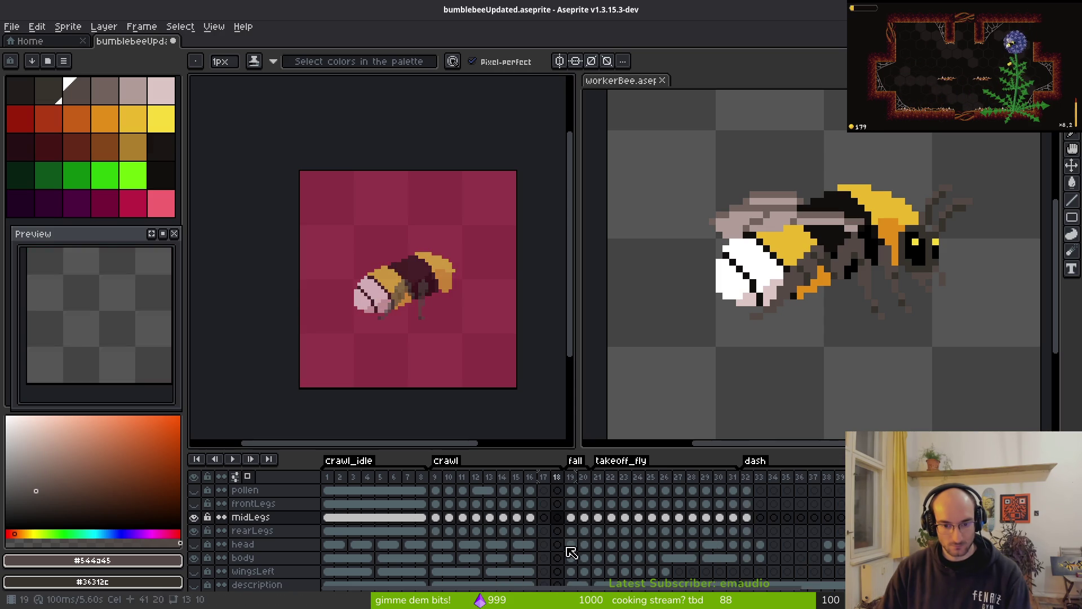
key(alt+n)
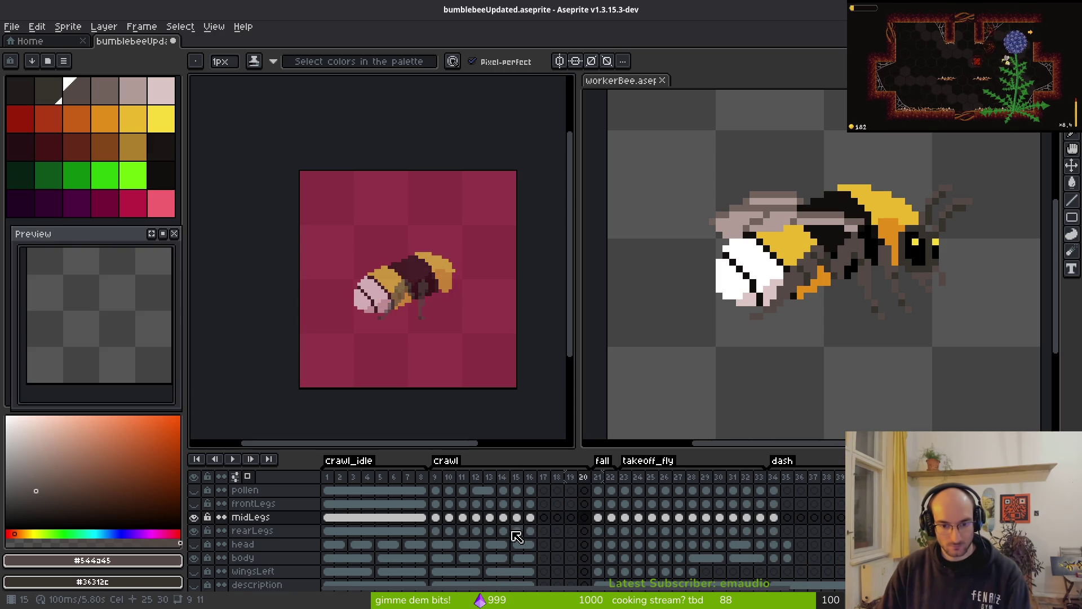
- Select midLegs cels 9–16 and drag them two frames to the right
drag(435, 517, 530, 517)
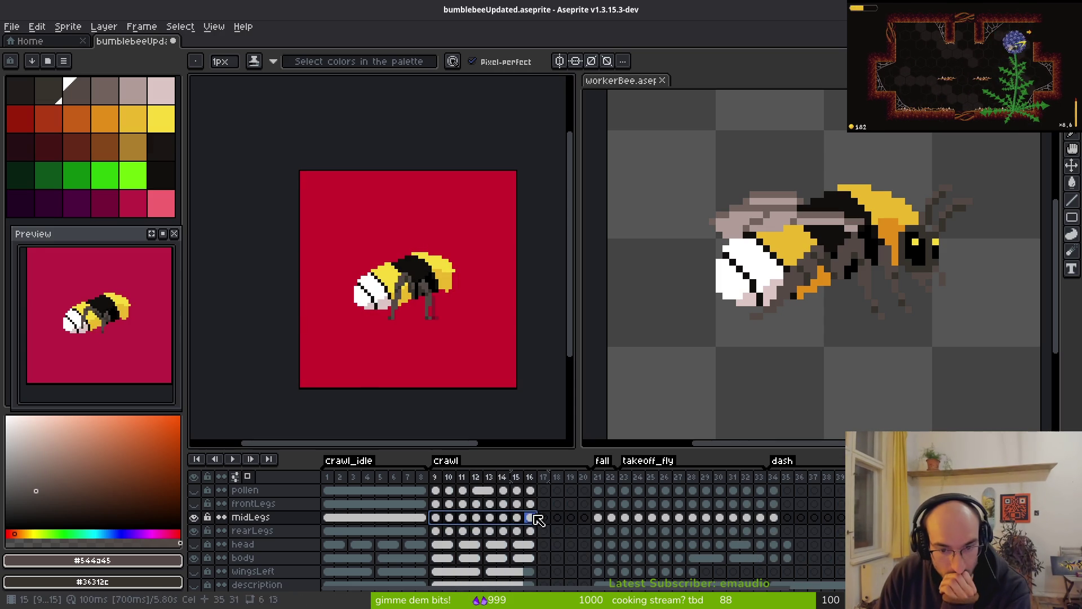
mouse_move(461, 523)
mouse_down()
mouse_move(560, 524)
mouse_move(449, 525)
mouse_up()
click(436, 490)
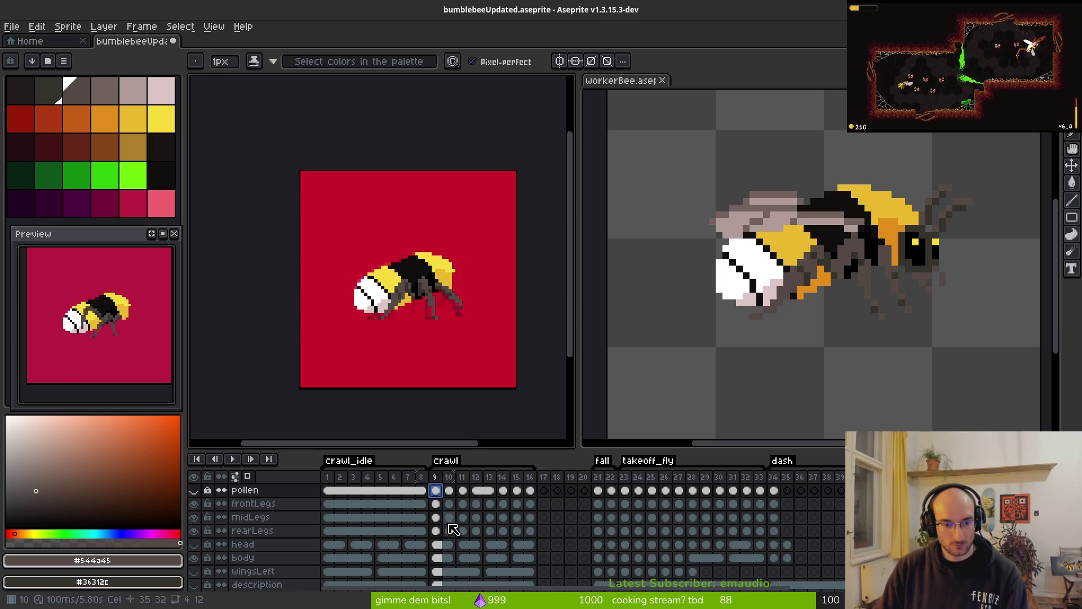
- Select the midLegs crawl cels on frames 11–18 and nudge them along the timeline
mouse_move(438, 521)
mouse_down()
mouse_move(526, 517)
mouse_move(545, 528)
mouse_move(529, 519)
mouse_move(479, 524)
mouse_move(551, 514)
mouse_move(556, 526)
mouse_move(454, 527)
mouse_move(475, 544)
mouse_up()
click(436, 490)
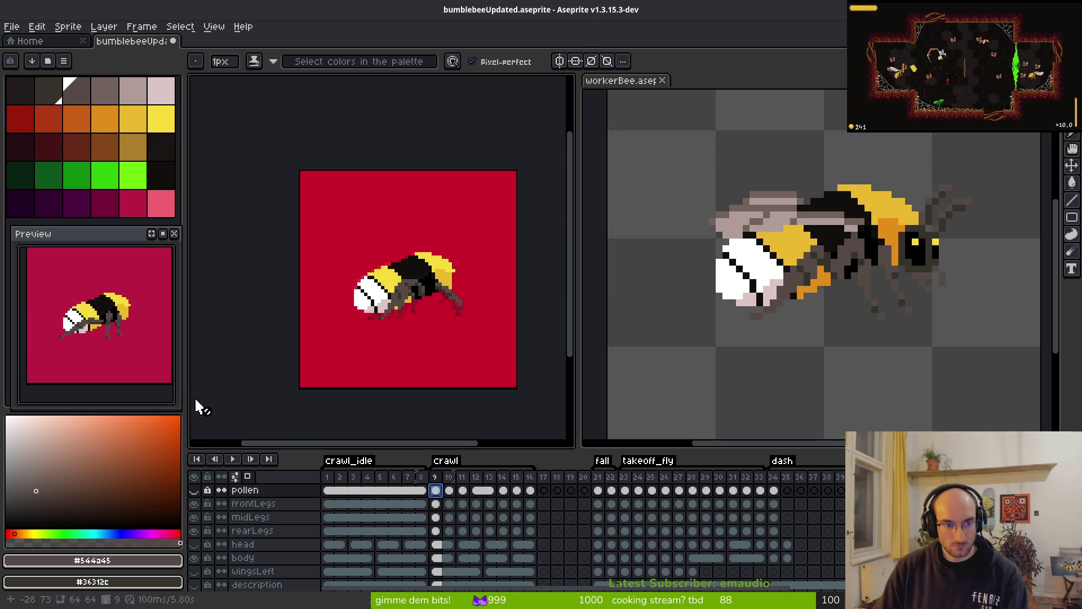
scroll(110, 347, down, 2)
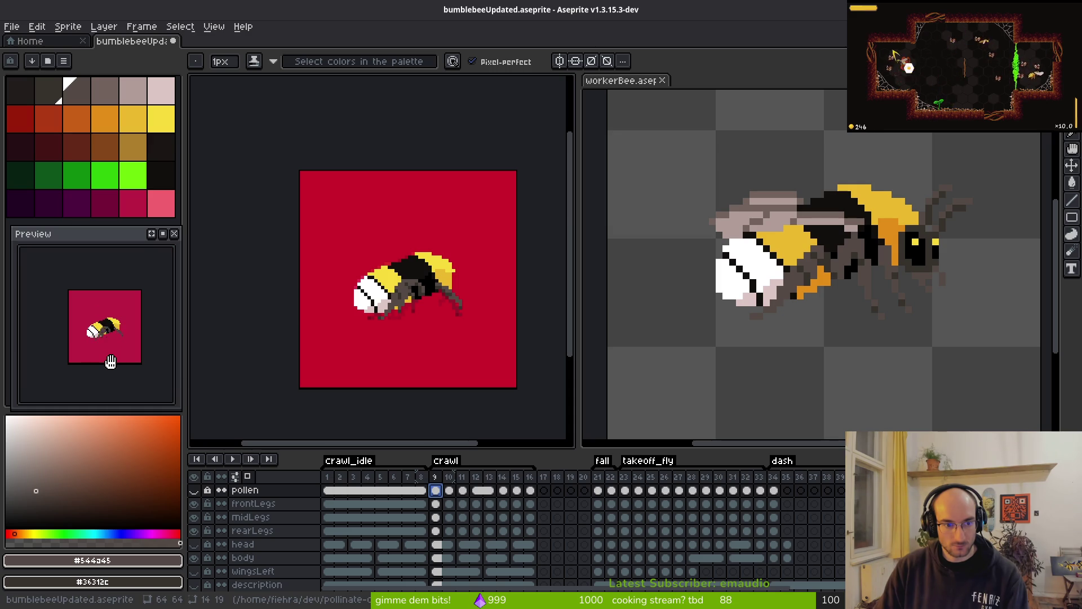
scroll(468, 519, up, 1)
key(ctrl+z)
shift+click(463, 531)
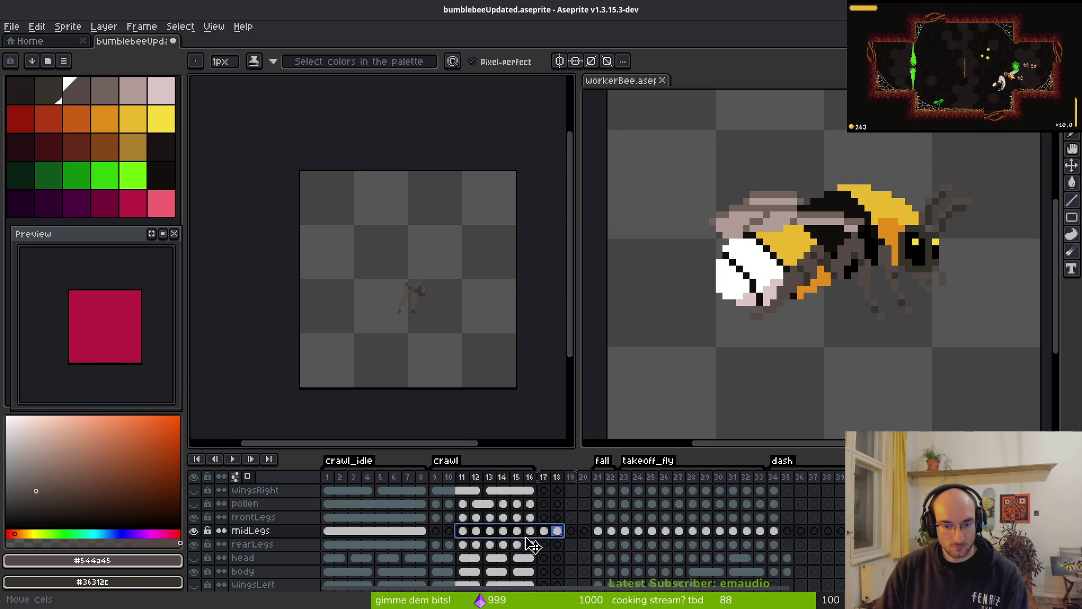
drag(557, 534, 545, 536)
- Drag the midLegs cels on frames 17–18 back to the start of the crawl tag
click(543, 531)
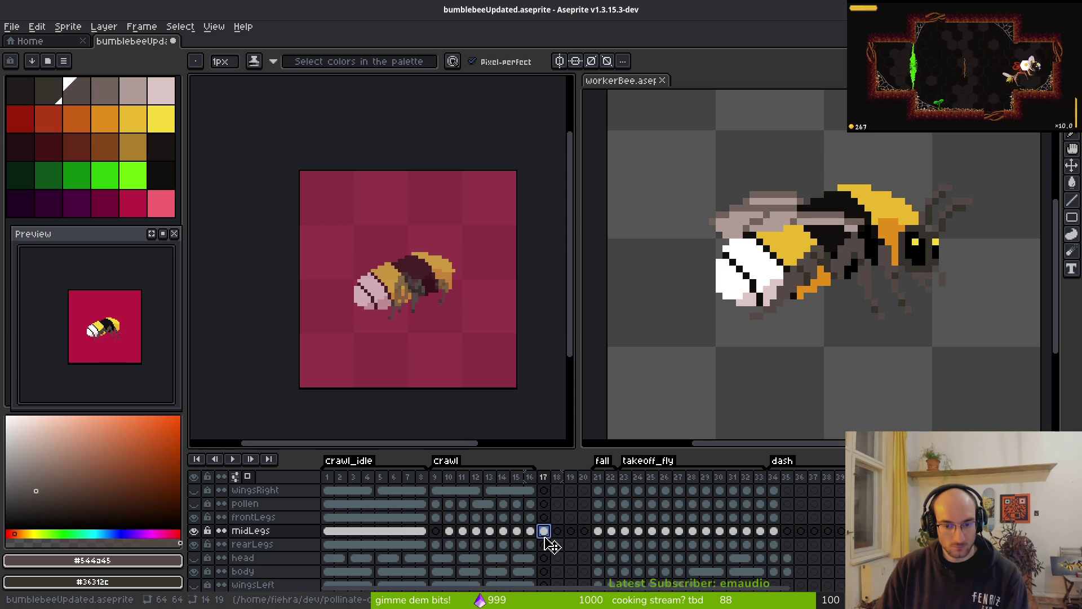
click(436, 531)
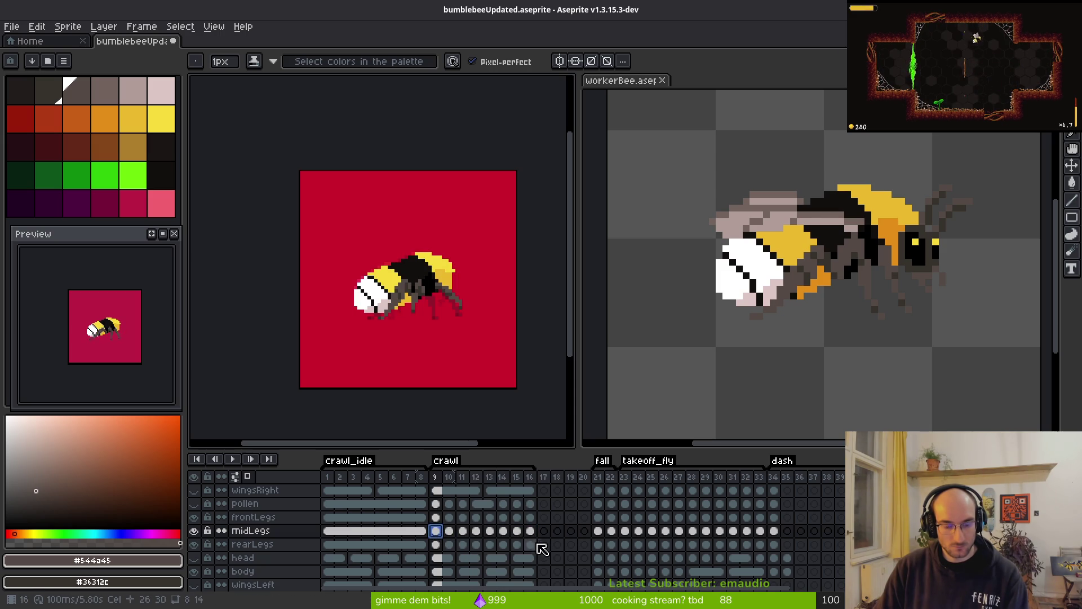
mouse_move(520, 554)
mouse_down()
mouse_move(561, 560)
mouse_move(494, 552)
mouse_move(579, 541)
mouse_move(570, 531)
mouse_move(450, 540)
mouse_up()
click(437, 534)
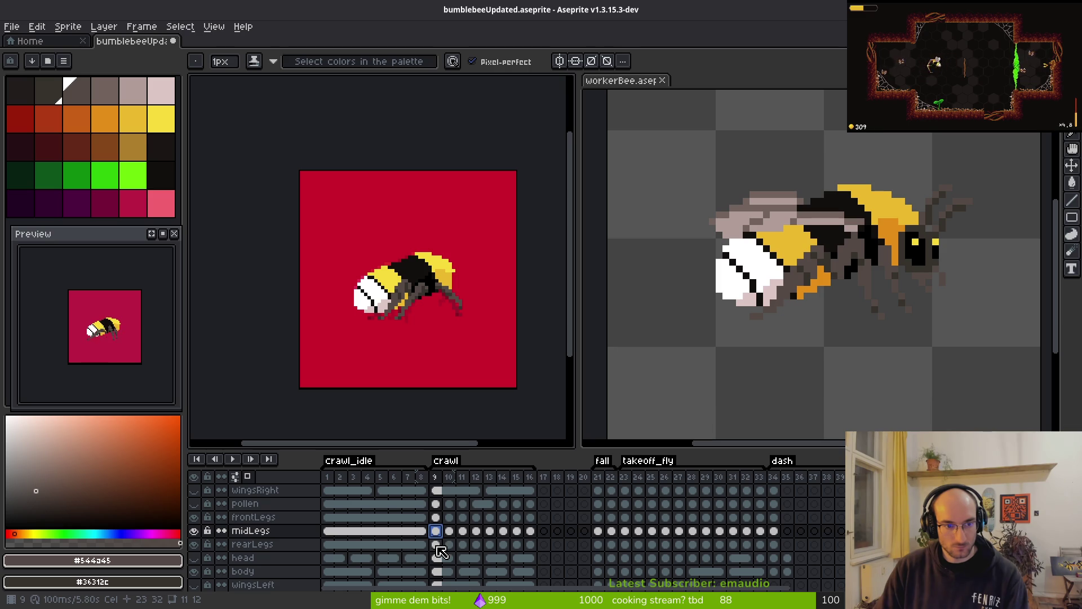
key(ctrl+z)
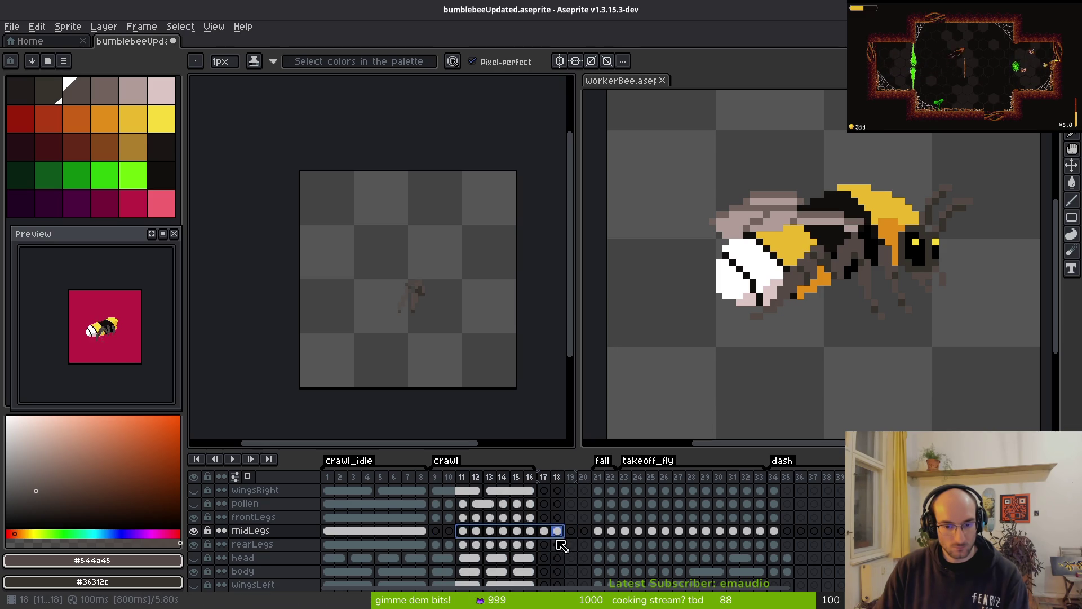
click(551, 532)
drag(551, 533, 449, 539)
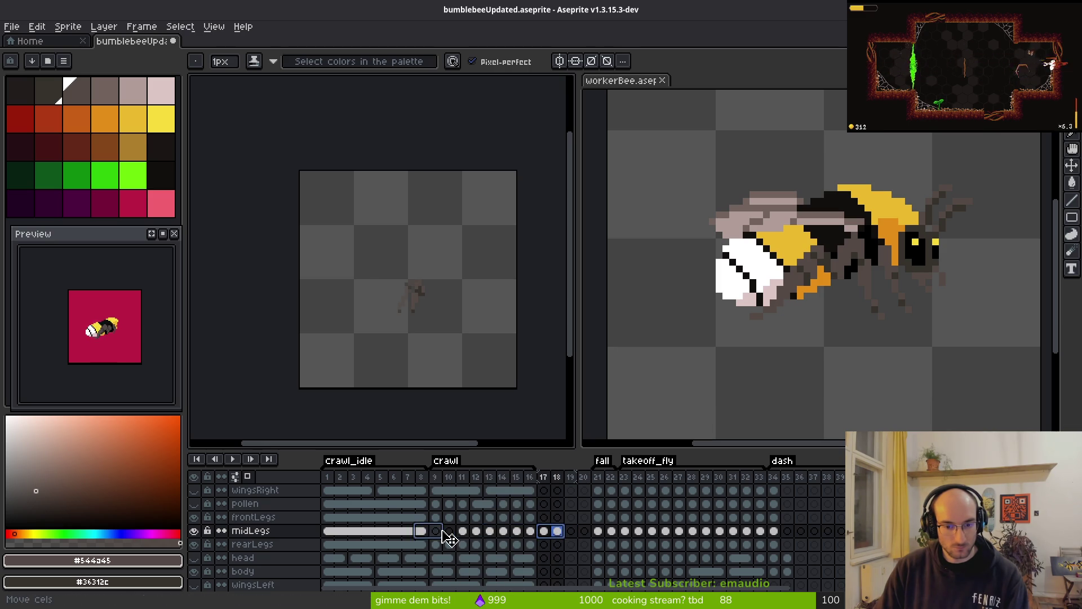
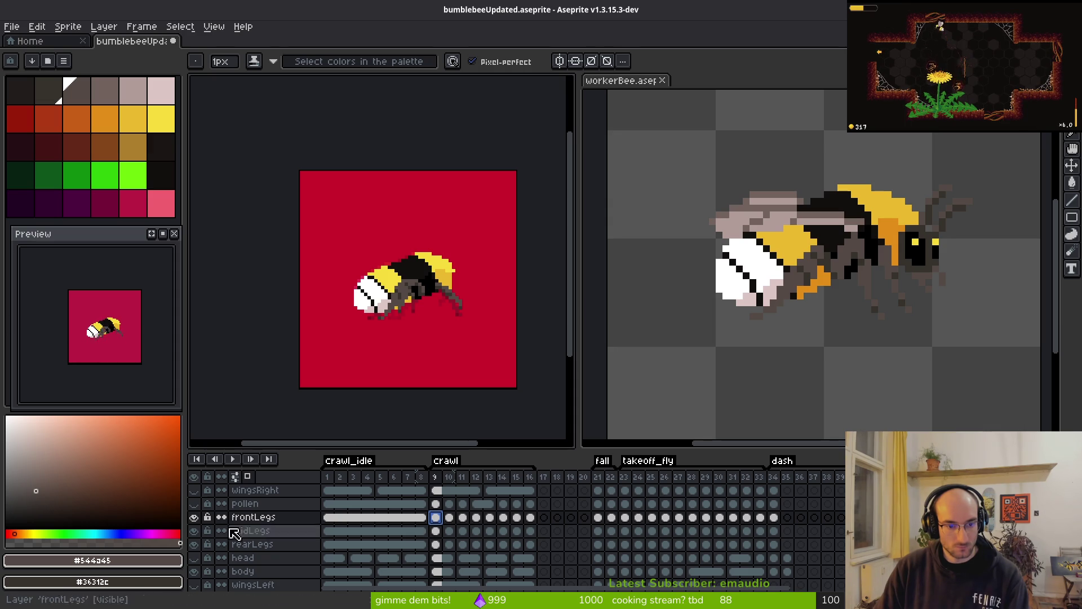
- Show the wingsRight and frontLegs layers; hide the red reference backdrop and the magenta pollen layer
click(193, 492)
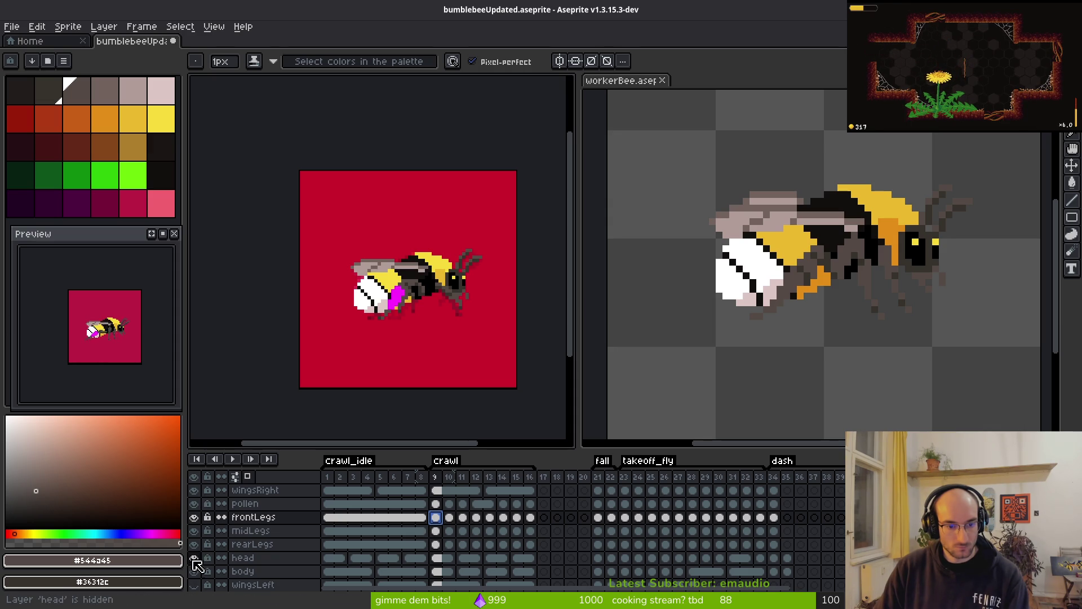
scroll(200, 568, down, 3)
click(193, 571)
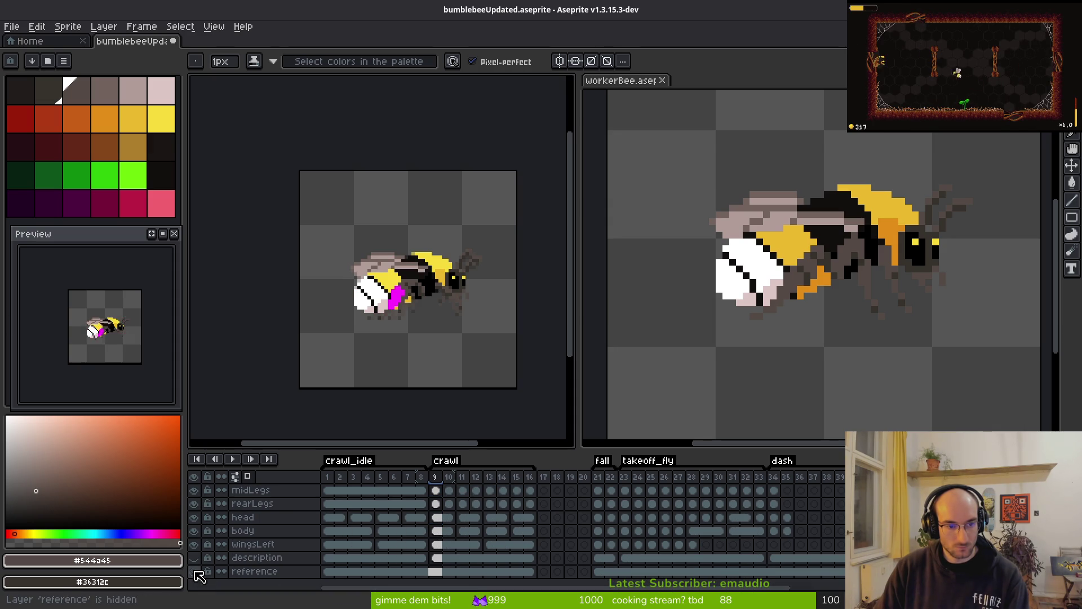
scroll(232, 522, up, 3)
click(193, 517)
click(193, 503)
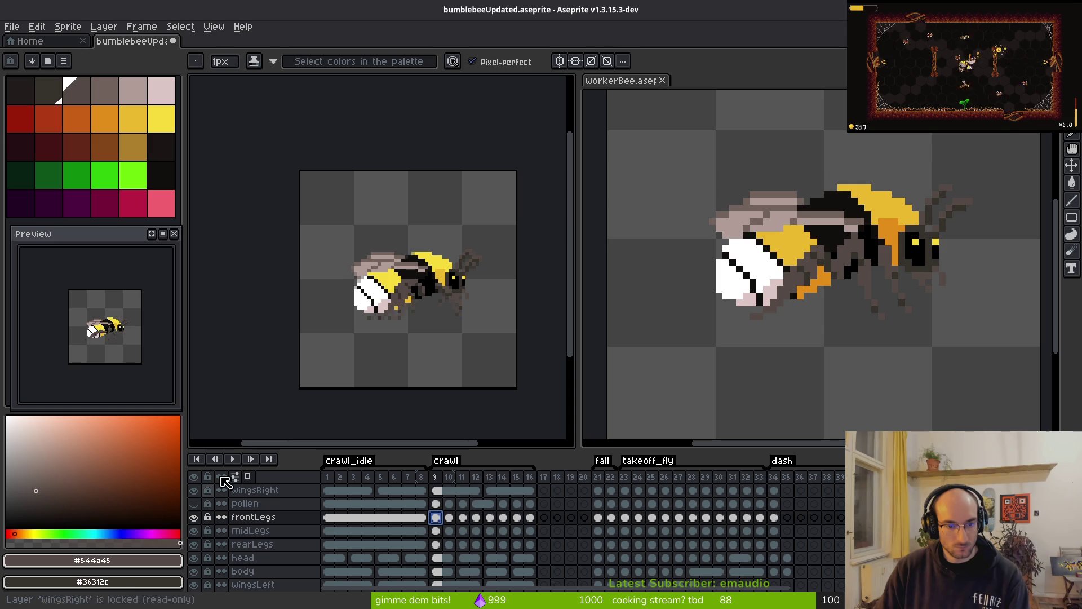
scroll(419, 323, up, 2)
scroll(419, 323, right, 2)
scroll(419, 323, up, 1)
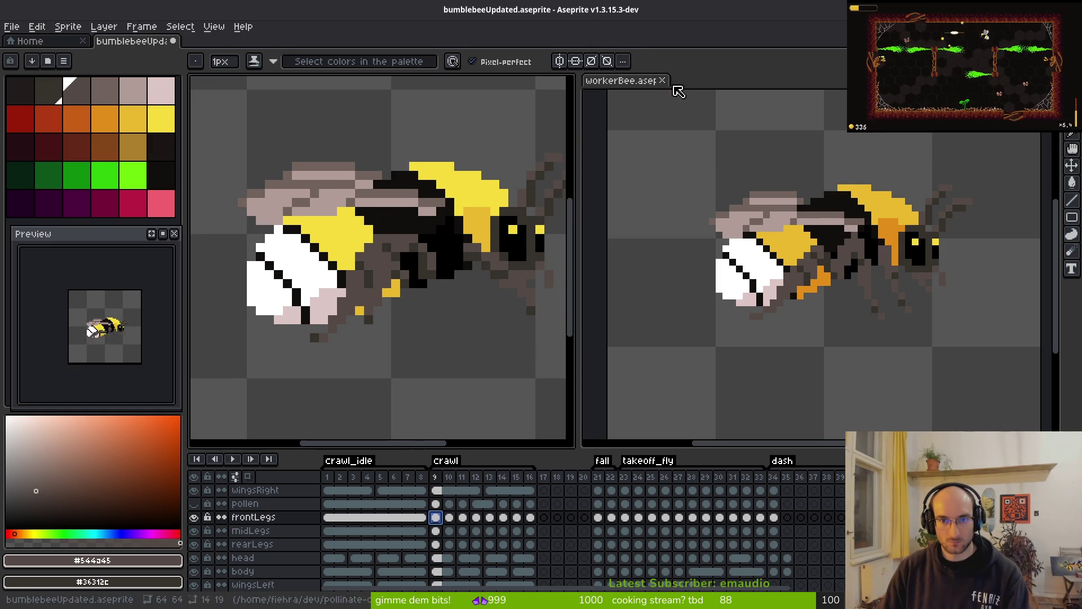
- Close the side-by-side workerBee reference tab
click(662, 81)
scroll(688, 294, left, 5)
scroll(687, 294, down, 1)
key(v)
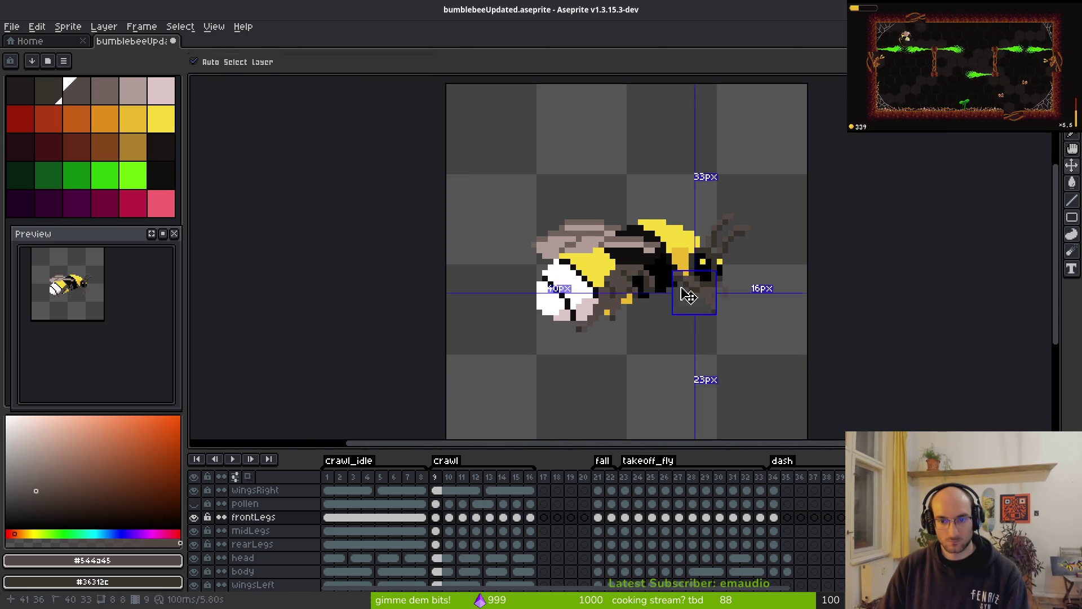
key(b)
- Select the empty frames 17 to 20 in the timeline
scroll(103, 329, up, 3)
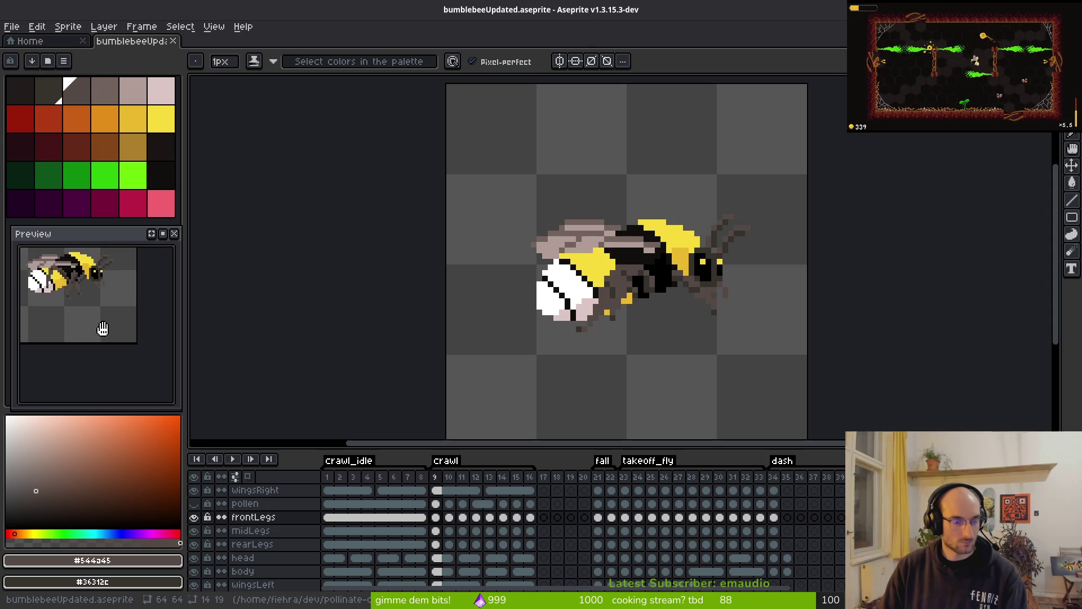
scroll(102, 328, down, 4)
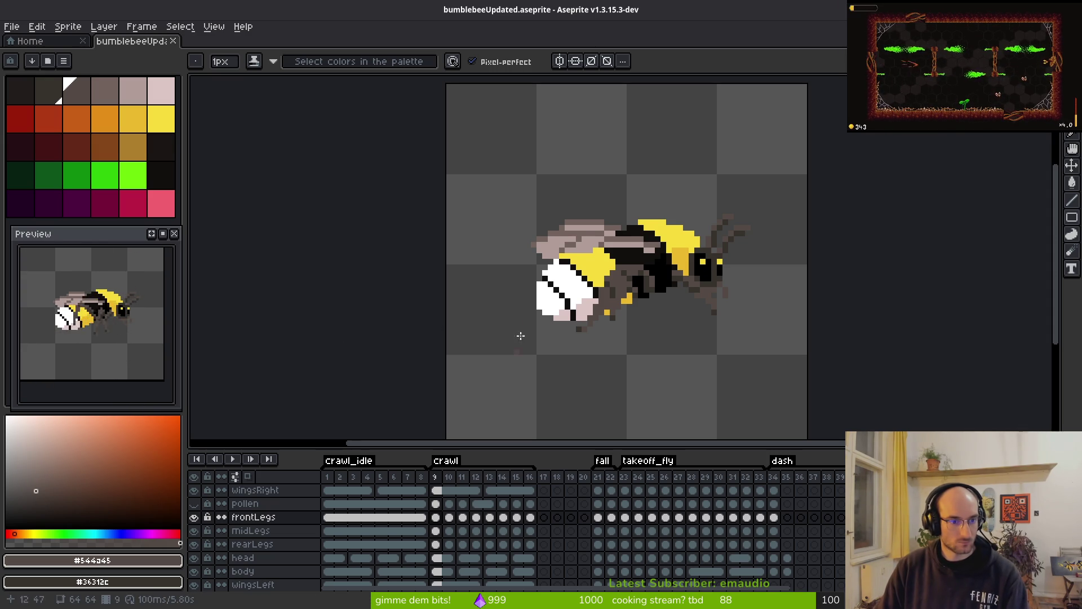
scroll(520, 336, down, 2)
key(v)
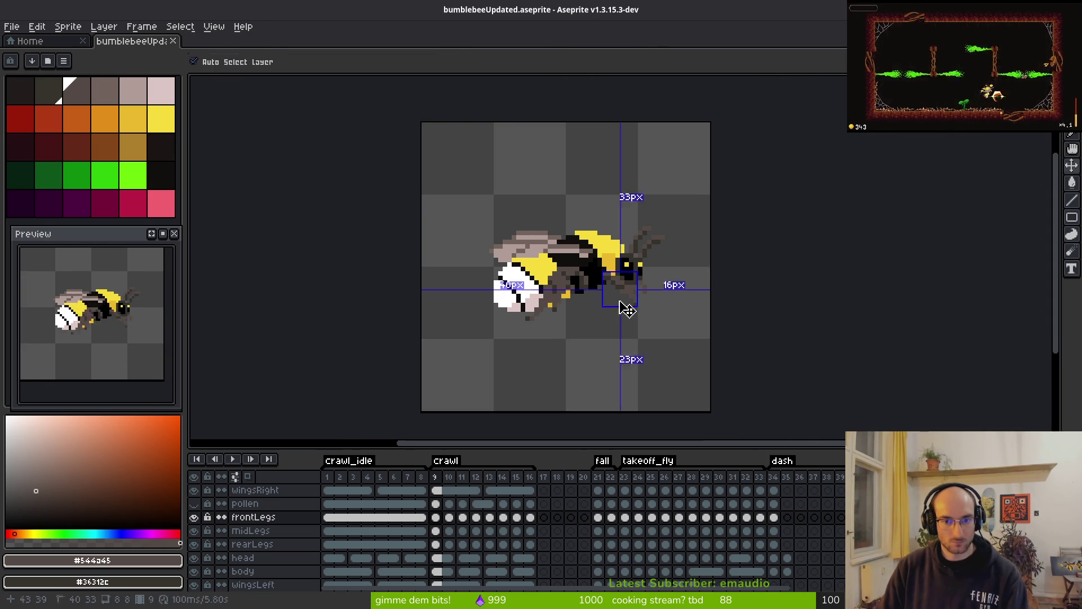
key(b)
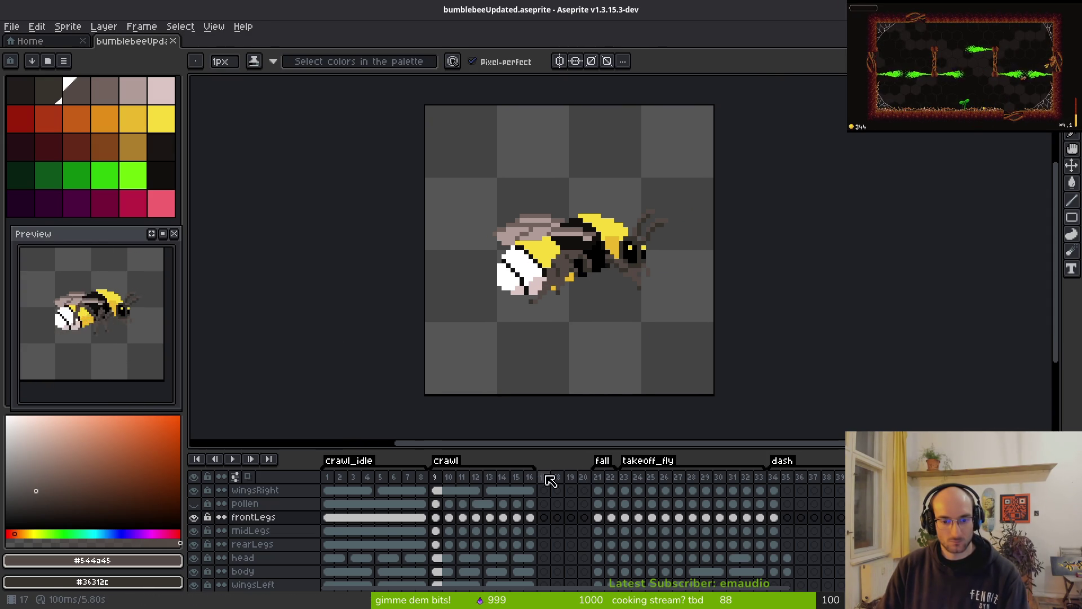
drag(546, 476, 584, 477)
- Delete the selected empty frames, then export a sprite sheet of all frames
key(alt+c)
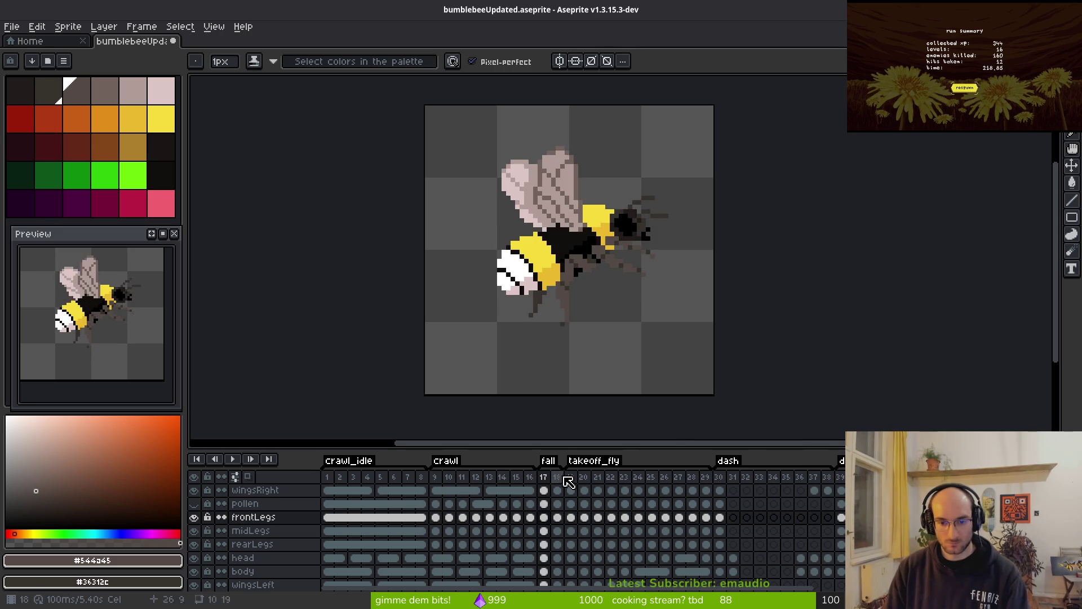
key(ctrl+e)
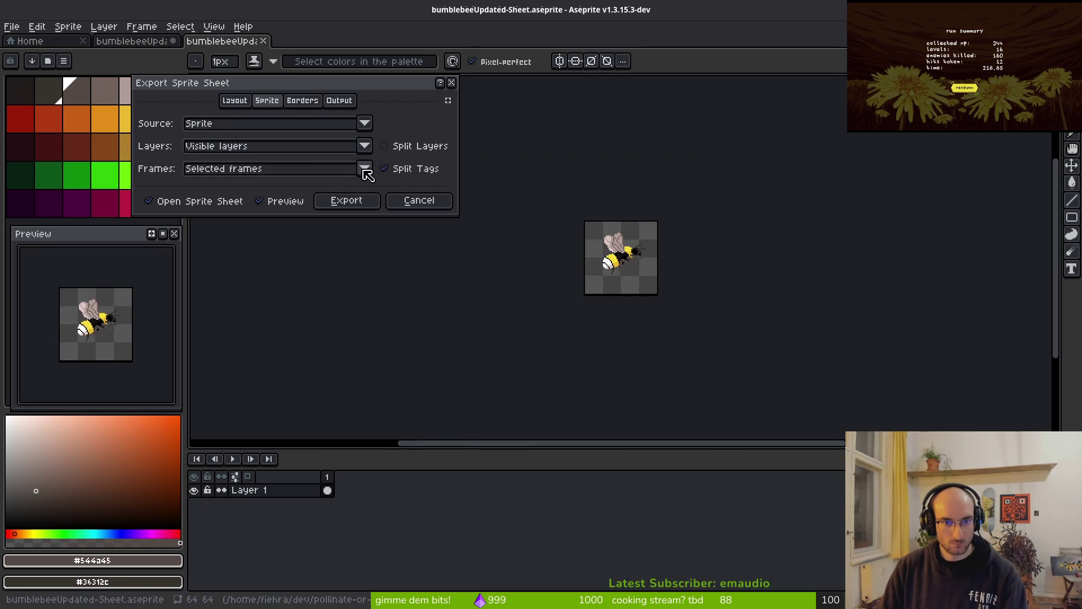
click(365, 170)
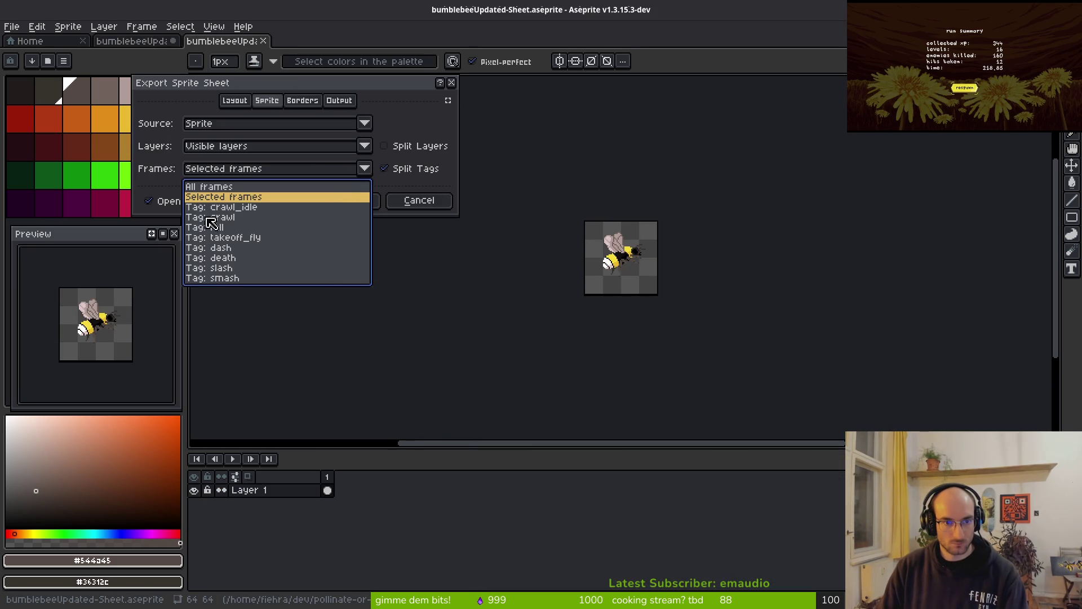
click(214, 188)
click(348, 200)
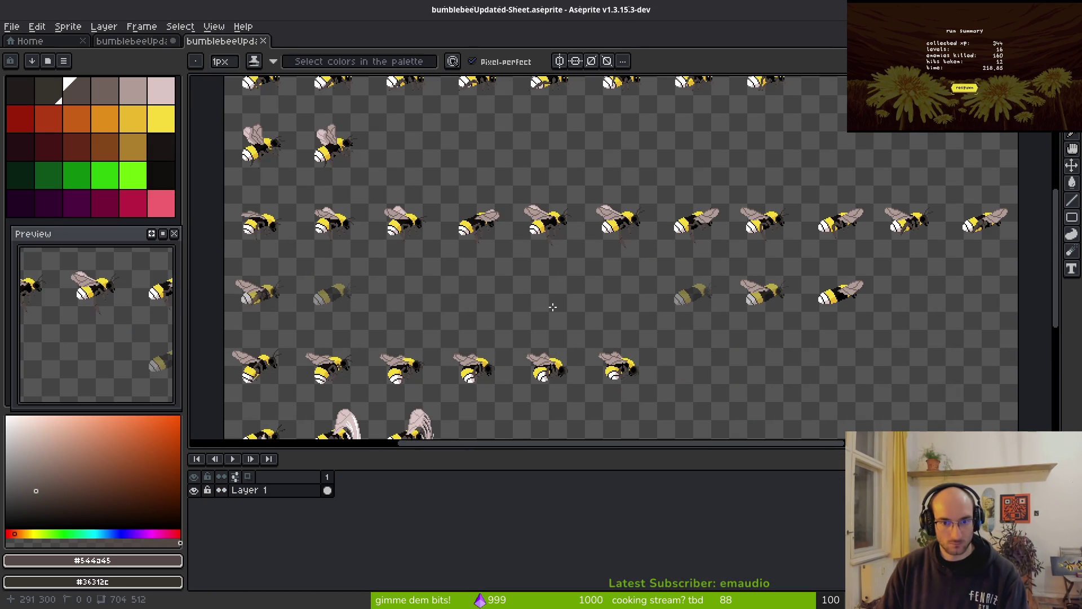
- Export the sheet image, browsing up through assets to the art/player folder
key(ctrl+alt+shift+s)
click(273, 50)
click(293, 70)
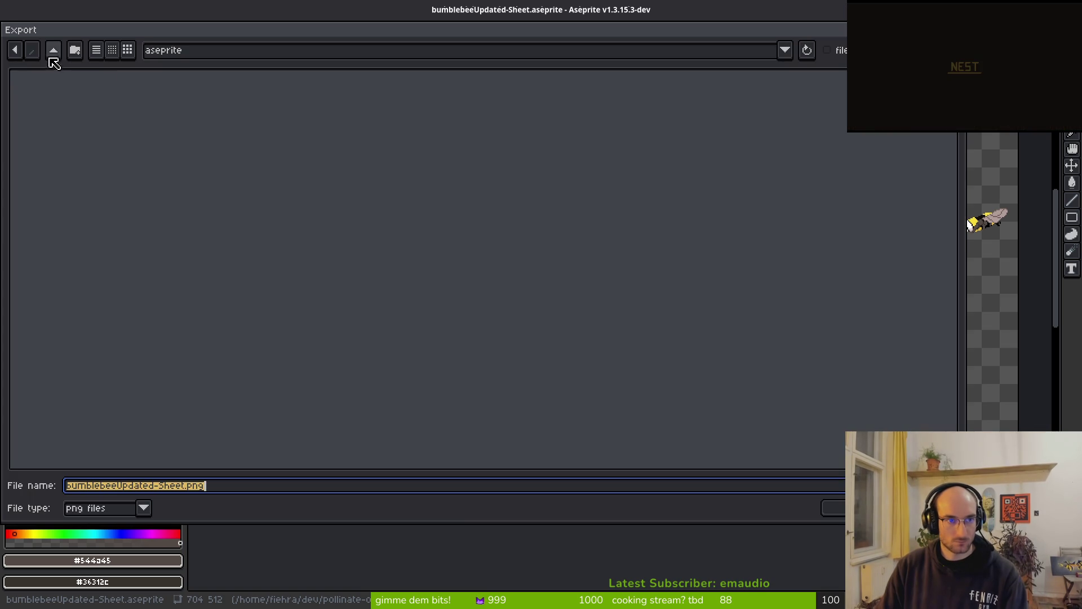
click(53, 50)
click(66, 116)
double_click(60, 115)
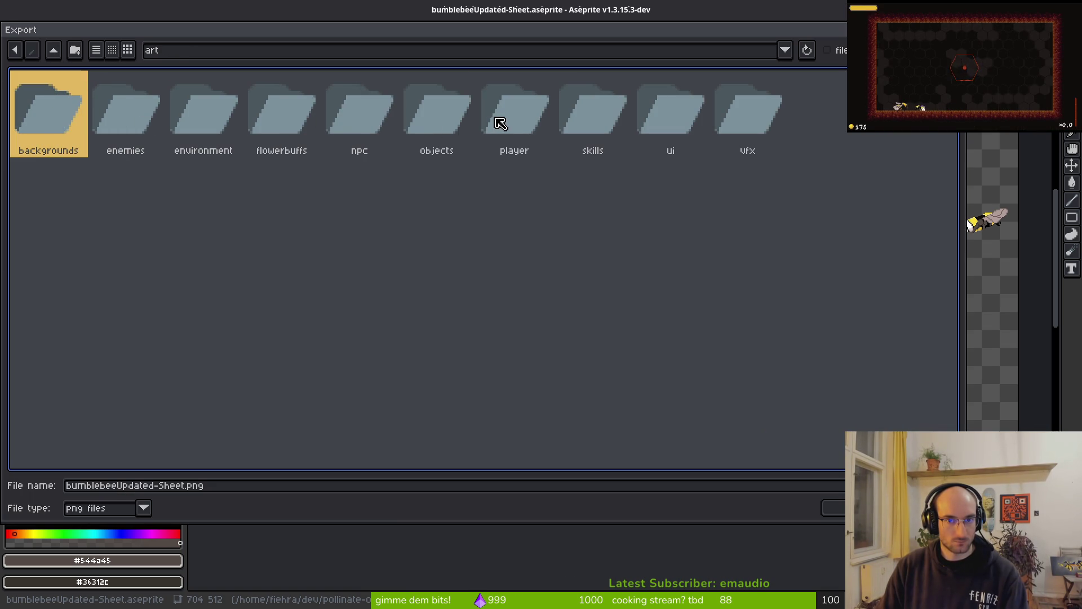
click(500, 124)
double_click(510, 124)
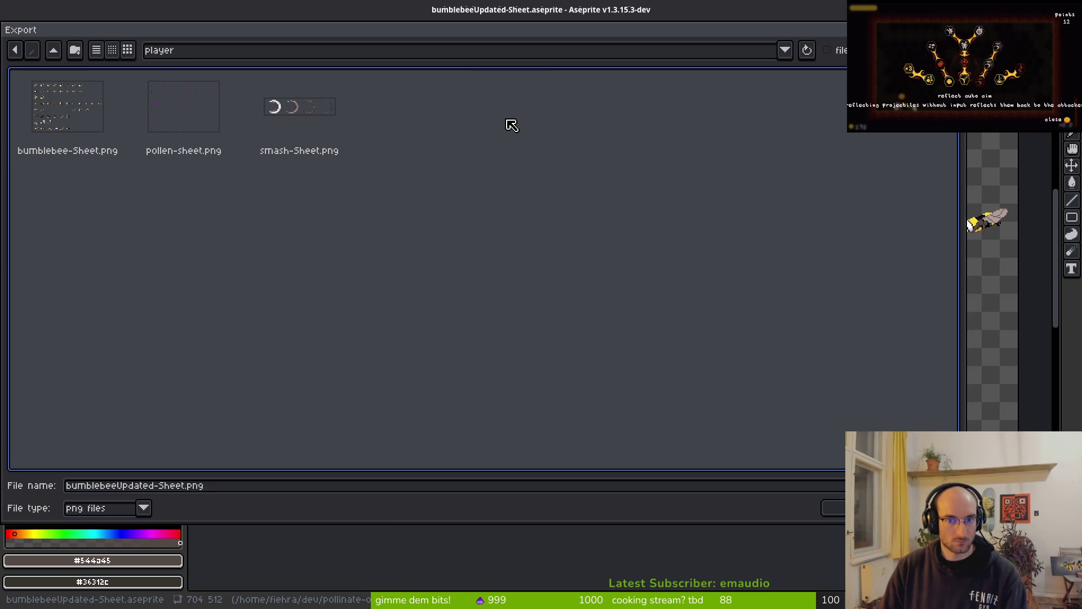
- Overwrite bumblebee-Sheet.png with the new sheet, then run the game in Godot with F5
click(86, 140)
click(833, 507)
click(464, 340)
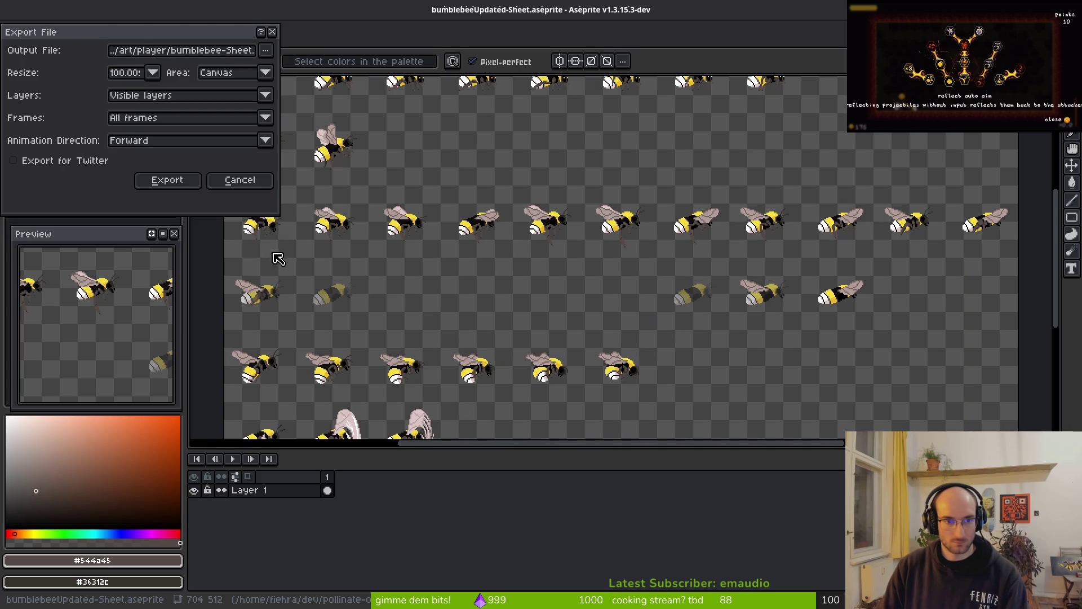
click(175, 181)
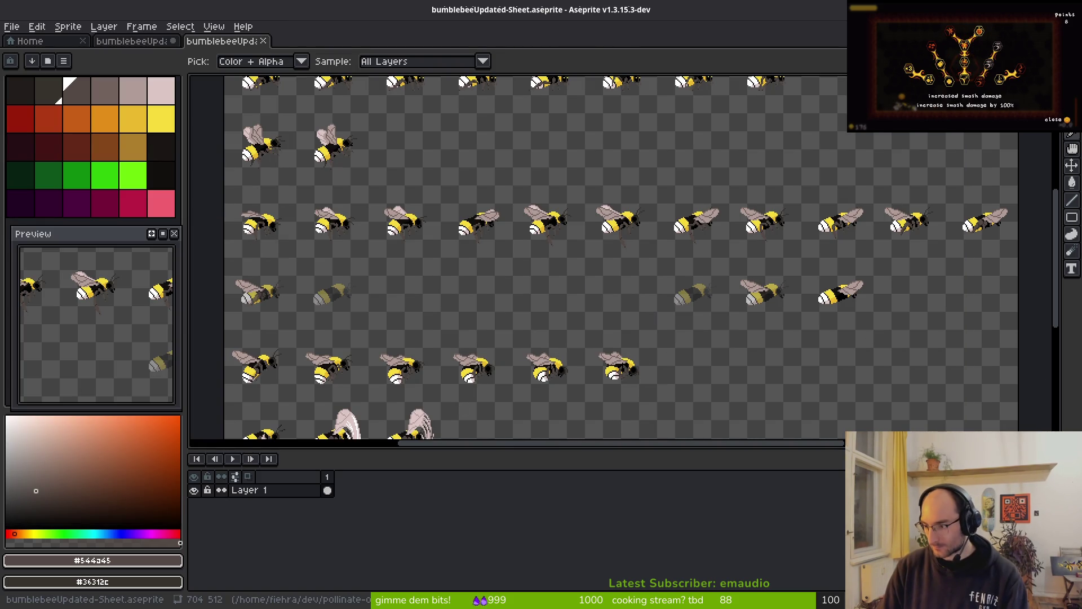
key(alt+Tab)
key(F5)
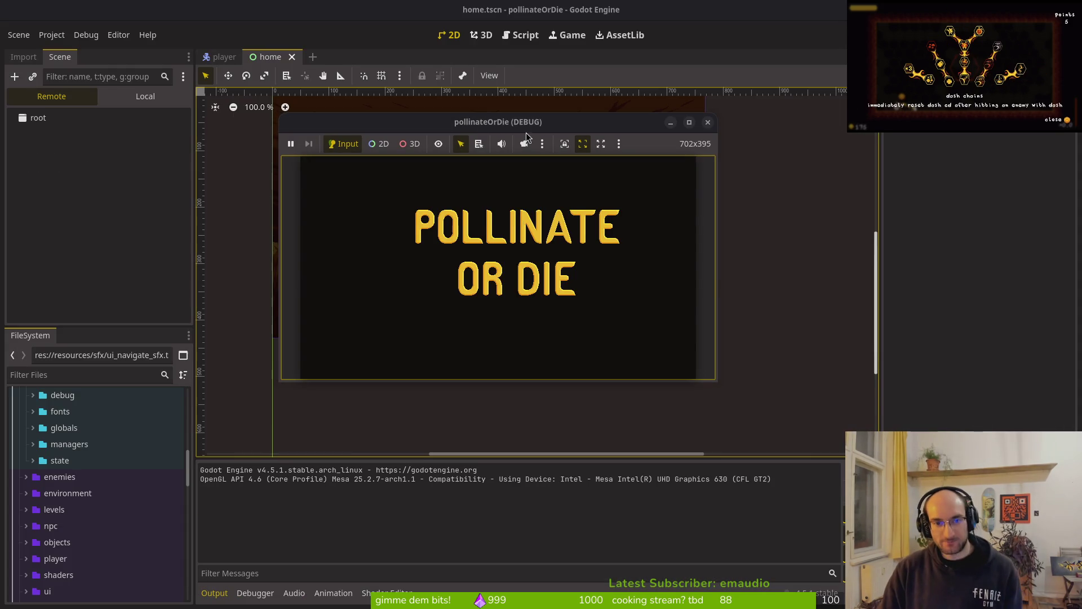
- Maximize the game window, play in the hive level, then stop the game with F8
double_click(519, 123)
key(Return)
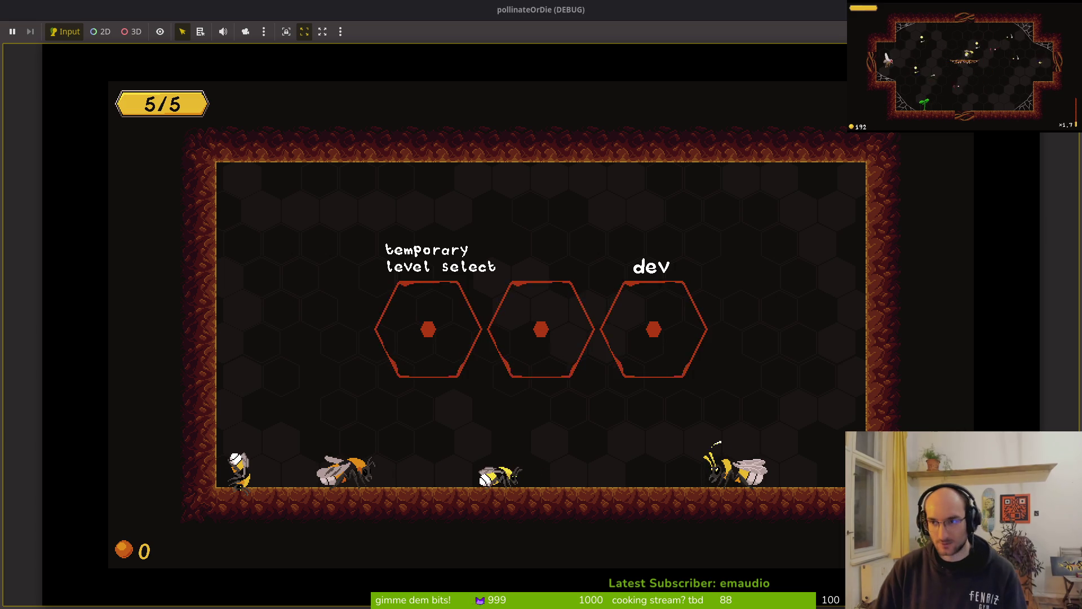
key(F8)
- Back in Aseprite, close the exported sheet view and save the bumblebee sprite file
key(alt+Tab)
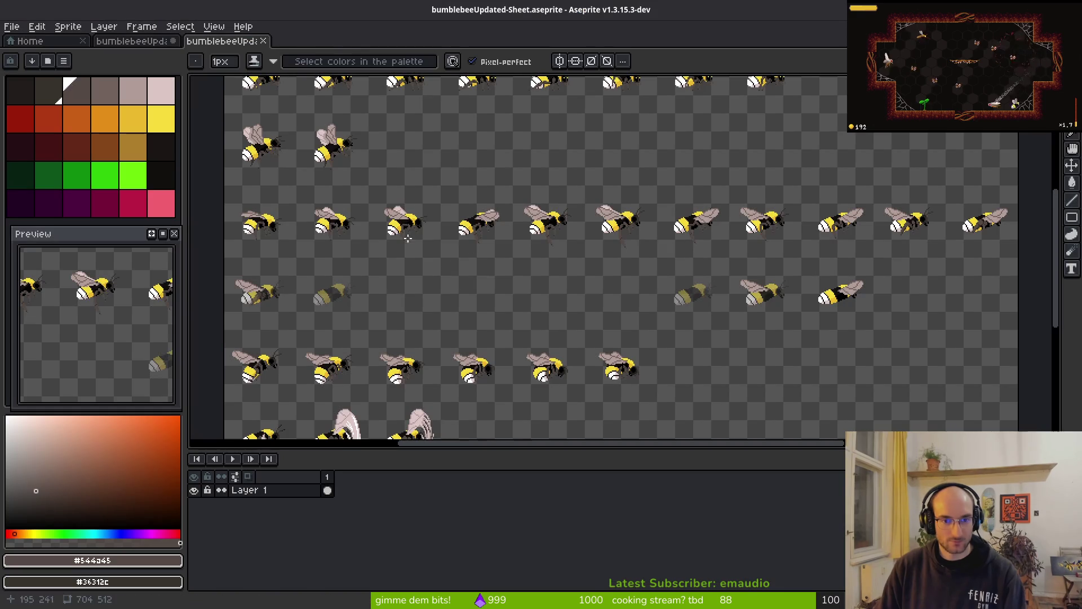
key(ctrl+w)
key(ctrl+s)
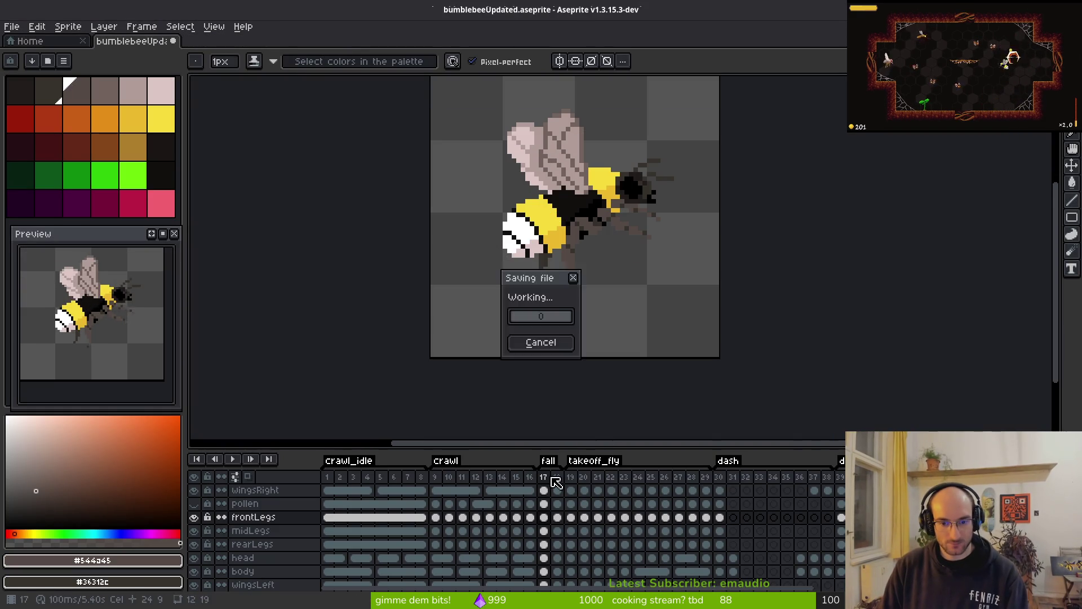
- On the rearLegs layer, flip through crawl frames 12–16 comparing leg poses, settling on frame 14
click(444, 546)
key(i)
key(Right)
key(Right)
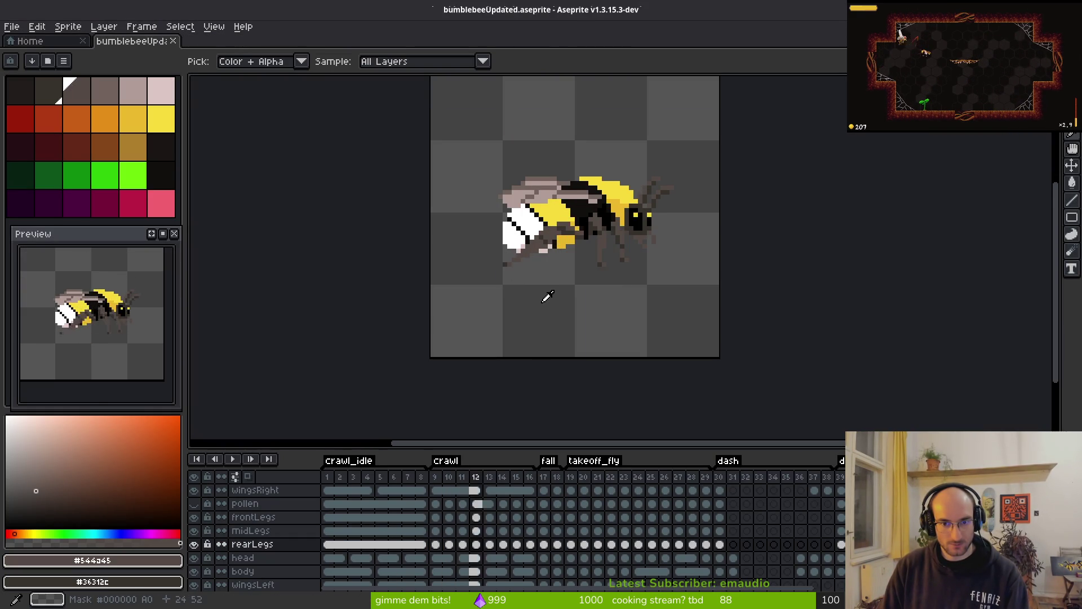
key(Right)
key(Right)
key(Right)
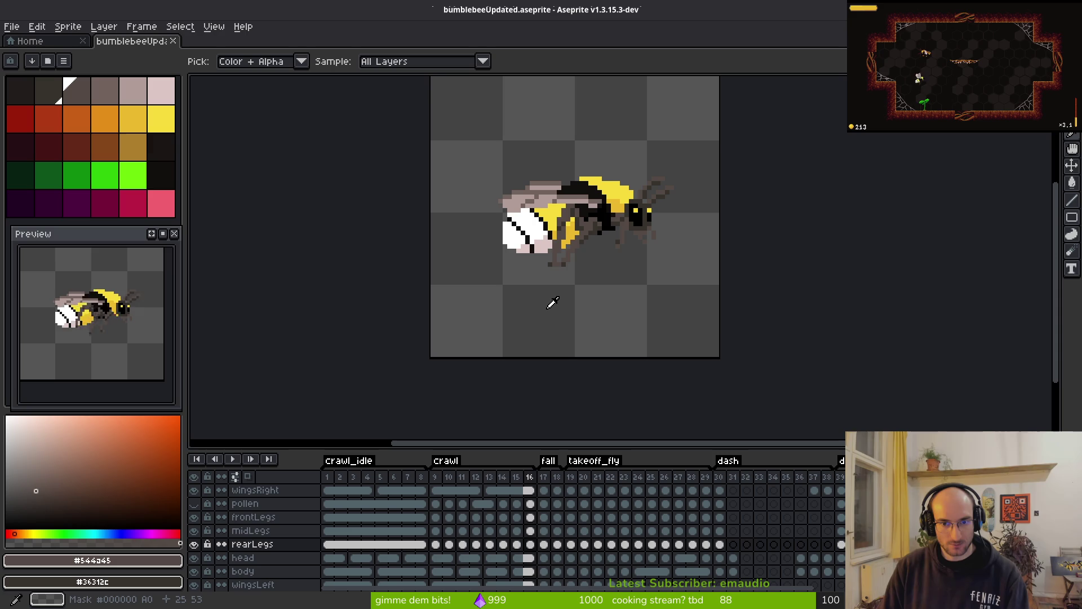
key(Left)
key(Right)
key(Right)
key(Left)
key(Left)
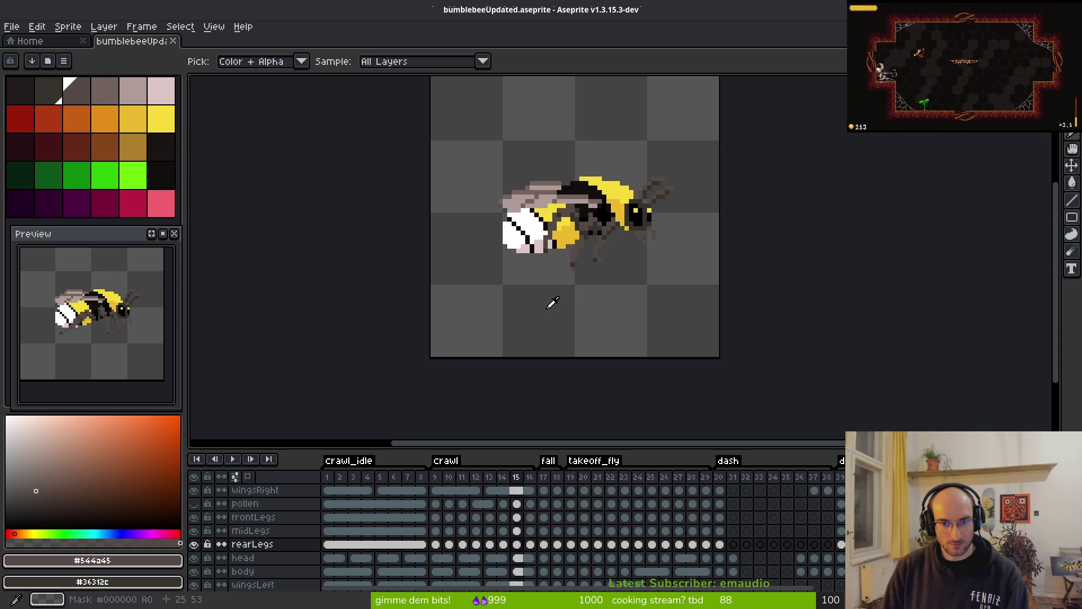
key(Right)
key(Left)
key(Right)
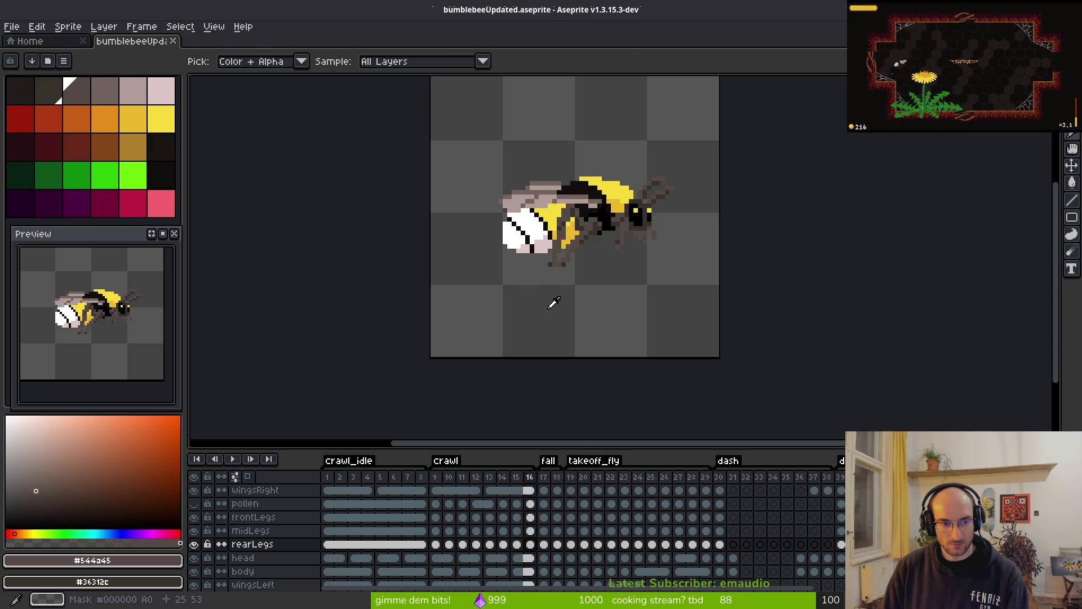
key(Left)
key(Left)
key(Left)
key(Right)
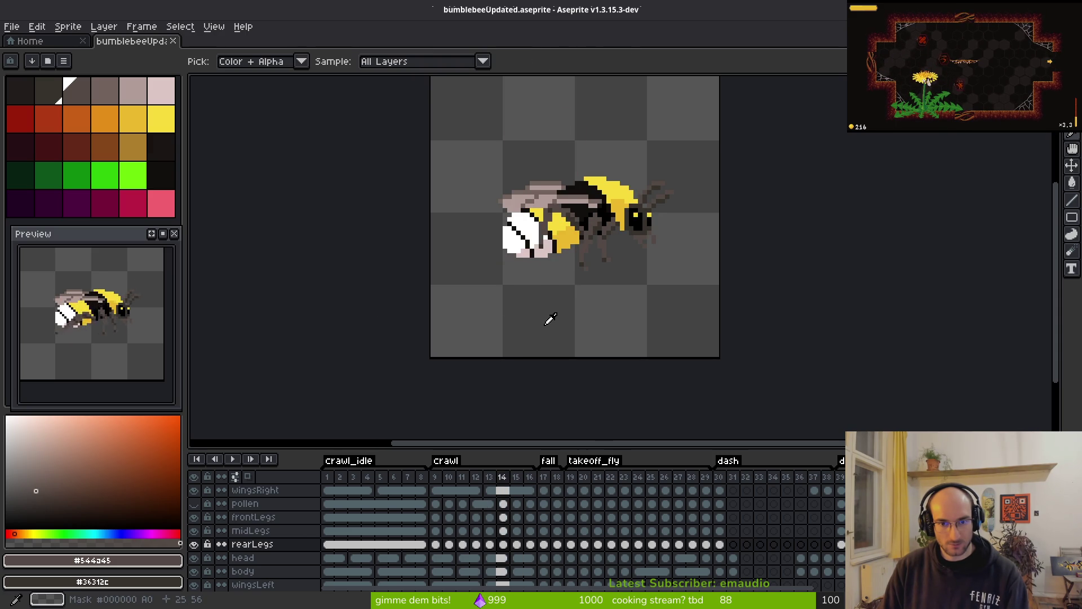
key(Left)
key(Right)
key(b)
key(plus)
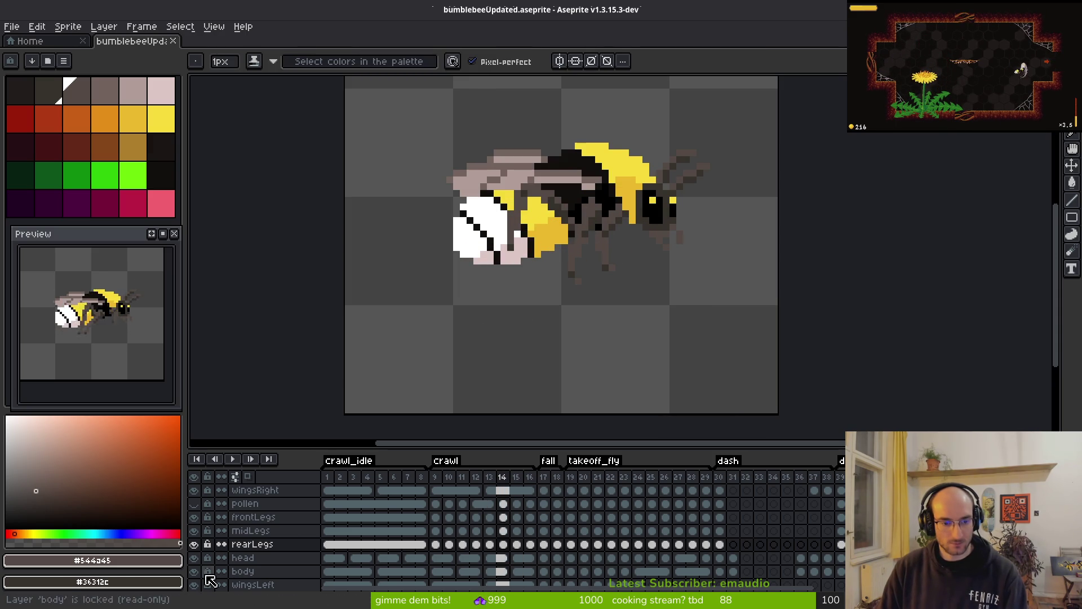
- Hide the wing, front-leg and head layers, keeping the body layer visible
click(194, 585)
click(193, 490)
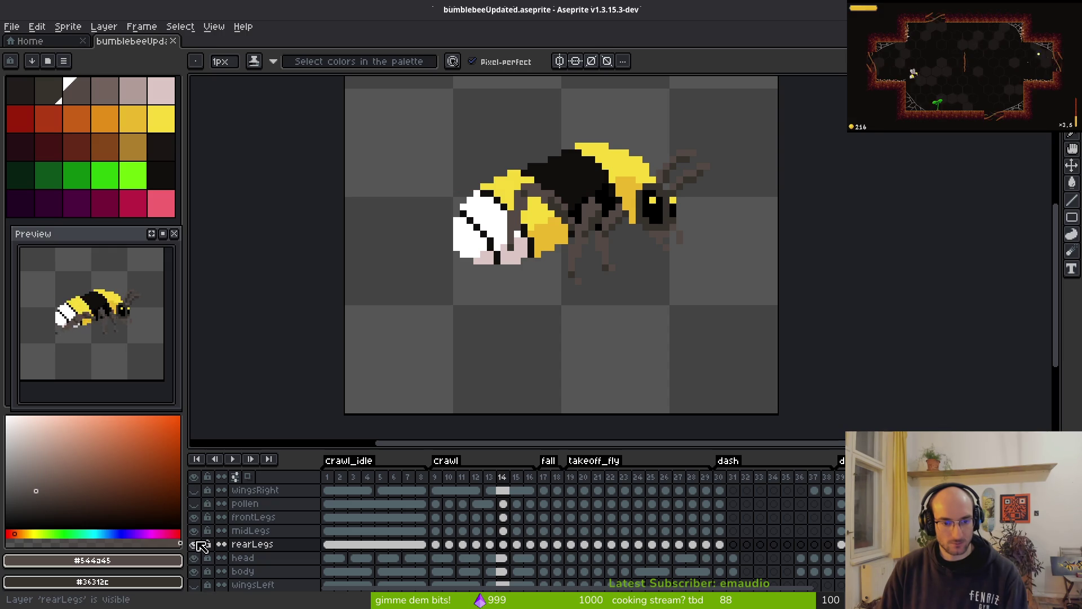
click(195, 517)
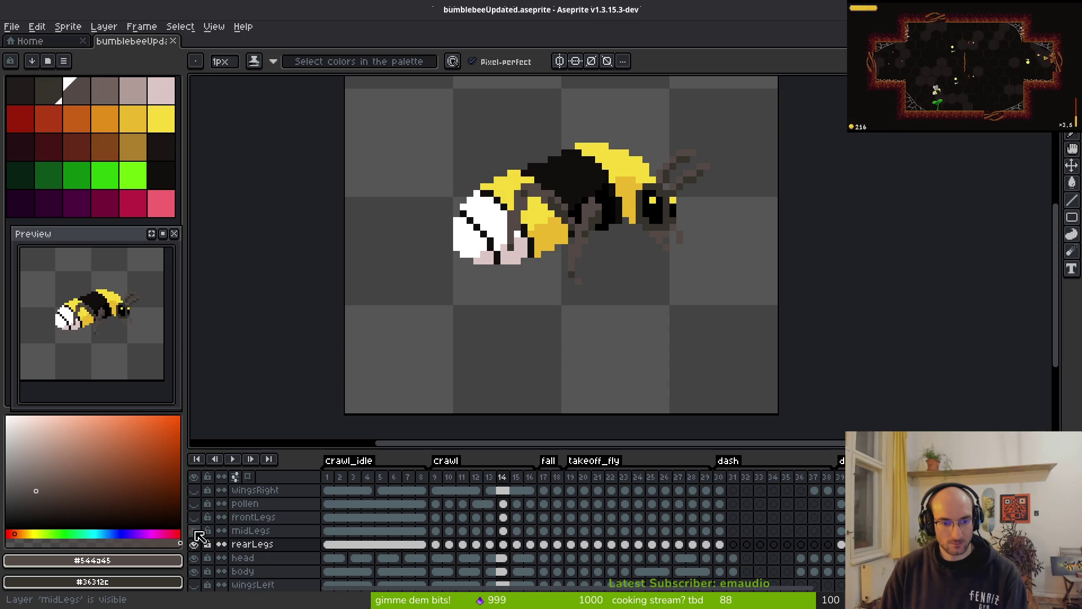
click(193, 571)
click(194, 571)
click(193, 558)
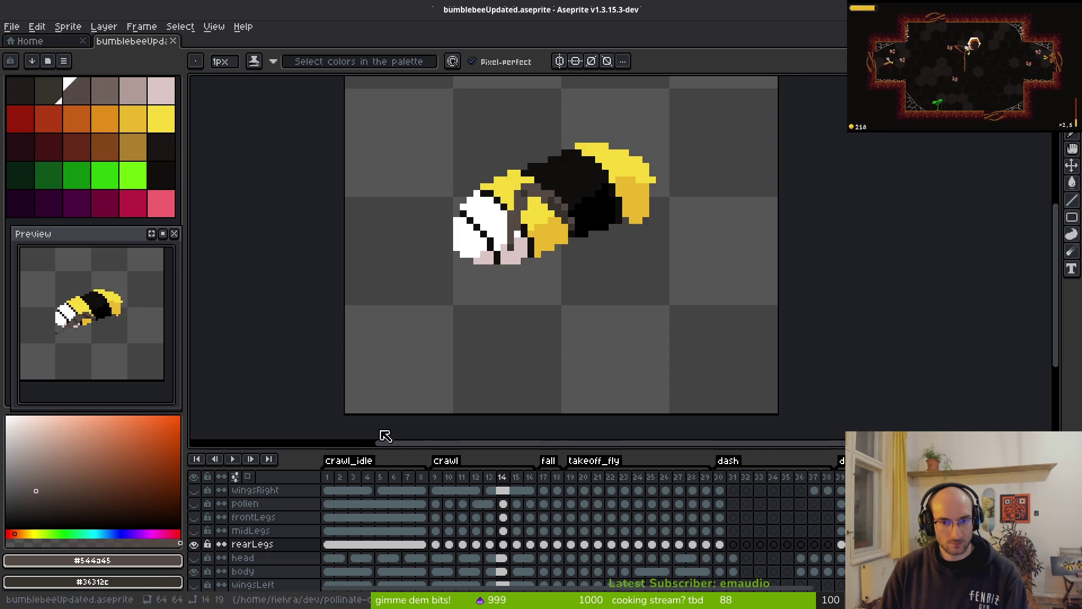
key(i)
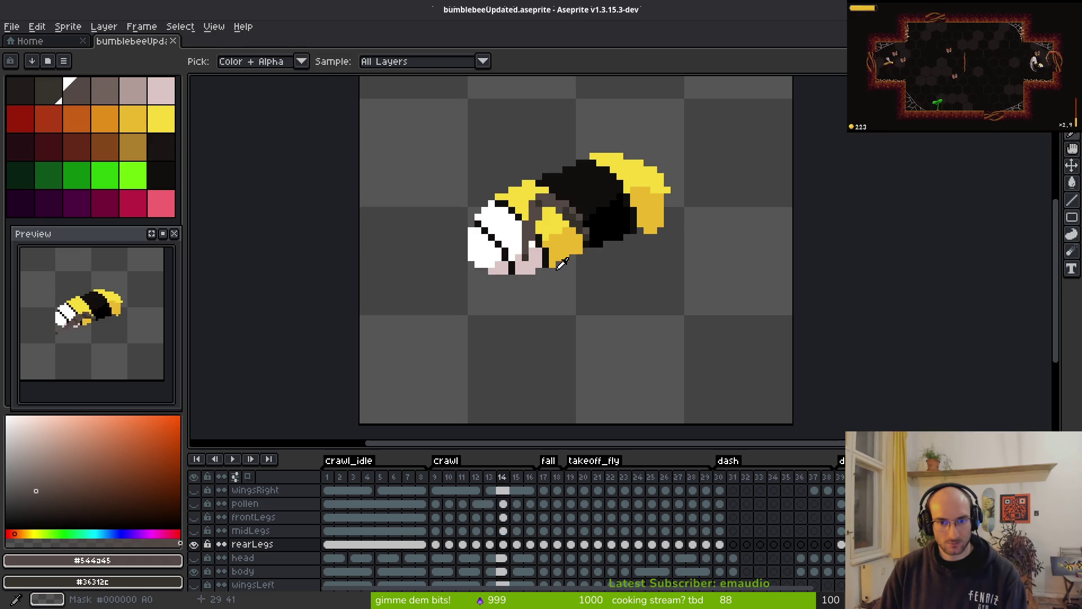
- Flip between frames 13 and 14 to compare the rear-leg poses
key(comma)
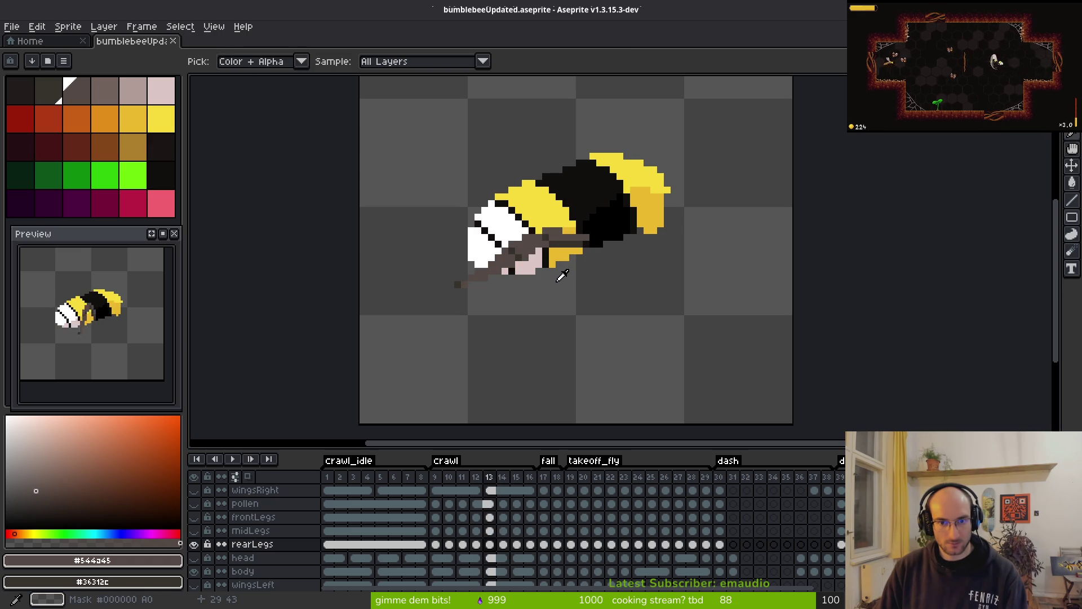
key(period)
key(comma)
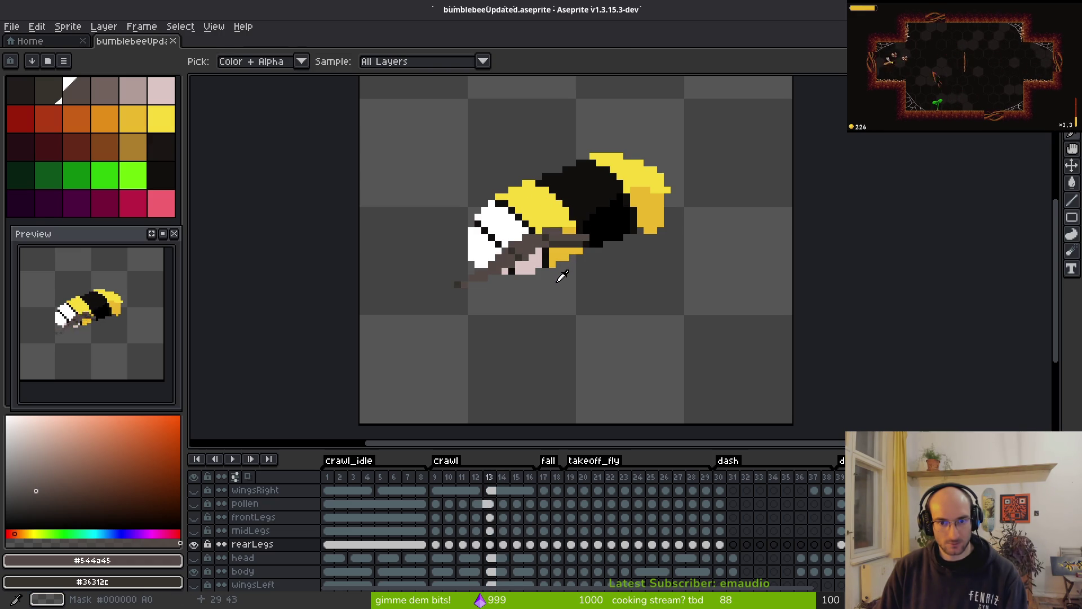
key(period)
scroll(558, 254, up, 3)
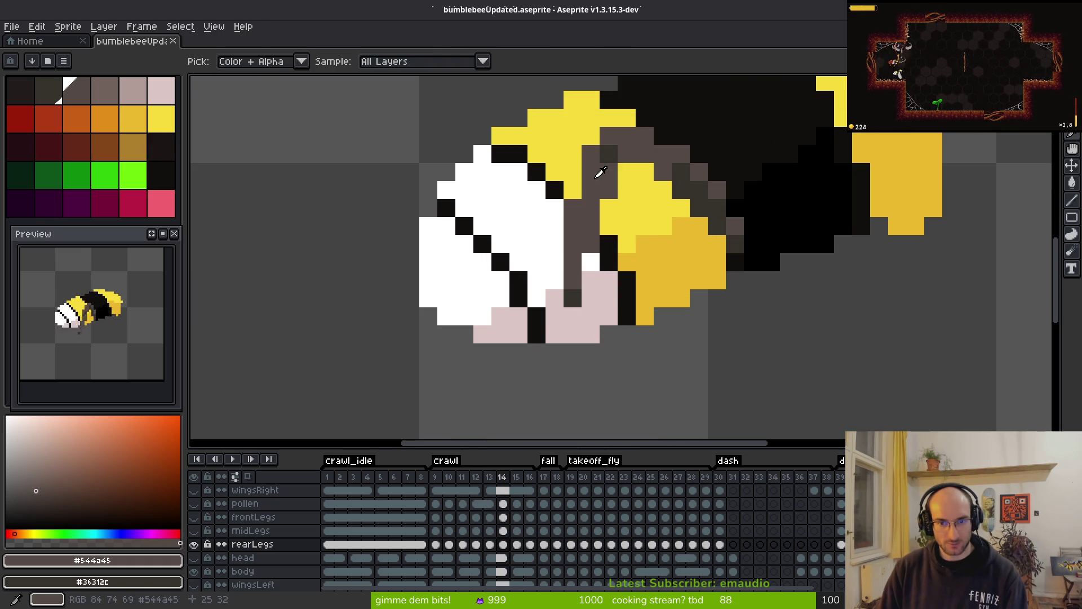
key(comma)
key(i)
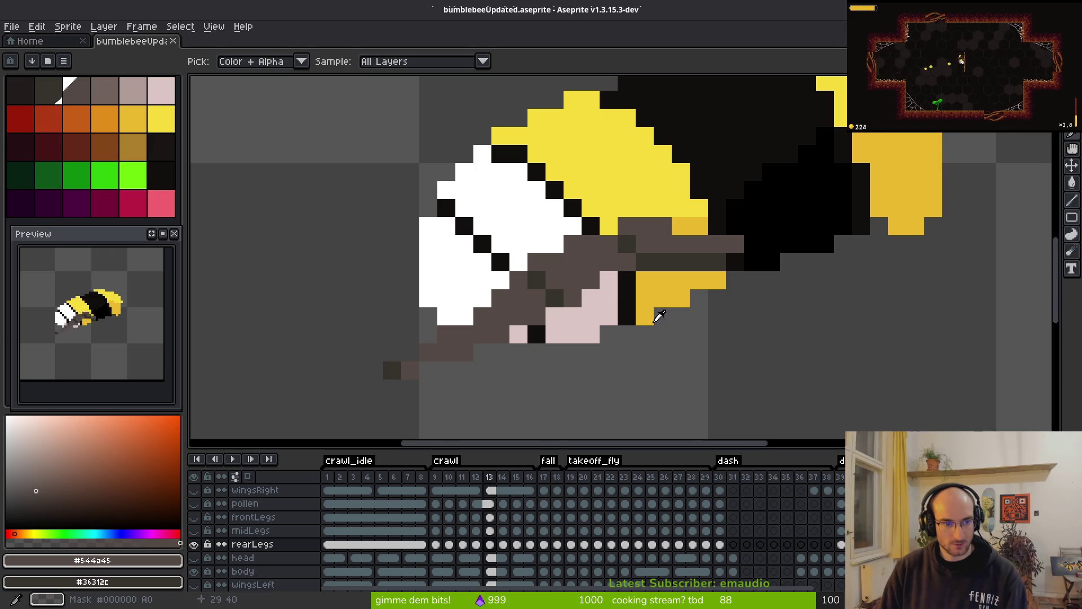
key(period)
key(comma)
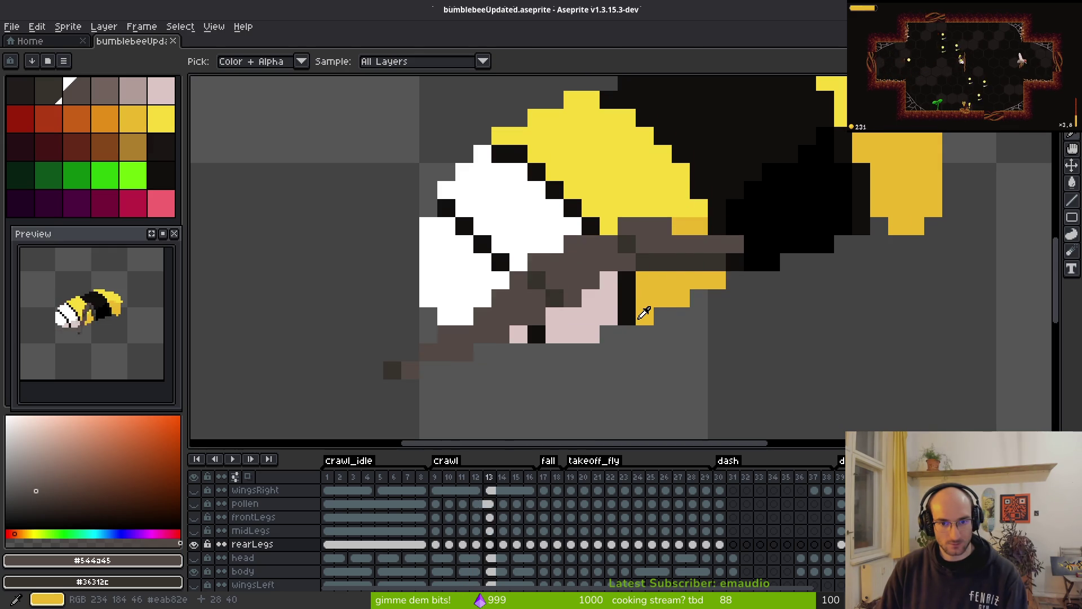
key(period)
key(comma)
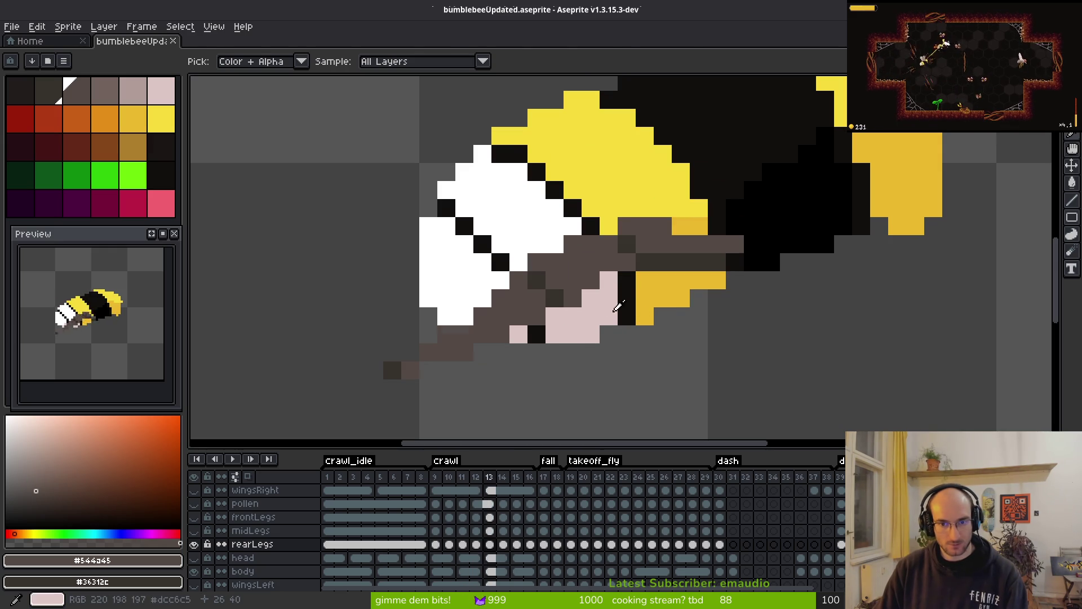
key(period)
key(b)
- On frame 14, nudge the leg area down one pixel and recolour pixels dark and grey-brown
drag(671, 236, 661, 246)
key(comma)
key(i)
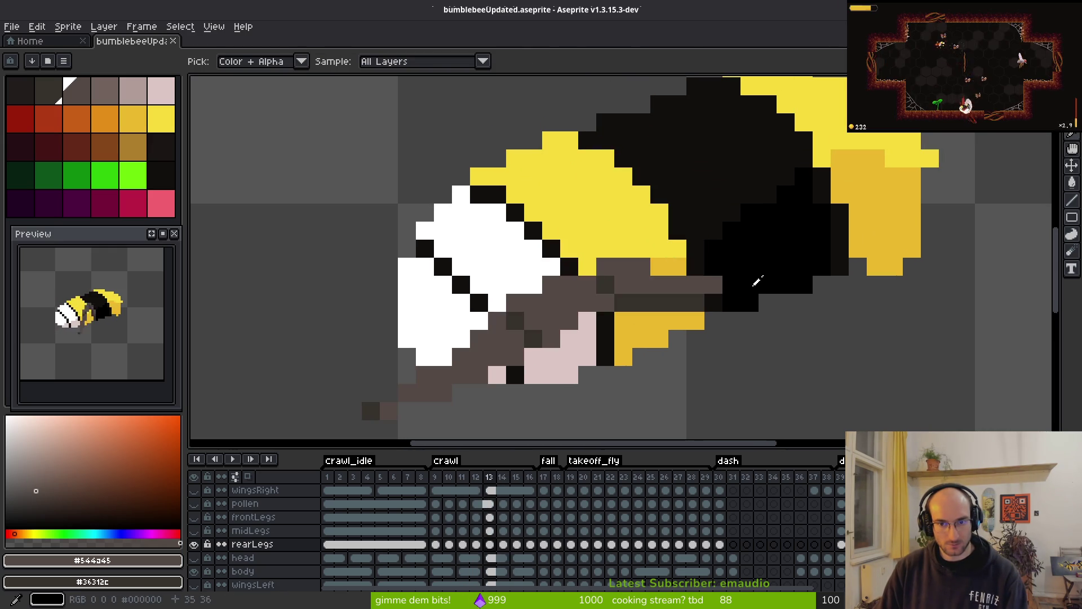
key(period)
key(b)
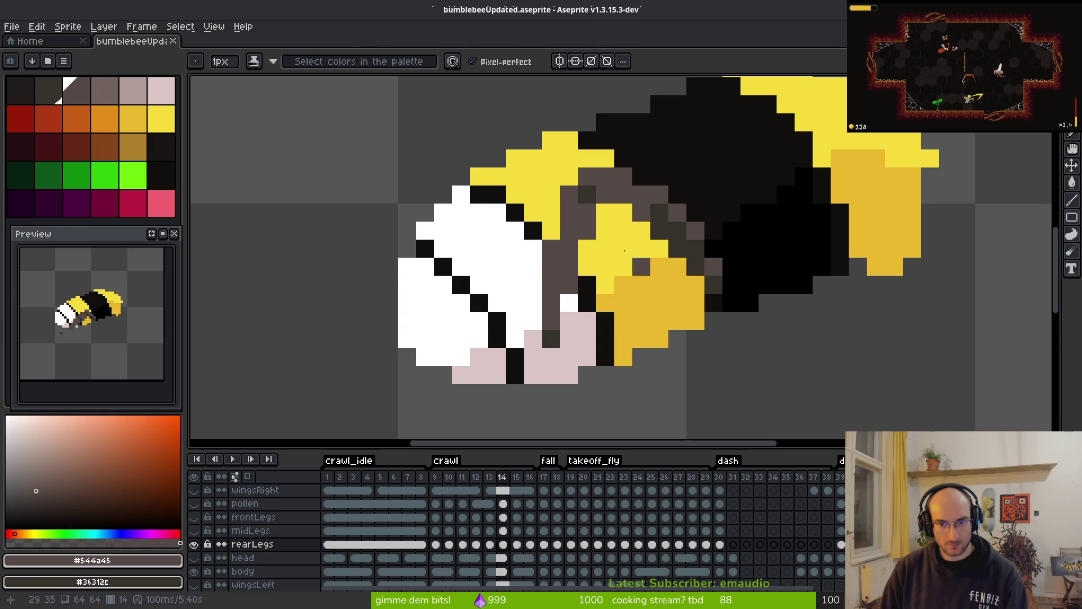
key(m)
mouse_move(450, 113)
mouse_down()
mouse_move(592, 242)
mouse_move(705, 386)
mouse_up()
key(Down)
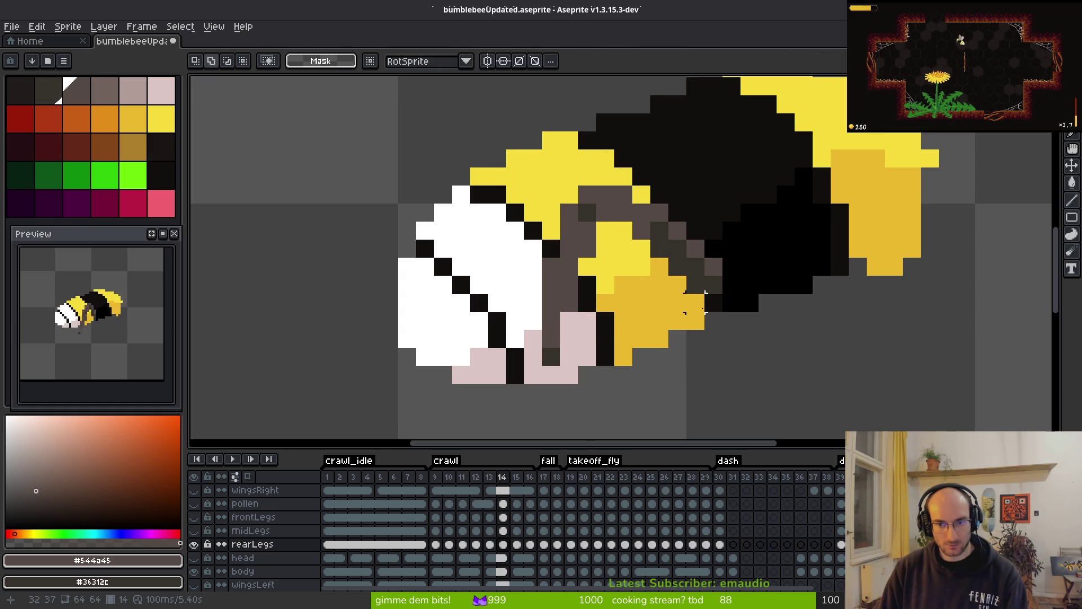
key(ctrl+d)
key(b)
right_click(698, 290)
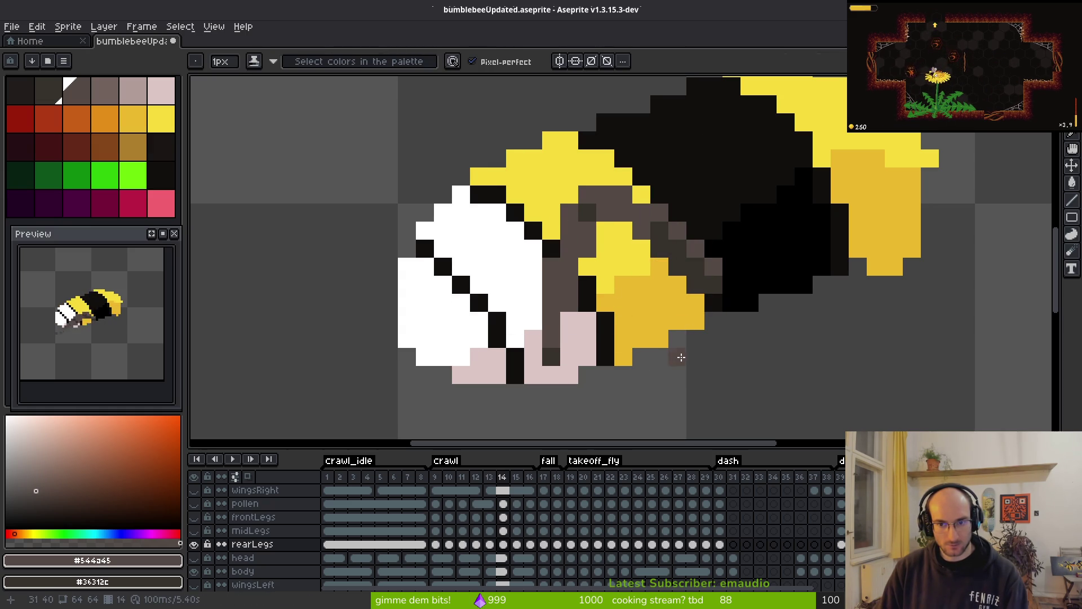
click(583, 272)
- Select the bee's middle section and move those pixels into a new position
key(m)
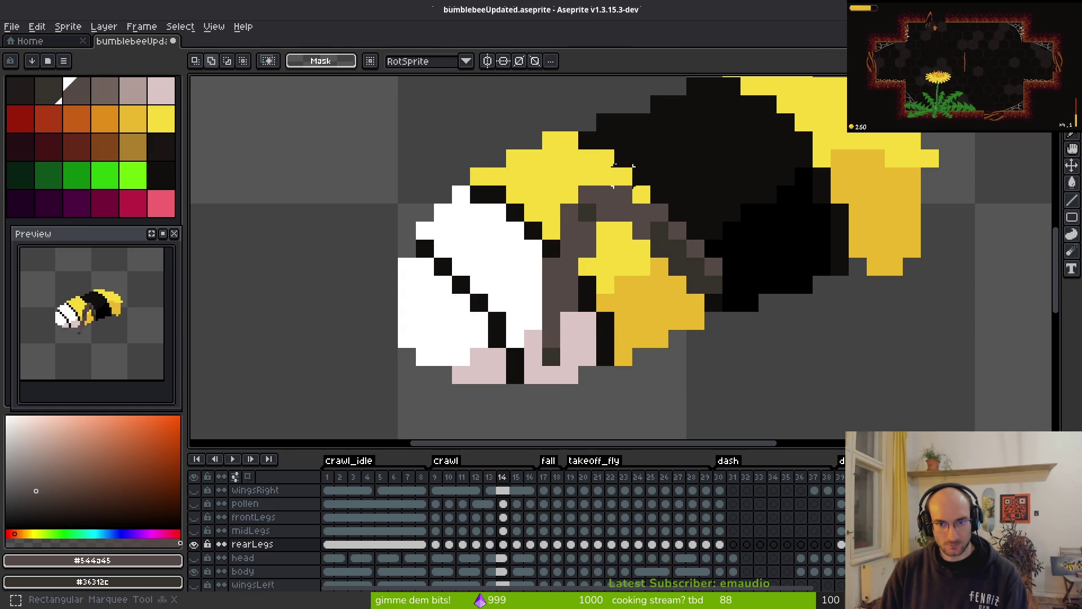
drag(503, 165, 617, 388)
mouse_move(564, 282)
mouse_down()
mouse_move(549, 343)
mouse_move(526, 327)
mouse_move(569, 349)
mouse_move(580, 242)
mouse_move(563, 242)
mouse_move(598, 339)
mouse_move(583, 322)
mouse_move(620, 282)
mouse_move(642, 380)
mouse_move(629, 332)
mouse_move(587, 299)
mouse_move(612, 343)
mouse_move(585, 295)
mouse_move(584, 309)
mouse_up()
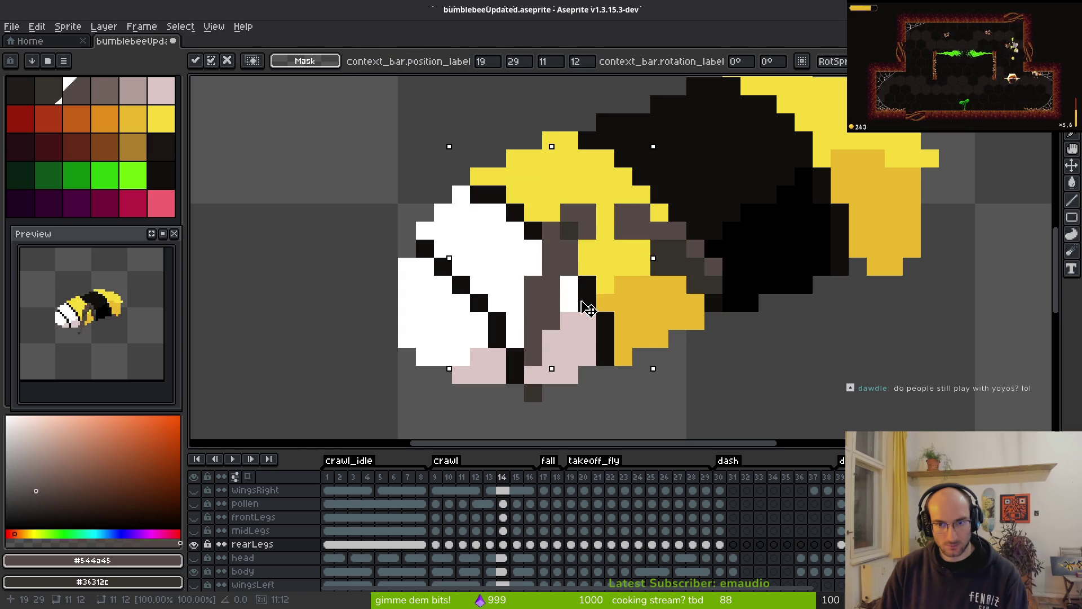
key(Return)
key(b)
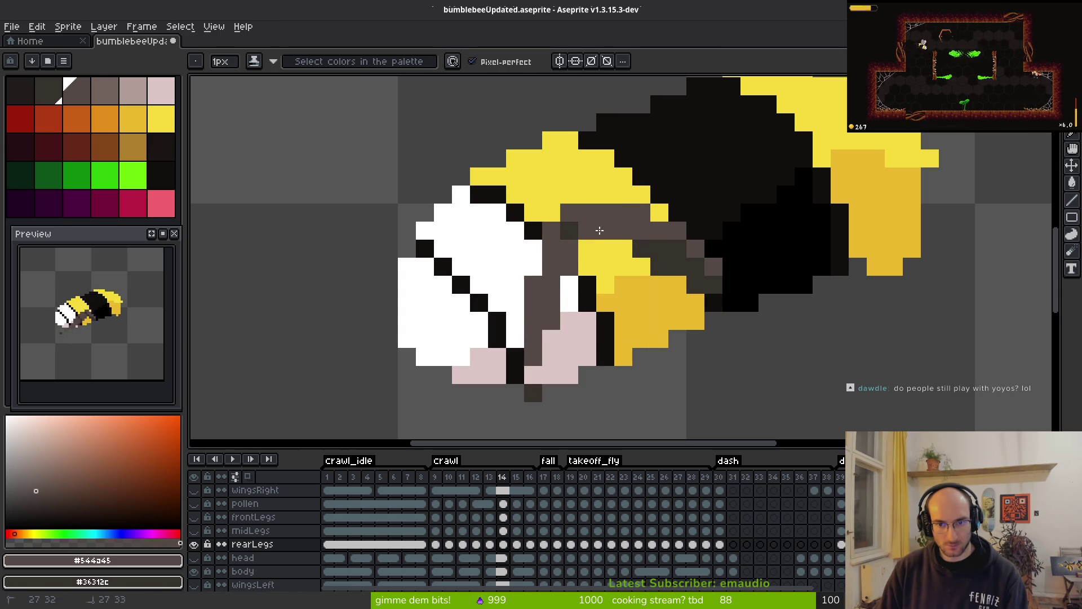
scroll(662, 316, down, 2)
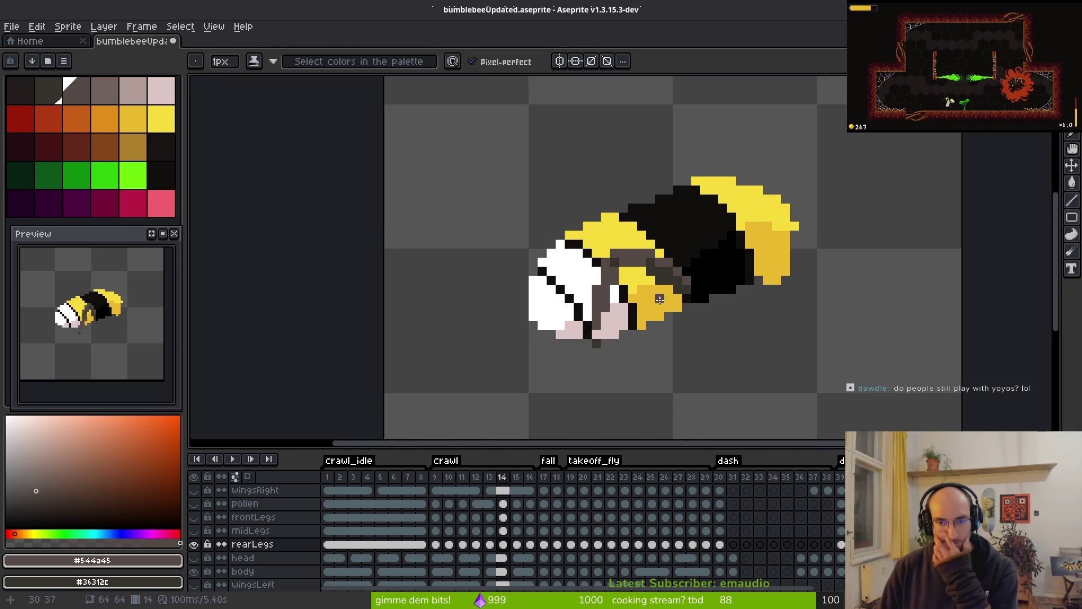
scroll(652, 243, up, 3)
- Draw a brown pixel on the leg, then undo the stray brown pixels
click(650, 226)
key(r)
key(ctrl+z)
key(b)
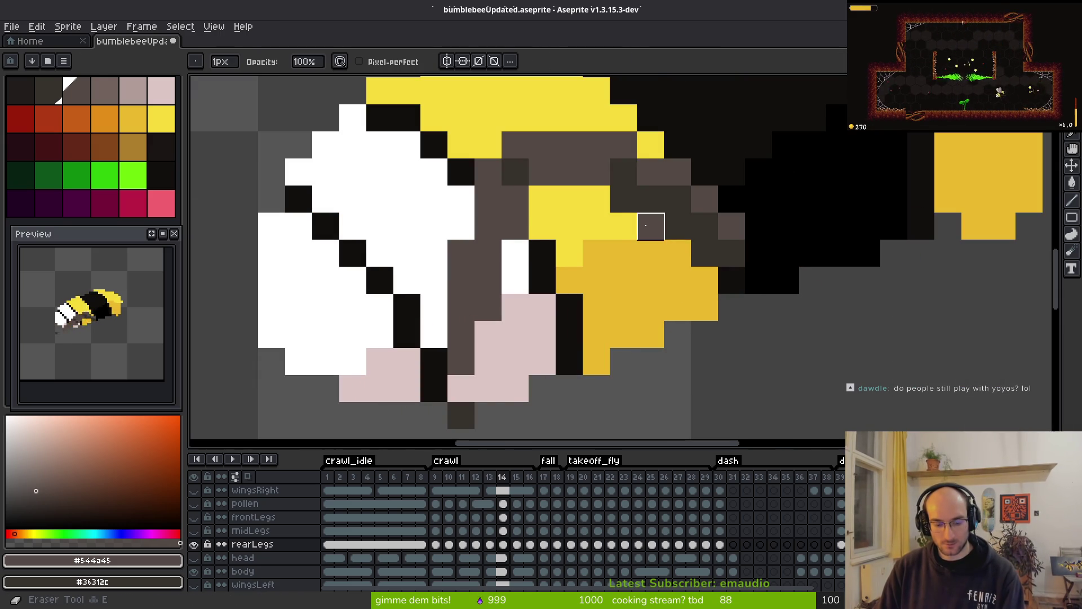
key(ctrl+z)
scroll(648, 271, down, 3)
scroll(629, 227, up, 2)
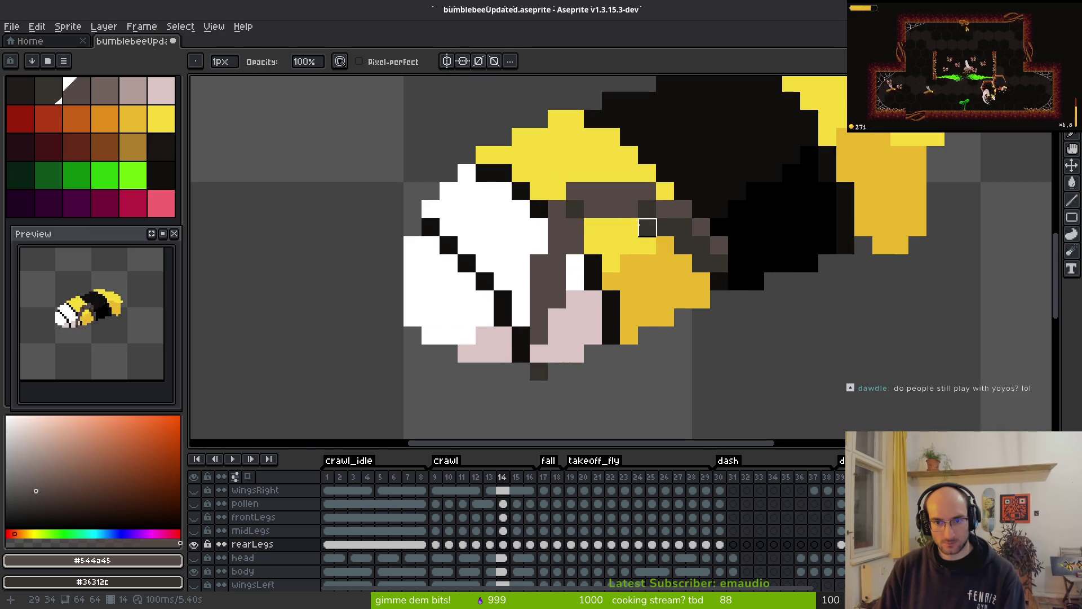
- Darken a yellow leg pixel to brown and erase stray pixels around the rear legs
key(b)
scroll(617, 237, down, 3)
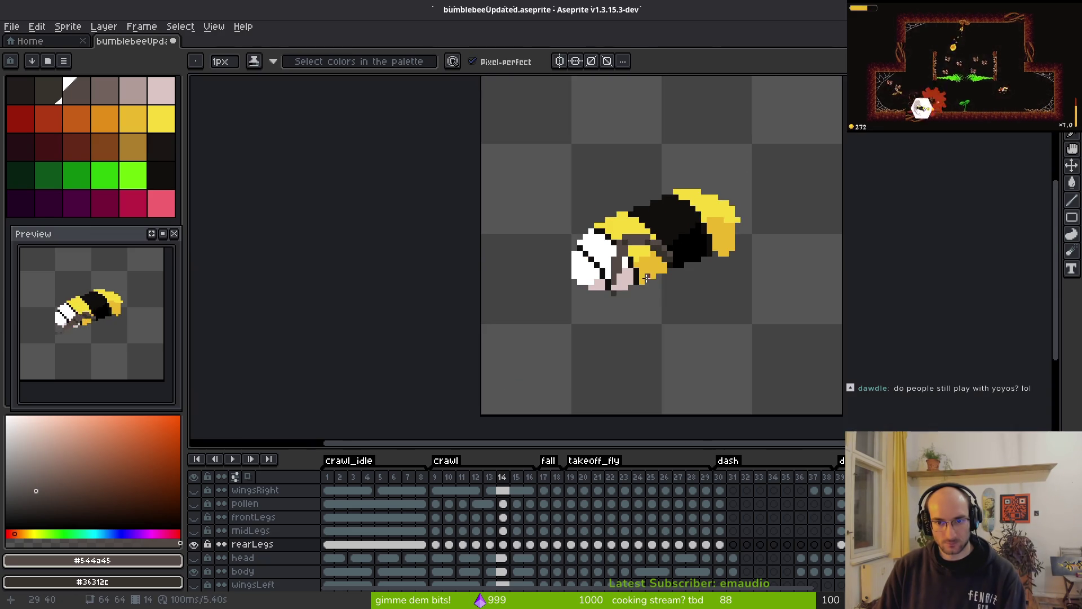
scroll(623, 245, up, 3)
click(626, 248)
scroll(571, 255, down, 3)
scroll(568, 316, up, 3)
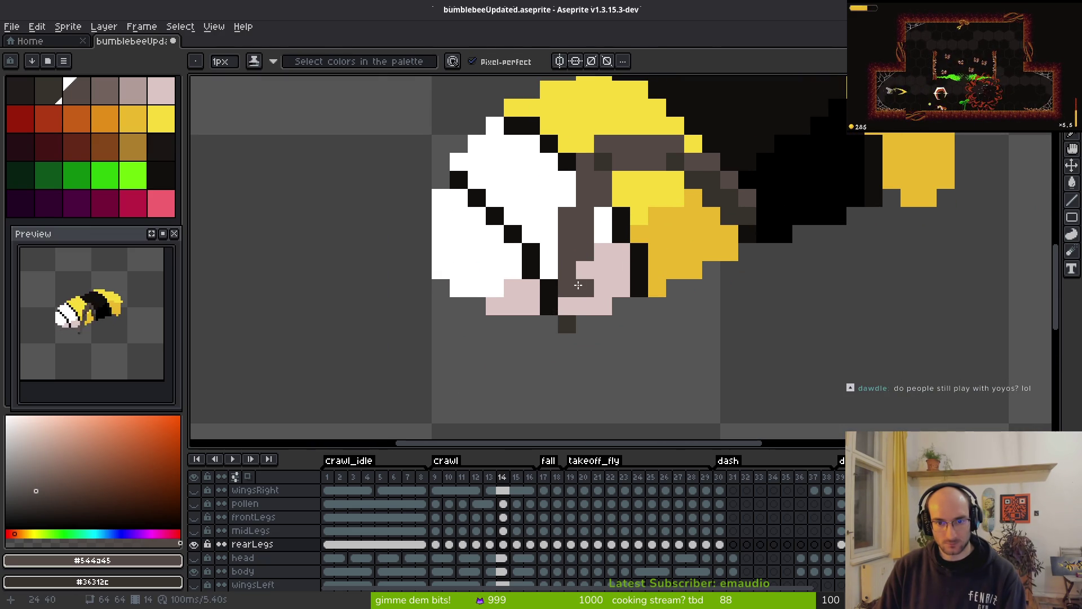
key(e)
key(b)
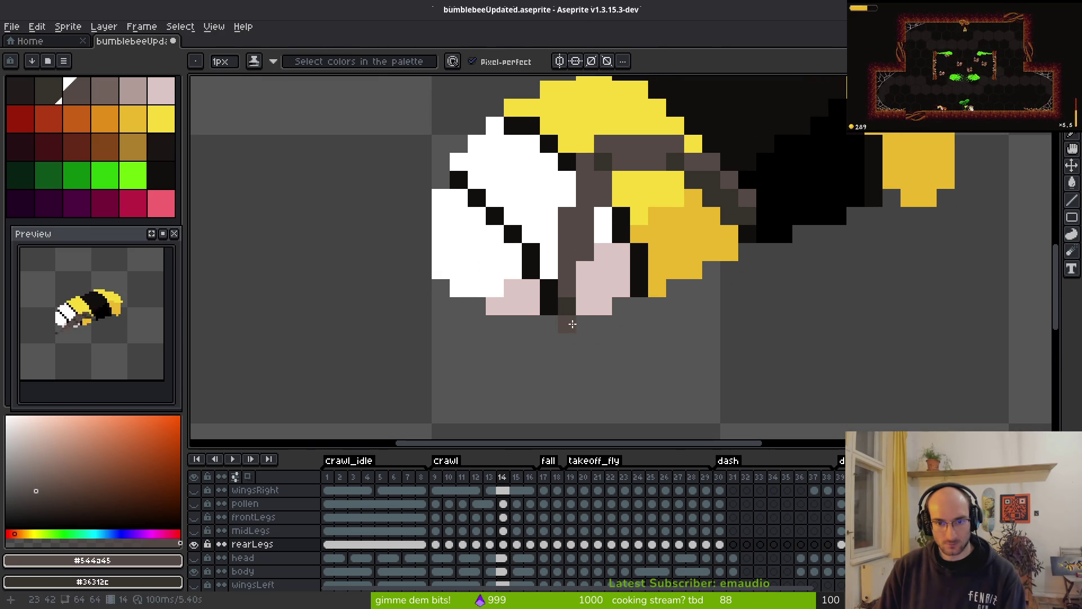
key(e)
key(b)
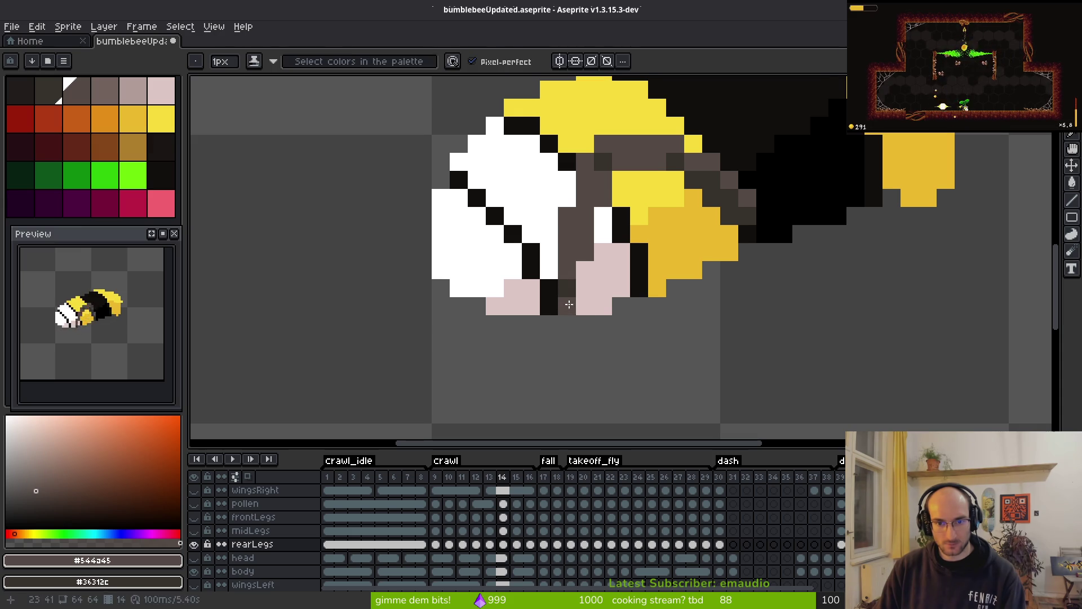
key(e)
key(b)
key(e)
scroll(629, 265, down, 5)
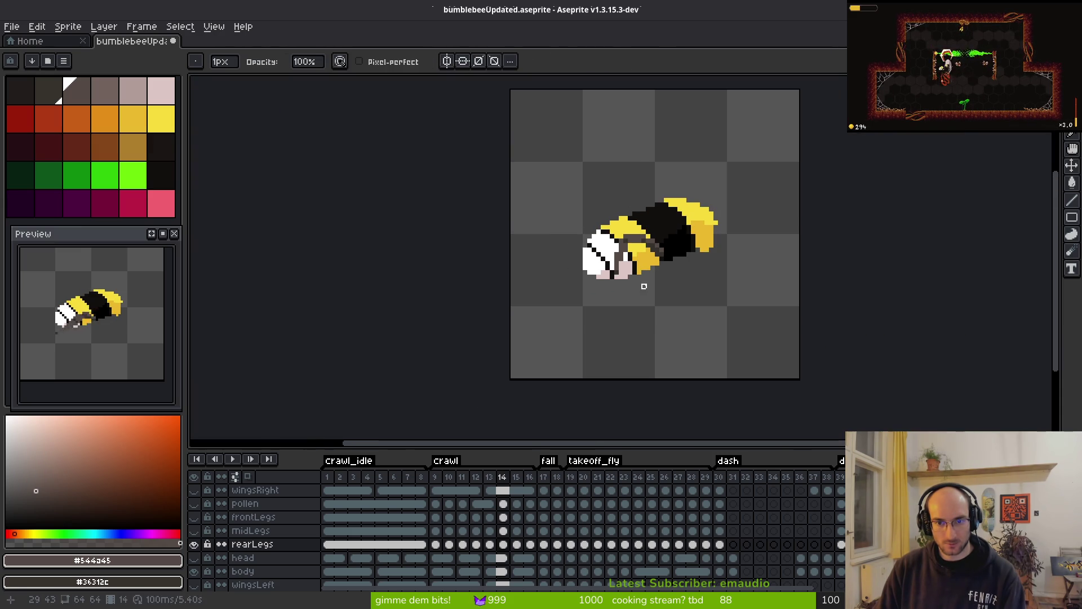
key(b)
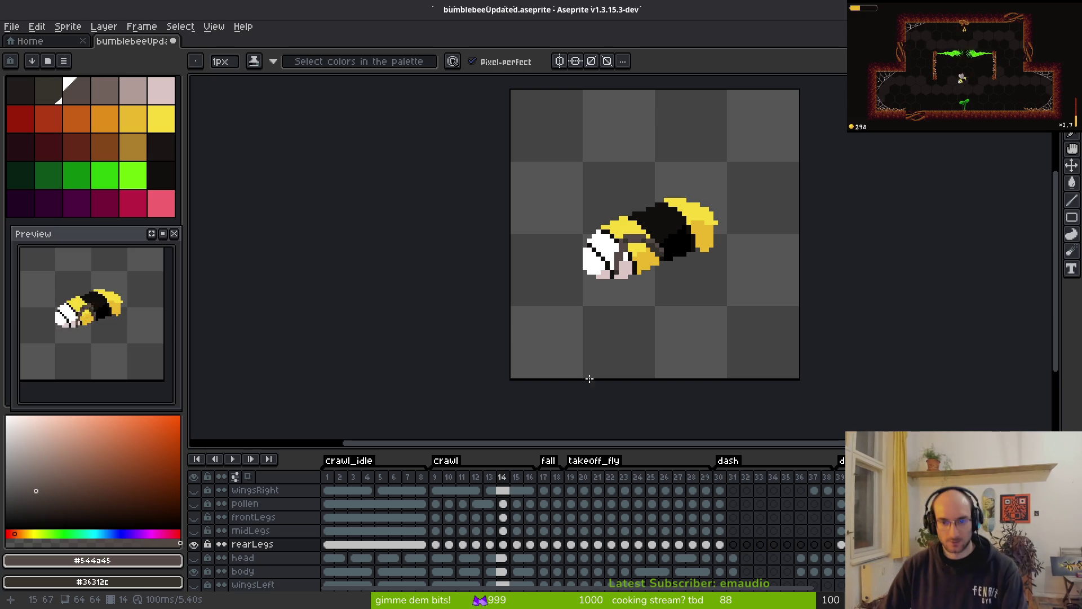
- Save the sprite file and advance to crawl frame 15, comparing it with frame 14
key(ctrl+s)
drag(648, 280, 617, 281)
key(i)
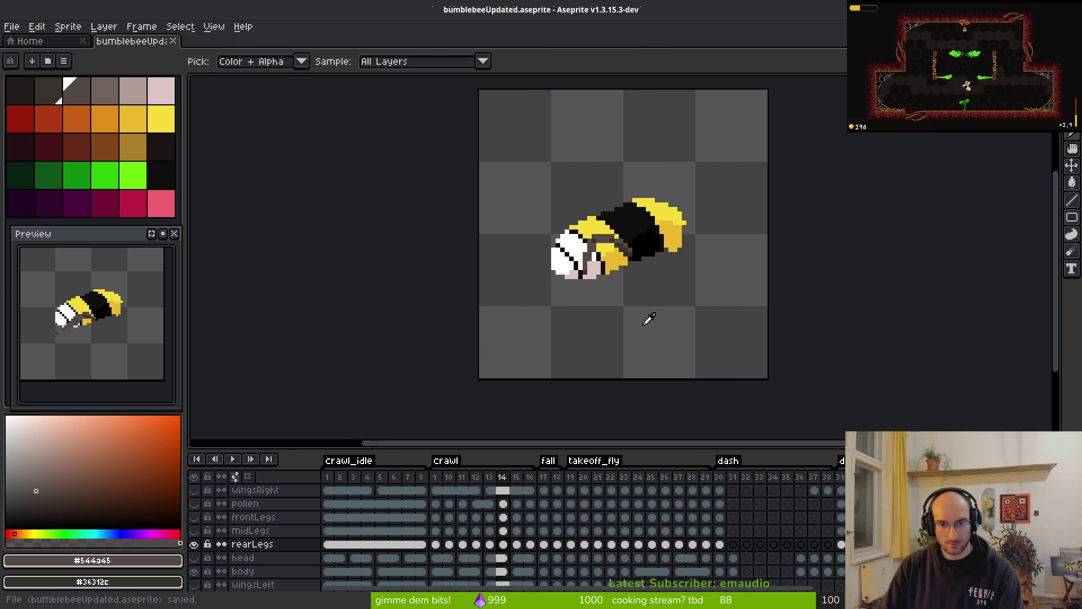
key(period)
key(comma)
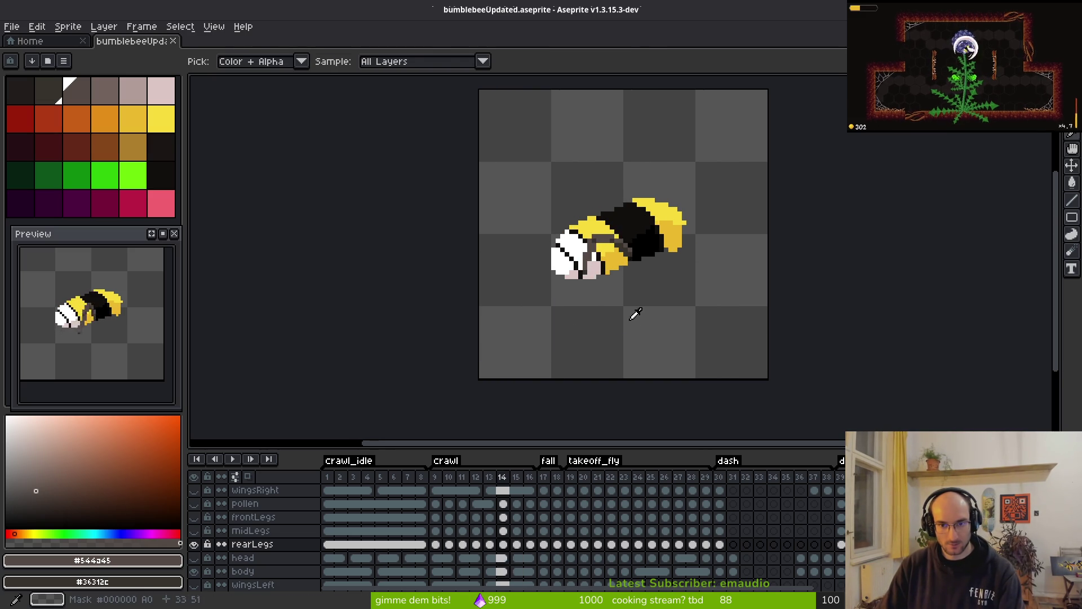
key(b)
key(period)
scroll(632, 314, up, 3)
drag(602, 316, 602, 317)
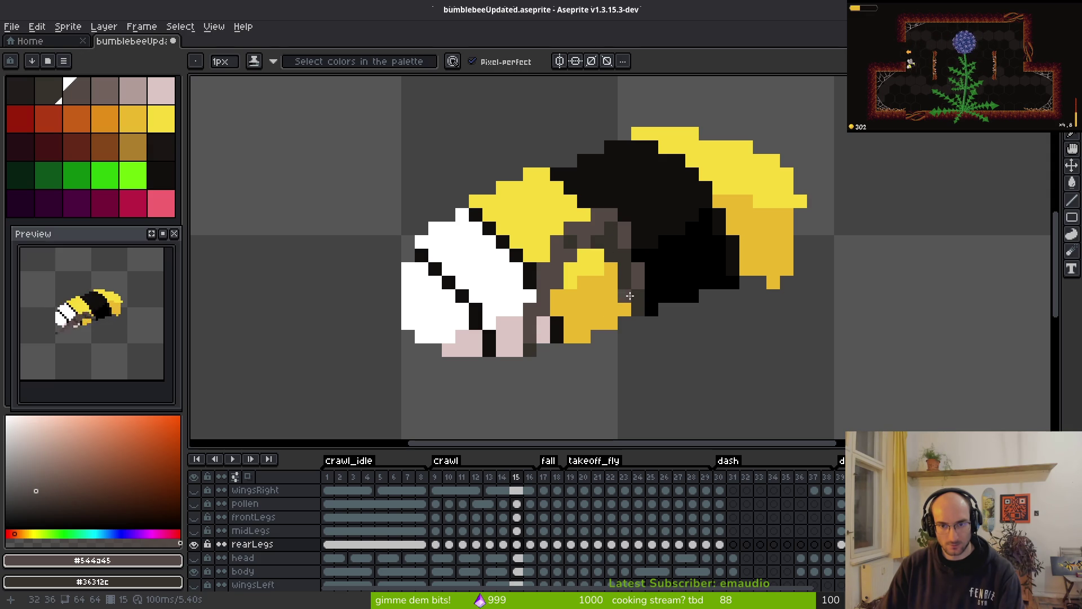
- Recolour and darken two pixels on the bee's rear leg on crawl frame 15
click(612, 230)
click(597, 282)
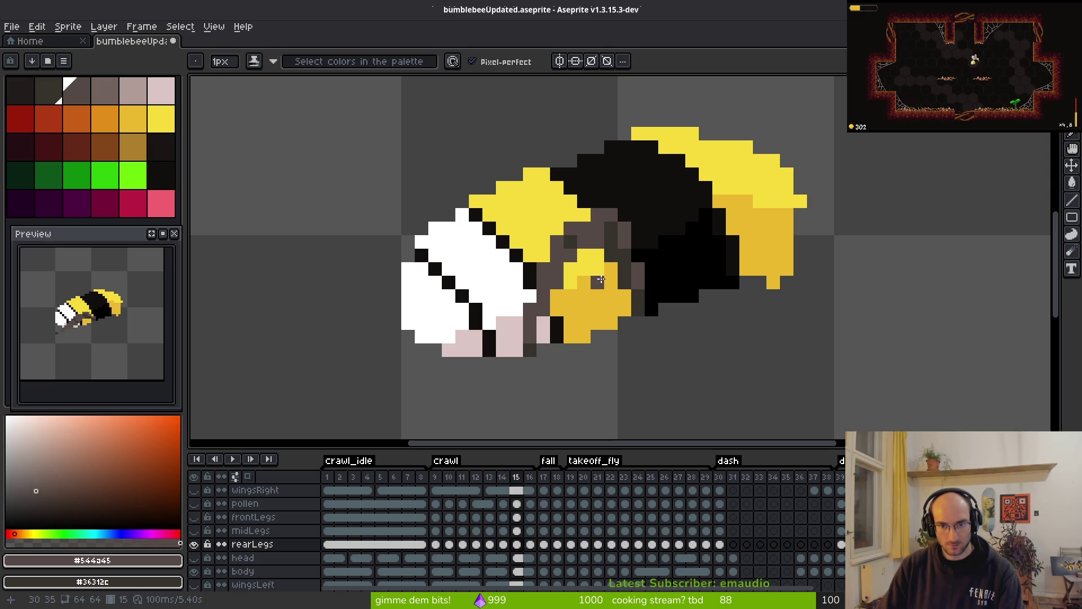
scroll(608, 282, down, 2)
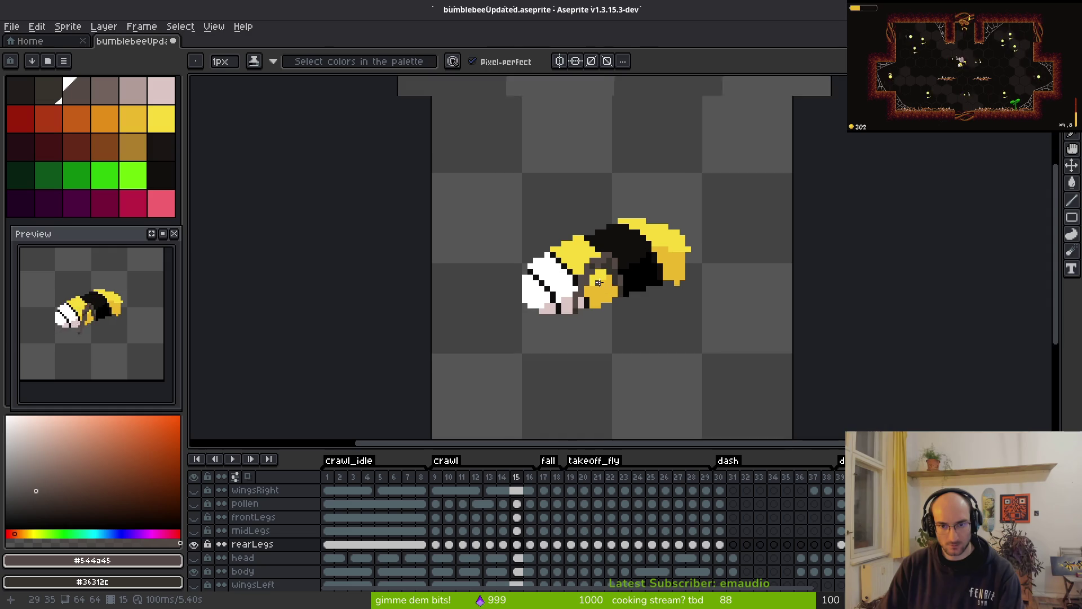
scroll(614, 248, up, 2)
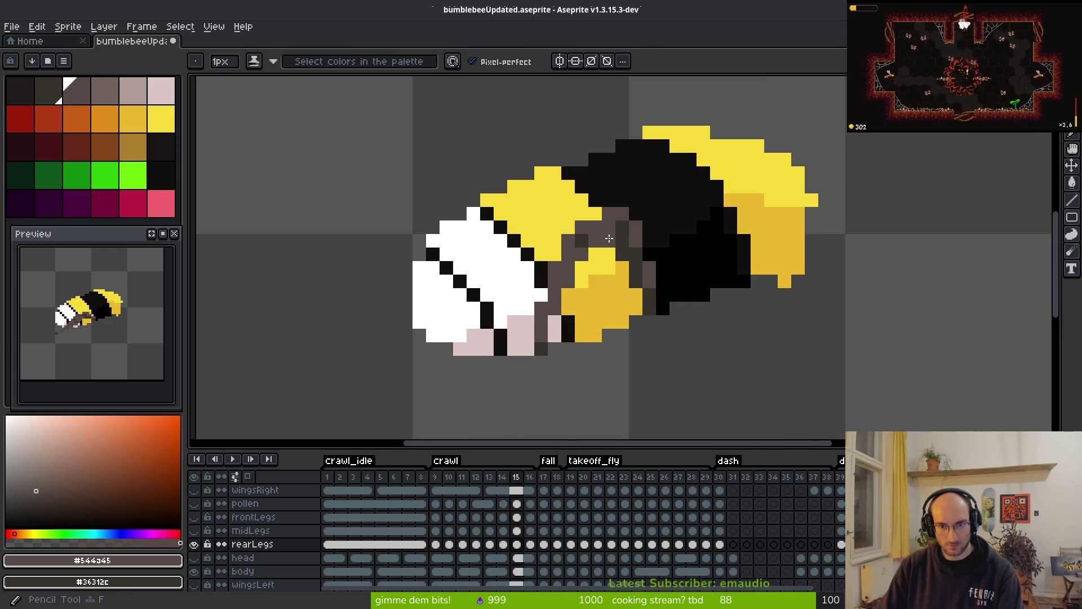
scroll(605, 284, down, 2)
scroll(620, 243, up, 2)
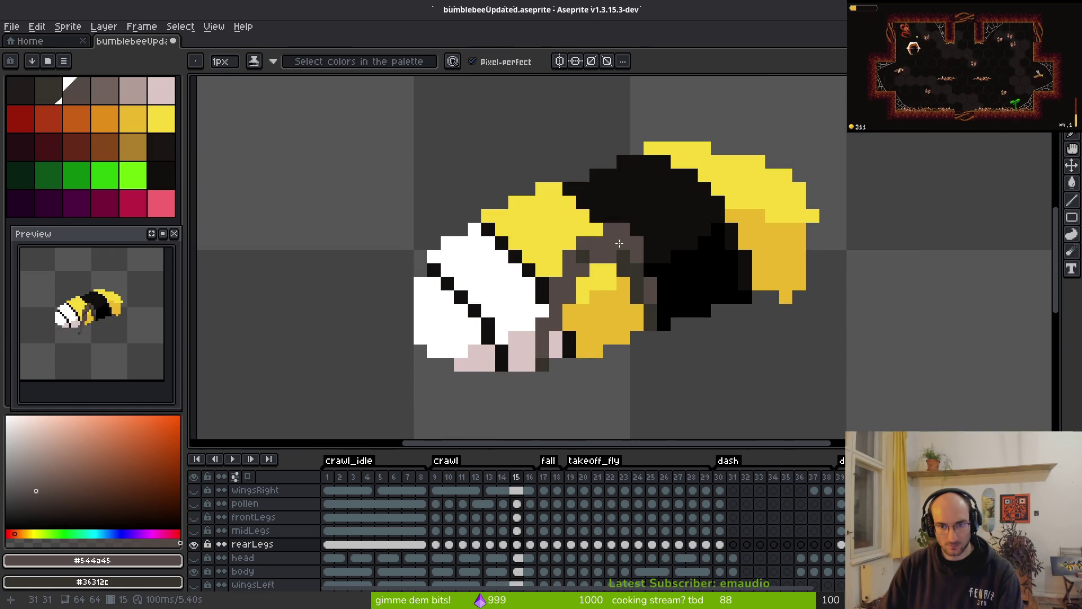
scroll(636, 287, down, 3)
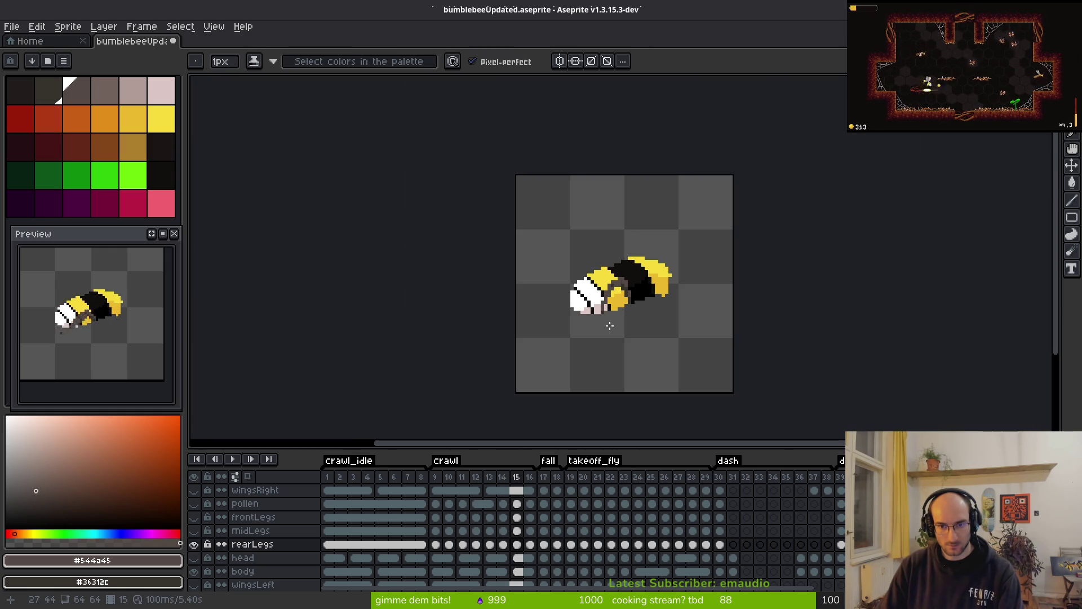
scroll(621, 320, up, 3)
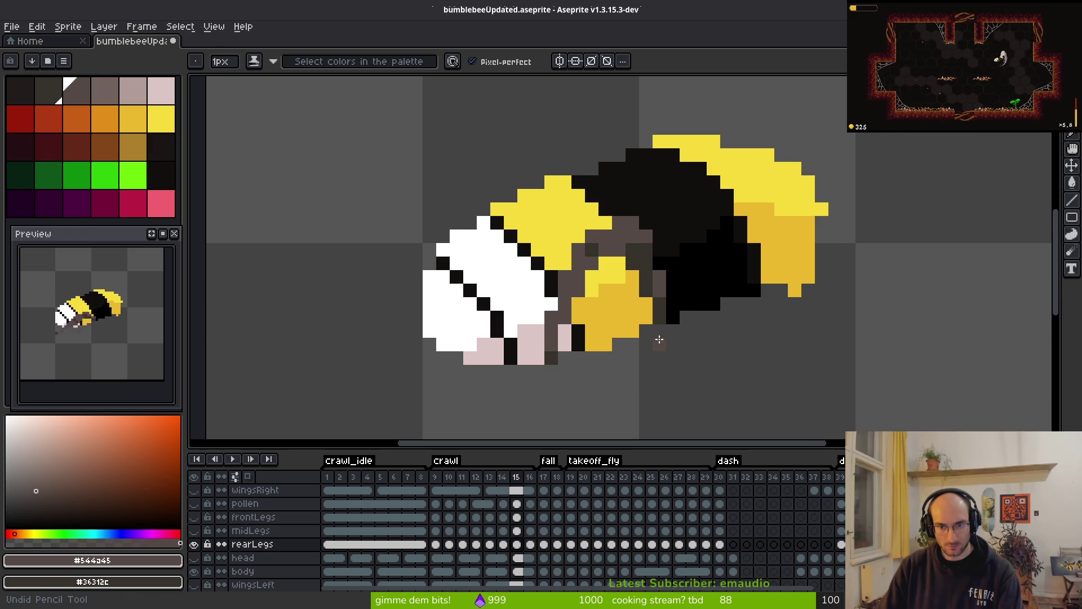
scroll(636, 327, down, 2)
- Flip between crawl frames 15 and 16 to compare the rear-leg poses
key(comma)
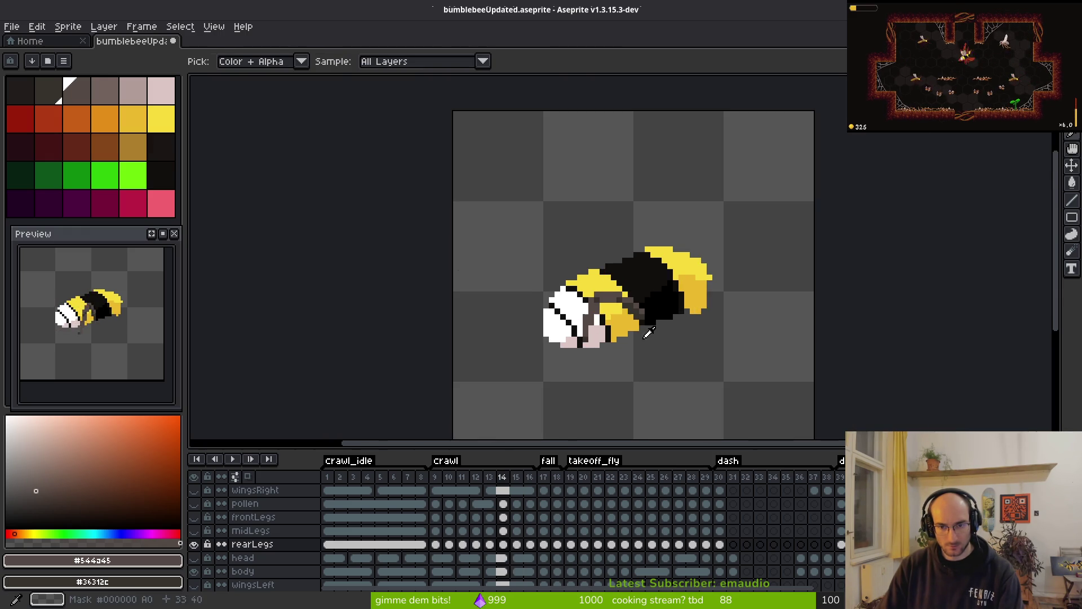
key(period)
key(comma)
key(period)
key(period)
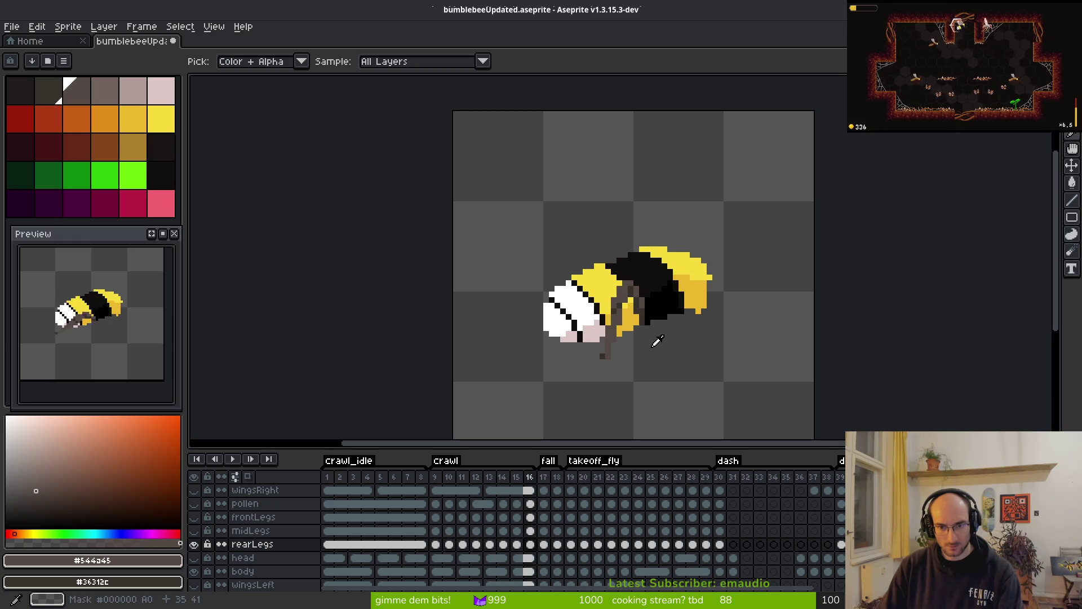
key(comma)
key(period)
key(comma)
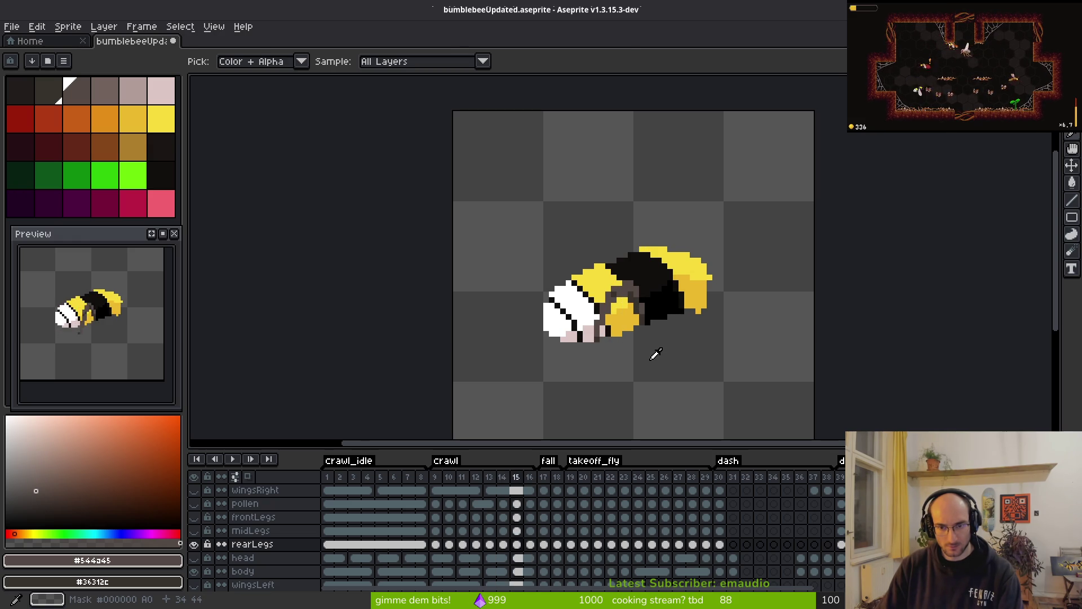
key(period)
scroll(651, 312, up, 4)
- On frame 16, shift the small block near the bee's eye down one pixel and deselect
key(m)
drag(530, 213, 643, 285)
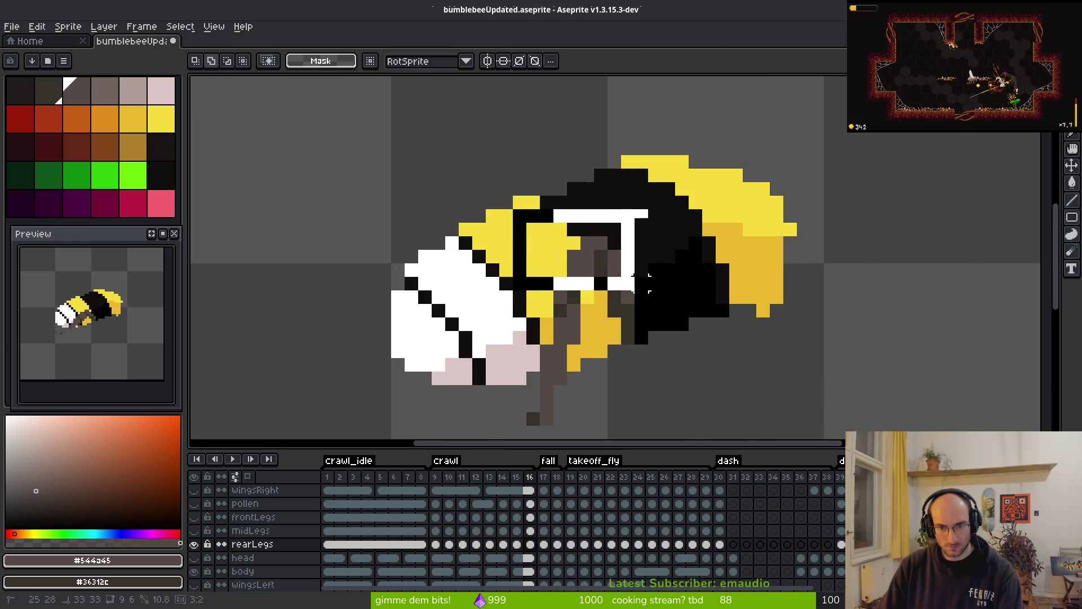
key(Down)
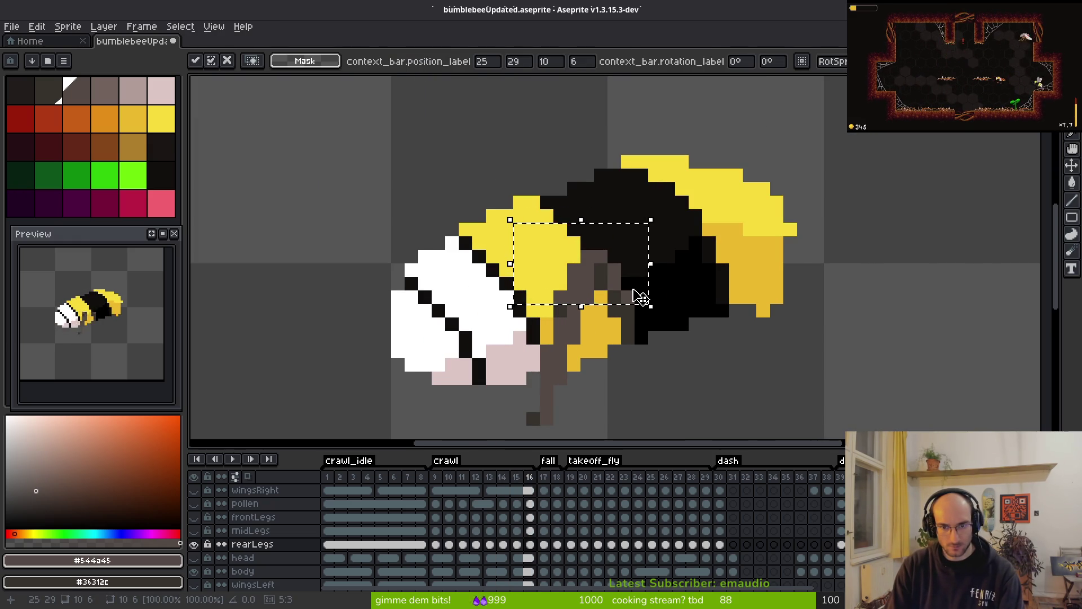
key(ctrl+d)
key(b)
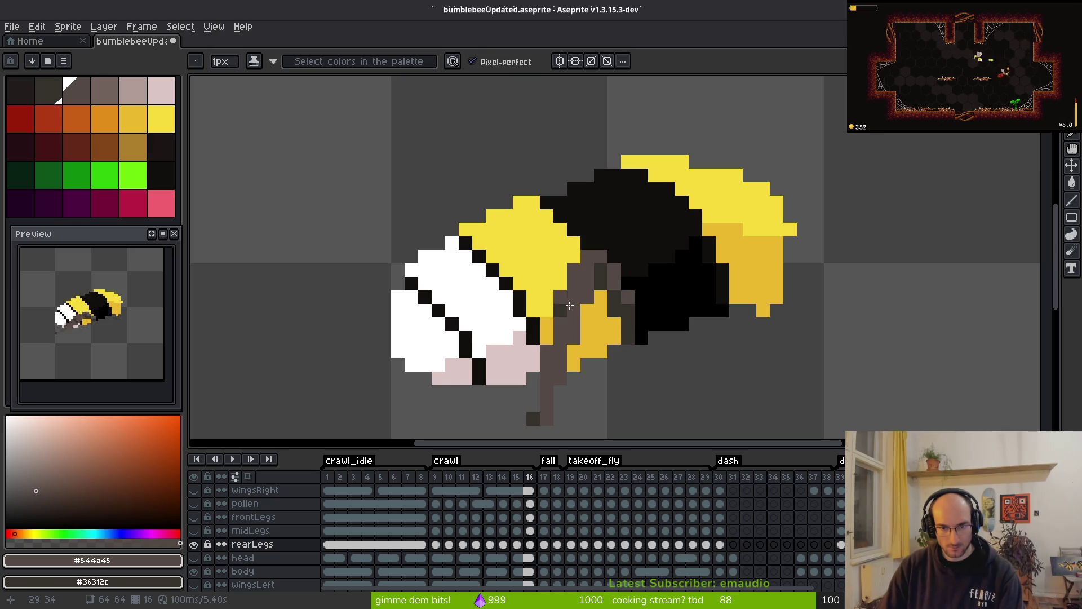
scroll(578, 334, down, 5)
key(i)
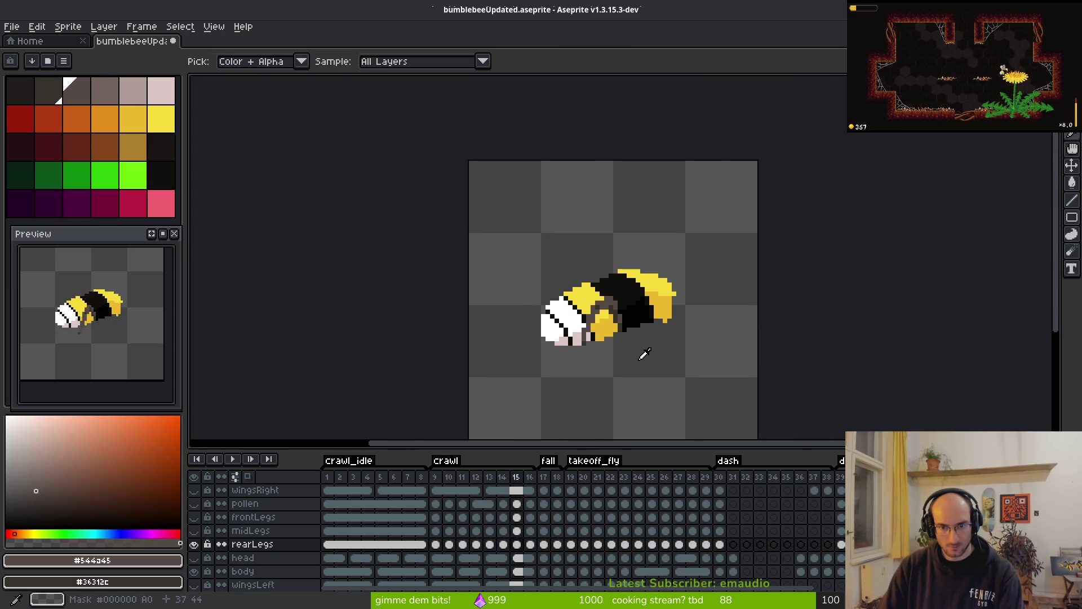
key(b)
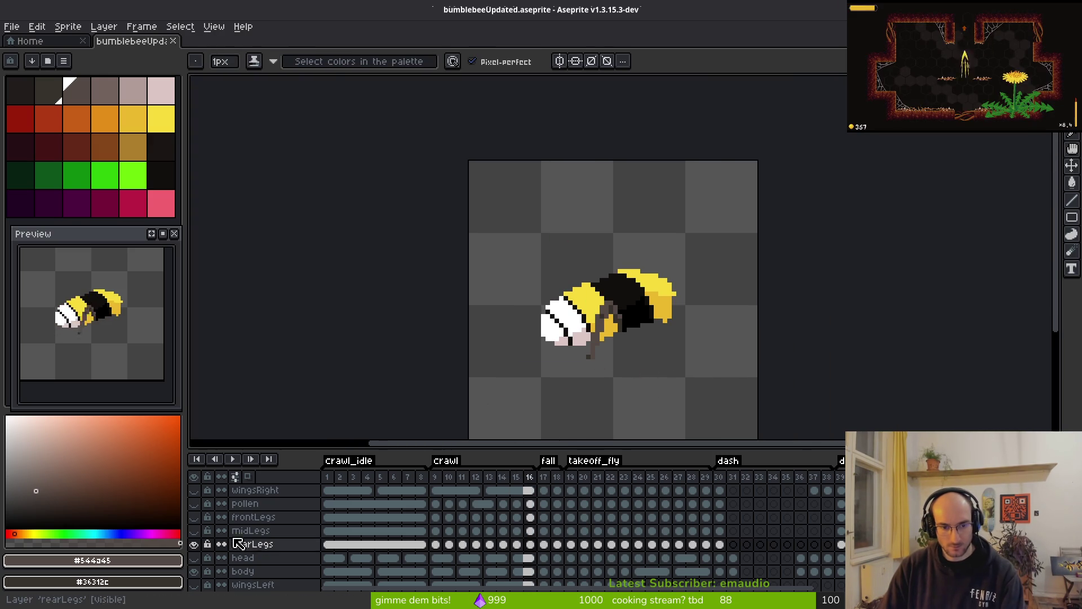
- Show the frontLegs, midLegs, wingsRight and head layers, leave pollen hidden, and save
drag(194, 531, 194, 517)
click(194, 504)
click(194, 490)
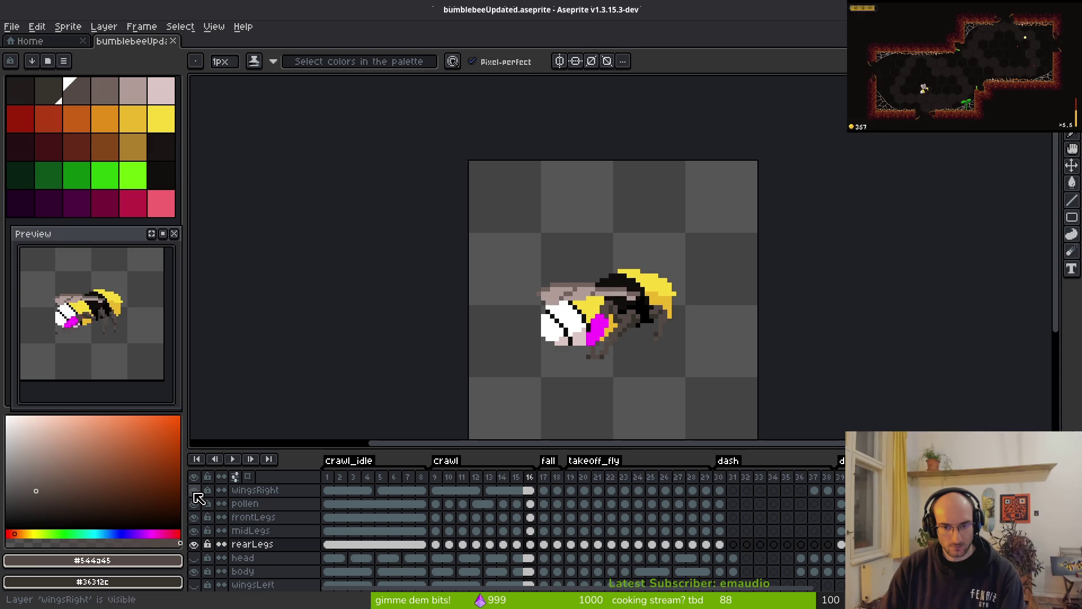
click(194, 503)
click(194, 557)
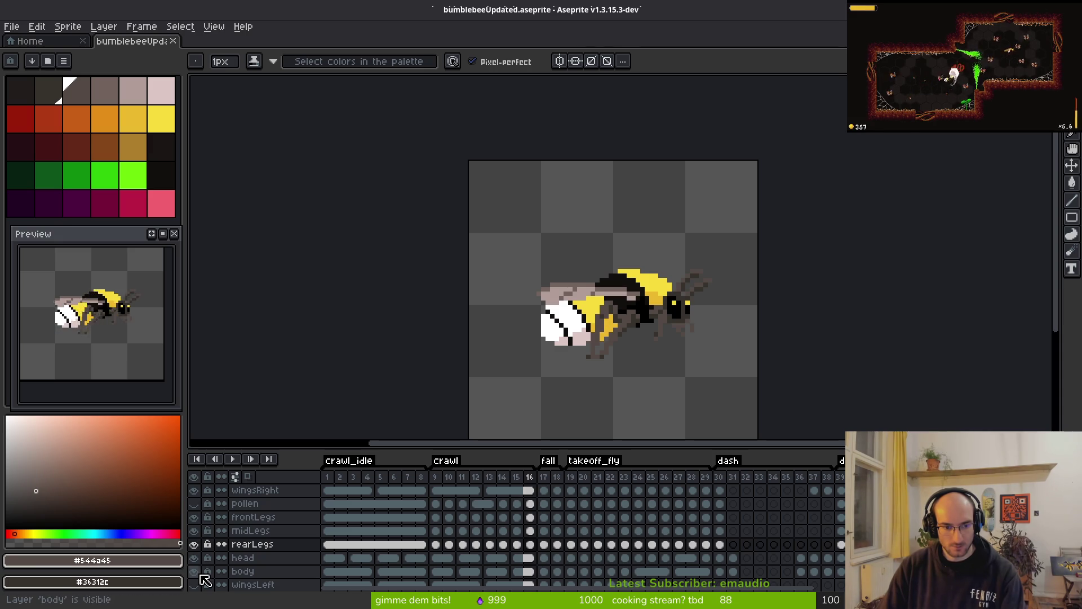
key(ctrl+s)
- Step back and forth through frames 14–17 to review the crawl and fall animation
key(Right)
key(i)
key(Return)
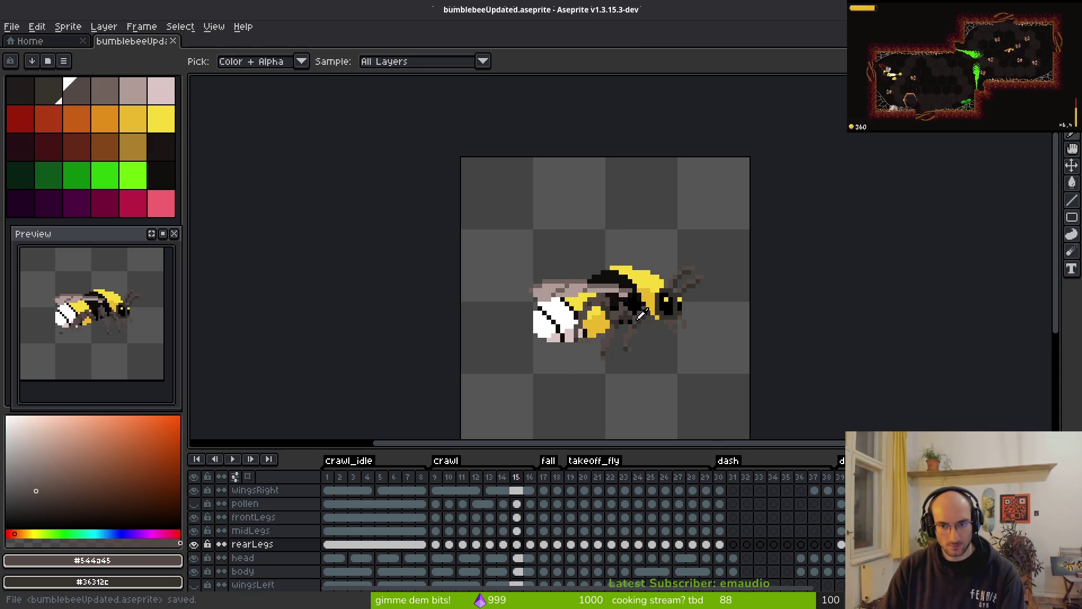
key(Return)
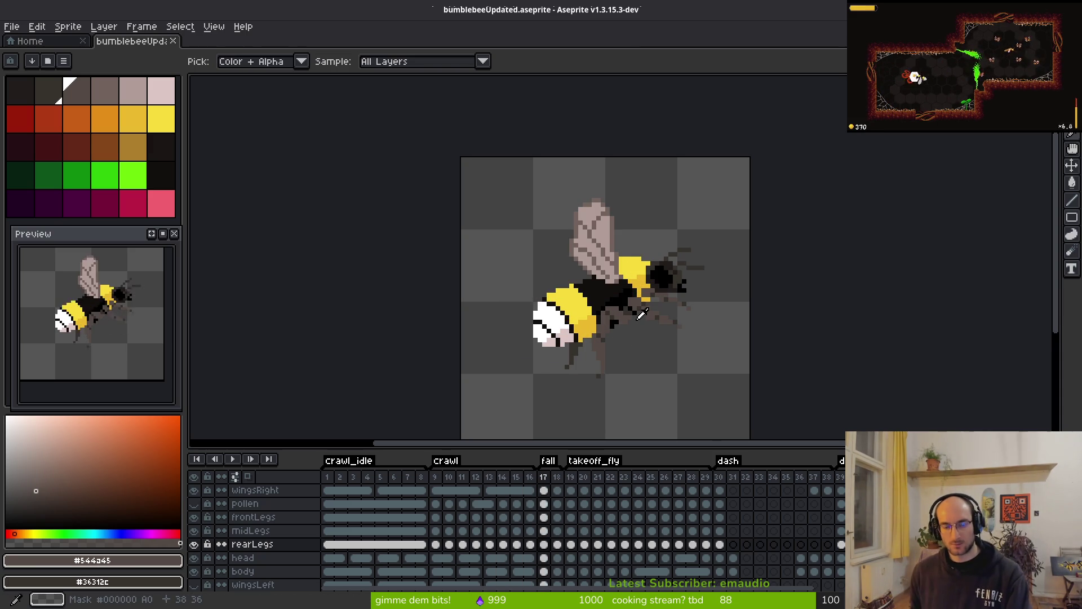
key(Left)
key(Right)
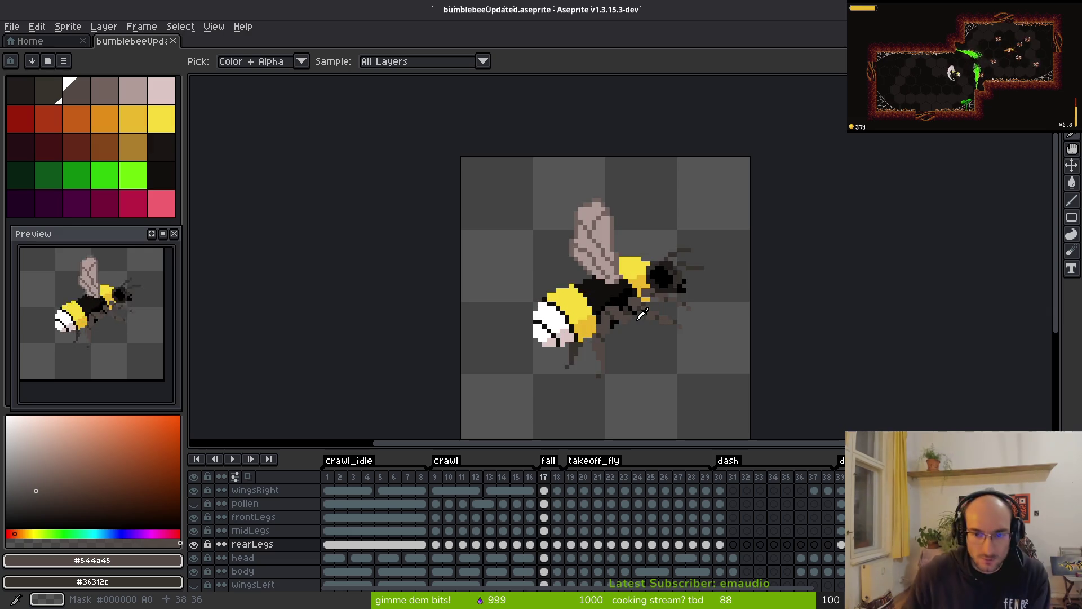
key(Left)
key(Right)
key(Left)
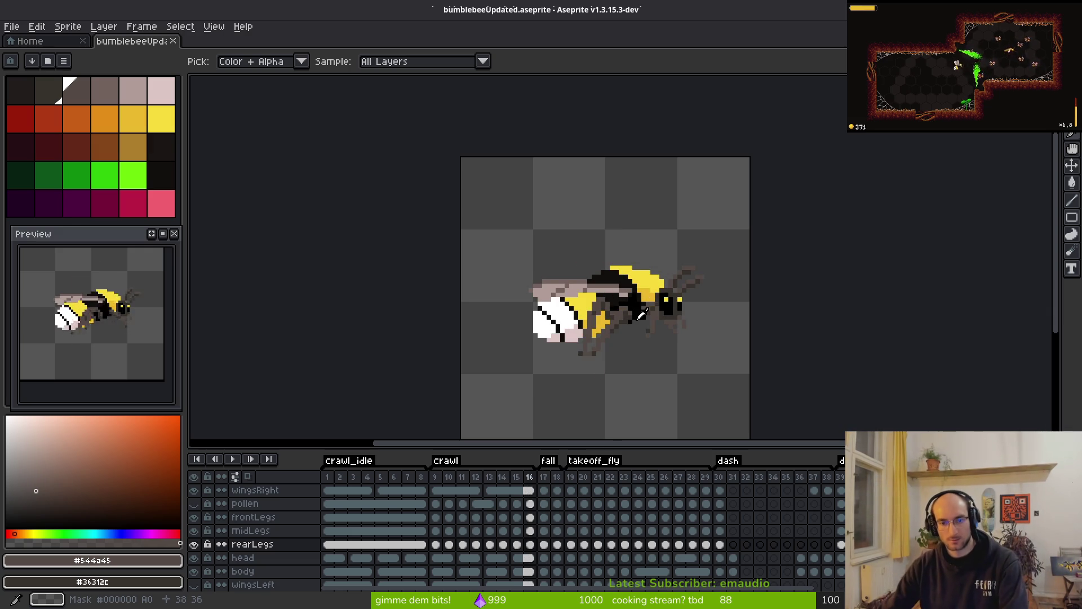
key(Left)
key(Left)
key(Right)
key(Right)
key(Right)
key(Left)
key(Left)
key(Left)
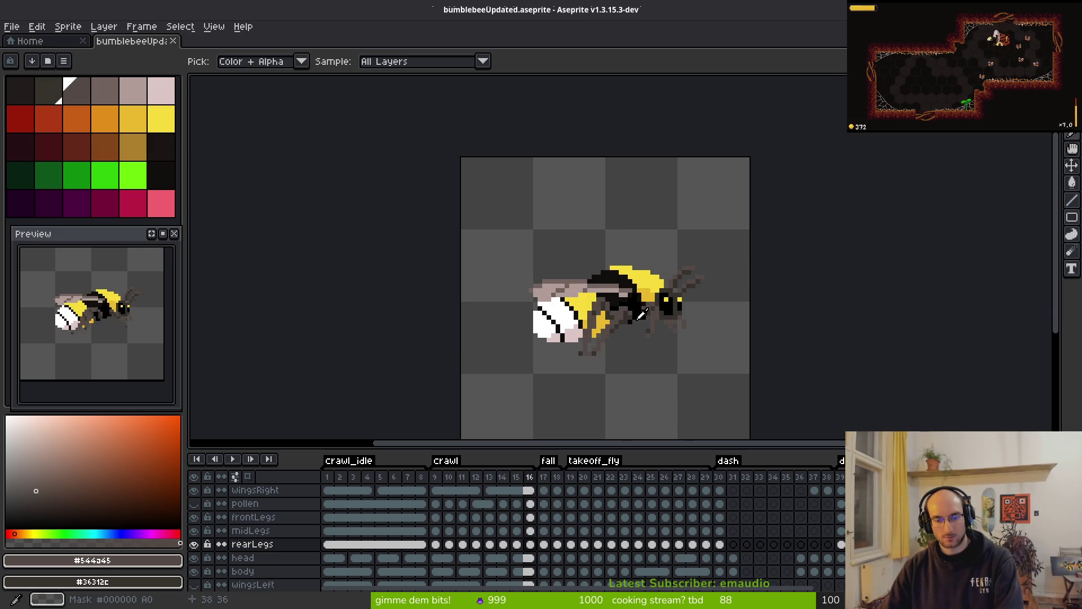
key(Right)
key(Right)
key(Left)
key(Left)
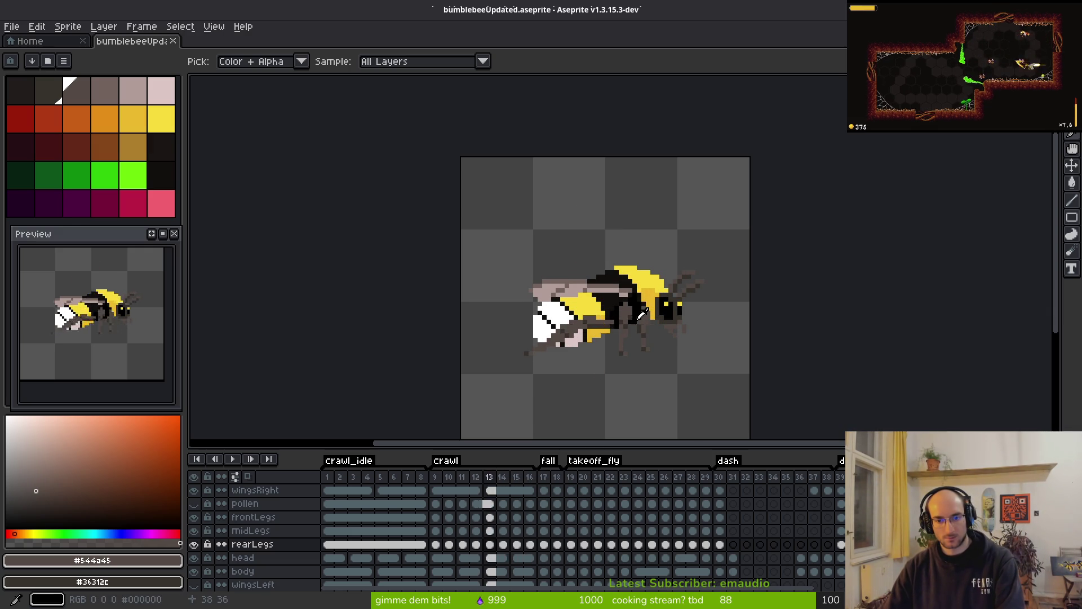
key(Right)
key(Right)
- Make wingsRight, then body, then head the active layer
key(b)
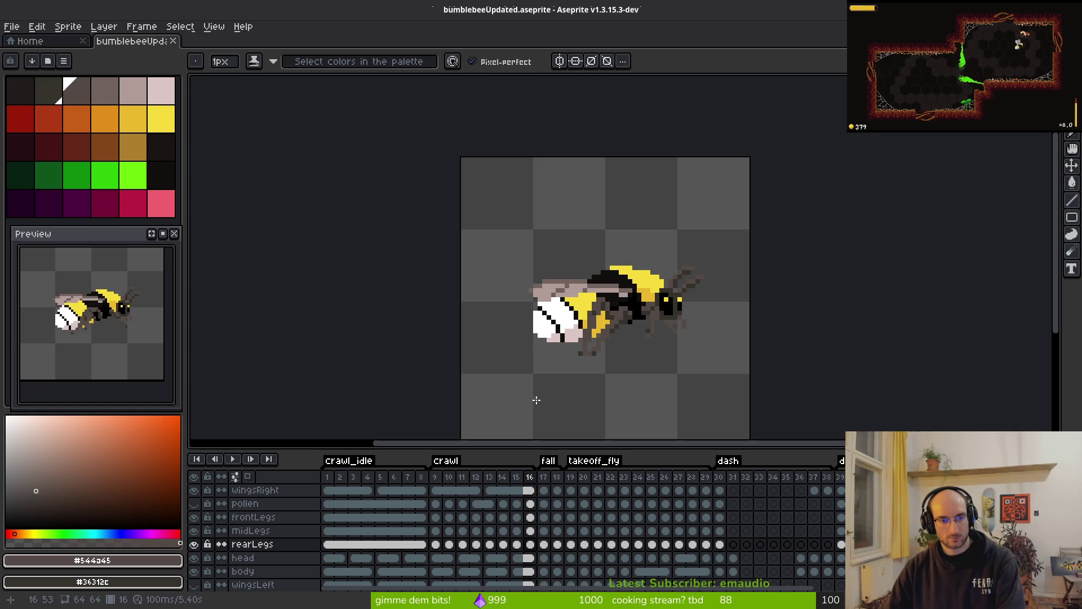
scroll(586, 334, down, 1)
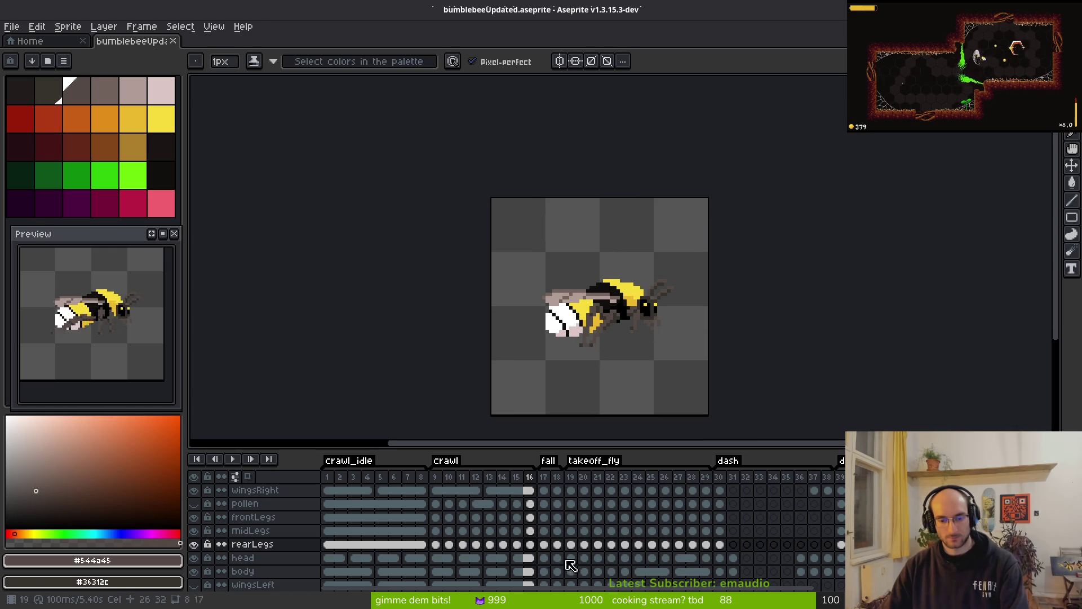
click(533, 490)
key(i)
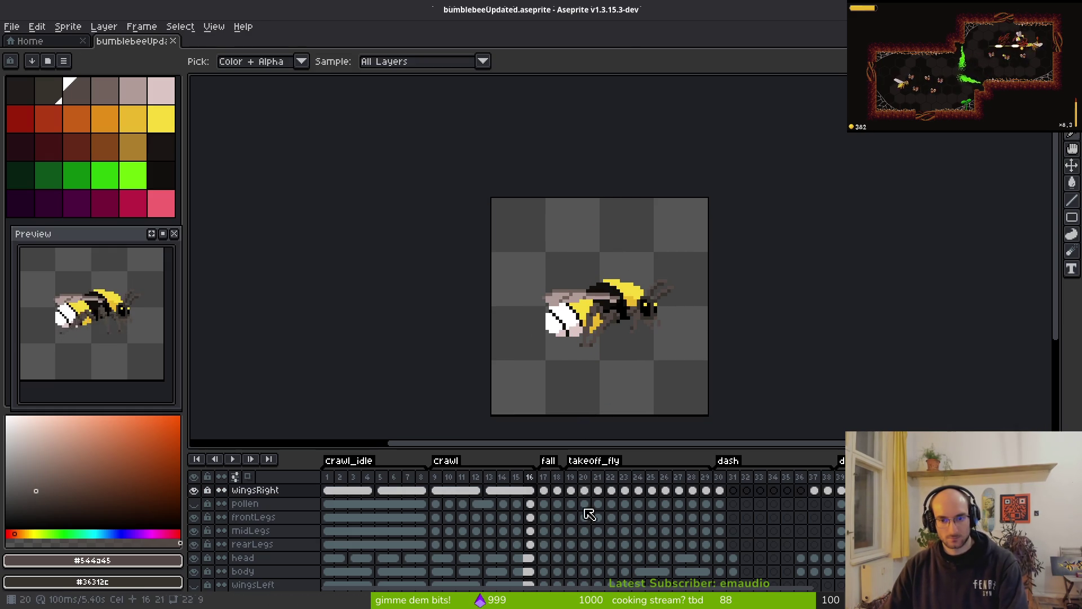
click(532, 572)
click(531, 558)
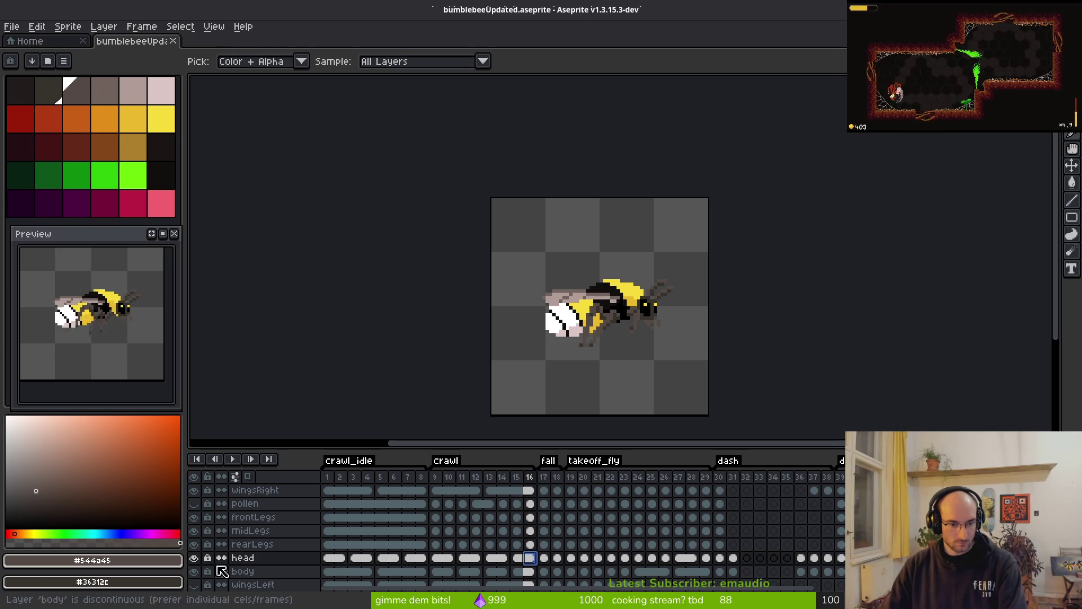
- Move the head lower on fall frame 17's head layer and commit its new position
click(544, 558)
key(b)
scroll(674, 318, up, 2)
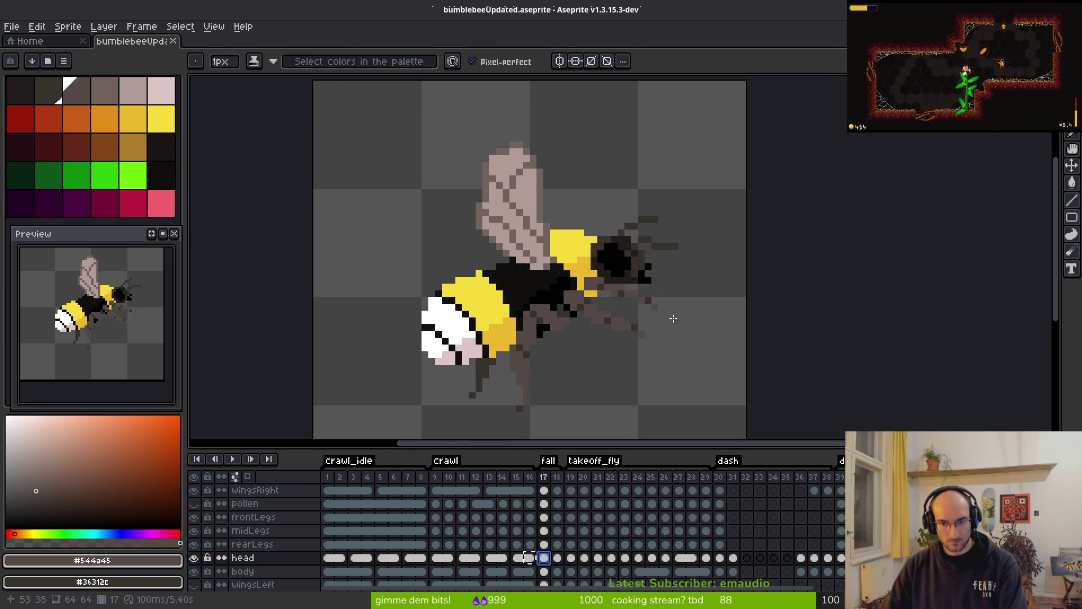
mouse_move(676, 327)
mouse_down()
mouse_move(712, 335)
mouse_move(669, 351)
mouse_move(652, 289)
mouse_move(659, 321)
mouse_move(660, 297)
mouse_up()
key(Return)
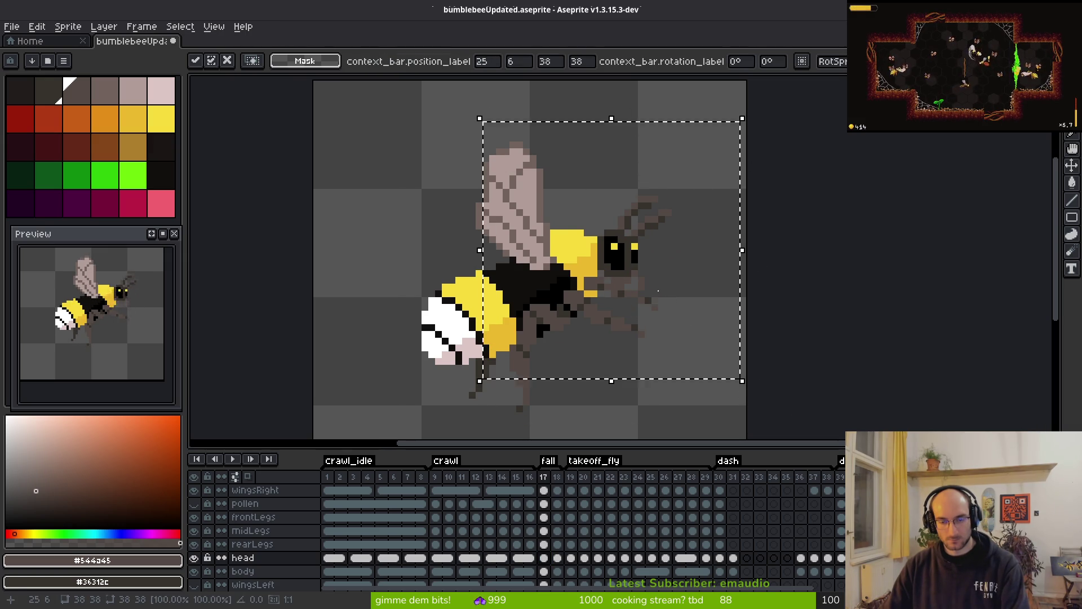
key(b)
scroll(658, 274, up, 2)
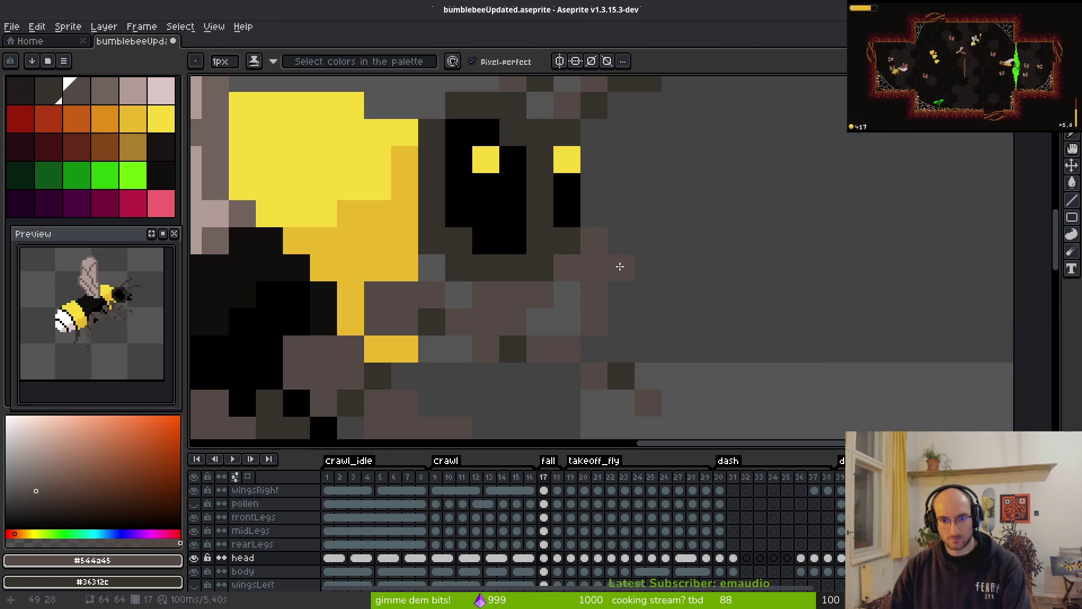
- Erase the stray head-layer pixels below the bee's head on frame 17
key(e)
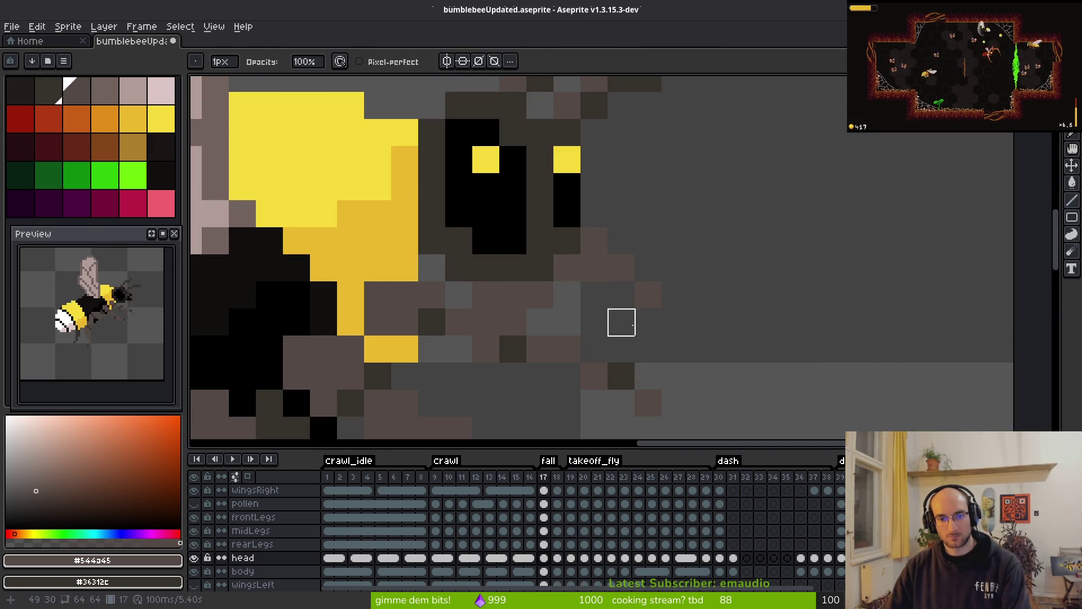
key(b)
key(e)
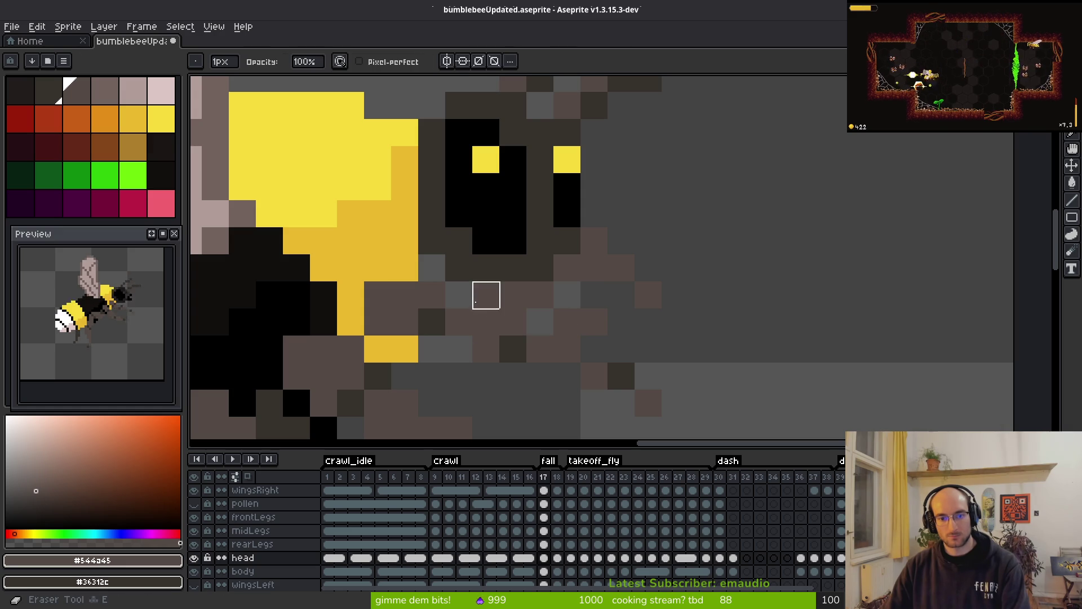
drag(378, 294, 621, 376)
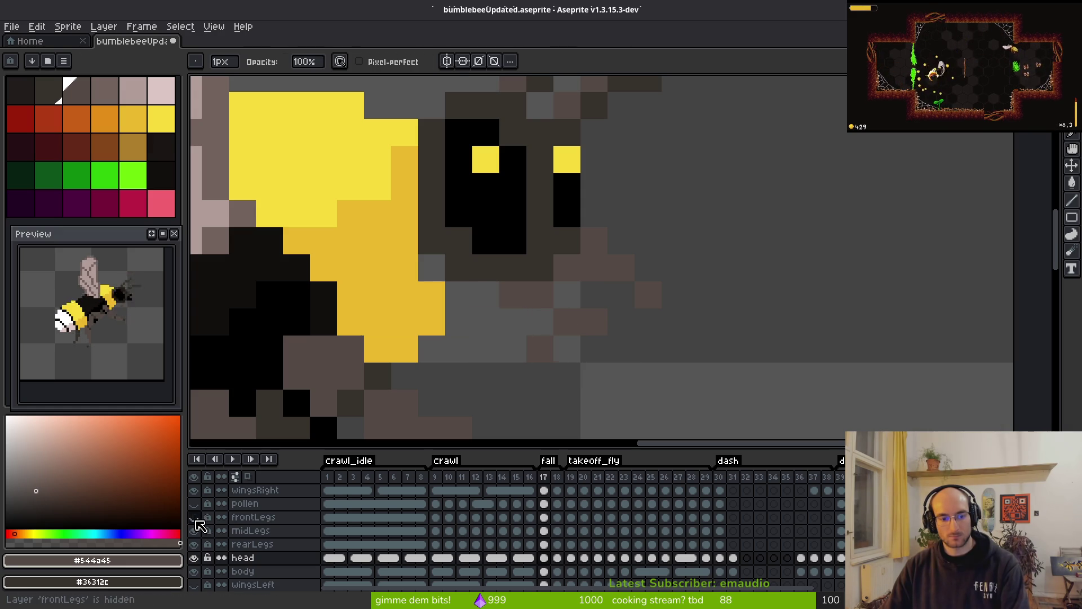
key(b)
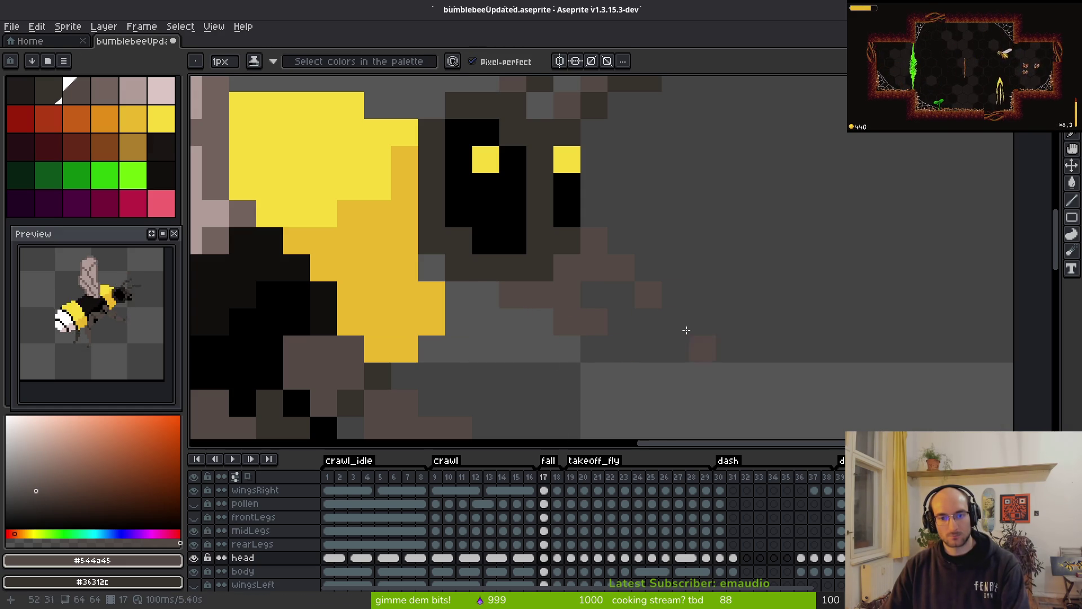
scroll(674, 321, down, 5)
scroll(707, 343, up, 5)
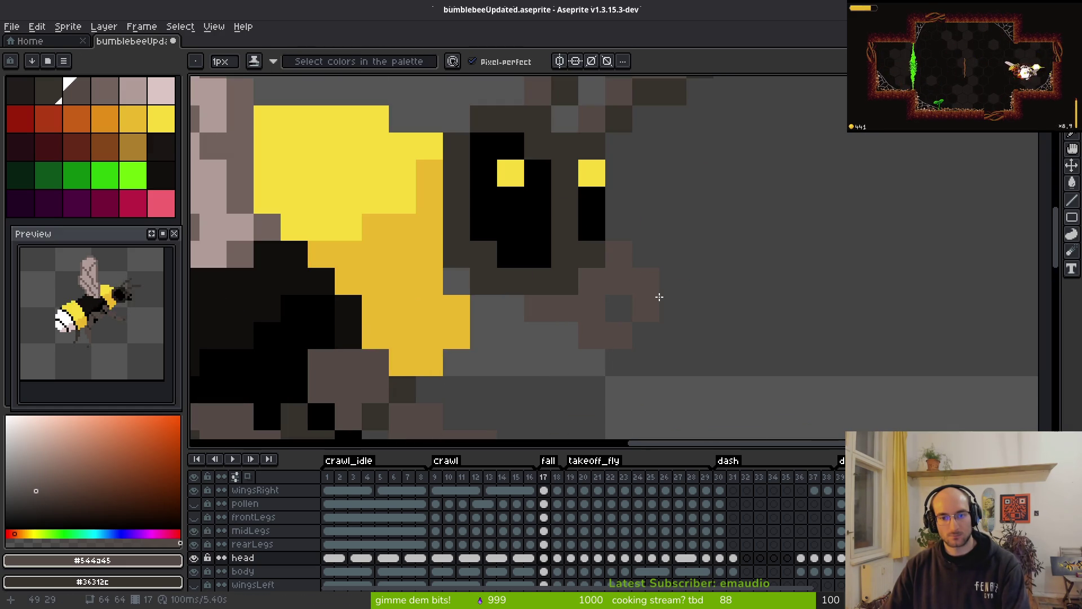
- Draw brown pixels beside the bee's head
mouse_move(668, 313)
mouse_down()
mouse_move(648, 351)
mouse_move(572, 326)
mouse_up()
key(e)
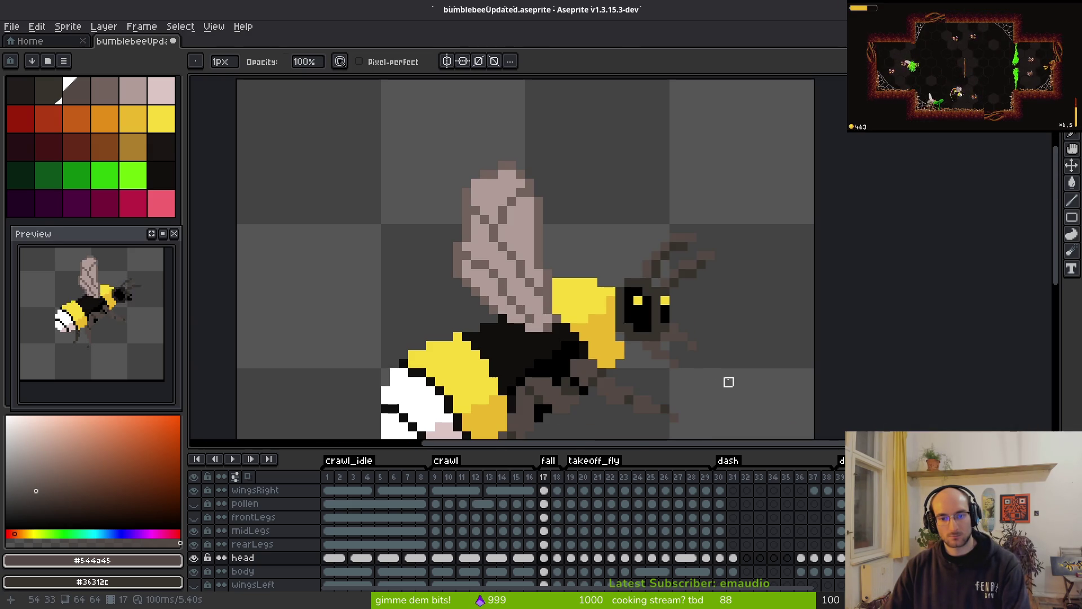
scroll(728, 382, up, 4)
key(b)
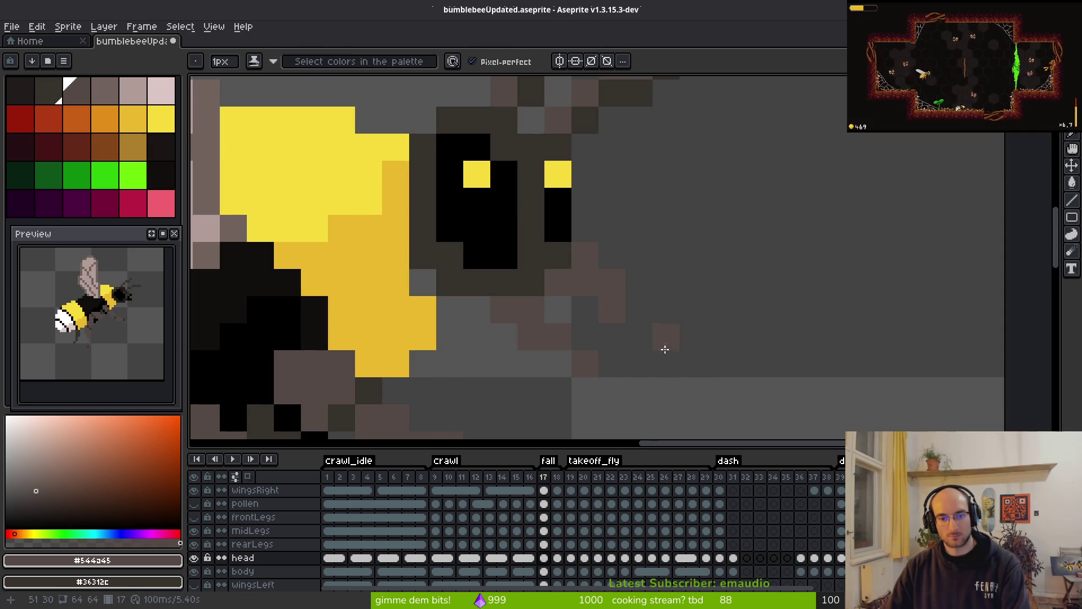
key(e)
scroll(620, 363, down, 5)
key(i)
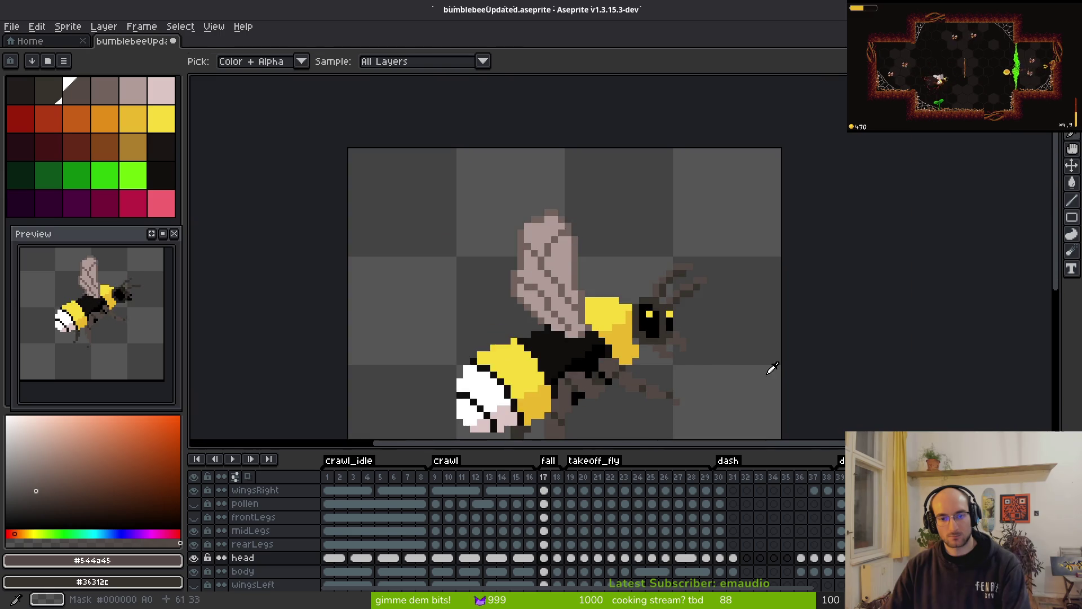
- Compare frame 17 with frame 16 and bring the bee's head into view
key(Left)
key(Right)
key(e)
scroll(700, 339, up, 4)
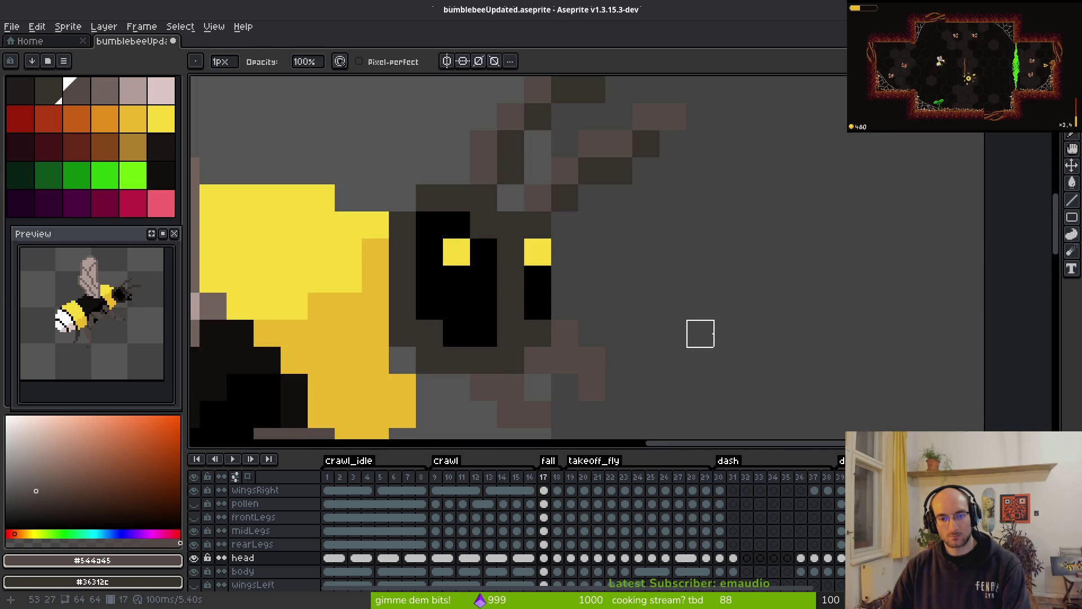
key(b)
drag(657, 323, 617, 272)
scroll(584, 273, down, 4)
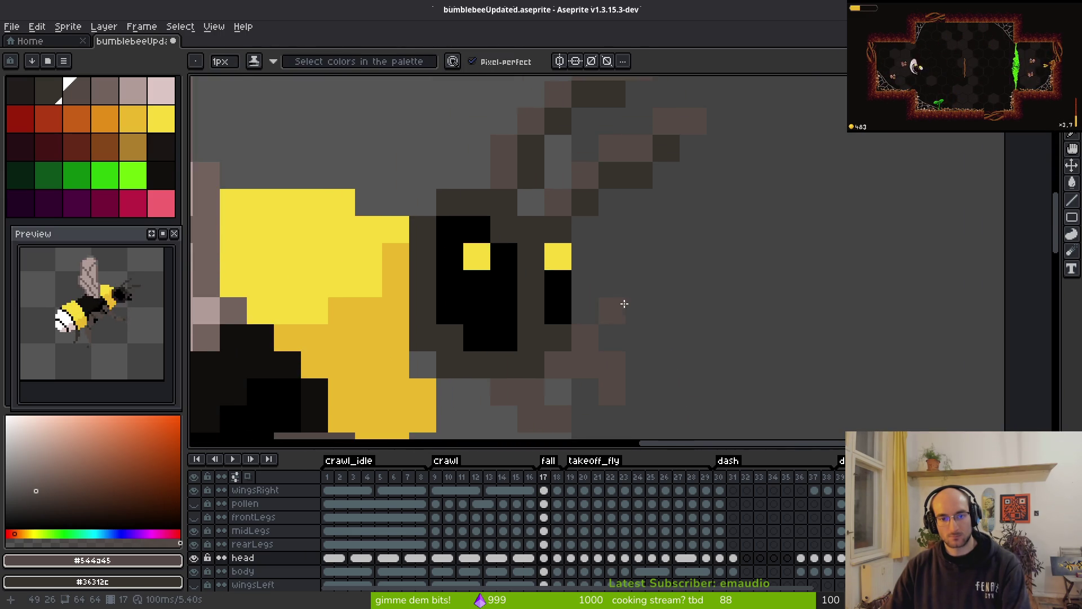
scroll(595, 271, up, 3)
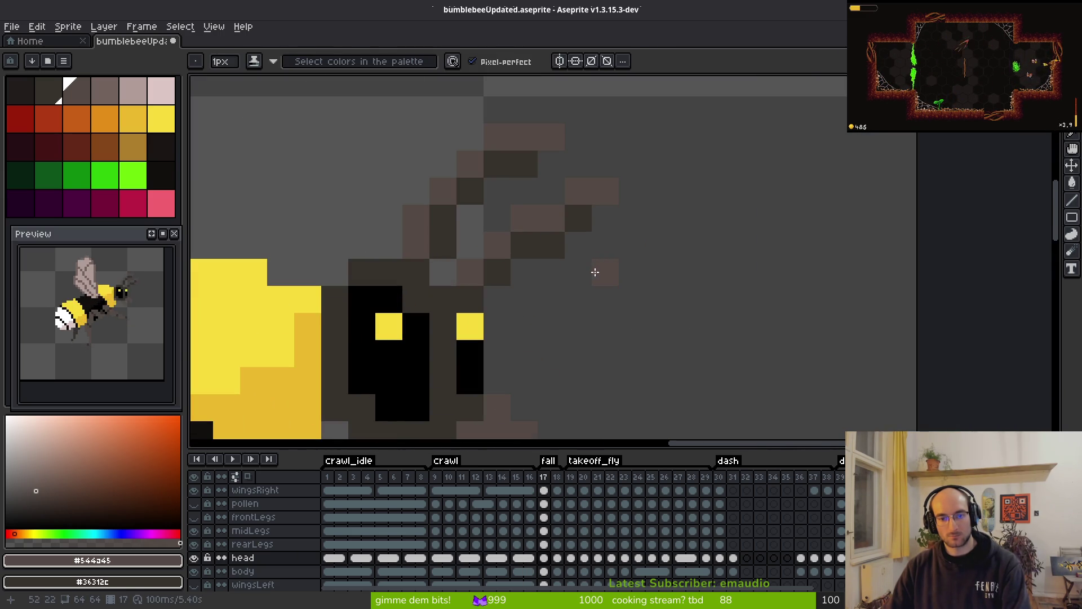
- Shift a block of antenna pixels down one pixel and a smaller block right one pixel
key(m)
drag(511, 178, 675, 261)
key(Down)
key(ctrl+d)
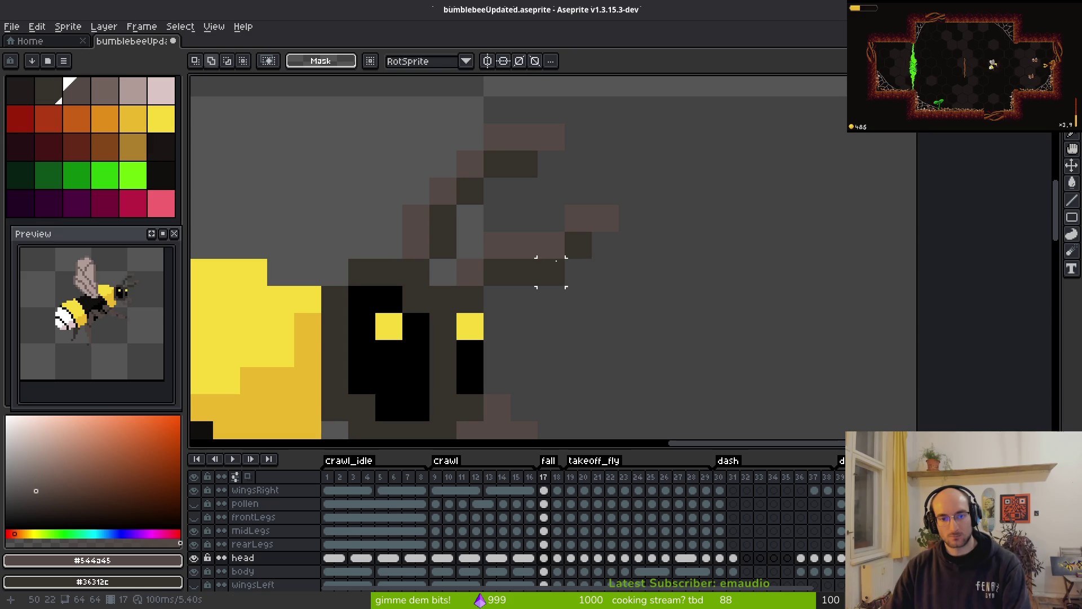
drag(583, 219, 621, 246)
key(Right)
key(b)
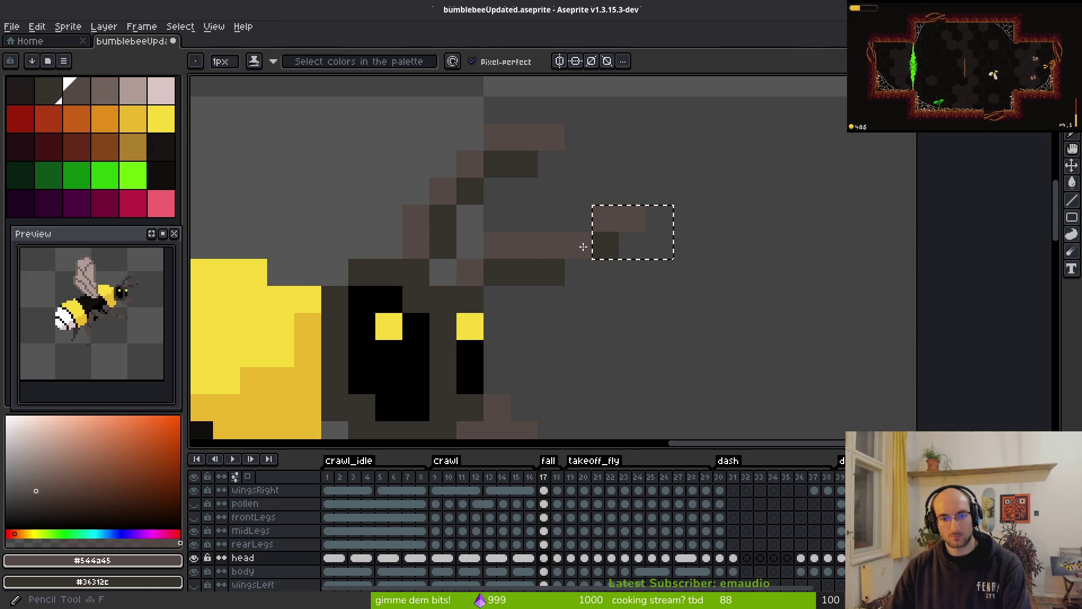
key(ctrl+d)
- Hide the timeline and paint new antenna pixels in the primary and secondary colours
key(Tab)
click(578, 219)
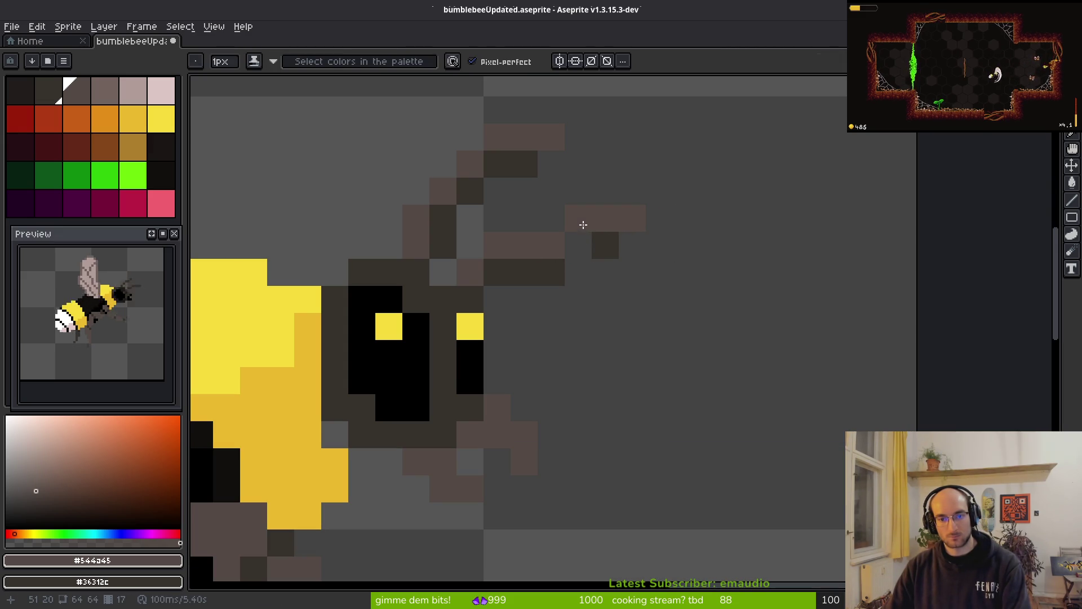
right_click(579, 245)
click(641, 289)
scroll(643, 287, down, 3)
scroll(649, 298, up, 3)
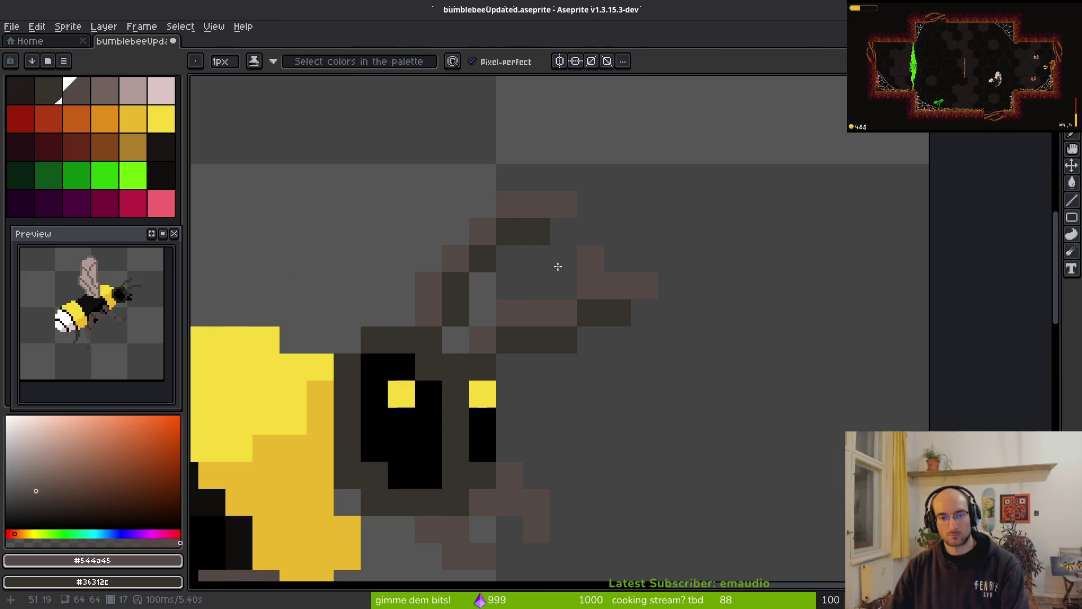
scroll(556, 266, down, 1)
scroll(599, 259, up, 2)
- Shift the upper antenna pixels one pixel to the right
key(m)
mouse_move(338, 138)
mouse_down()
mouse_move(564, 254)
mouse_move(614, 307)
mouse_move(564, 307)
mouse_up()
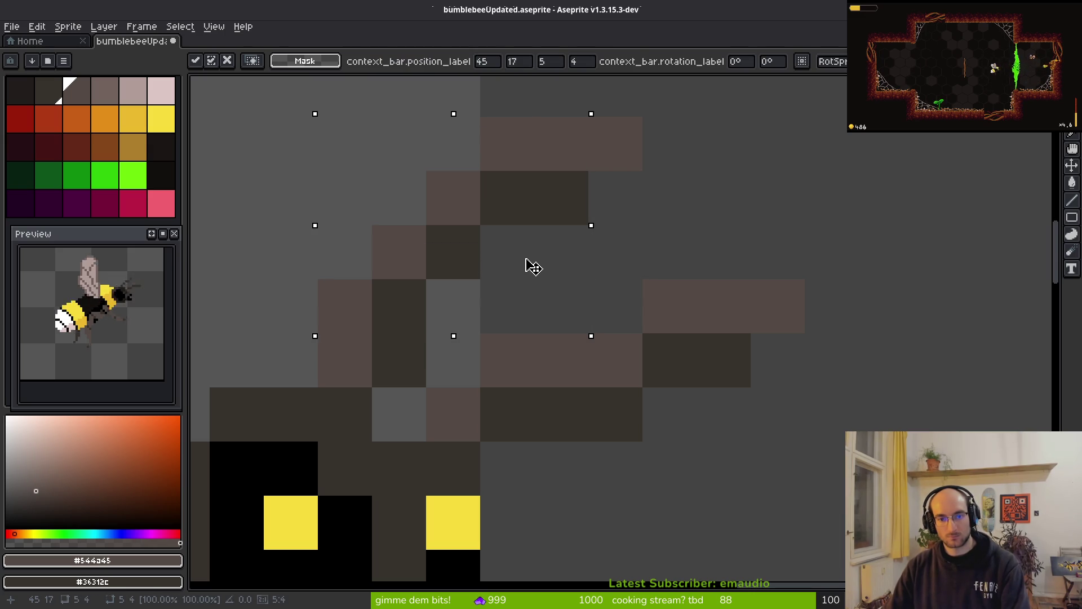
key(Right)
key(f)
scroll(689, 157, down, 3)
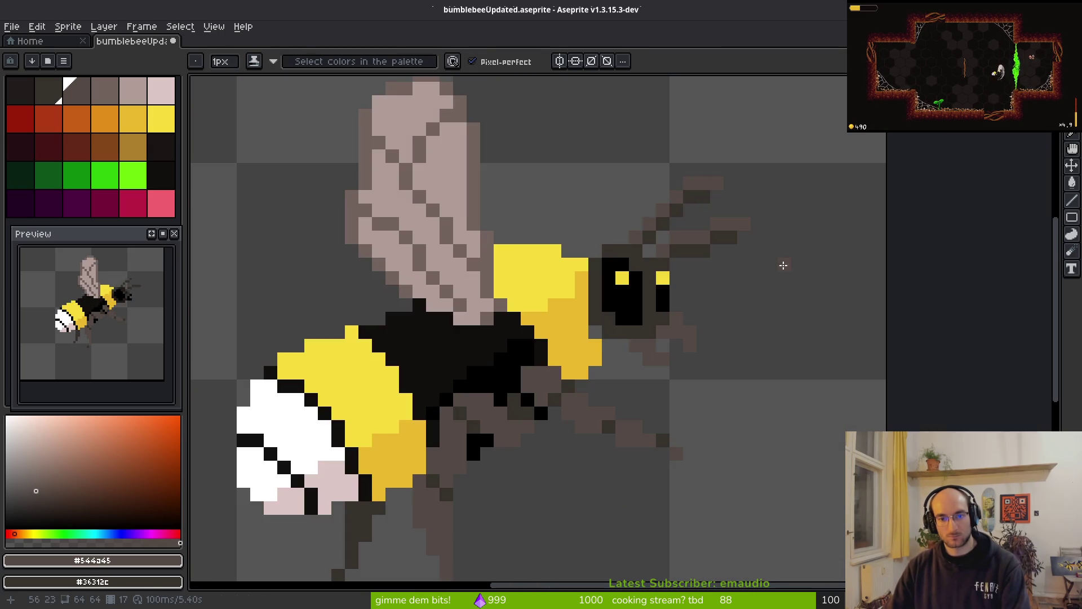
- Flip between frame 17 and its neighbouring frame to compare the antennae
key(period)
key(comma)
scroll(782, 338, down, 2)
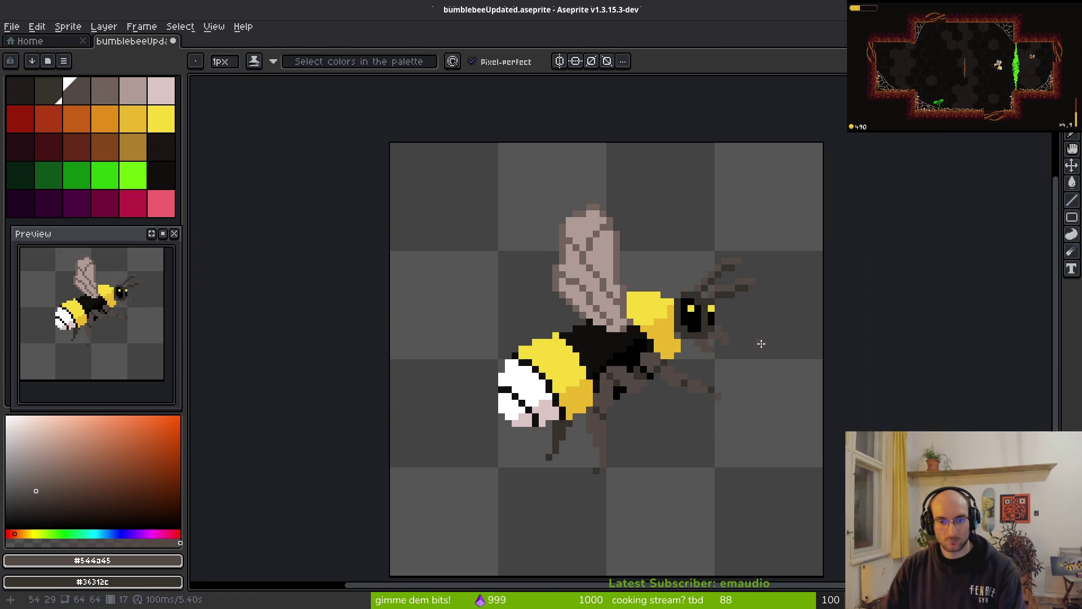
key(period)
key(comma)
scroll(761, 338, up, 3)
- Undo a stray dark pixel, pick the darker yellow #cab82c, and save the file
click(633, 329)
key(ctrl+z)
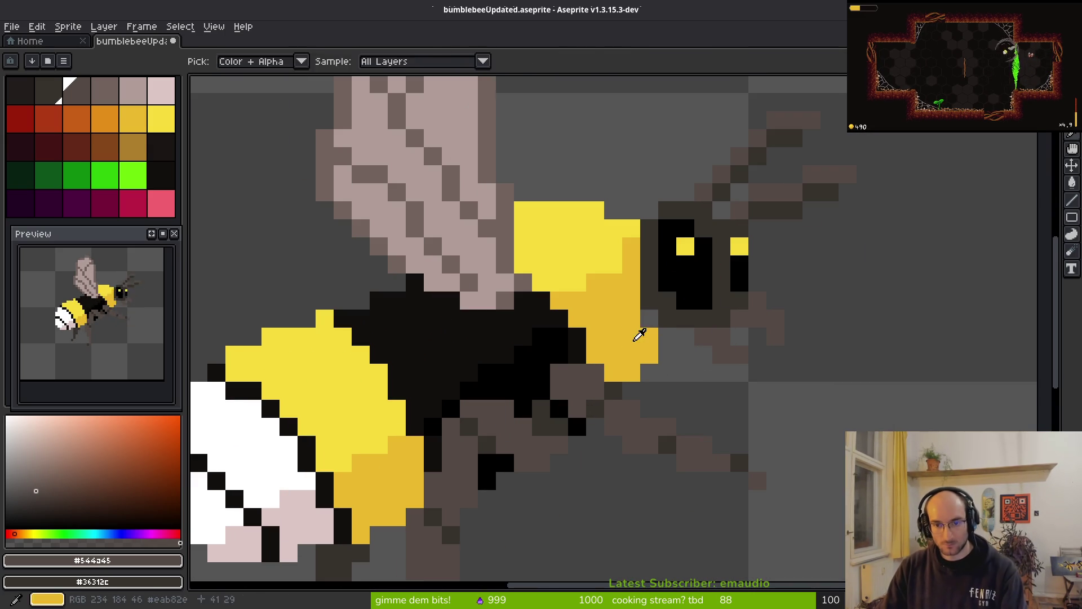
alt+click(644, 326)
key(m)
scroll(651, 317, down, 3)
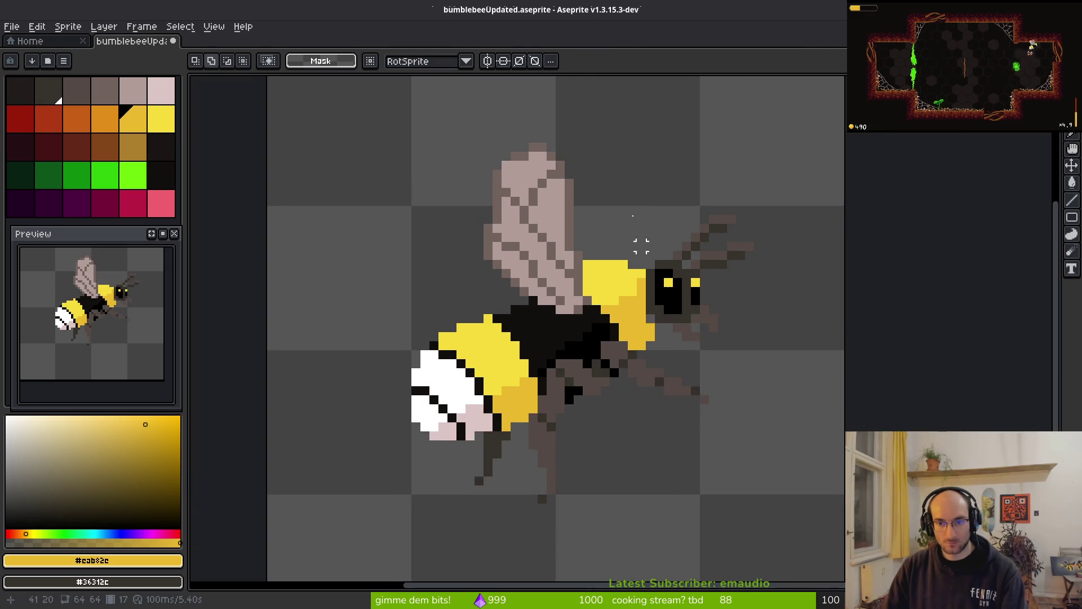
drag(625, 184, 875, 399)
key(ctrl+d)
key(ctrl+s)
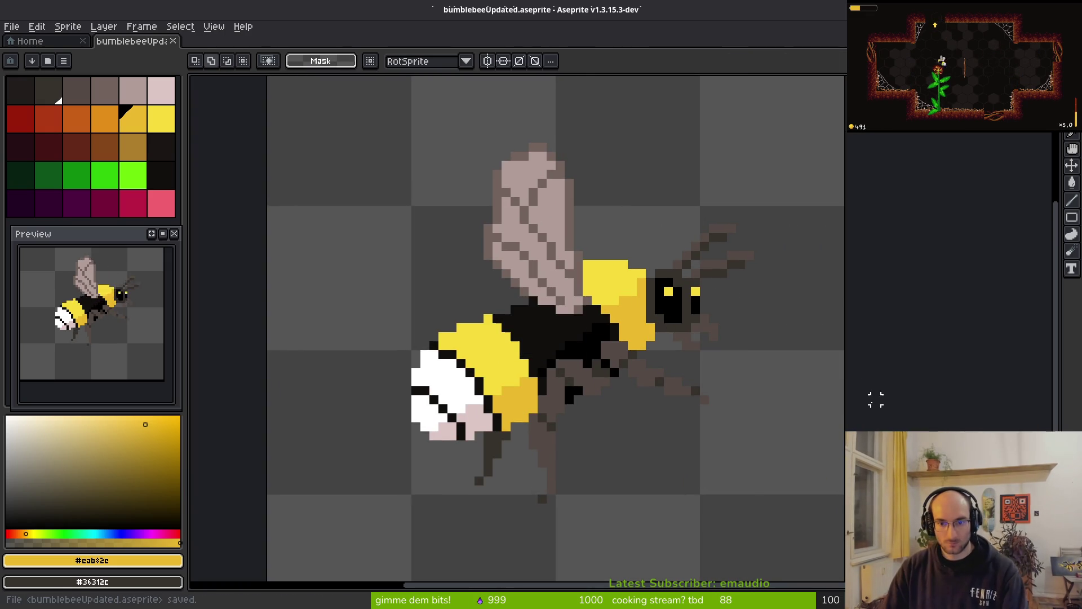
- Select the bee's head and antennae area, nudge it up, and save
scroll(687, 266, up, 3)
drag(683, 288, 619, 268)
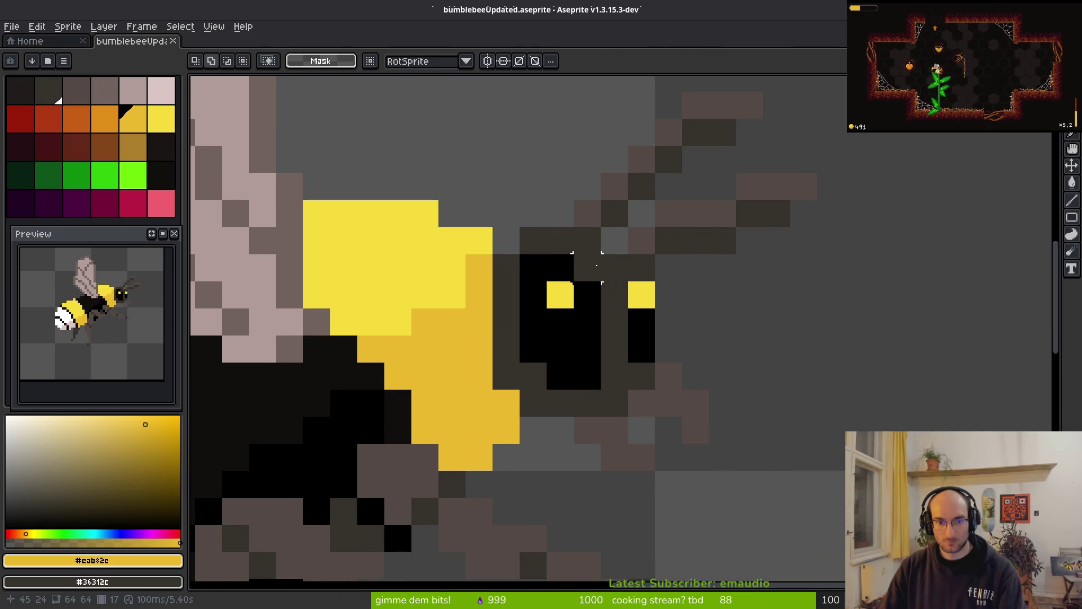
scroll(506, 186, down, 3)
drag(459, 90, 858, 411)
key(Up)
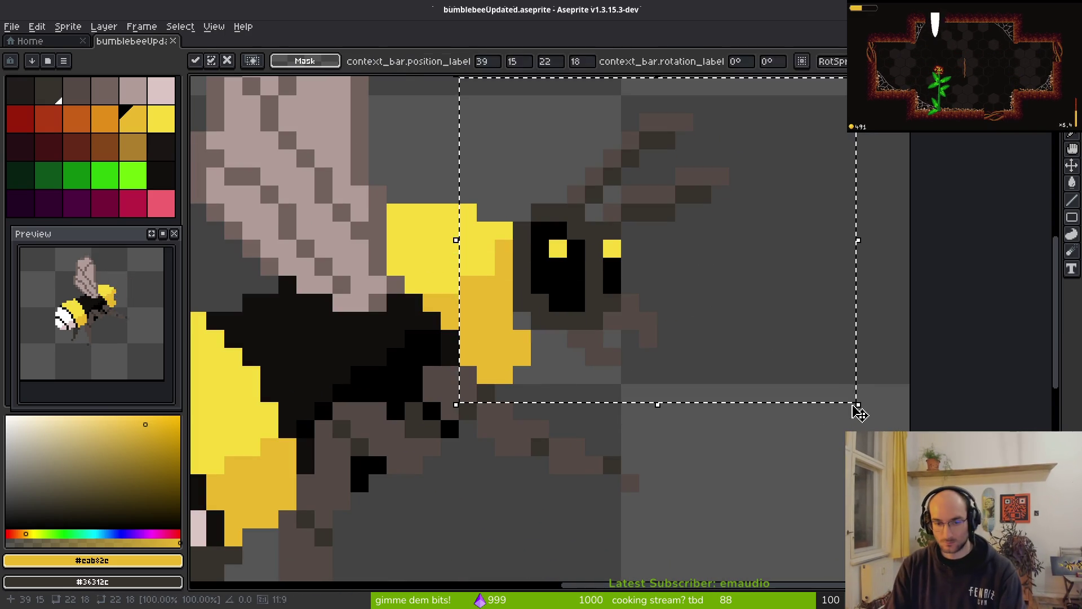
key(ctrl+s)
- Move the reselected head down one pixel, save, and make frame 17's head cel active
scroll(589, 252, down, 3)
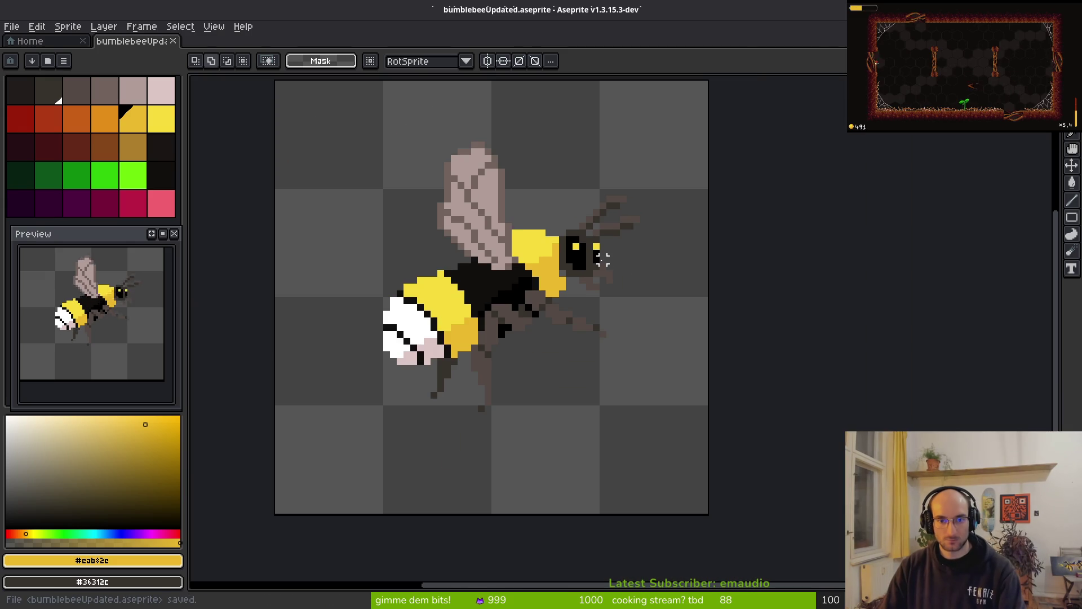
key(ctrl+shift+d)
key(Down)
key(ctrl+d)
key(ctrl+s)
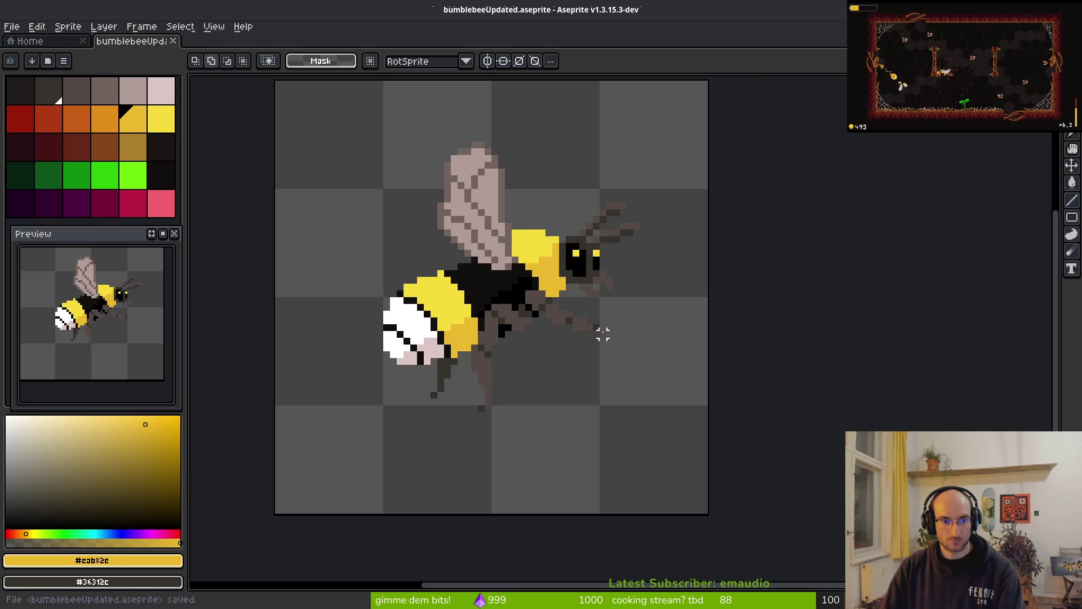
key(Tab)
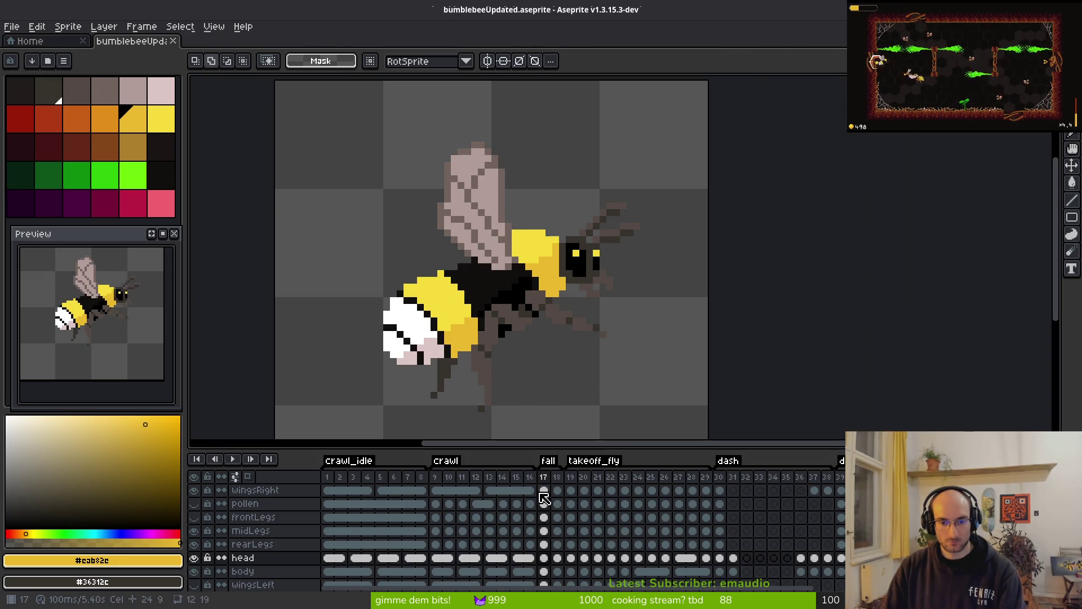
click(543, 490)
click(544, 558)
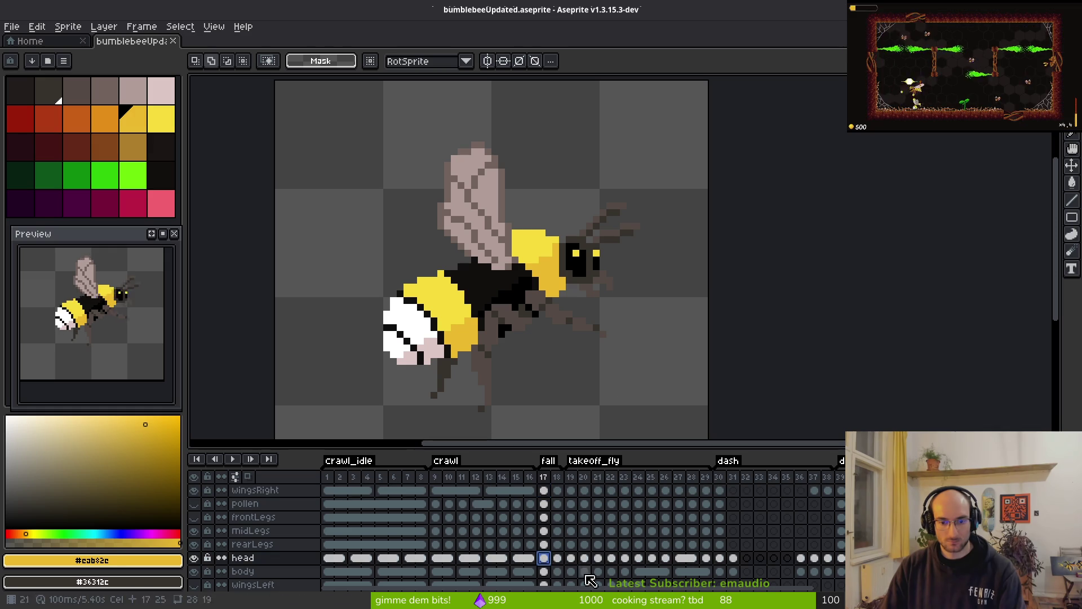
- Go to fall frame 18 and bring the bee's head into view
click(558, 559)
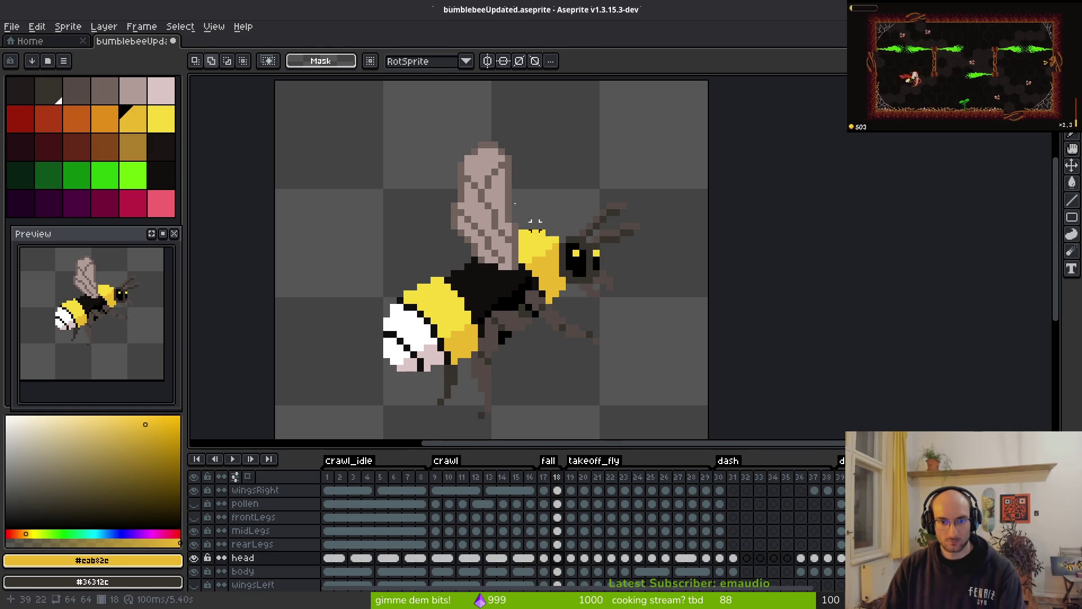
drag(483, 145, 744, 357)
click(738, 354)
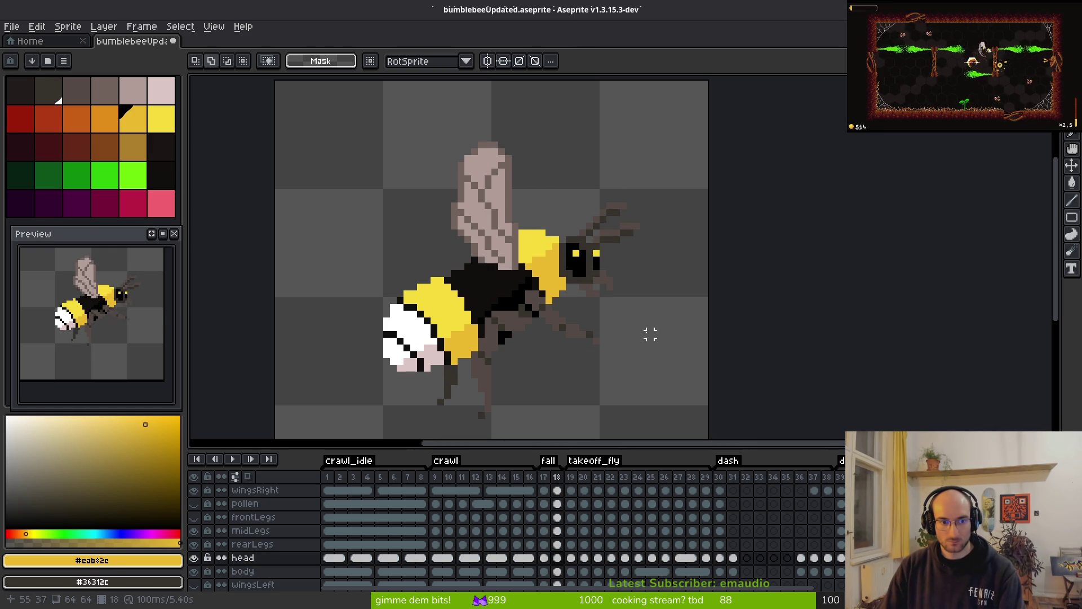
scroll(651, 335, up, 4)
scroll(580, 235, down, 1)
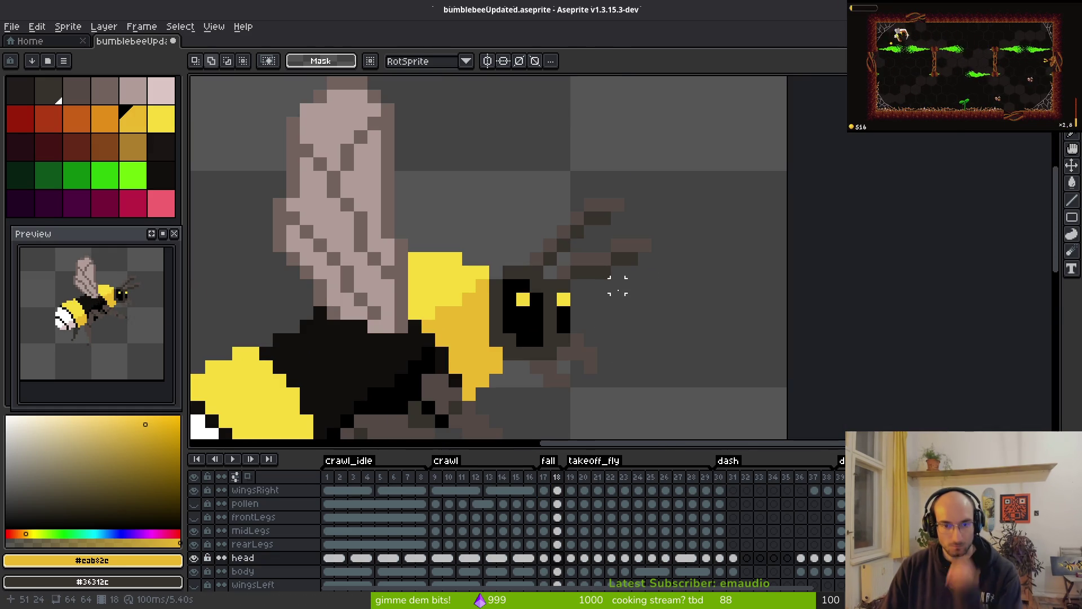
drag(549, 326, 572, 307)
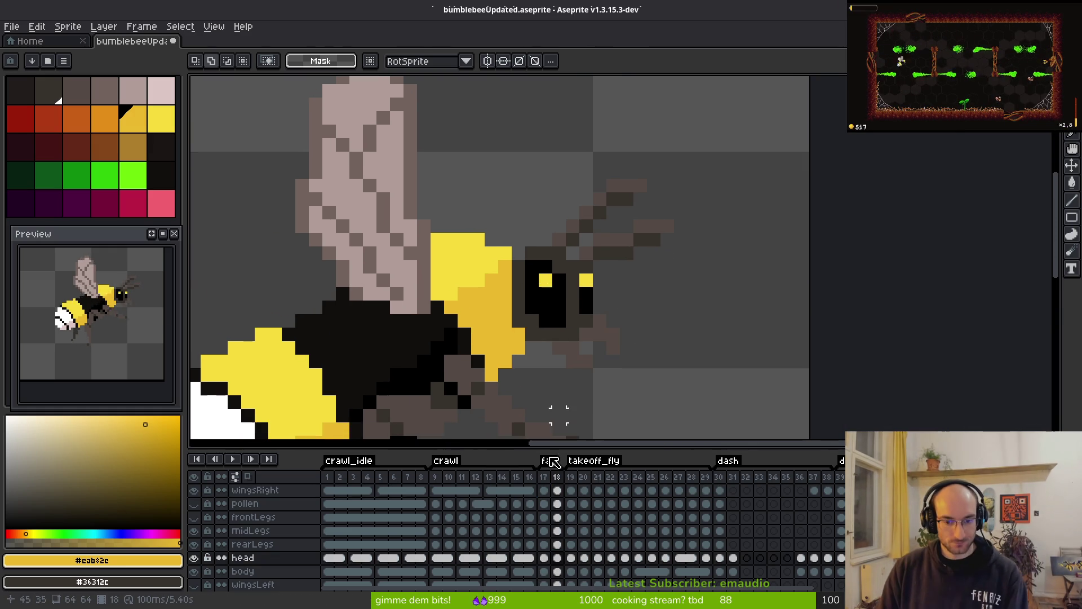
- Sample the bee's yellow and pencil a yellow pixel beside its eye on frame 17
click(558, 571)
key(i)
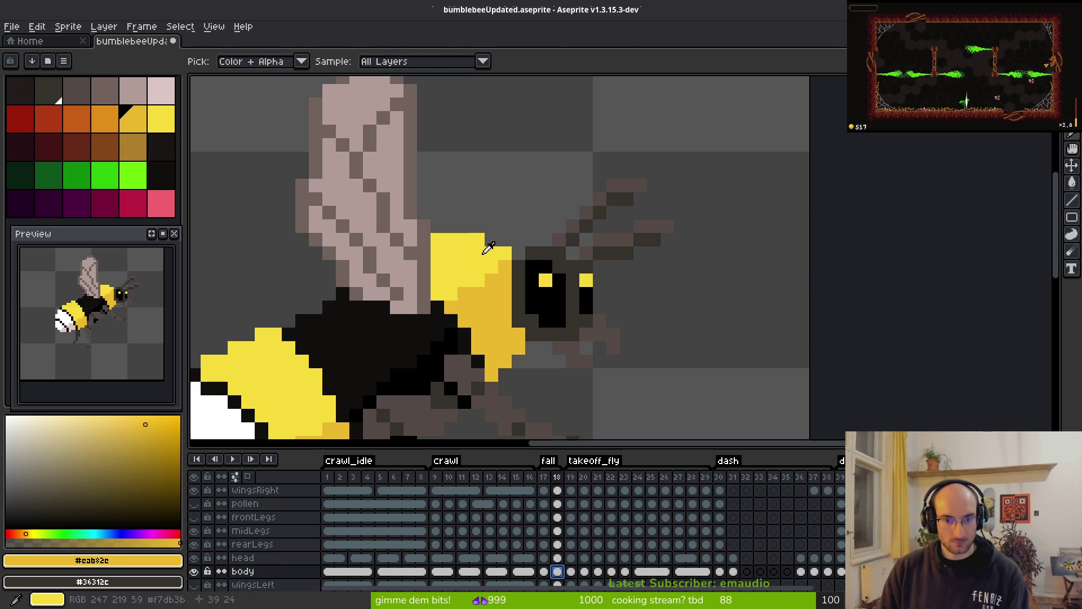
click(488, 248)
key(Left)
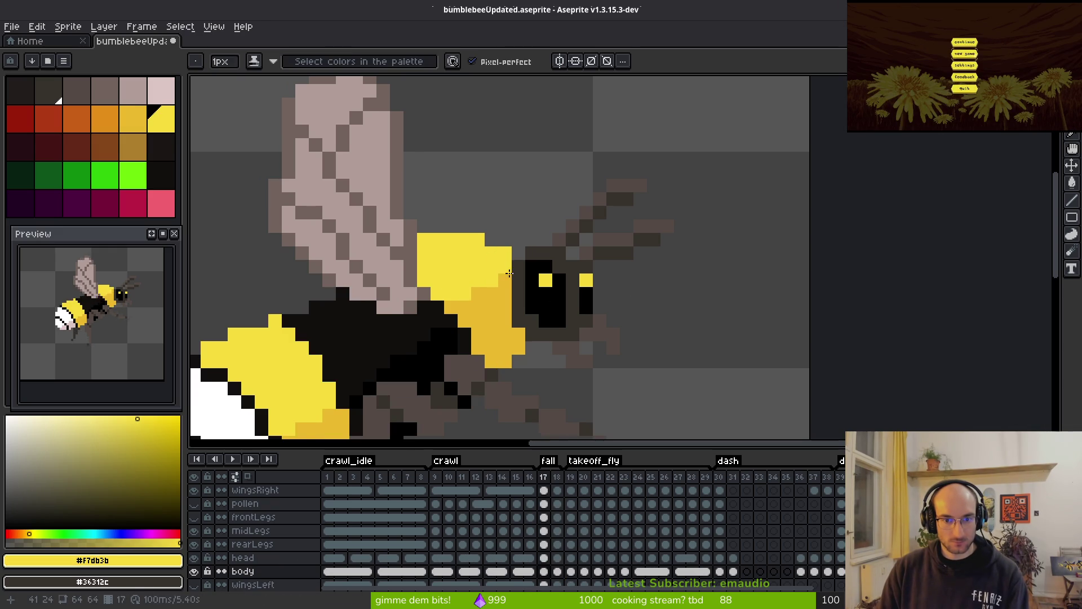
key(i)
key(Left)
key(Right)
key(Right)
key(Left)
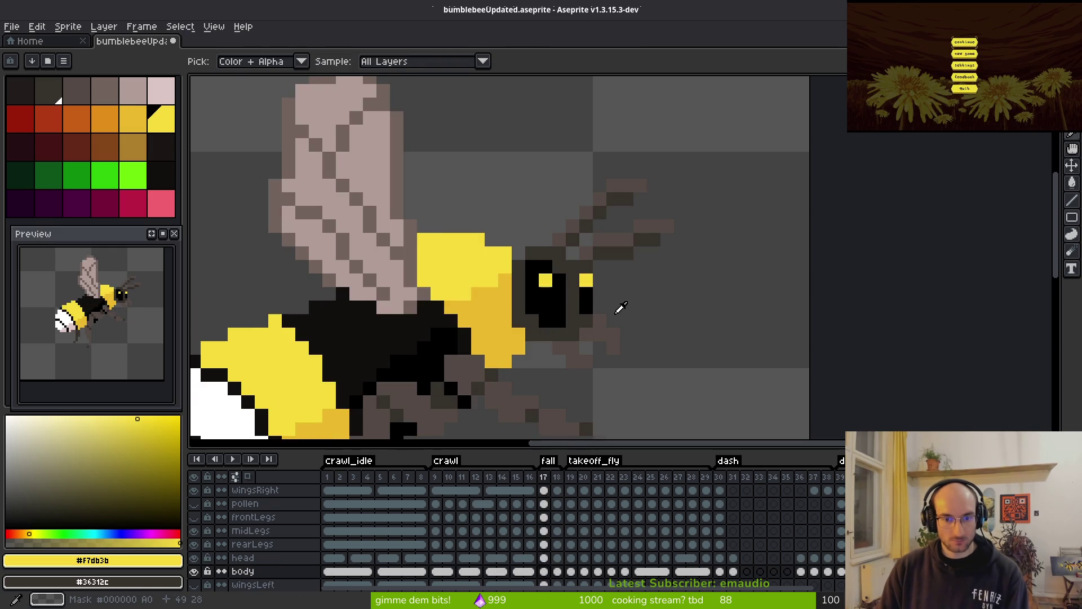
key(b)
click(600, 307)
- On frame 18's head cel, erase the stray brown pixels right of the head
drag(599, 306, 550, 274)
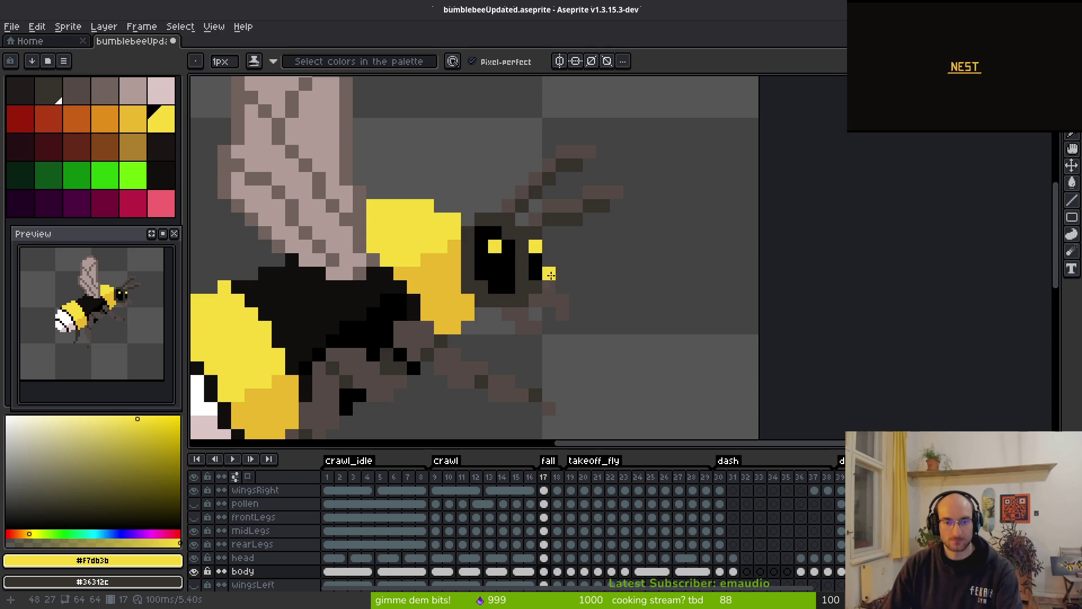
scroll(561, 293, up, 4)
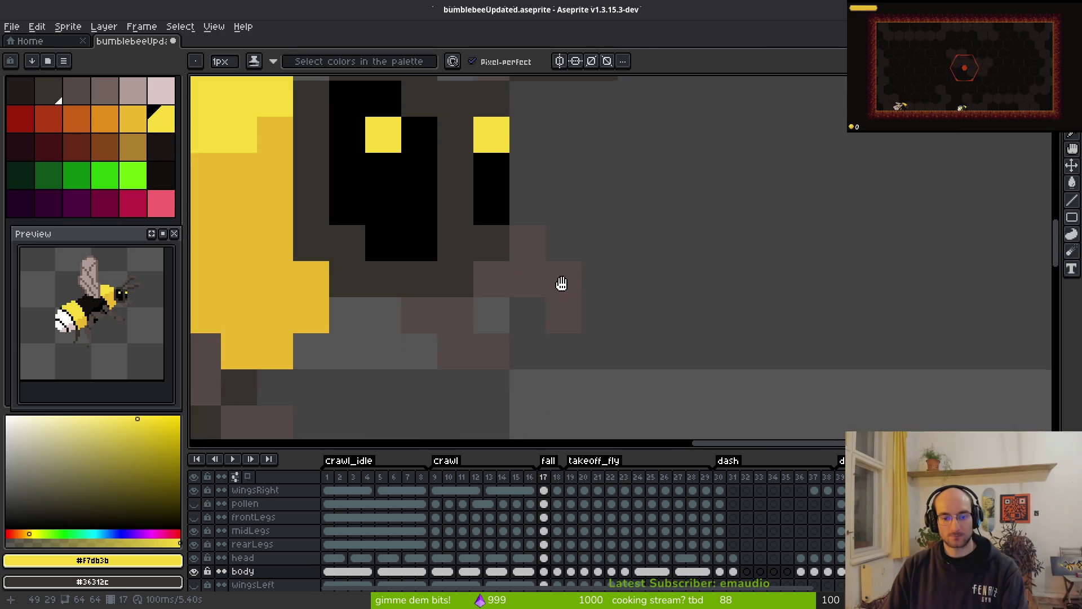
click(557, 562)
scroll(568, 270, down, 1)
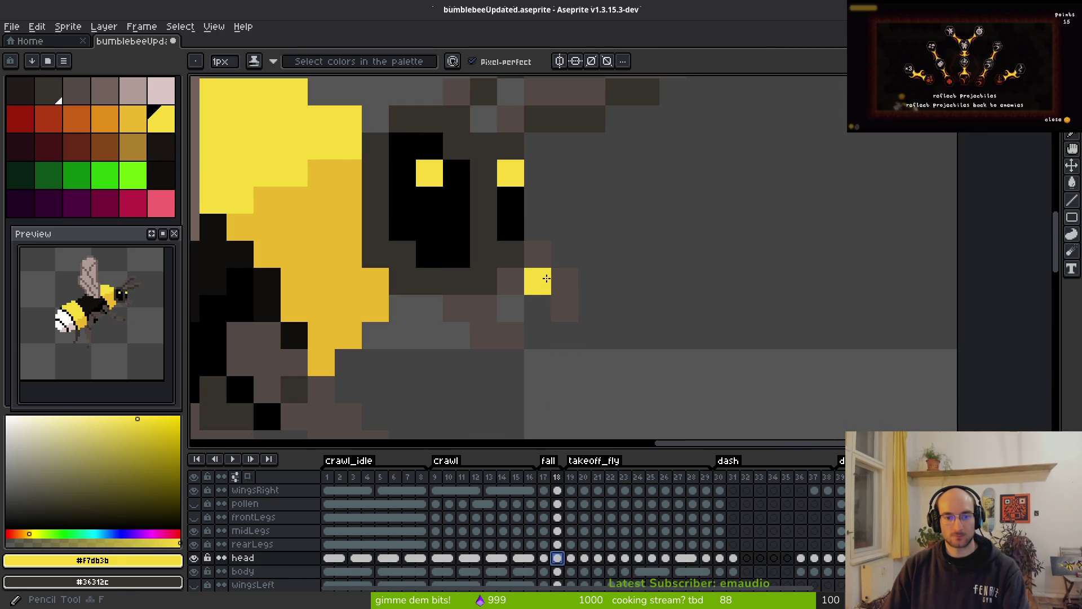
key(e)
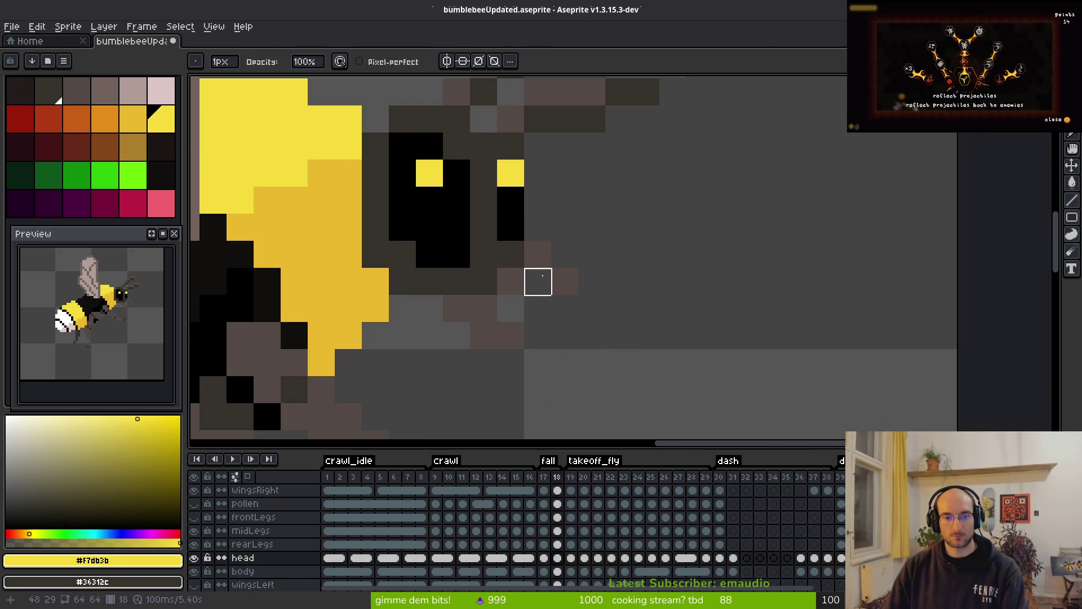
alt+click(538, 281)
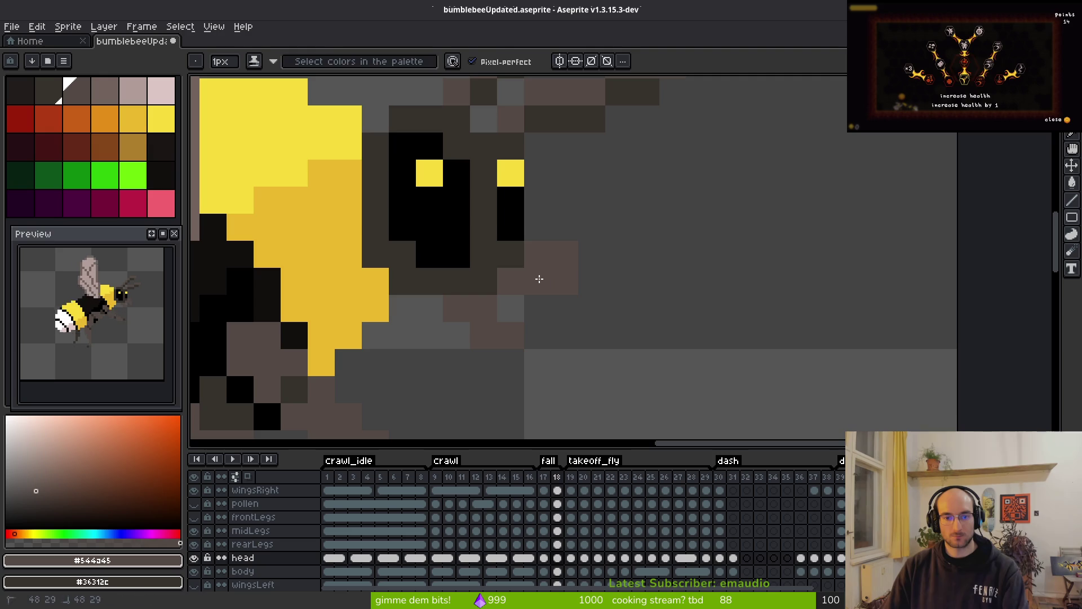
scroll(594, 316, down, 1)
scroll(581, 305, up, 1)
drag(580, 277, 555, 277)
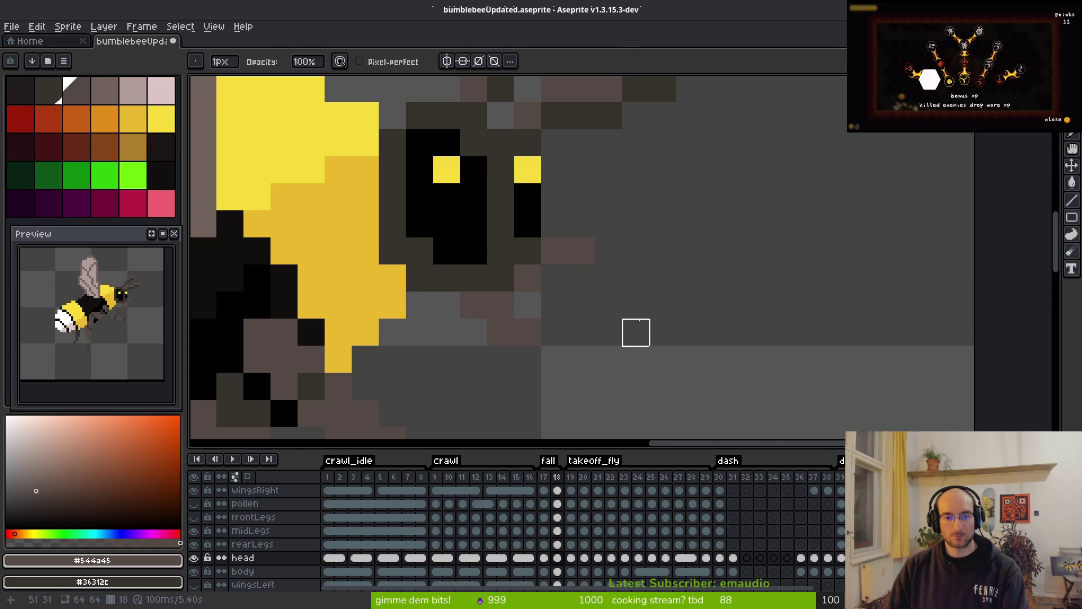
- Redraw a brown antenna pixel beside the head and erase one extra brown pixel
key(f)
click(553, 271)
key(e)
click(581, 252)
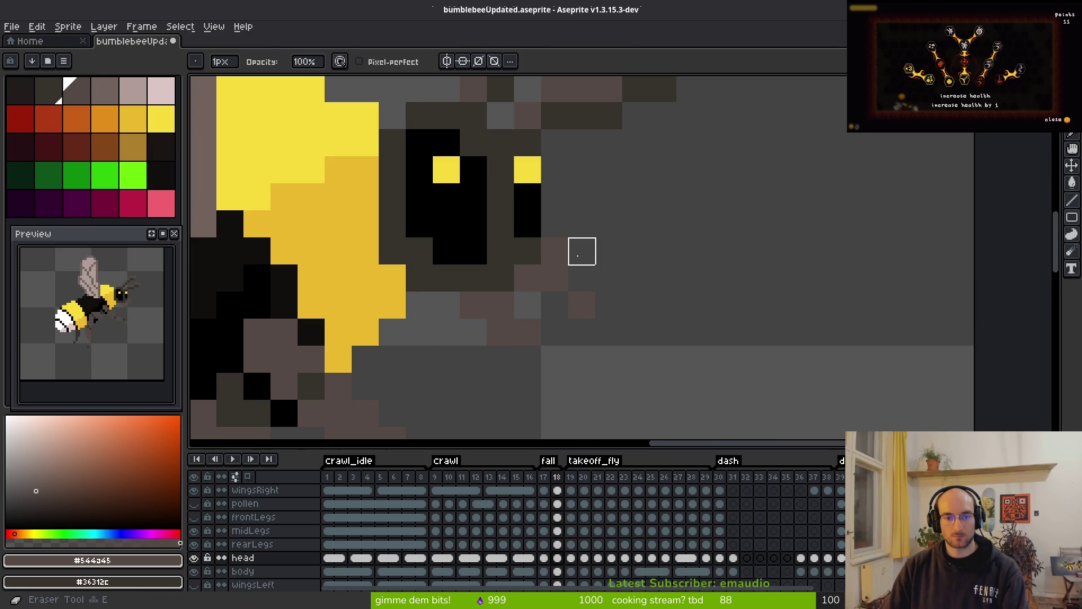
key(f)
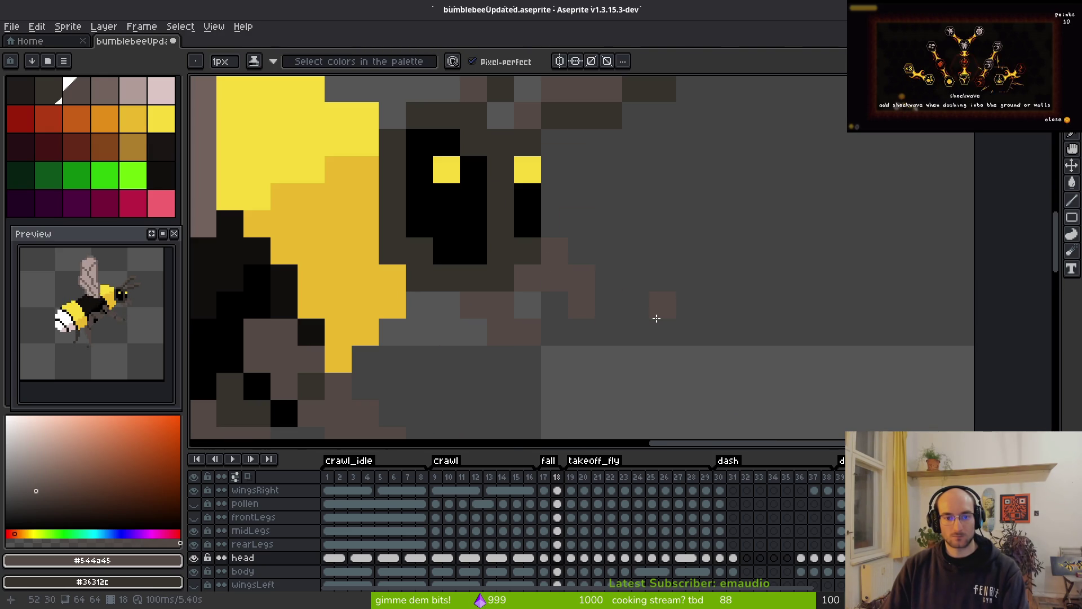
scroll(654, 327, down, 3)
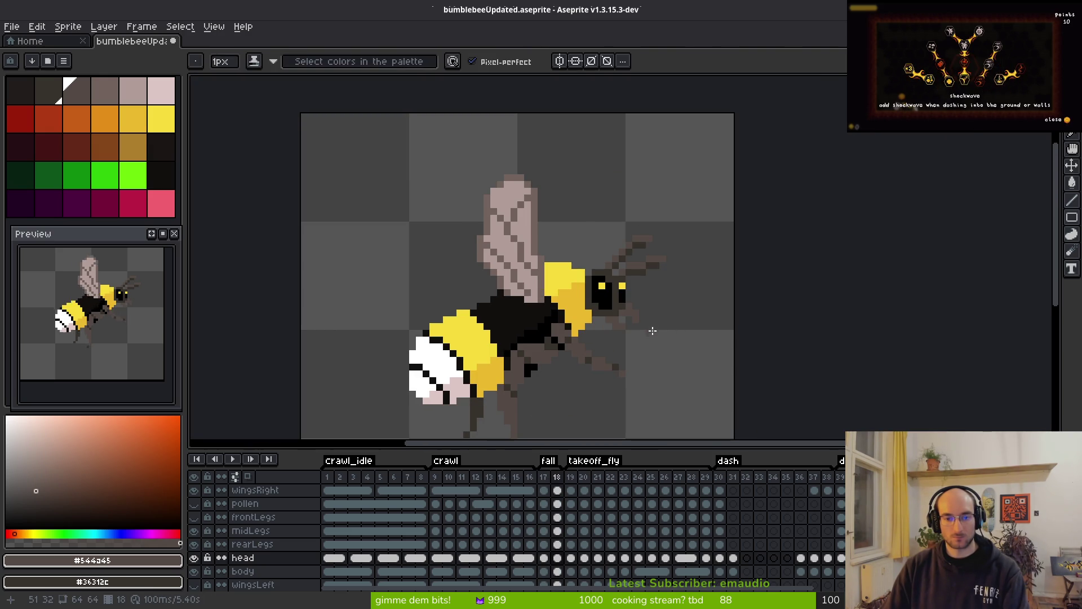
- Compare frames 17 and 18 while trying a rectangular selection over the head and antennae
key(m)
drag(578, 214, 735, 367)
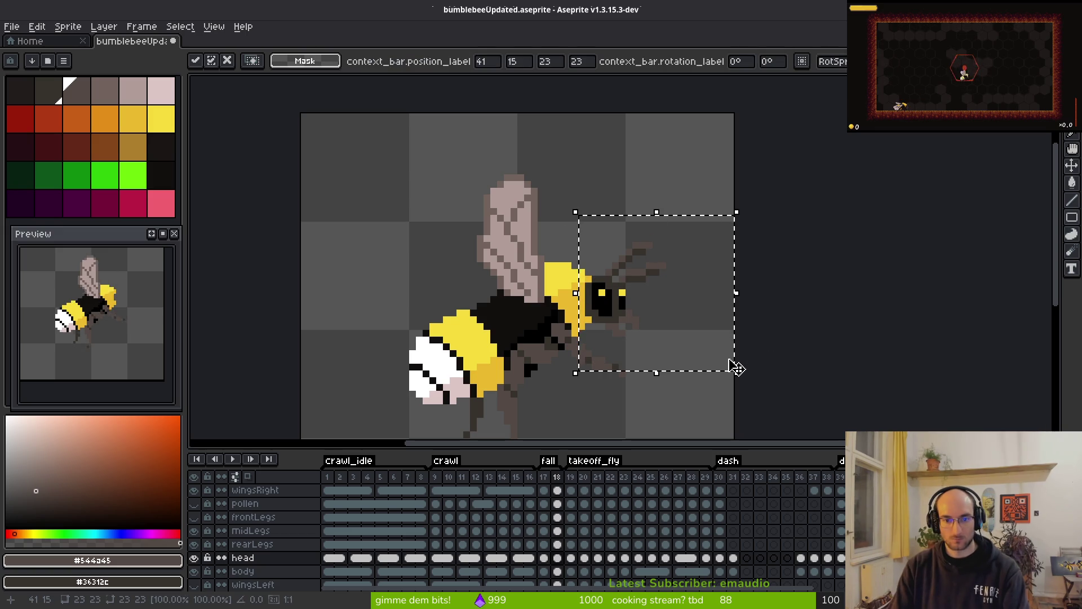
key(ctrl+d)
key(i)
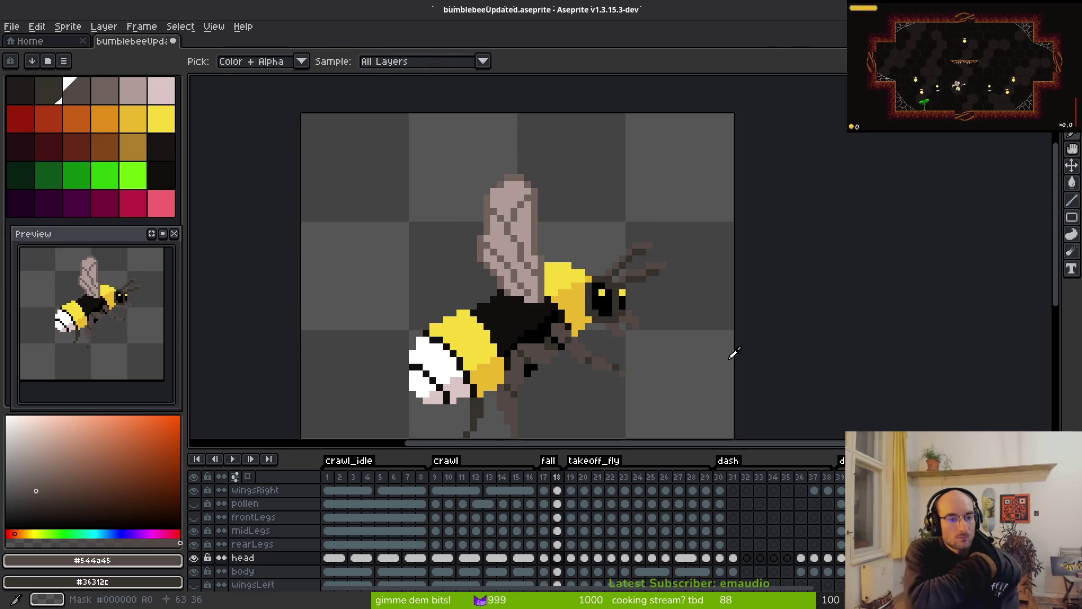
key(m)
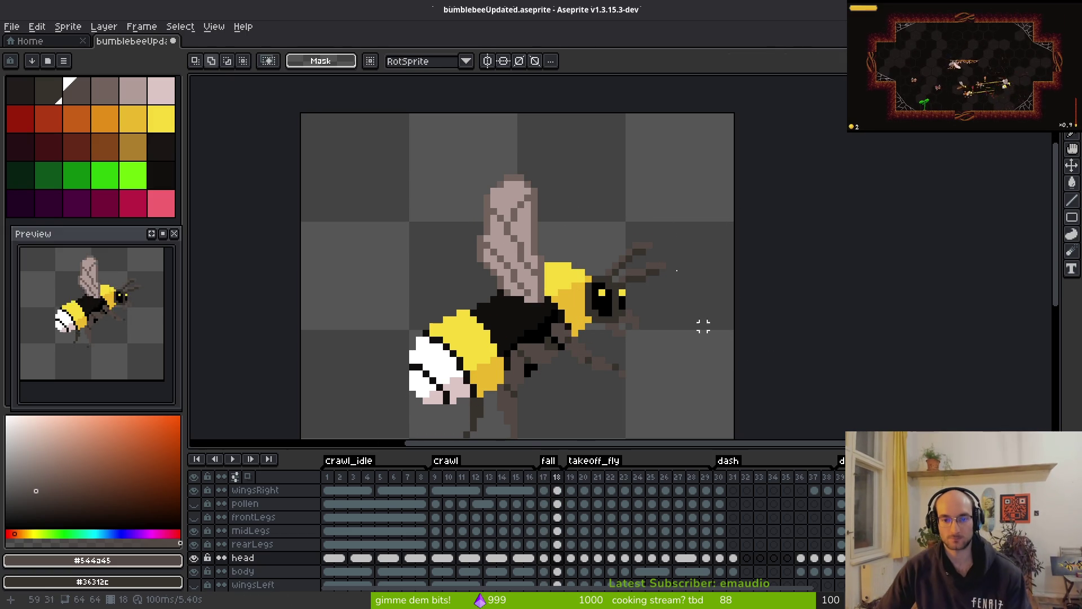
scroll(655, 266, up, 2)
key(i)
key(Left)
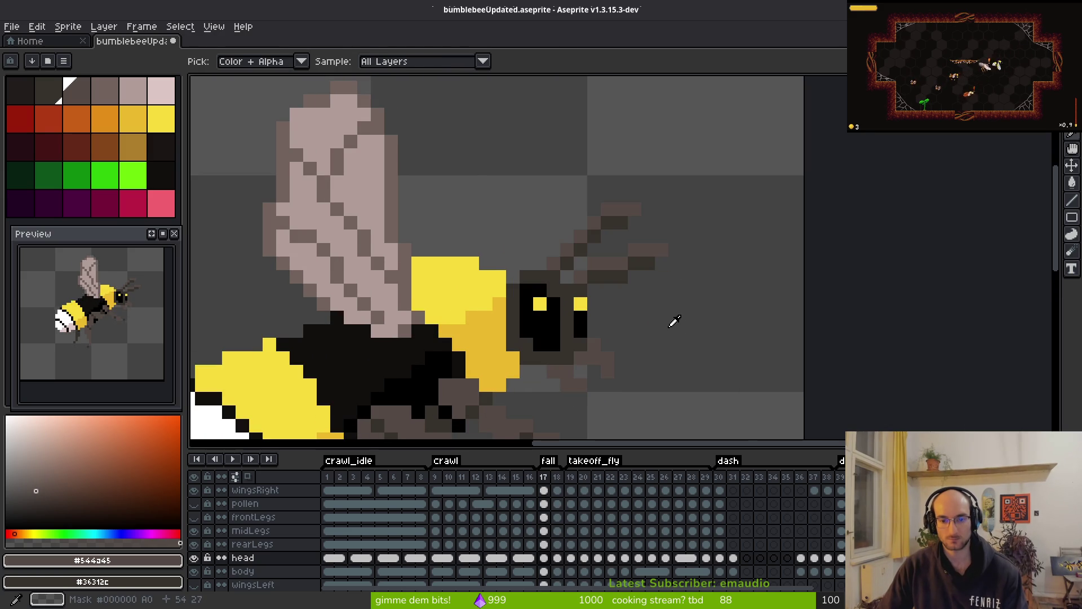
key(Right)
key(m)
scroll(655, 259, up, 2)
- Move frame 18's antenna pixels right of the head up one pixel and save
drag(552, 220, 733, 350)
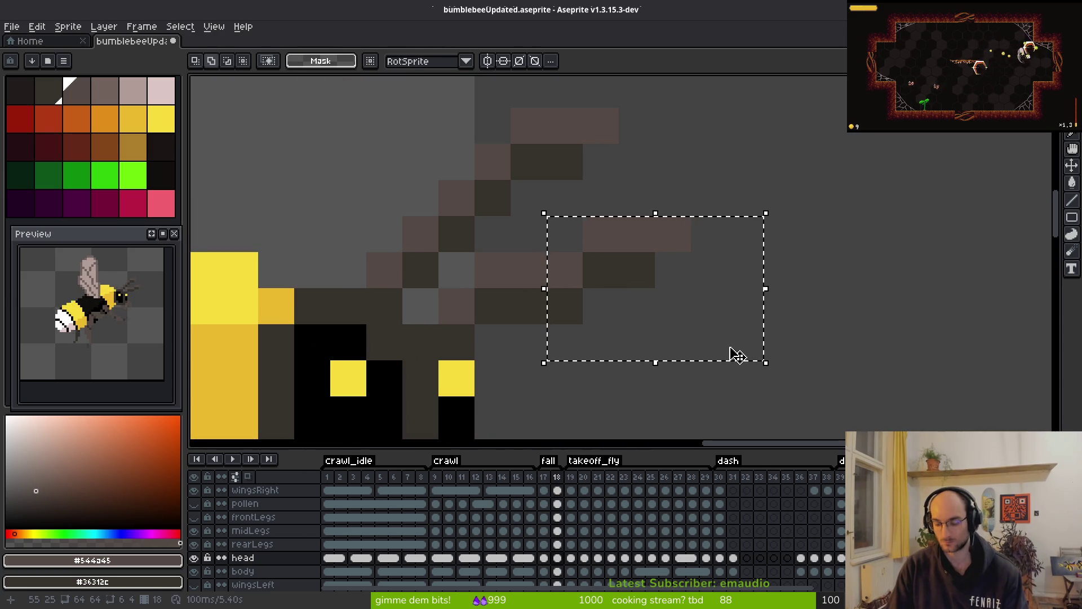
key(Up)
key(ctrl+d)
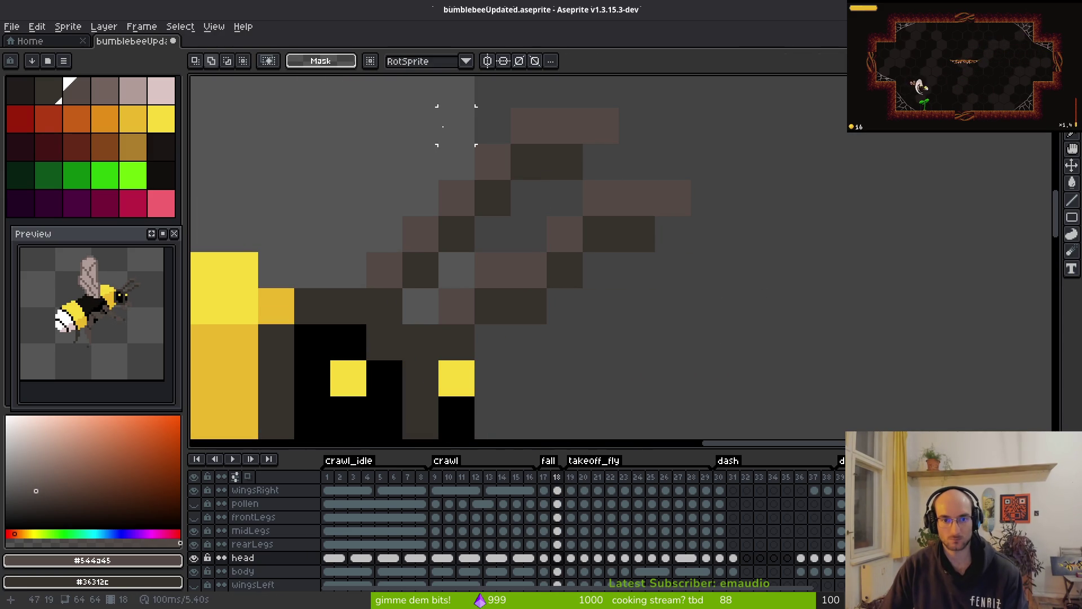
mouse_move(417, 118)
mouse_down()
mouse_move(547, 140)
mouse_move(575, 192)
mouse_up()
drag(643, 90, 570, 175)
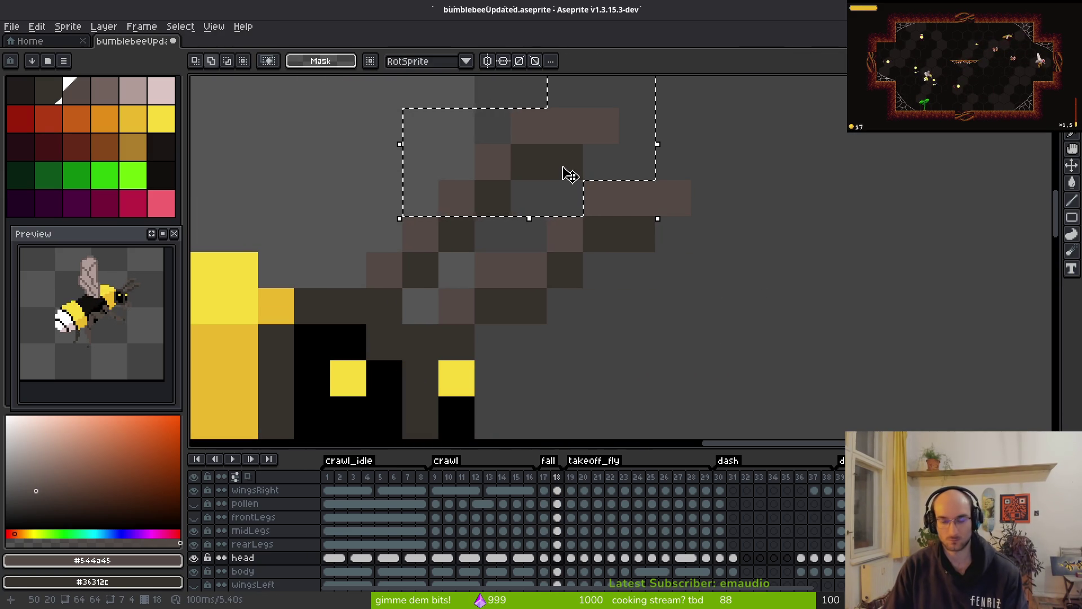
key(Up)
key(ctrl+d)
key(ctrl+s)
- Nudge a two-pixel antenna piece up one pixel and save bumblebeeUpdated.aseprite again
scroll(630, 275, down, 2)
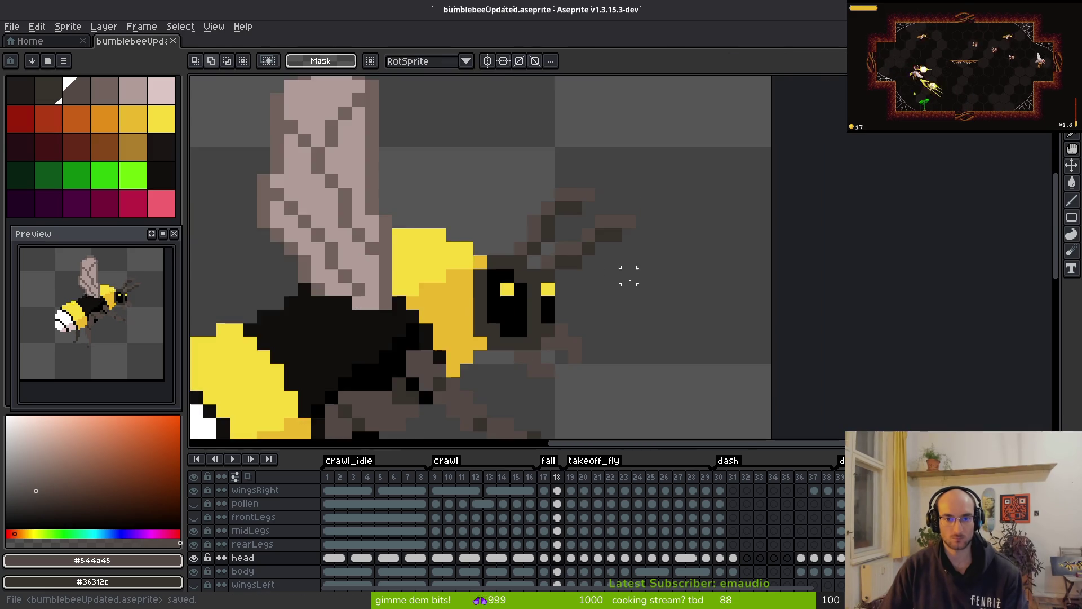
scroll(630, 276, up, 3)
drag(512, 237, 465, 135)
key(ctrl+d)
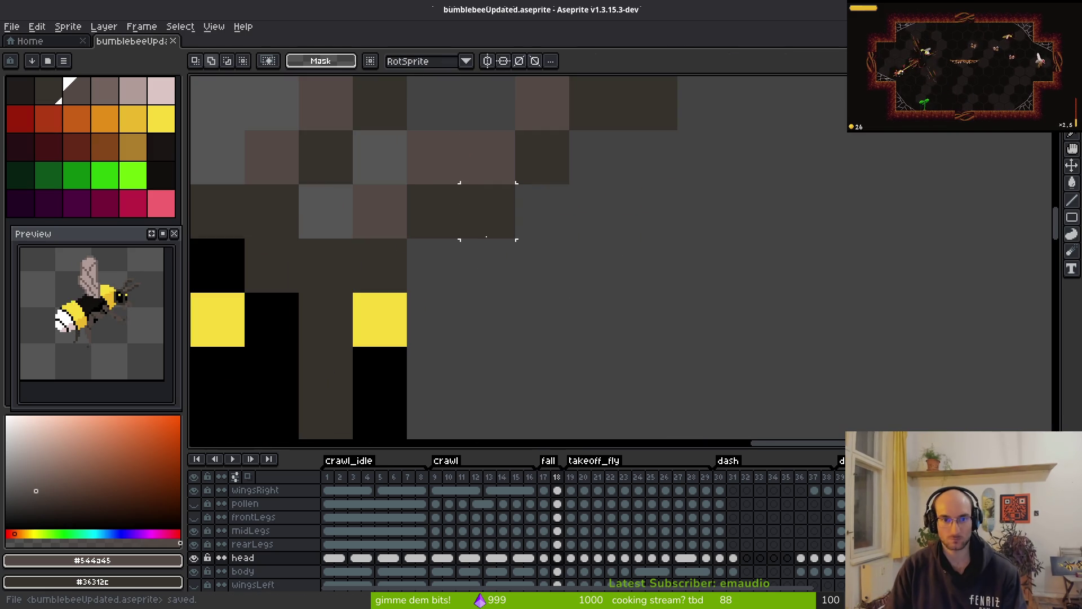
scroll(621, 289, down, 2)
scroll(416, 292, up, 2)
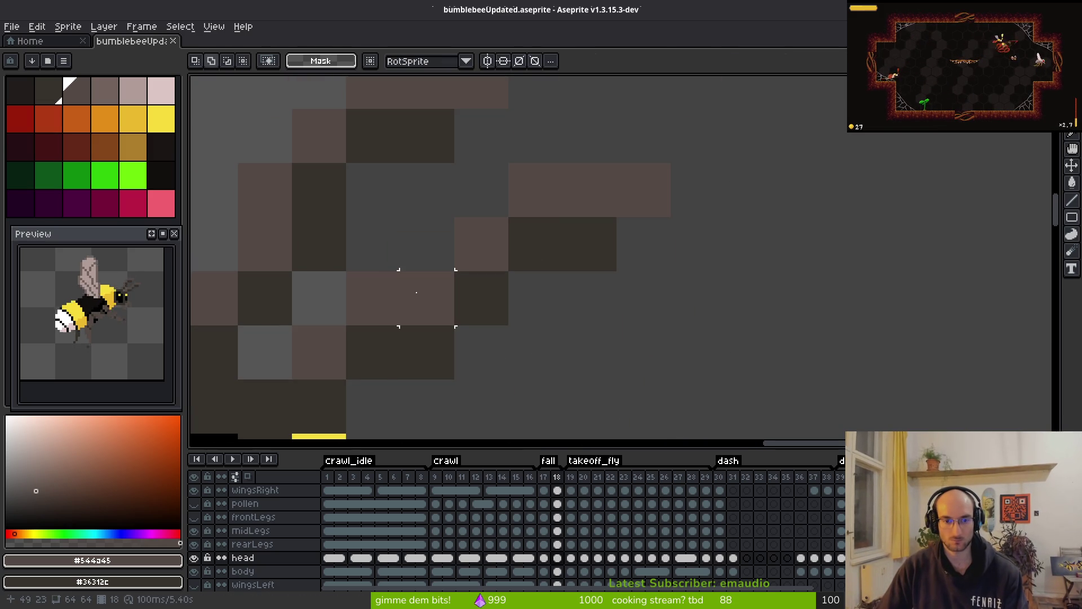
drag(416, 292, 425, 379)
key(Up)
key(ctrl+d)
key(ctrl+s)
- Flip between frames 17 and 18 to compare the reworked antennae
scroll(587, 264, down, 3)
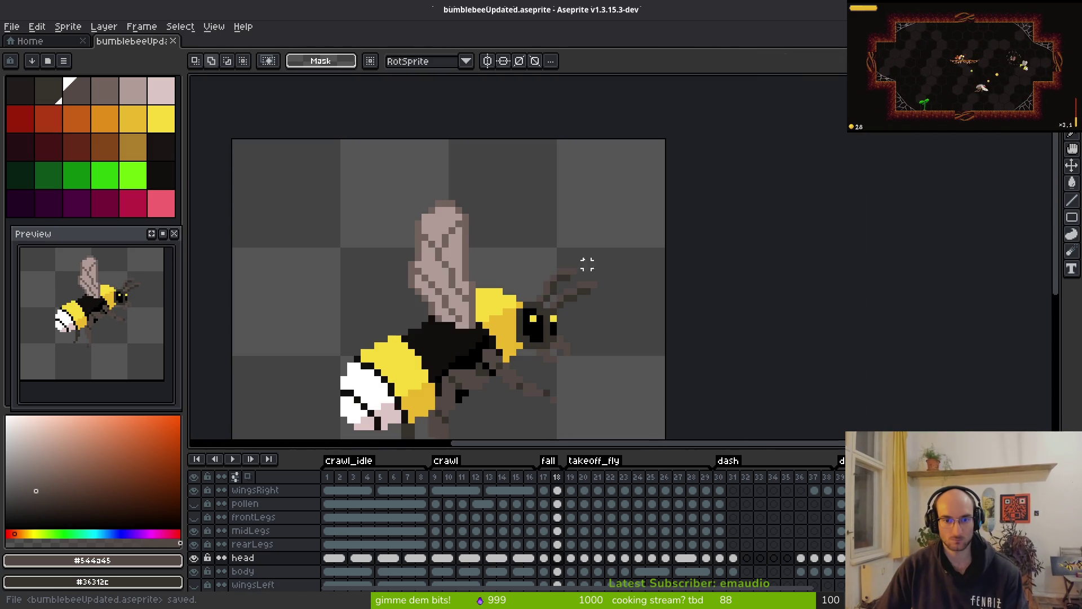
scroll(625, 292, up, 2)
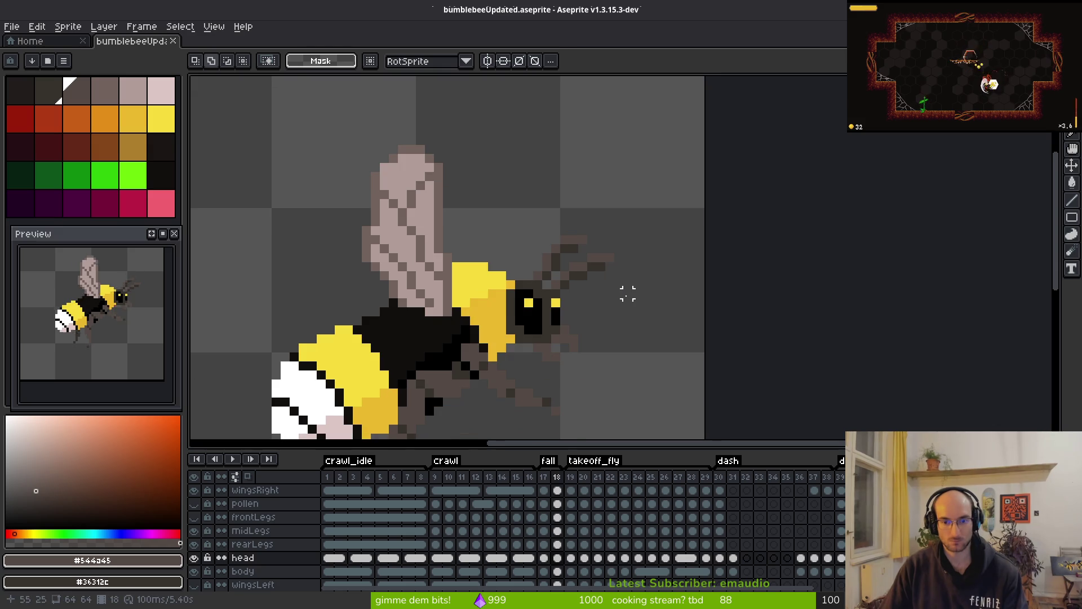
key(i)
key(Left)
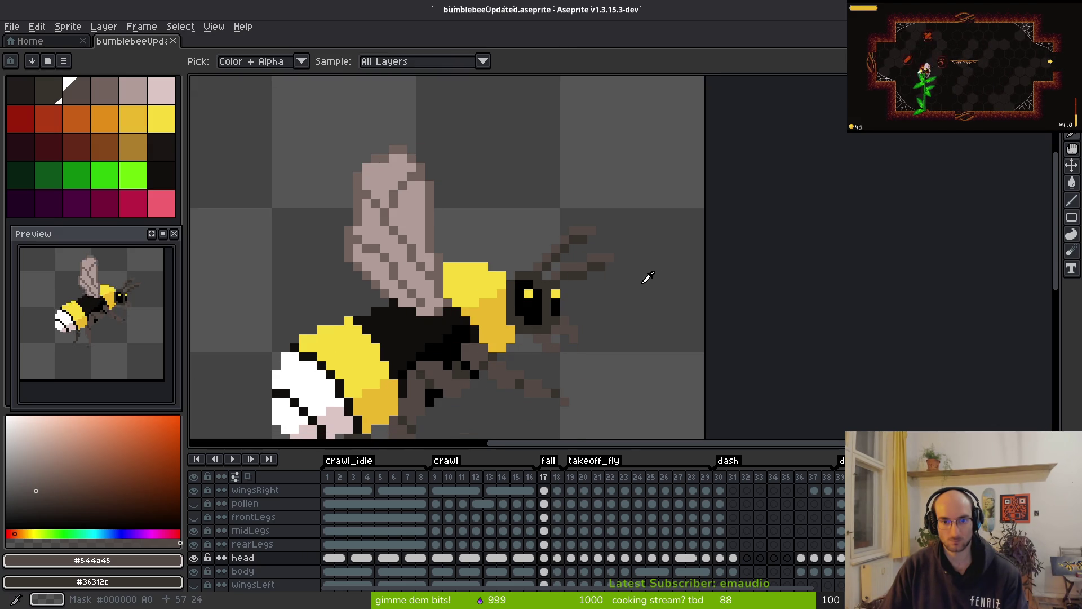
key(Right)
key(m)
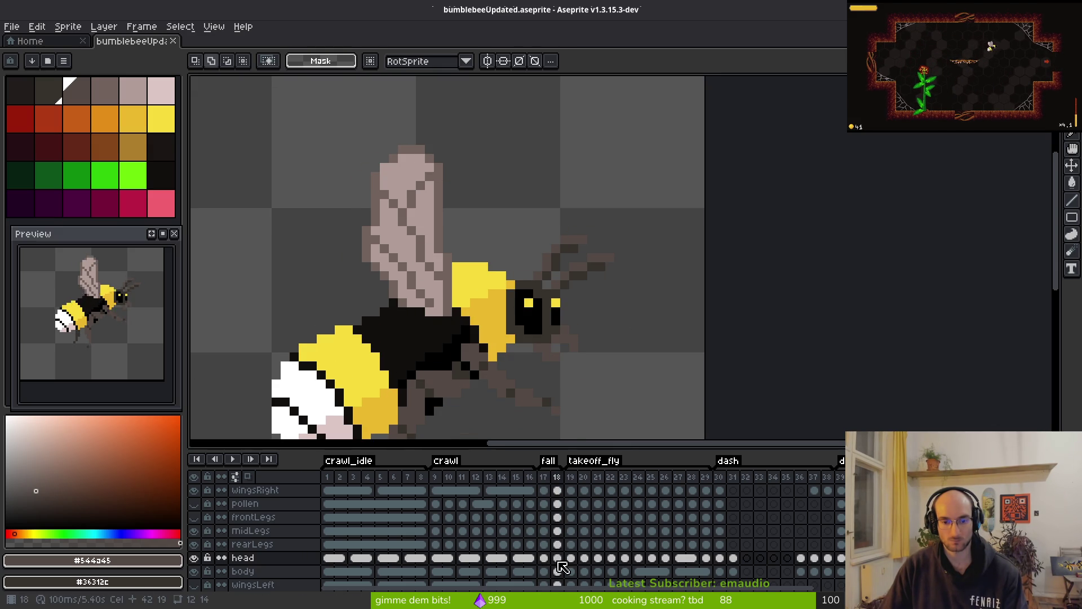
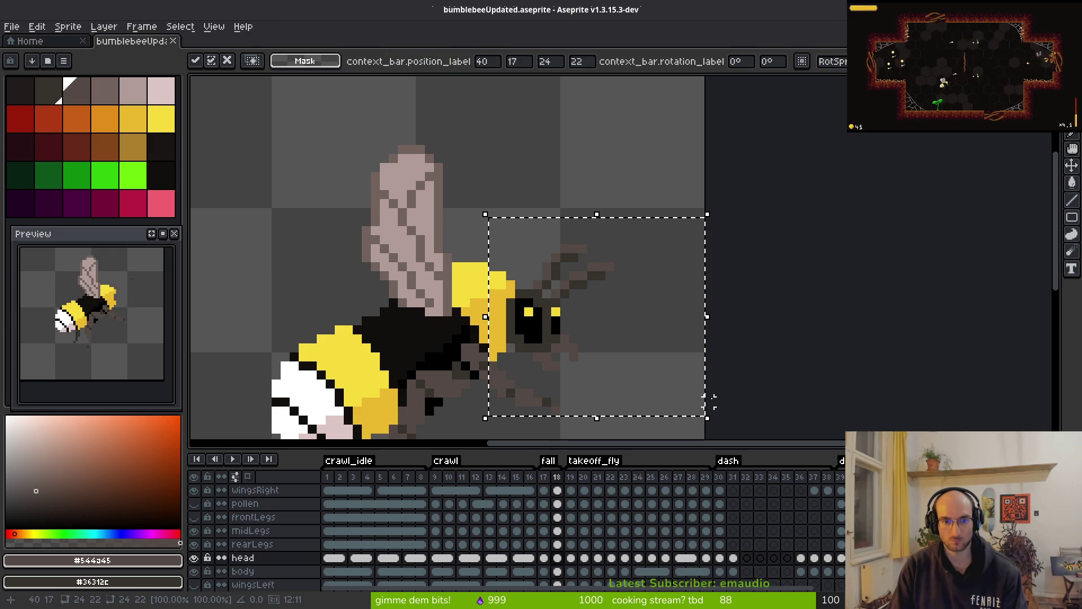
- Commit the repositioned head and flip between frames 17 and 18 to compare poses
key(Return)
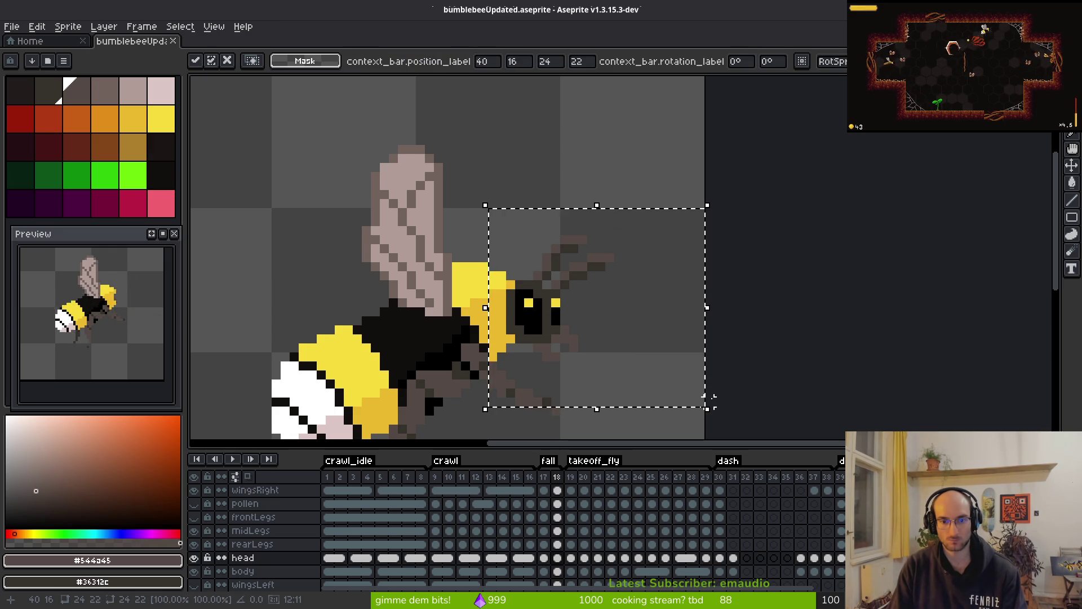
key(ctrl+d)
key(i)
key(Left)
key(Right)
key(Left)
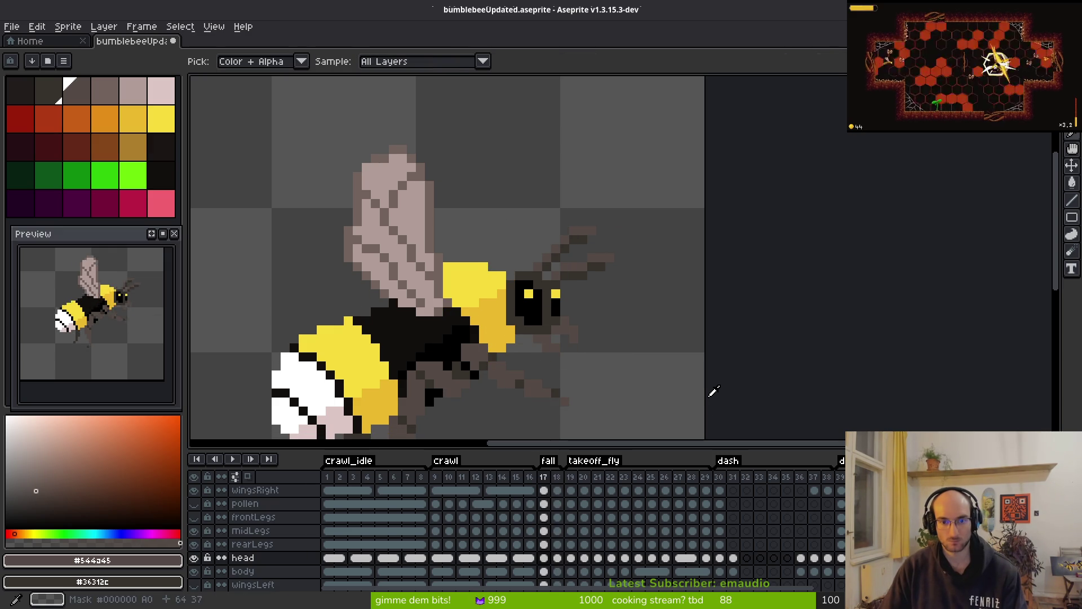
- Marquee-select and erase the head pixels on frame 17
click(564, 562)
key(Left)
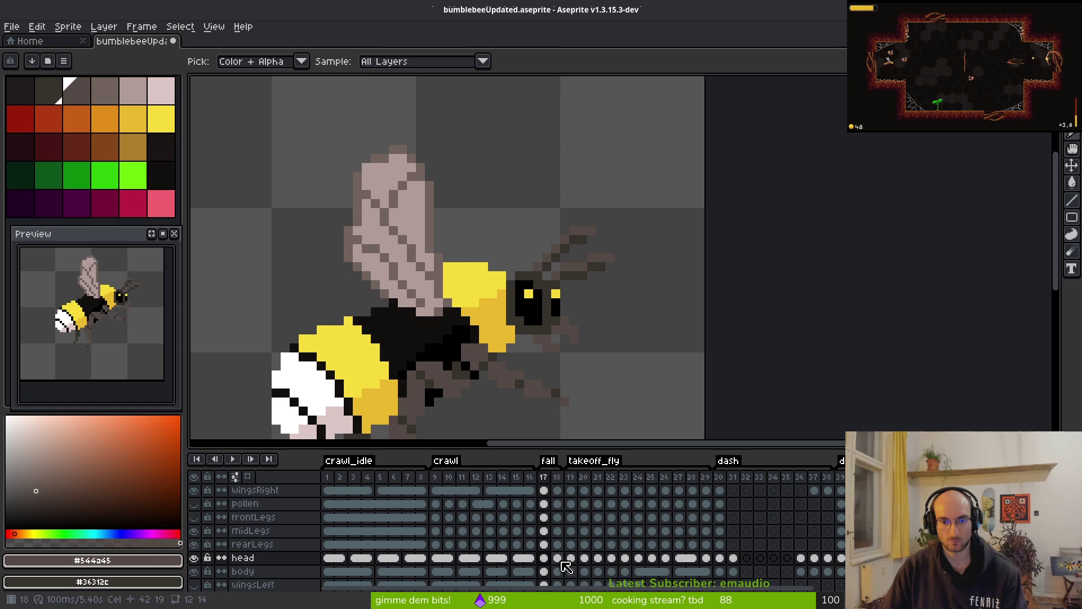
key(m)
drag(467, 196, 686, 391)
key(Delete)
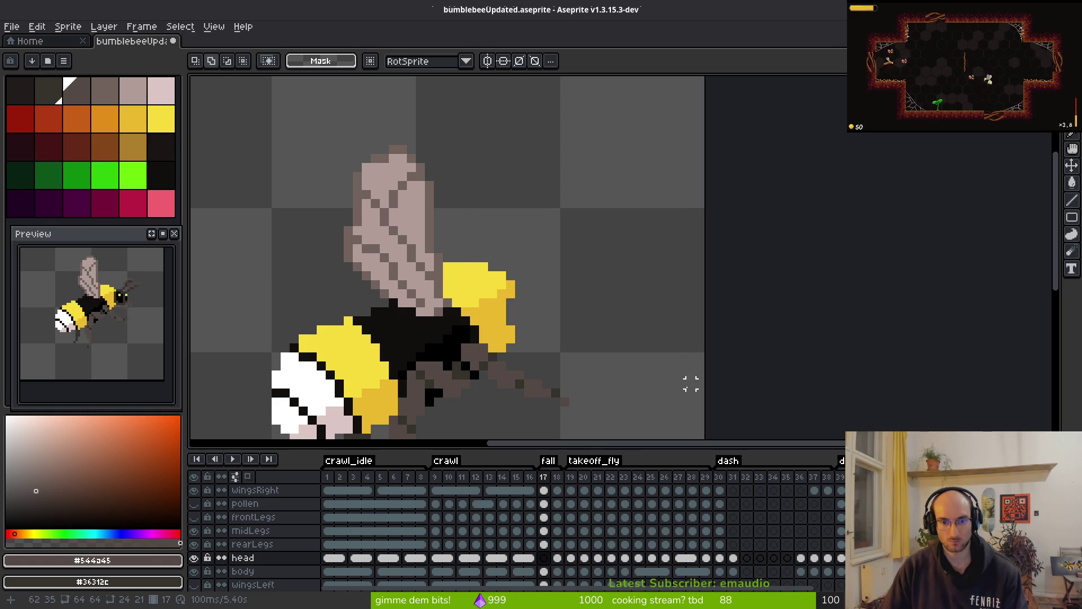
- Paste a copy of the head into frame 18's head cel and place it above the bee
click(561, 558)
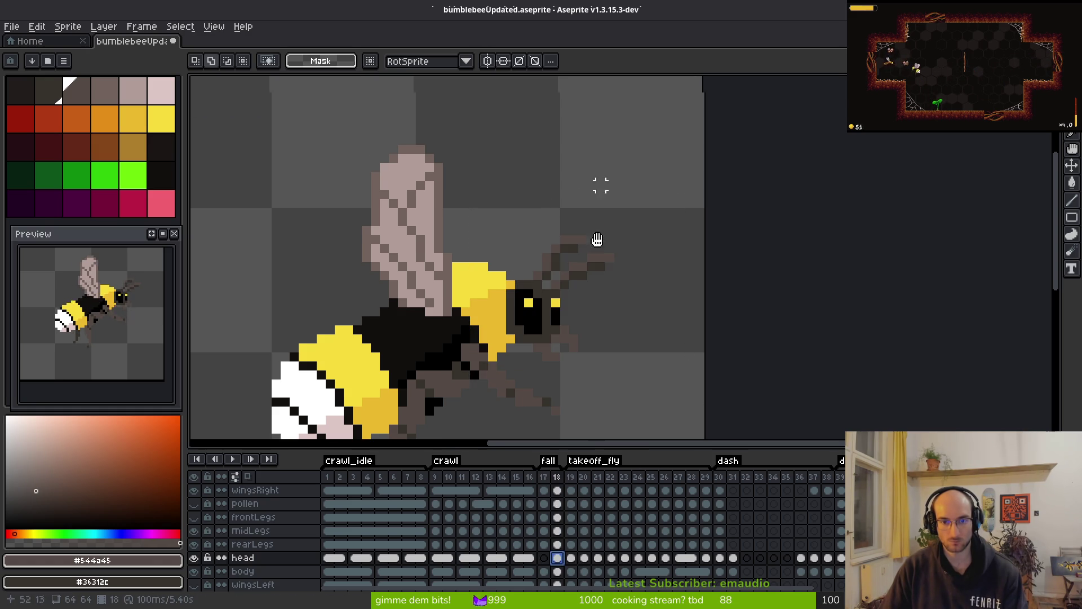
key(ctrl+v)
mouse_move(583, 338)
mouse_down()
mouse_move(570, 198)
mouse_move(522, 226)
mouse_move(686, 339)
mouse_up()
key(Return)
scroll(566, 257, down, 1)
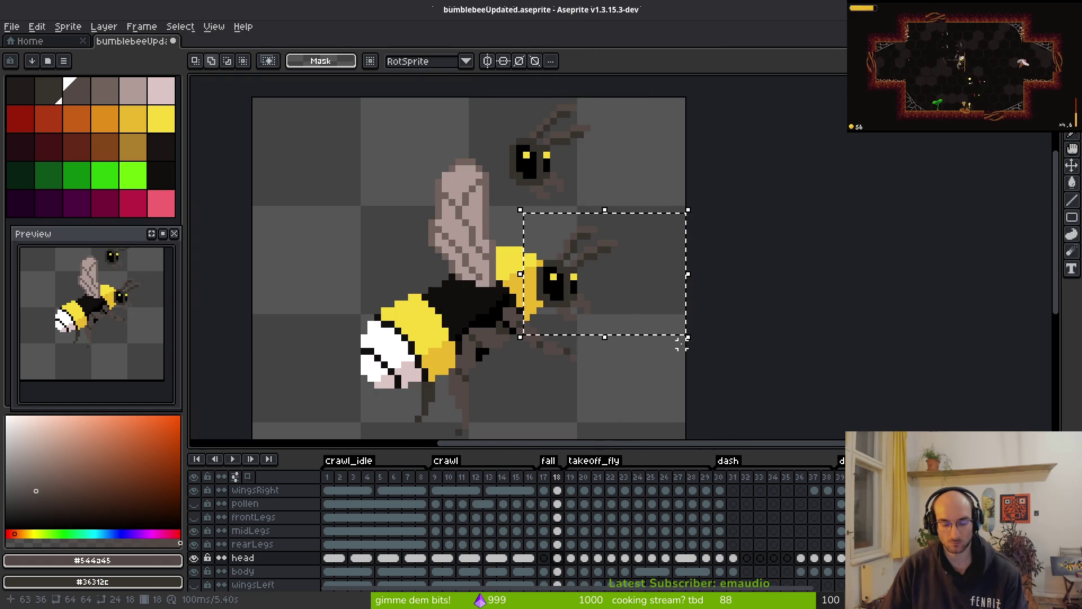
key(Delete)
key(ctrl+z)
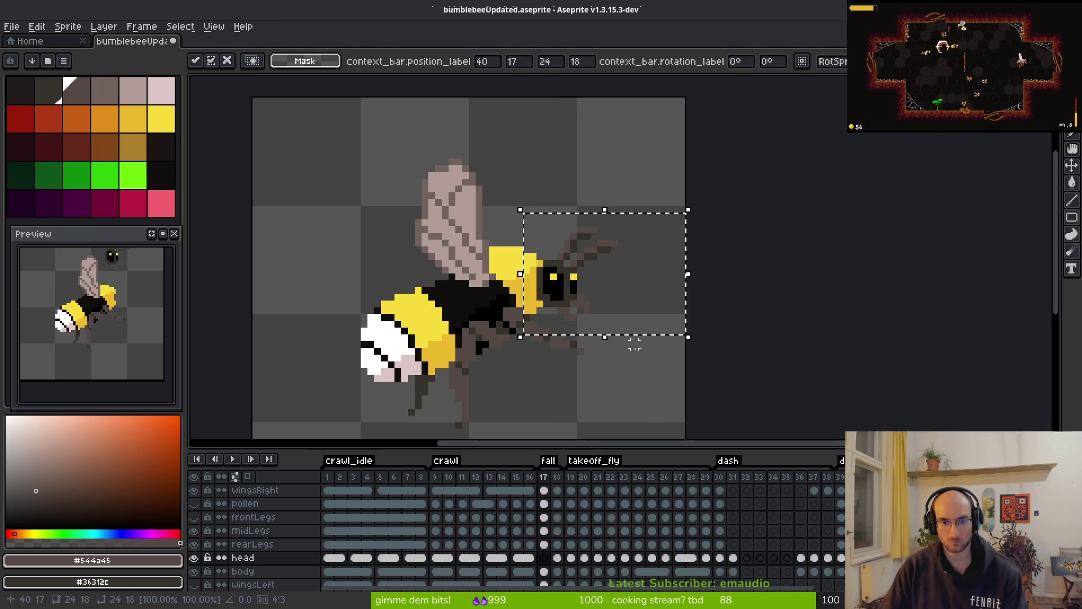
key(ctrl+y)
- Move frame 18's floating head down in front of the thorax and compare with frame 17
click(556, 558)
drag(598, 164, 624, 295)
key(i)
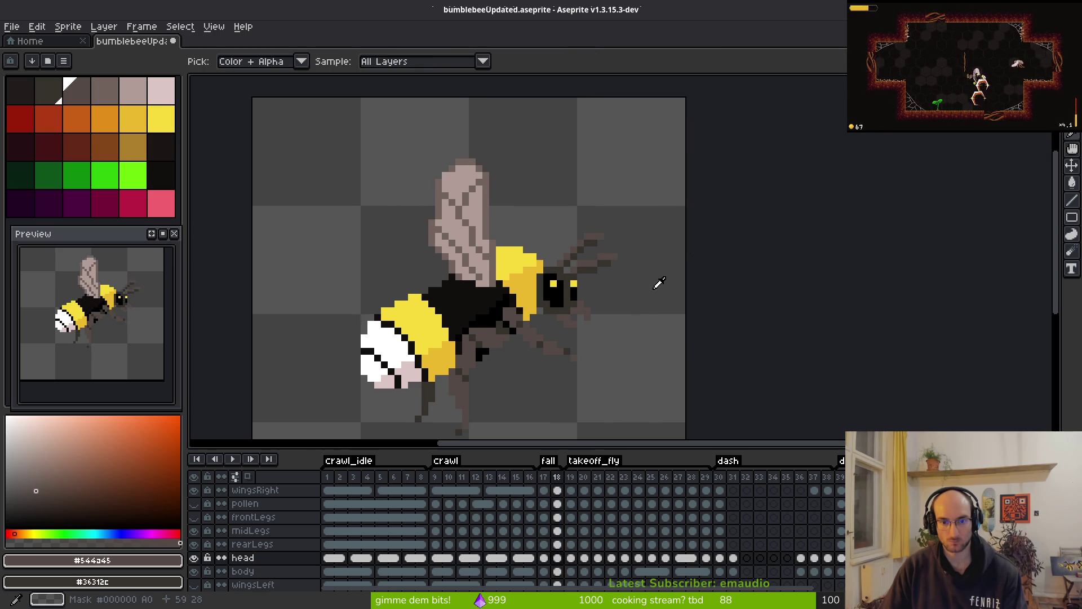
key(m)
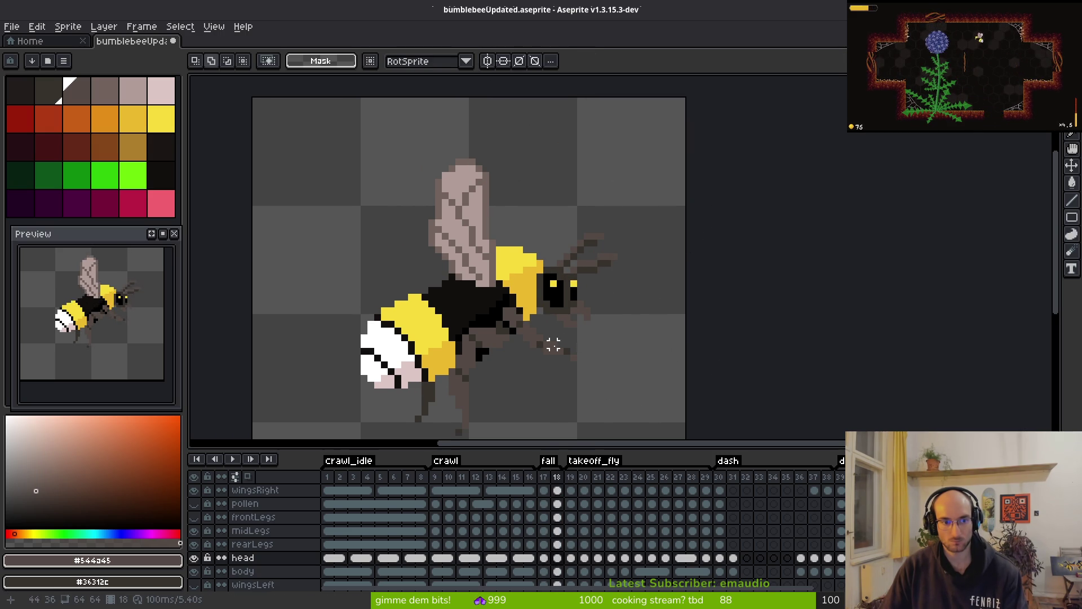
drag(553, 345, 527, 302)
scroll(507, 323, up, 2)
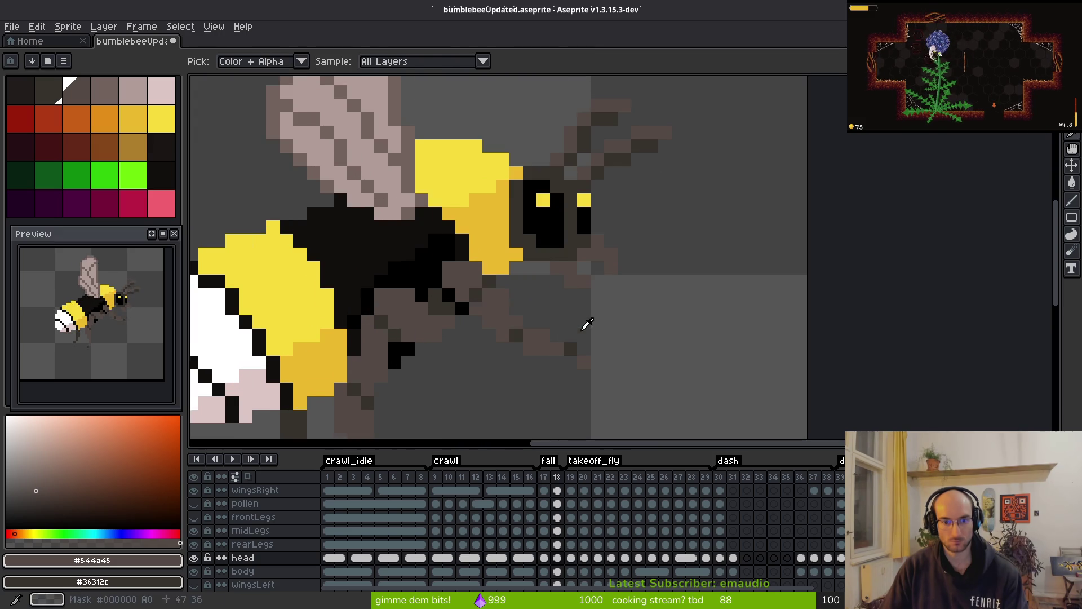
key(comma)
key(e)
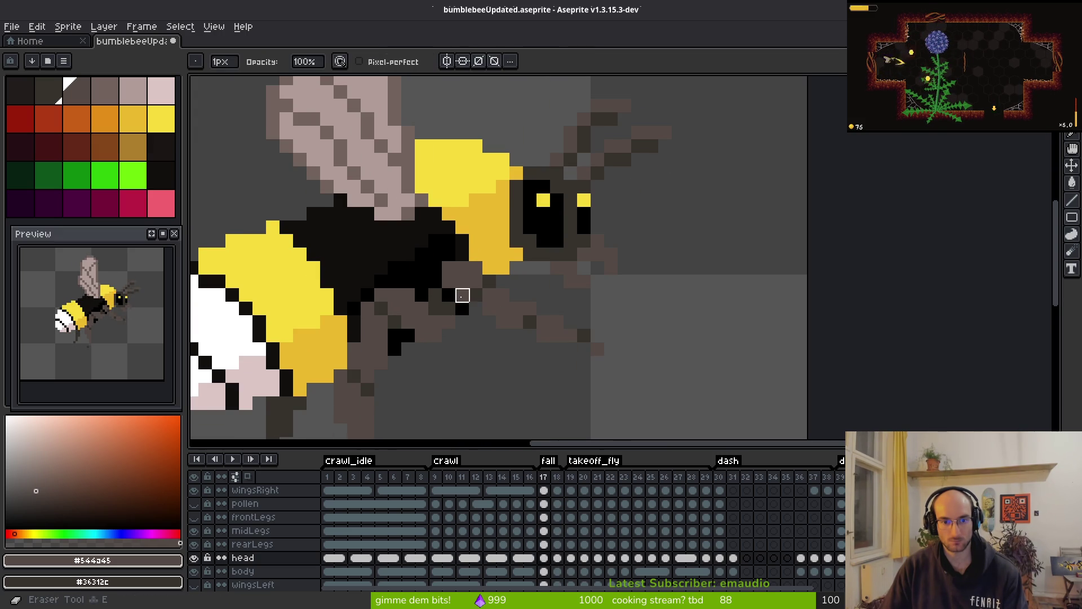
- Activate the pollen layer, show frontLegs, and select the midLegs cel on frame 17
click(545, 506)
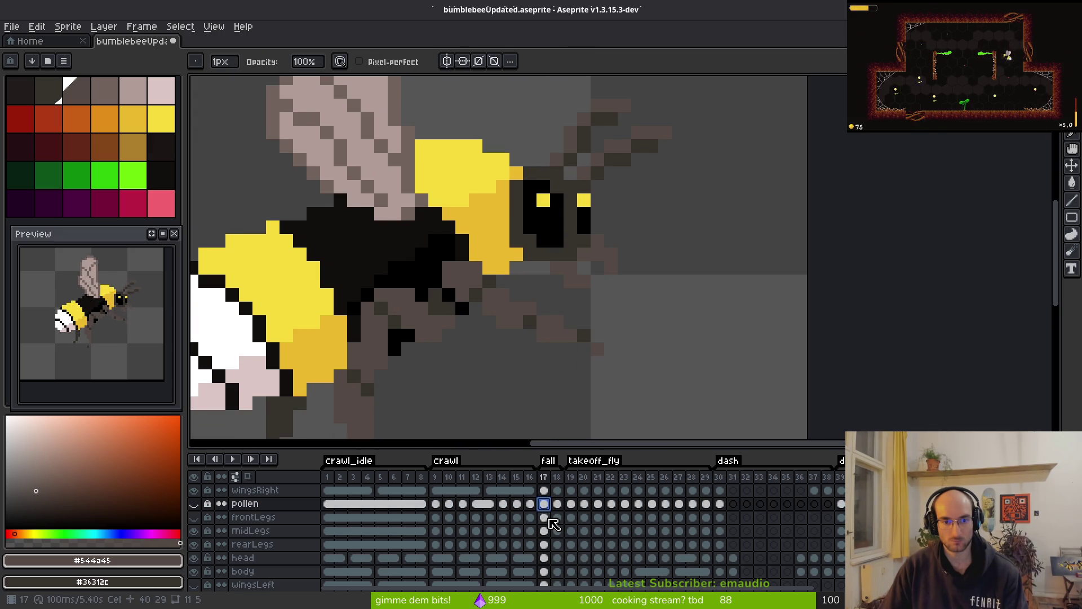
click(194, 517)
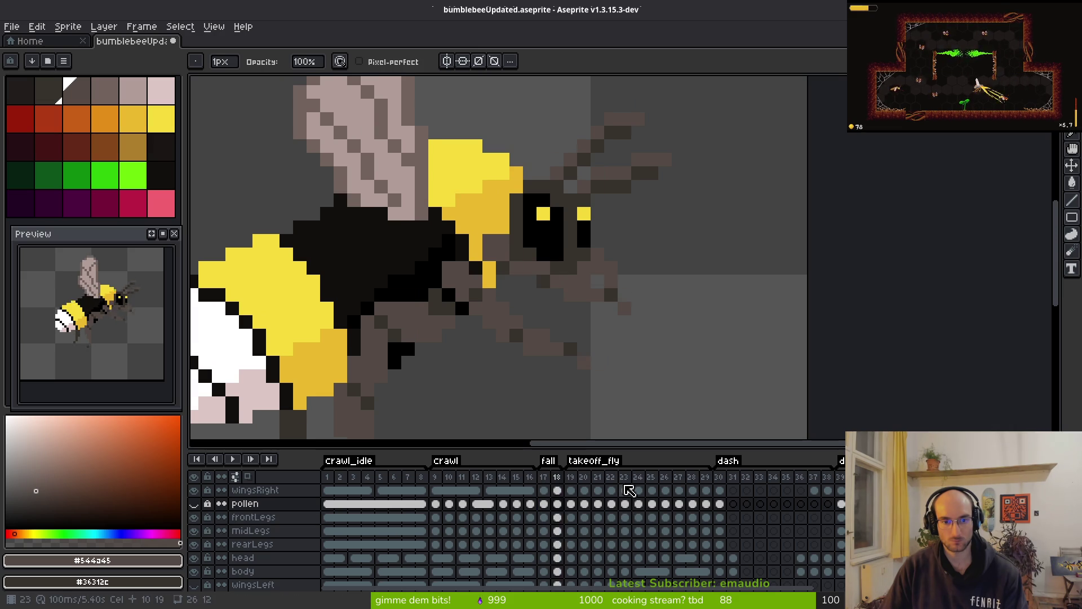
key(i)
key(b)
click(545, 518)
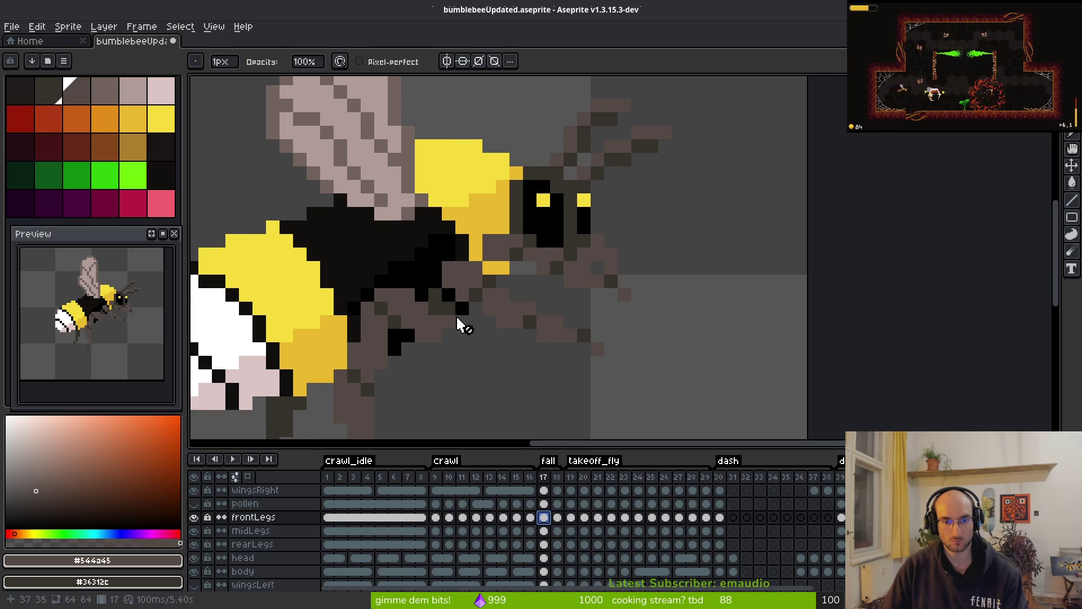
click(545, 530)
- Check frame 17's legs against frame 18, flipping between the two frames
key(i)
key(Right)
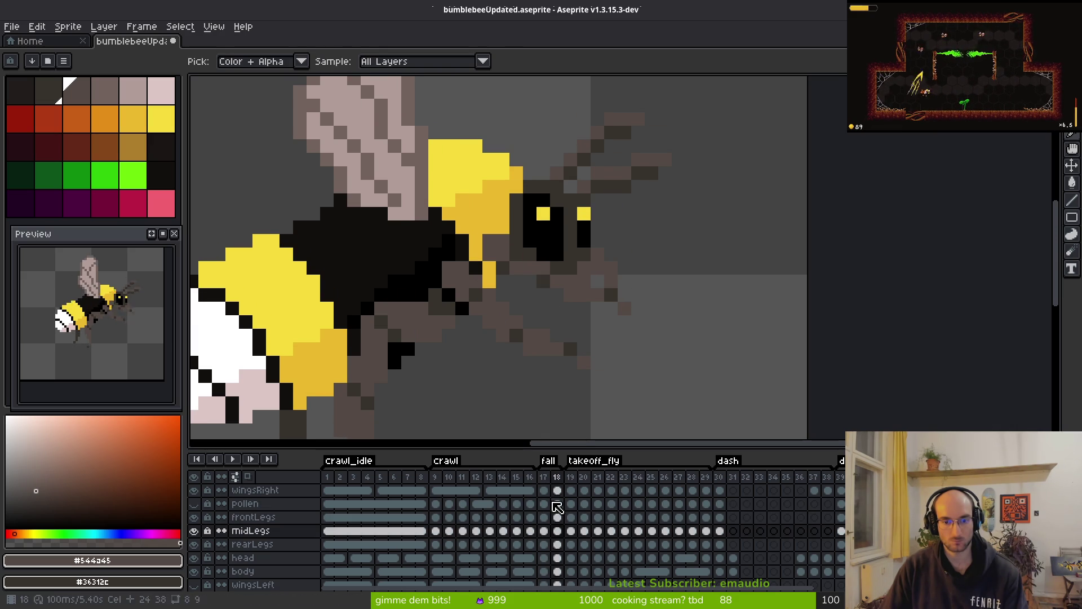
key(b)
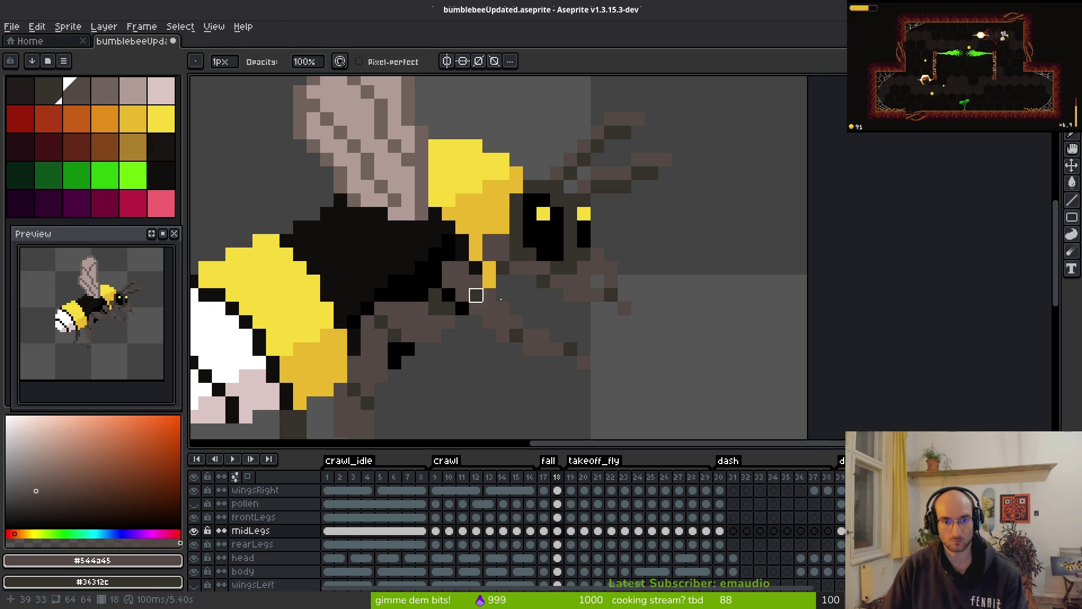
key(Left)
key(i)
key(Right)
key(Left)
key(b)
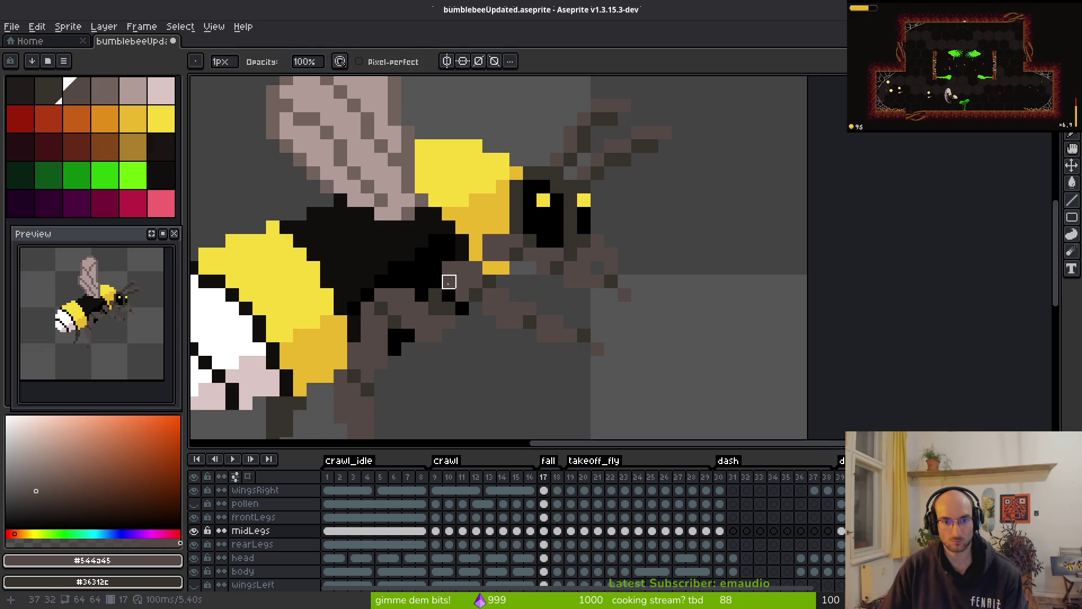
key(i)
key(Right)
key(Left)
key(Right)
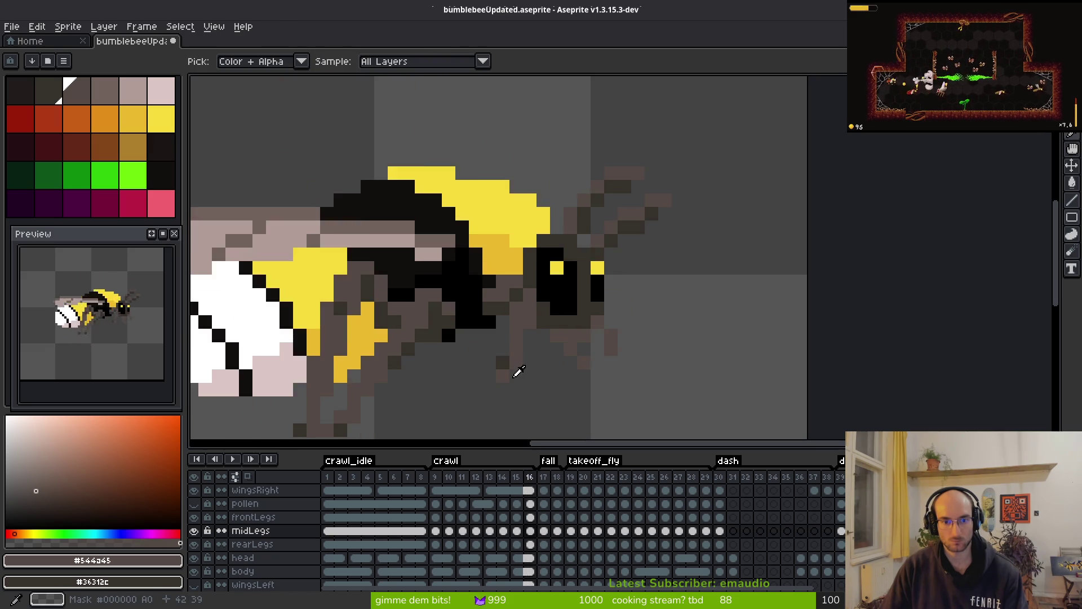
key(Left)
key(b)
key(i)
key(Right)
key(Left)
key(b)
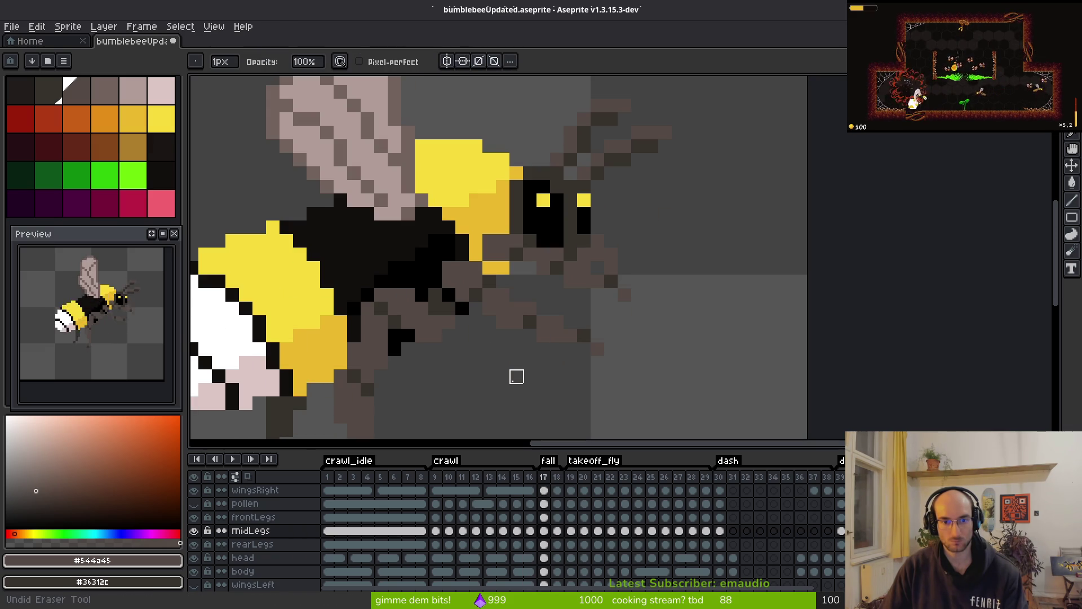
key(i)
key(b)
key(i)
key(b)
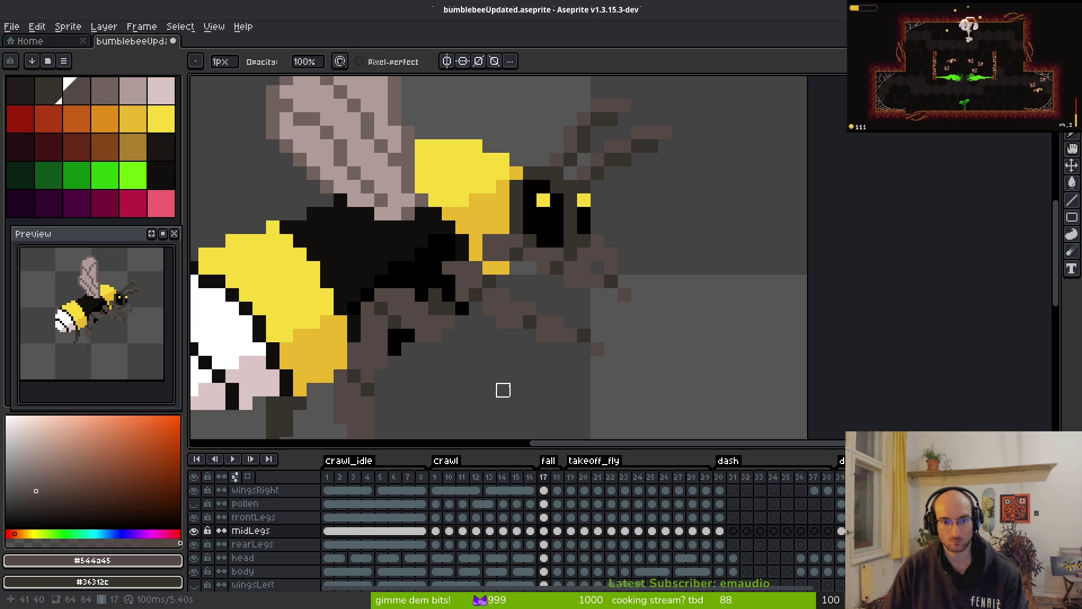
- Save bumblebeeUpdated.aseprite
key(w)
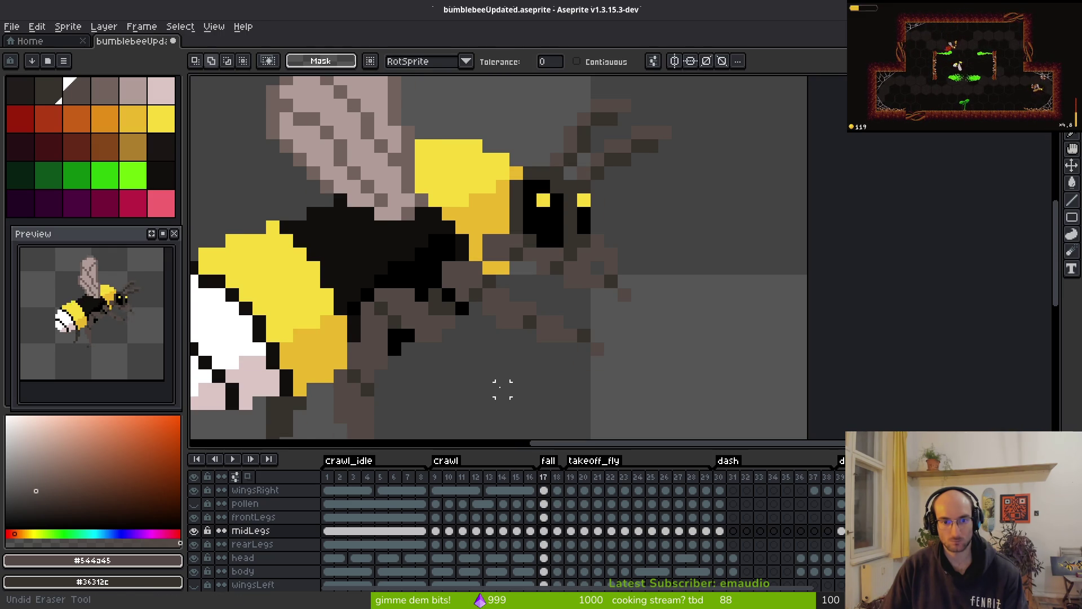
key(ctrl+s)
scroll(550, 349, down, 4)
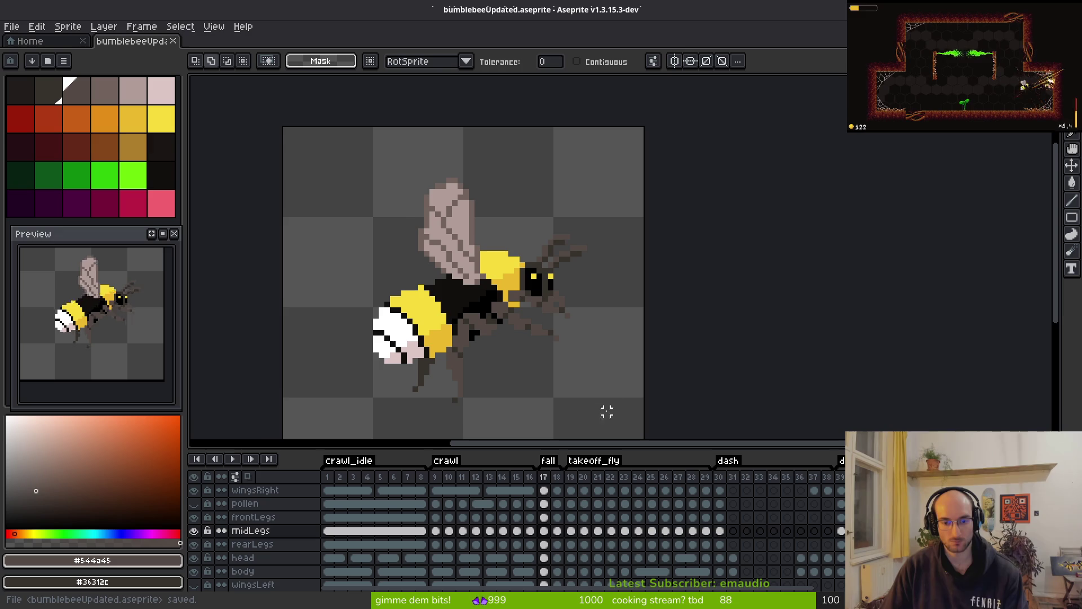
- Bring the whole bee into view and move to takeoff_fly frame 19
drag(607, 412, 595, 396)
click(576, 541)
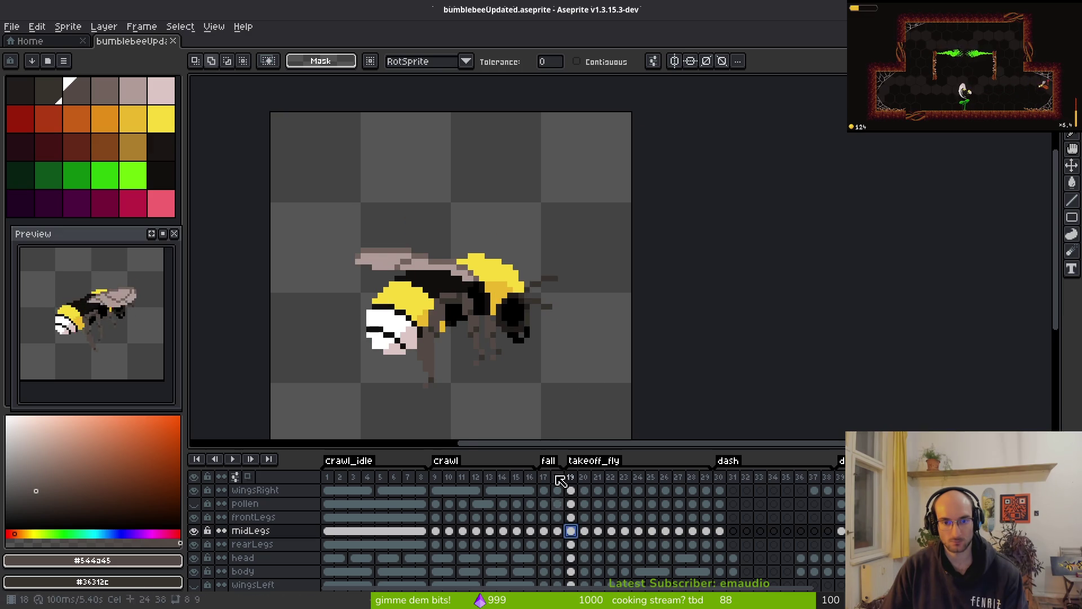
key(i)
key(Left)
key(Left)
key(Left)
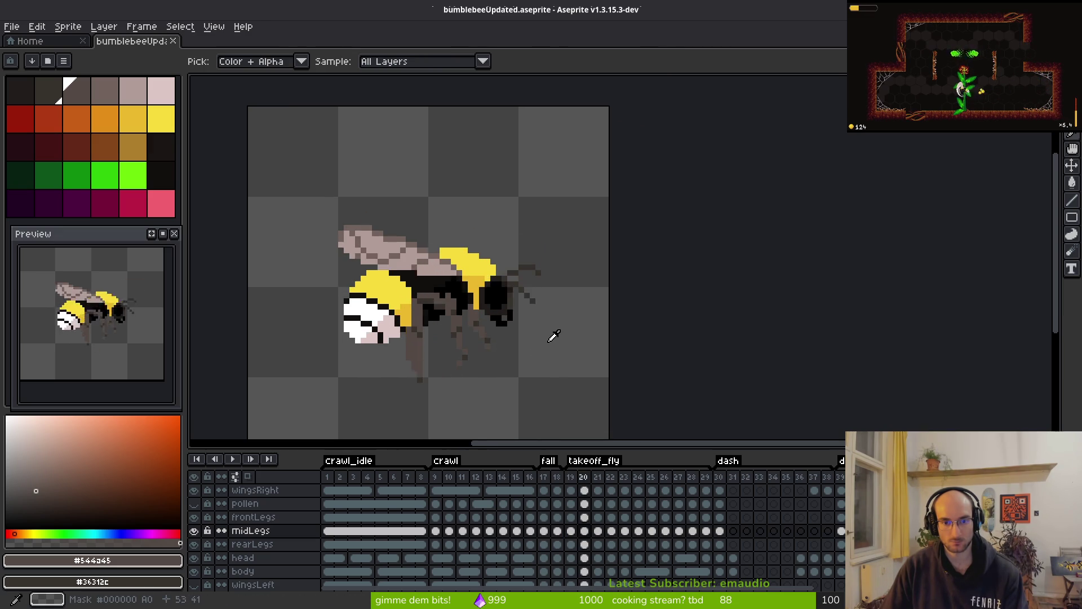
key(m)
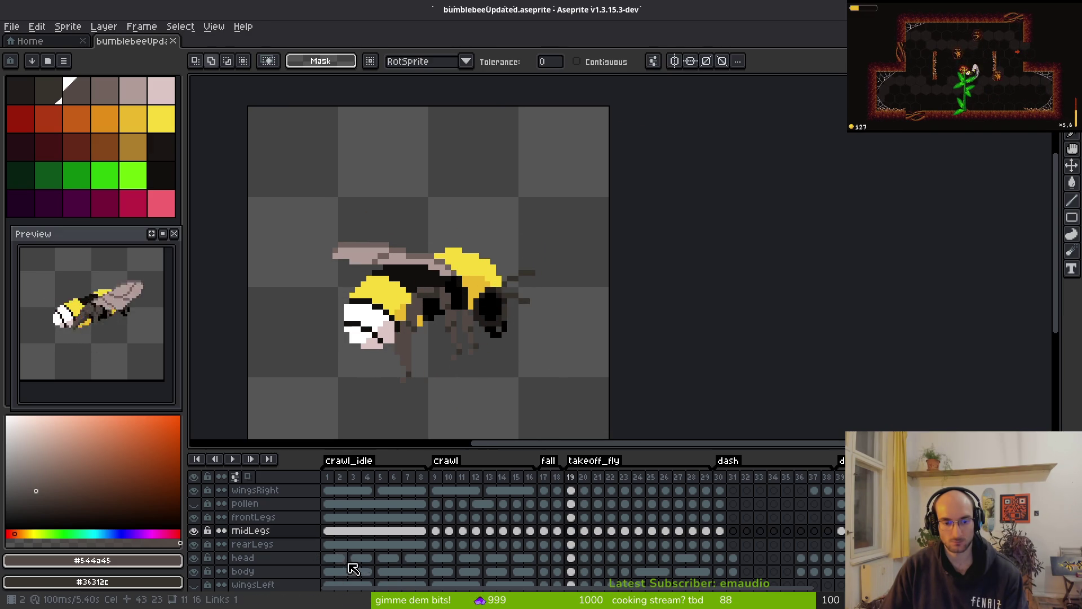
- Copy frame 5's head into frame 19's empty head cel, nudged into place
click(328, 557)
click(381, 558)
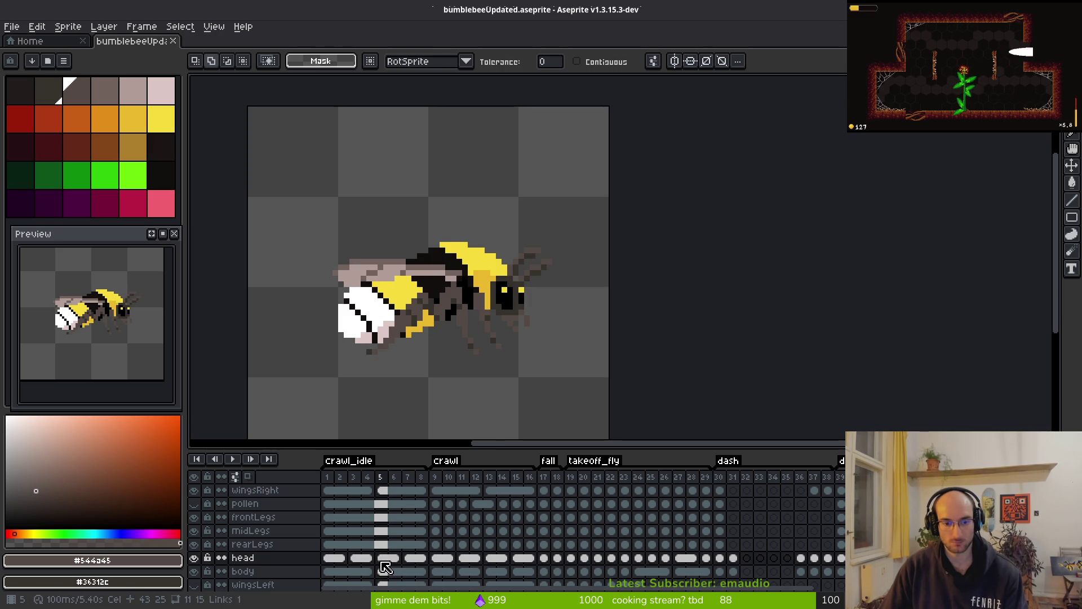
key(ctrl+c)
click(571, 558)
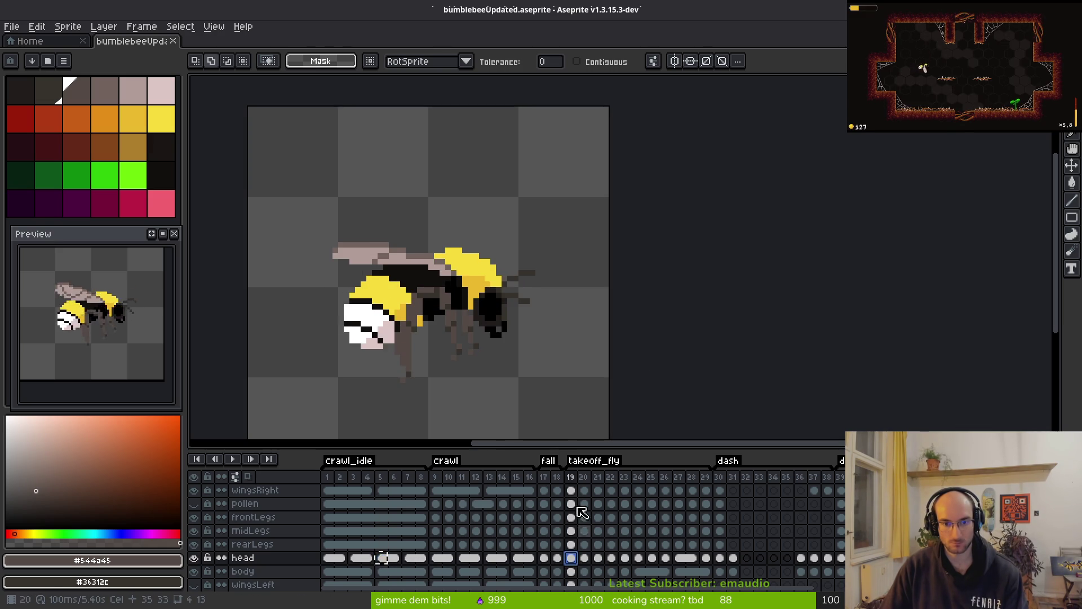
key(ctrl+v)
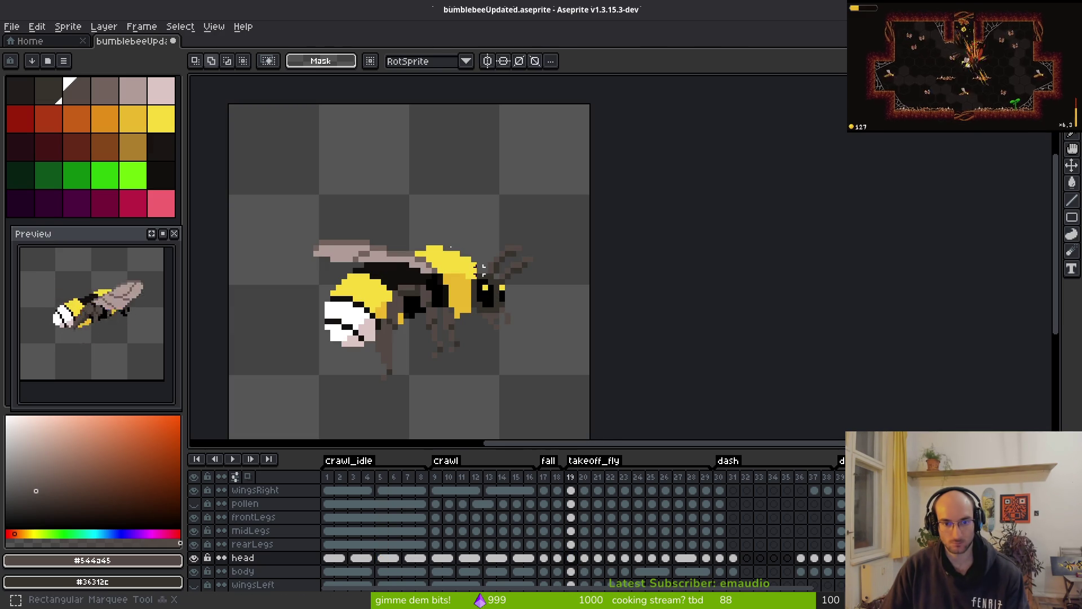
key(Left)
key(Left)
key(Right)
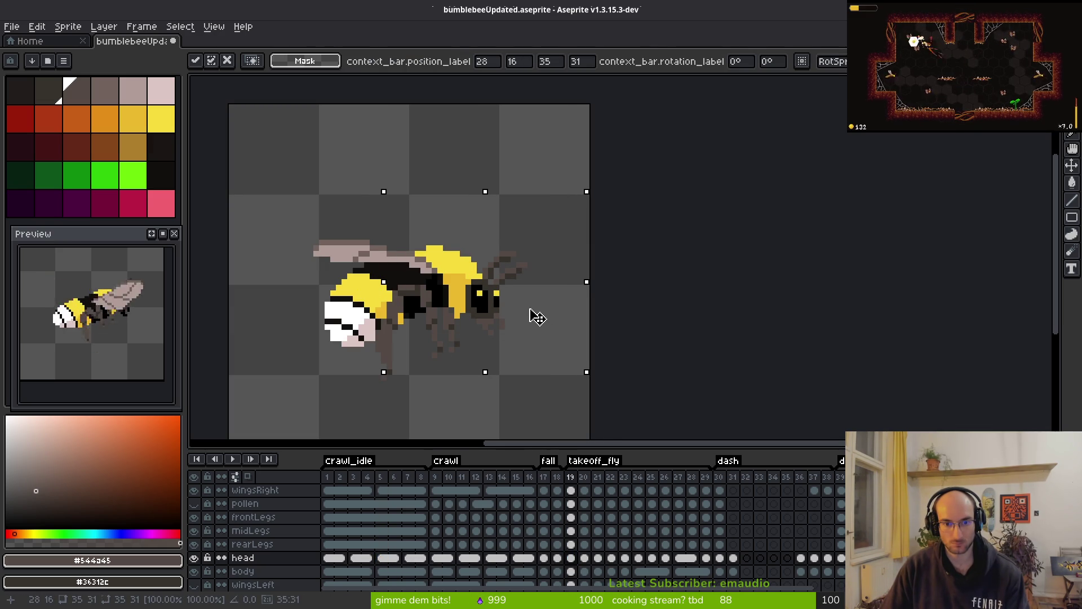
key(Return)
- Compare neighbouring frames, then shift frame 19's head one pixel left and commit
scroll(525, 319, down, 2)
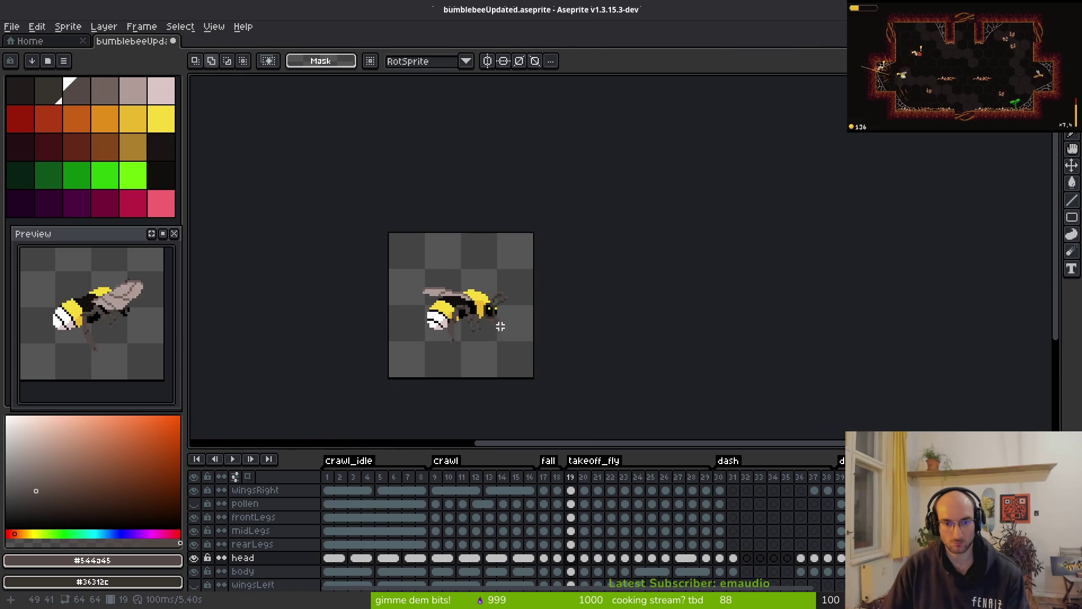
scroll(502, 320, up, 3)
scroll(496, 335, down, 1)
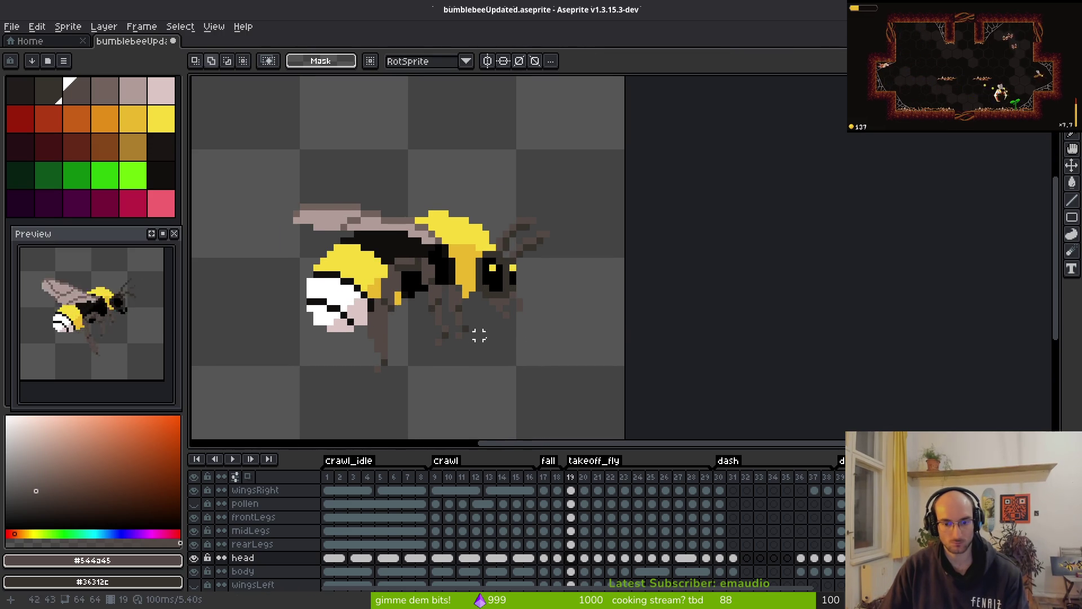
key(alt)
key(Right)
key(Left)
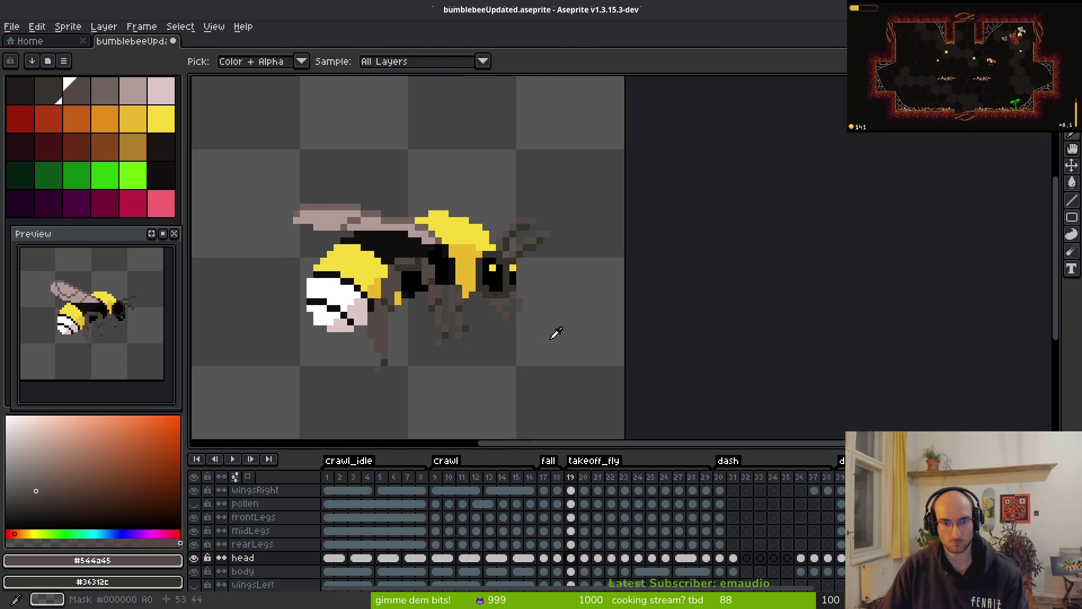
key(Left)
key(Right)
key(Right)
key(Left)
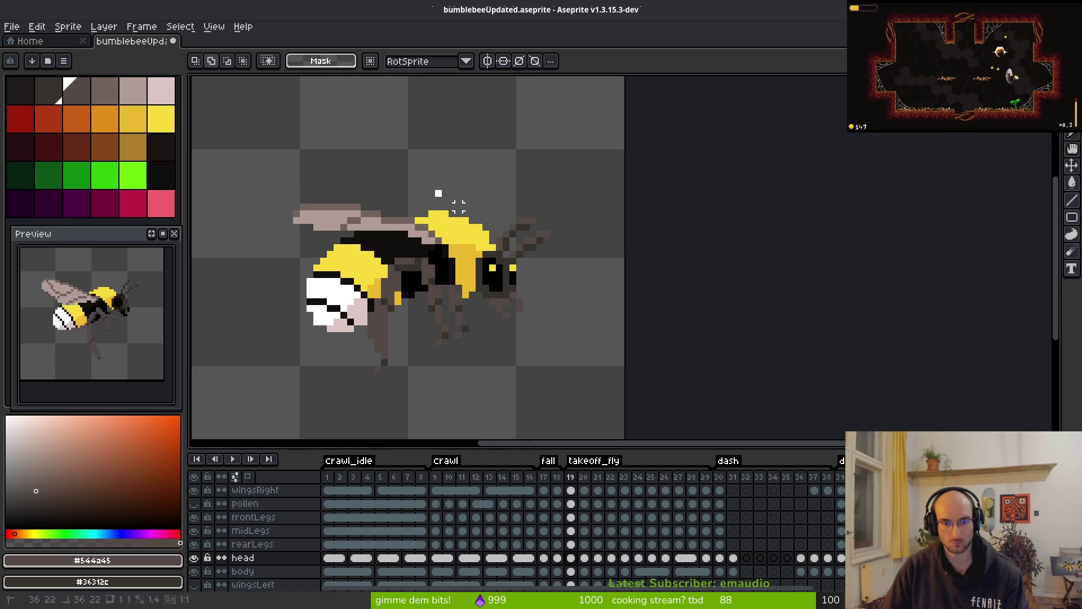
drag(436, 189, 624, 348)
key(Left)
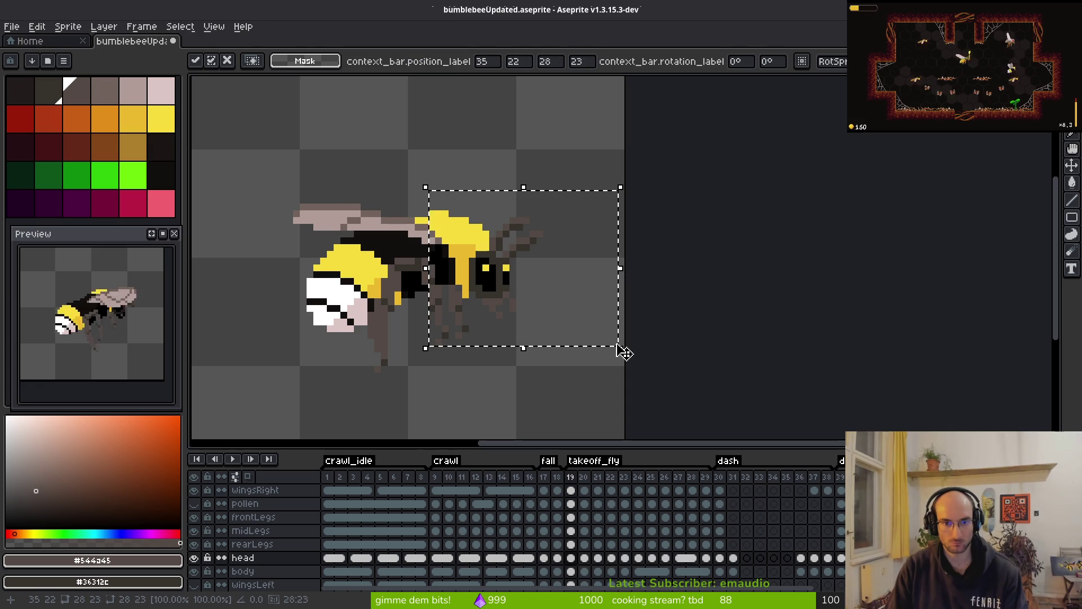
click(581, 411)
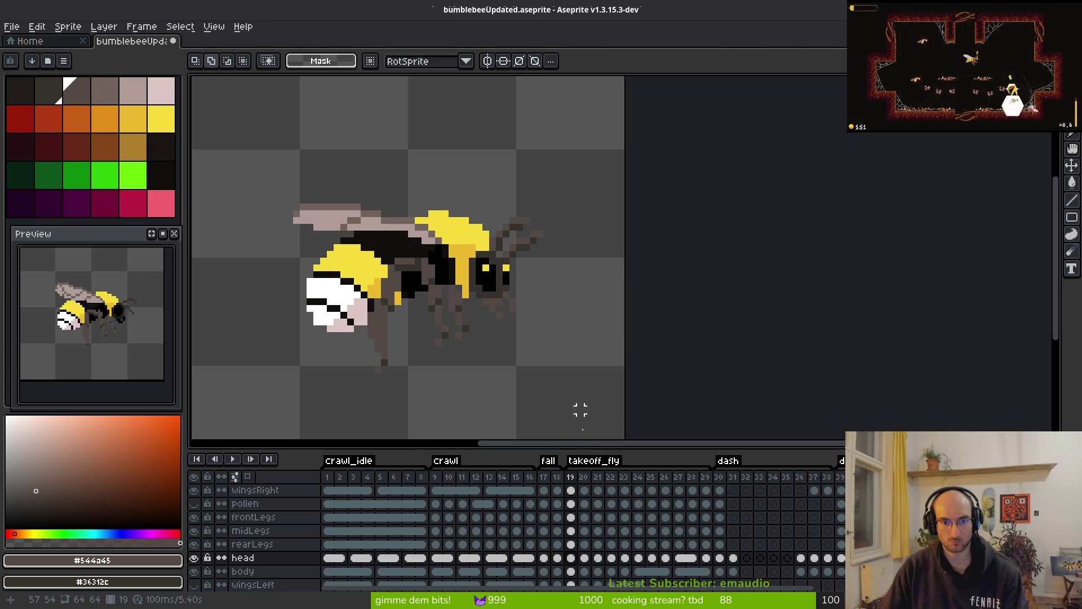
- On frame 20, select the bee's front half and nudge it one pixel right
click(585, 559)
drag(387, 155, 653, 356)
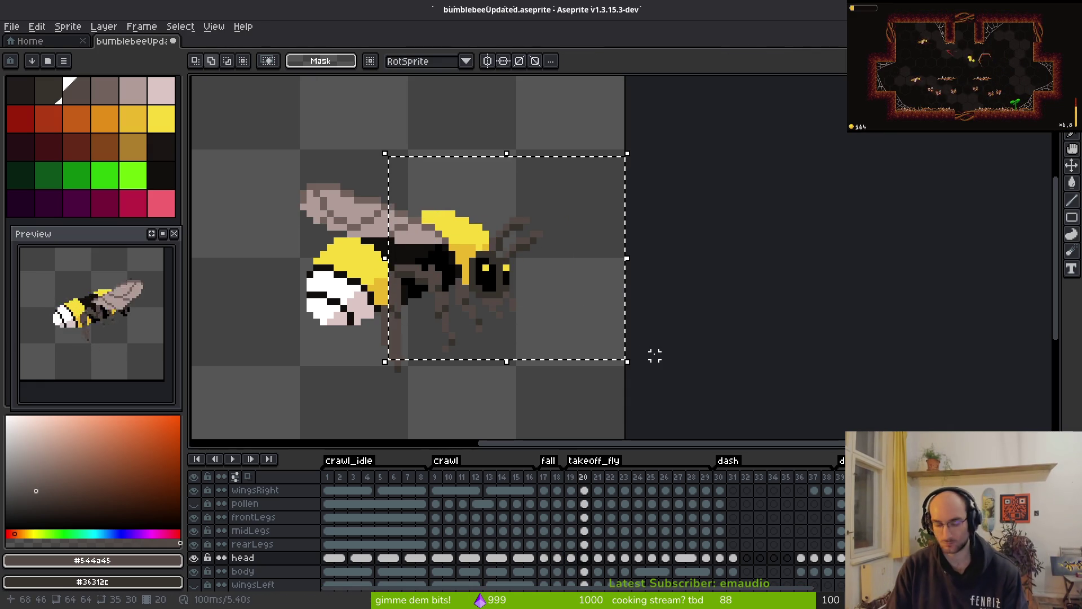
key(Right)
key(ctrl+d)
key(i)
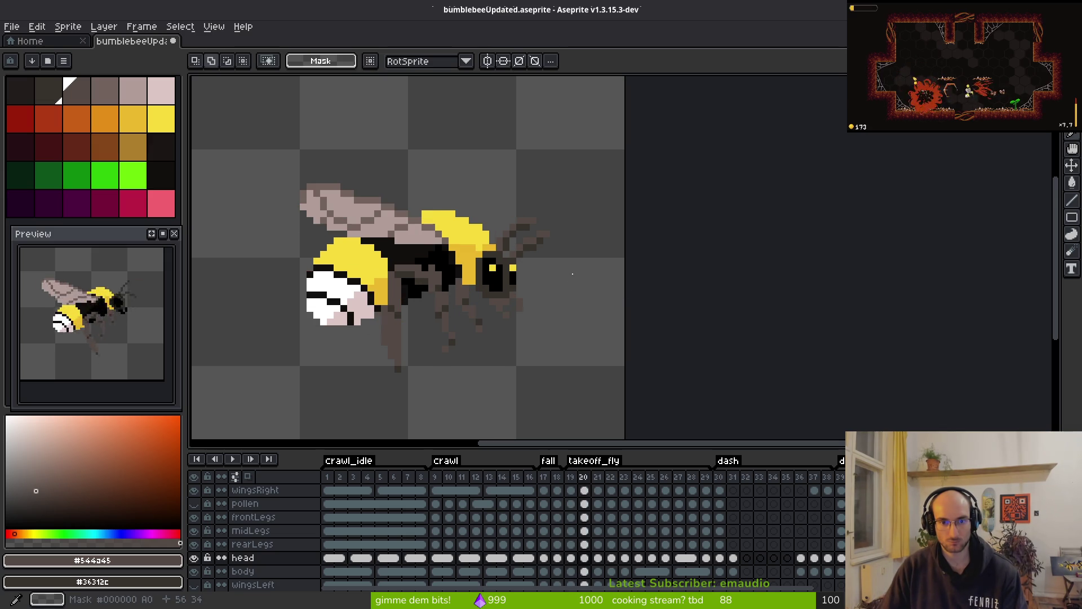
key(ctrl+z)
key(ctrl+z)
key(ctrl+z)
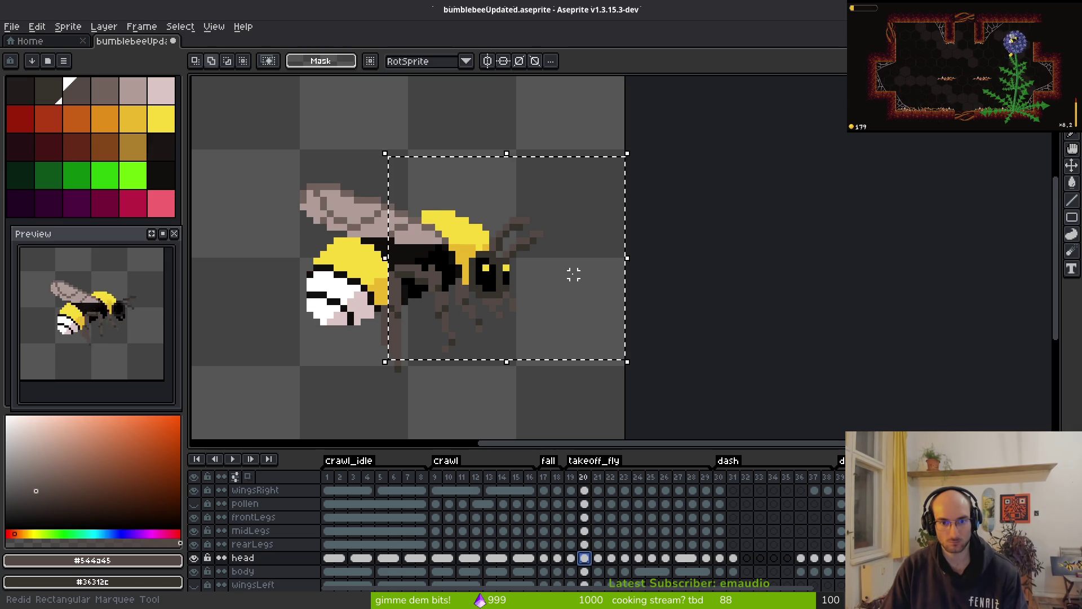
key(ctrl+y)
key(ctrl+y)
scroll(541, 242, up, 3)
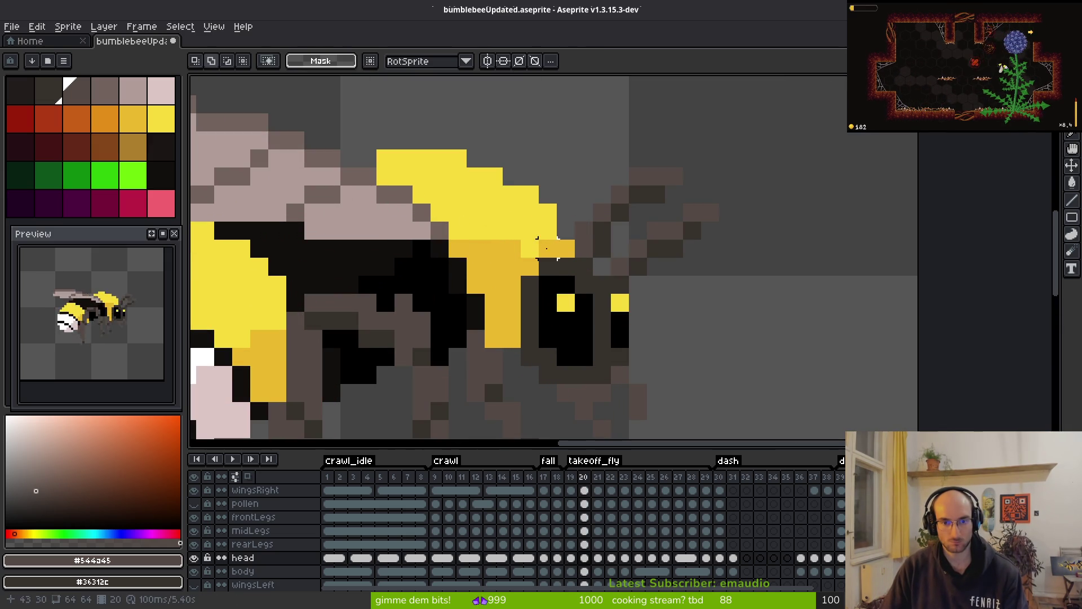
- Pick the thorax yellow on frame 20's body layer and compare frames 20 and 21
click(585, 572)
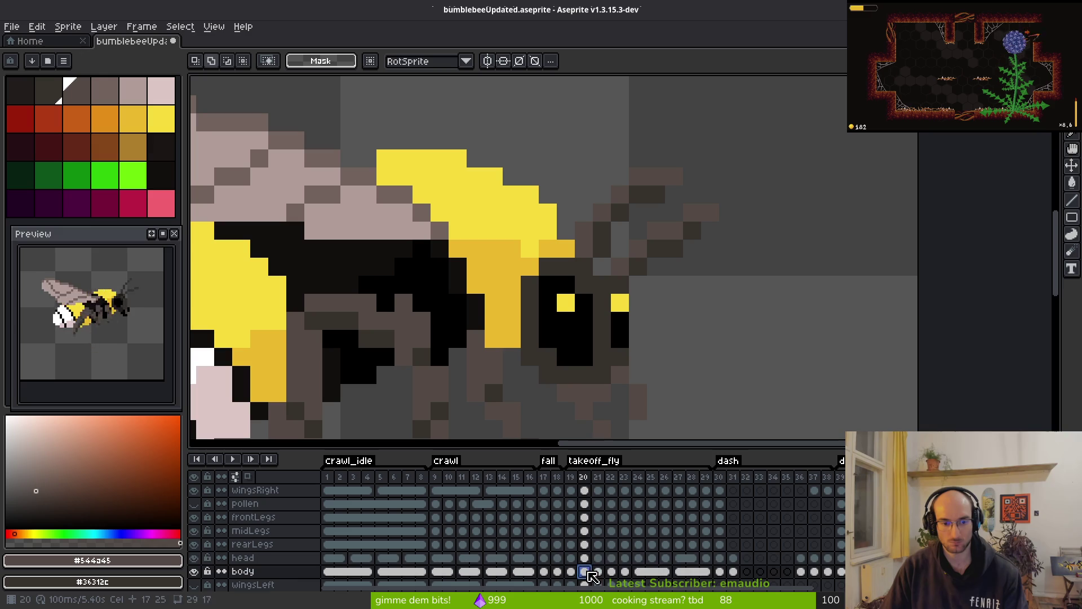
key(b)
alt+click(558, 244)
scroll(546, 244, down, 3)
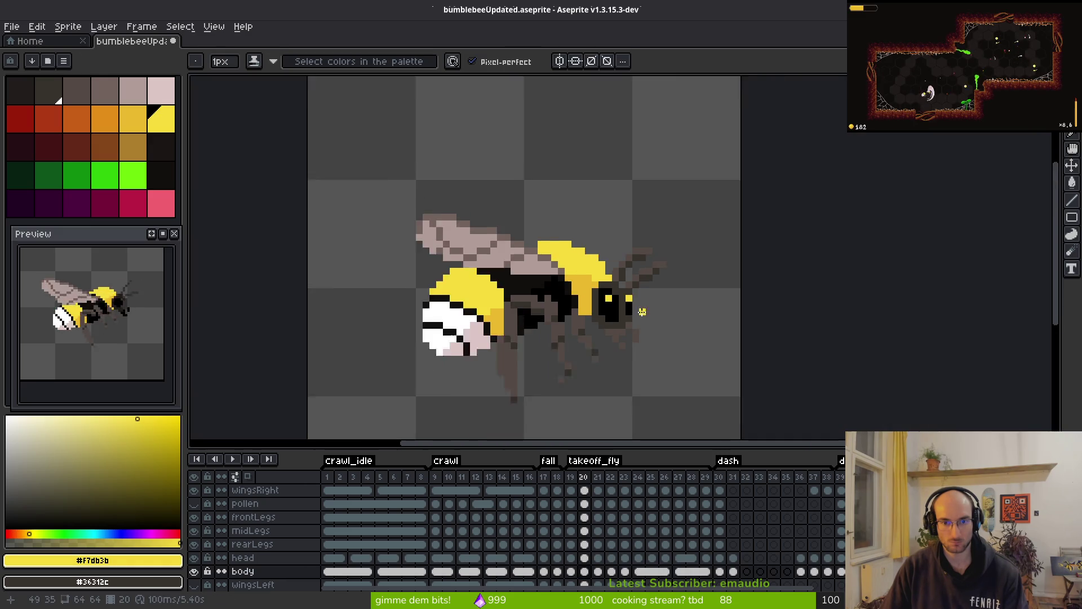
key(i)
key(Right)
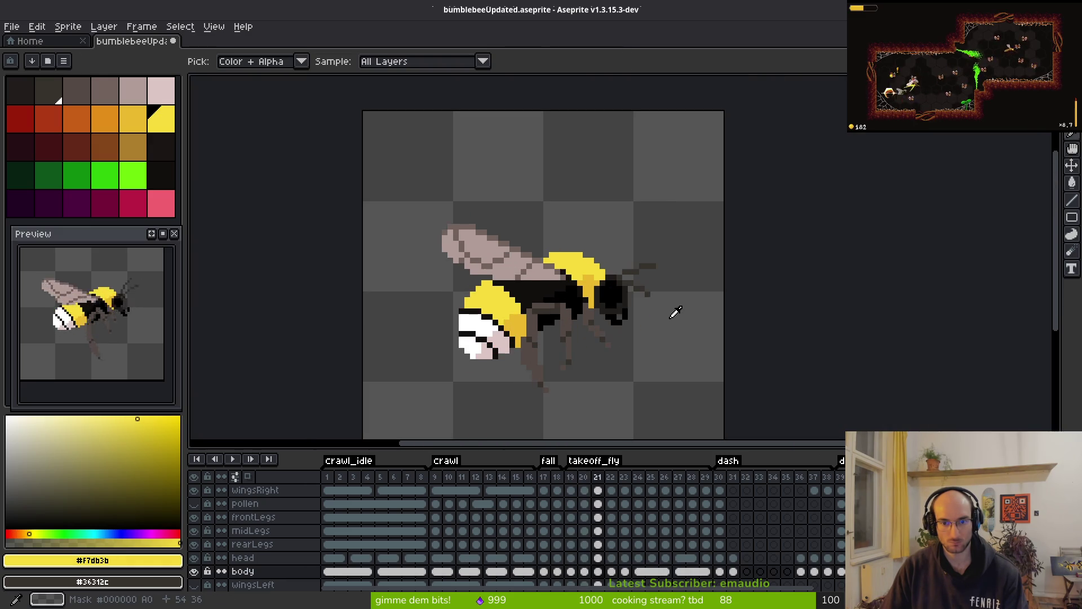
key(Left)
key(Right)
key(m)
drag(647, 300, 579, 267)
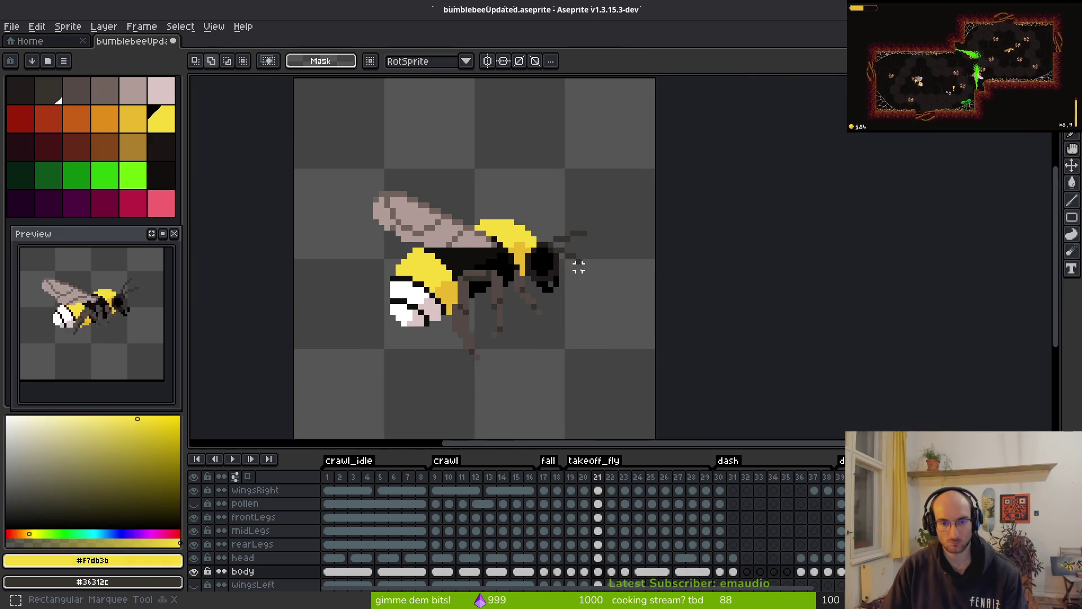
click(589, 572)
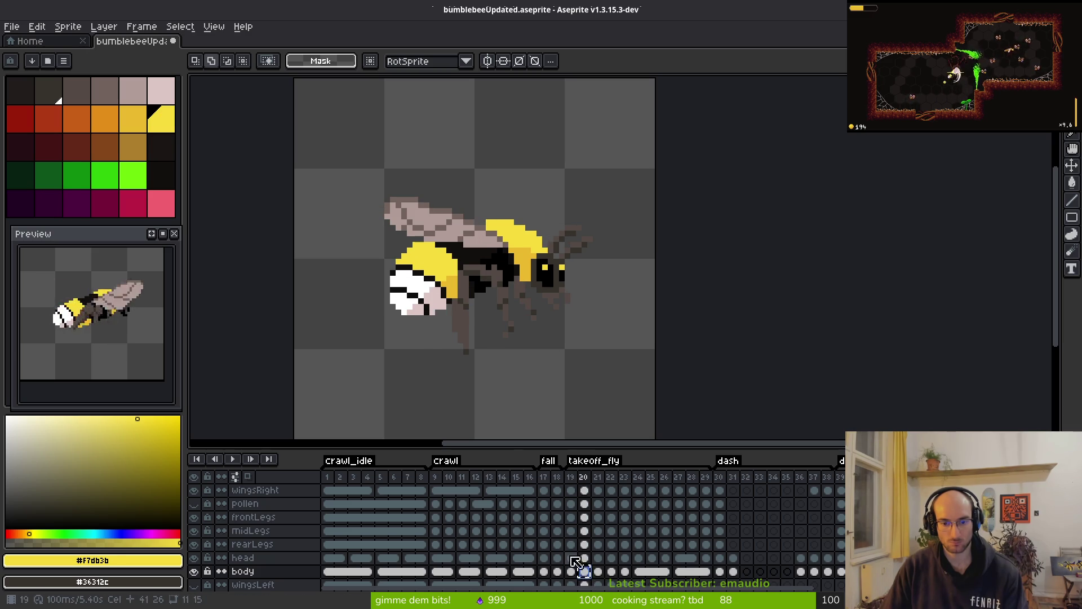
- Compare the crawl_idle poses in frames 9, 4 and 5, then return to frame 19
click(436, 572)
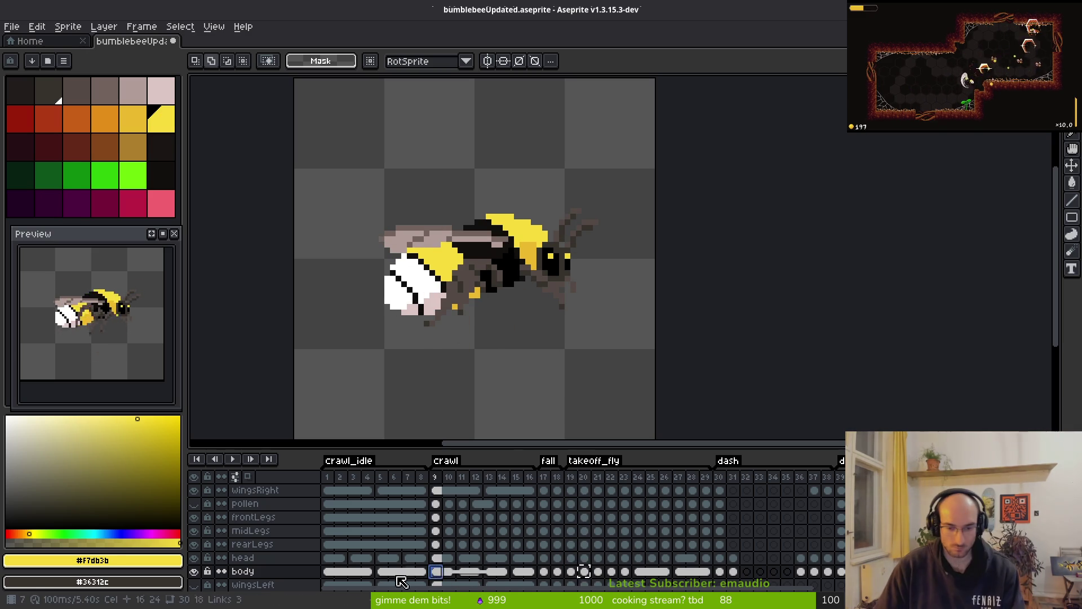
click(366, 575)
click(387, 573)
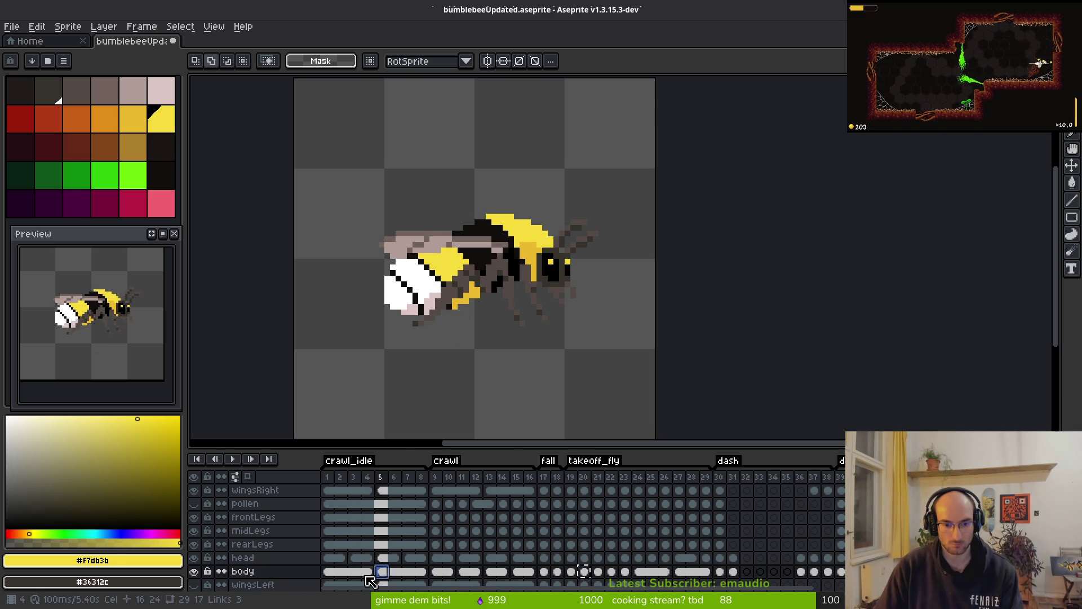
click(367, 572)
click(548, 575)
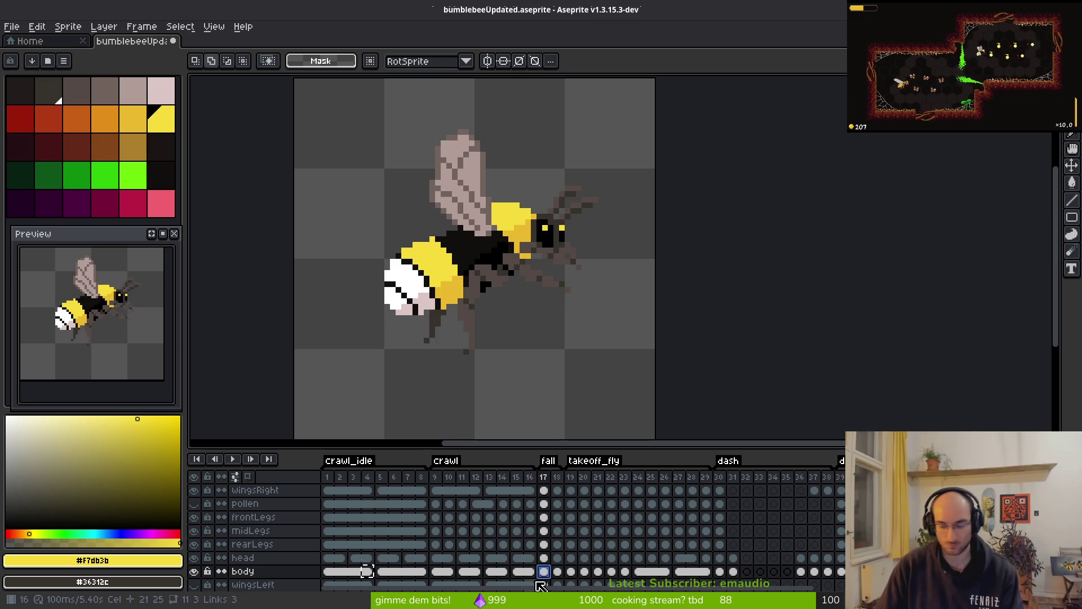
key(Right)
key(Right)
- Undo the last body change on frame 21 and compare head cels across frames 21, 5, 19 and 4
key(i)
key(Right)
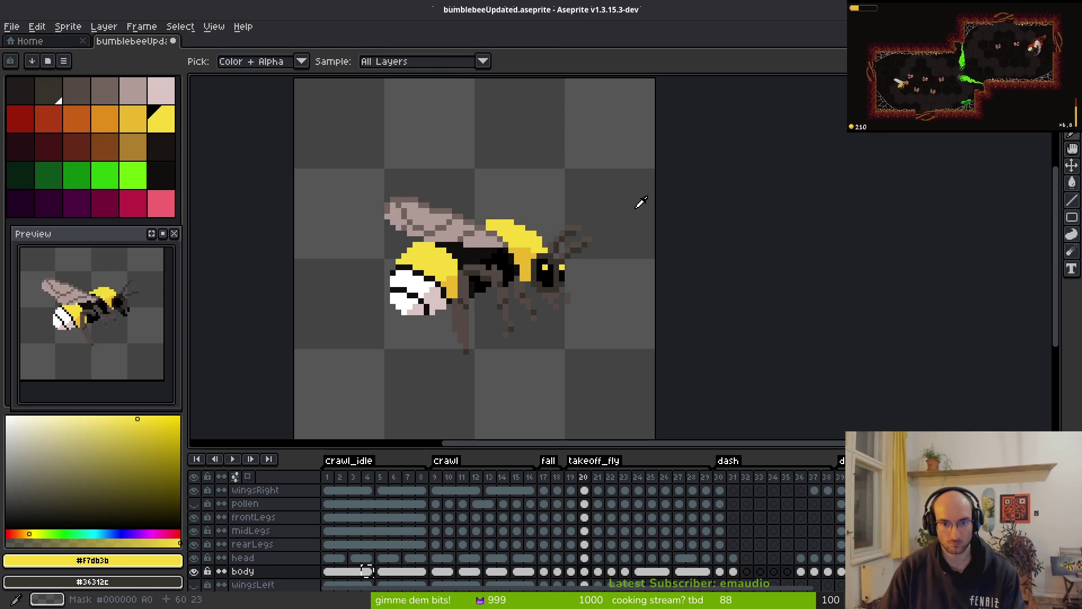
key(m)
key(Right)
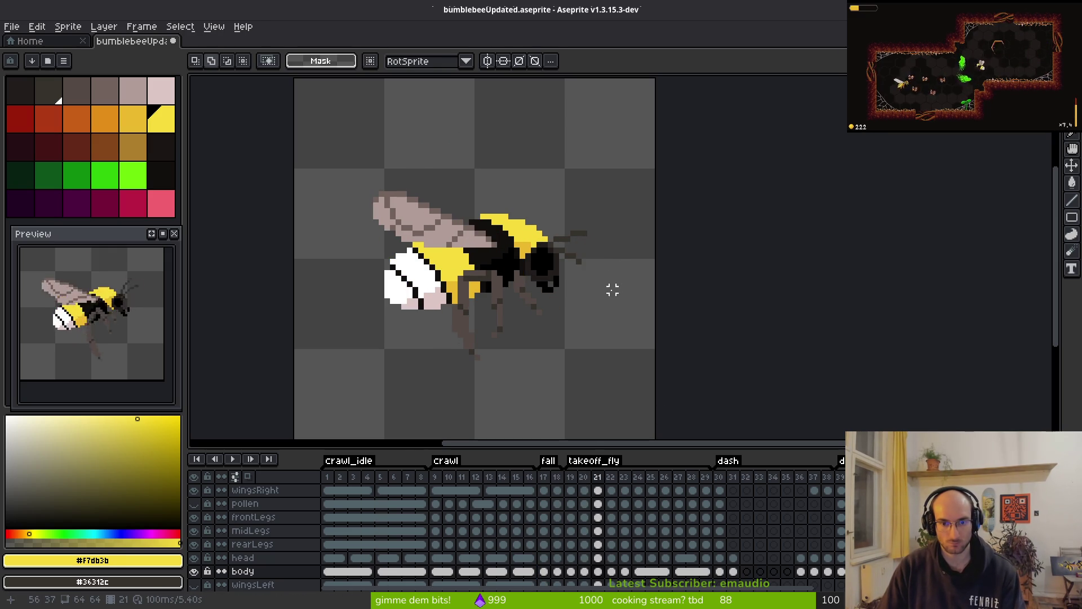
key(ctrl+z)
click(596, 560)
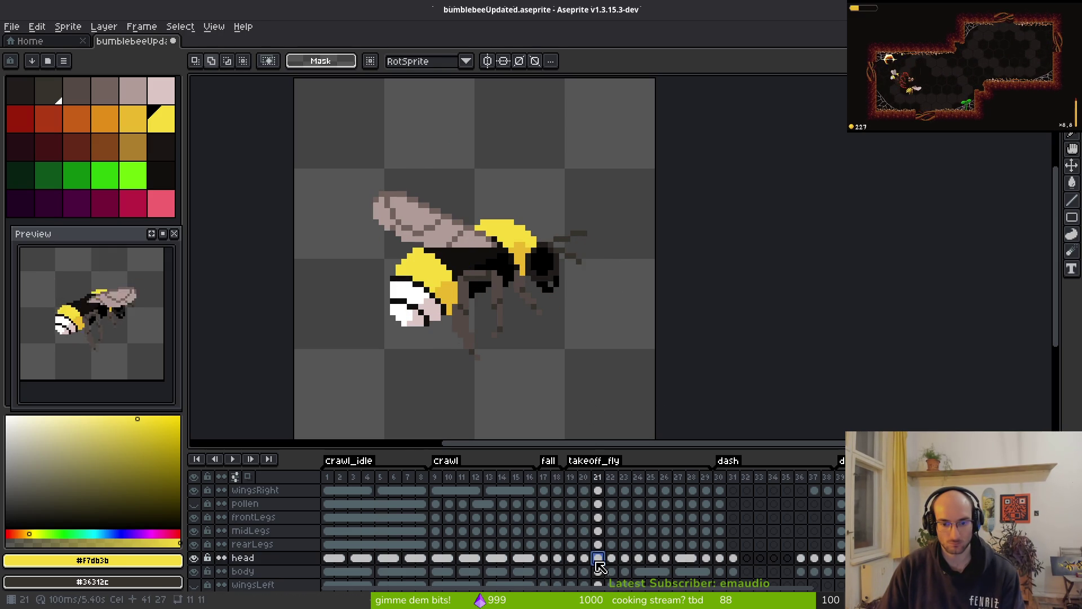
click(385, 559)
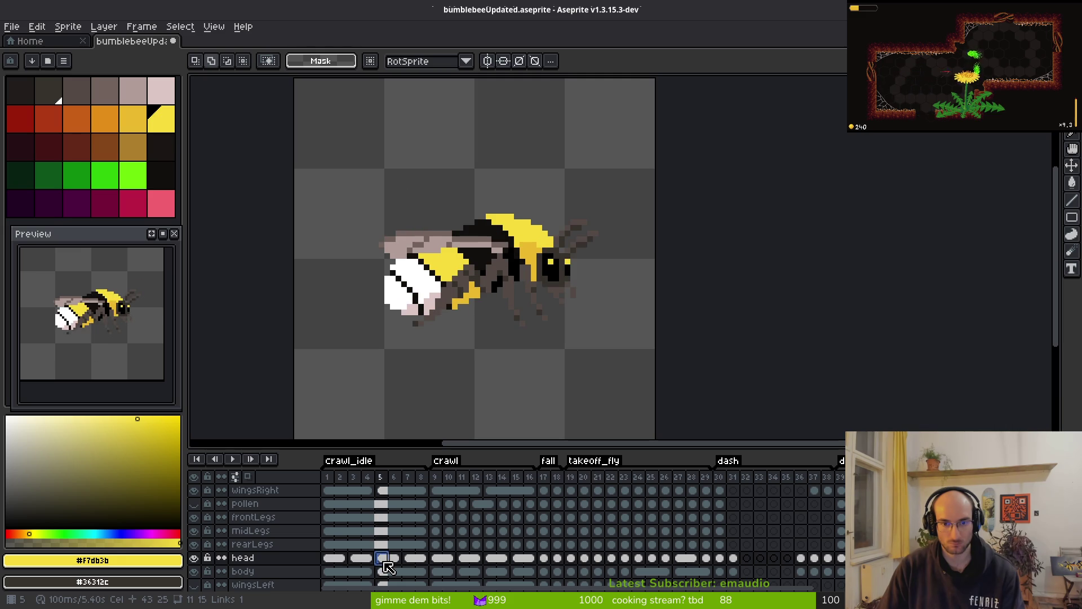
click(570, 560)
key(i)
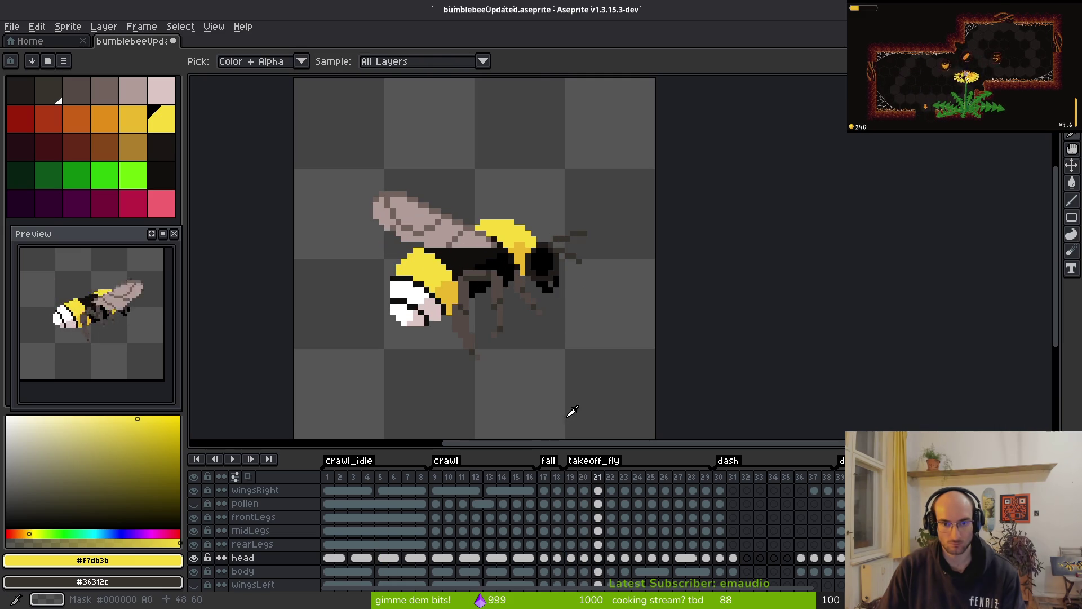
click(367, 558)
- Paste the copied head into frame 21 and place it near the antennae
key(m)
drag(491, 184, 673, 361)
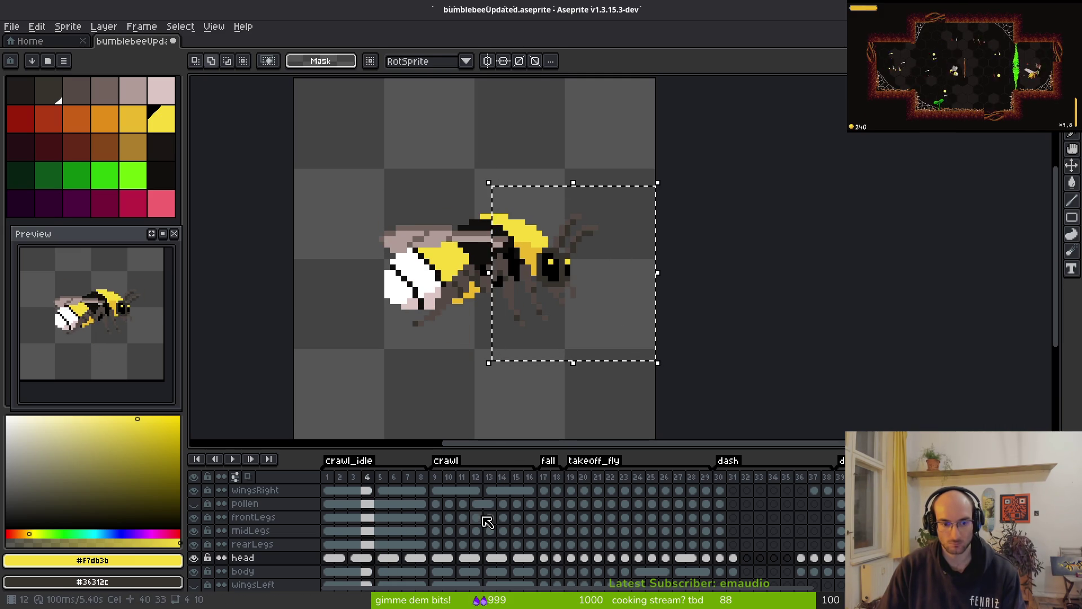
click(597, 557)
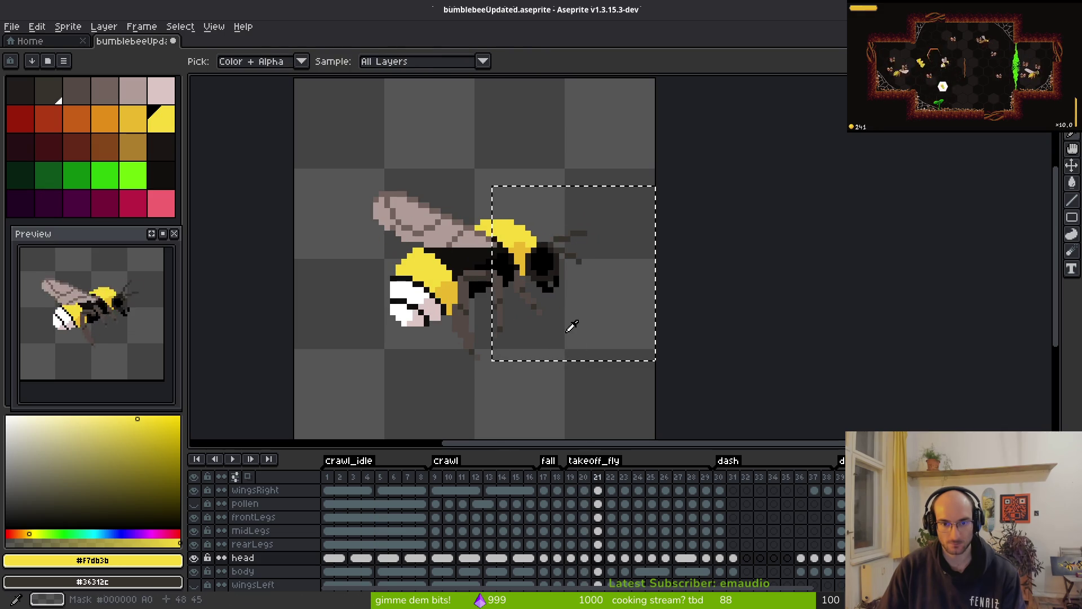
key(ctrl+d)
key(ctrl+v)
mouse_move(565, 282)
mouse_down()
mouse_move(587, 285)
mouse_move(595, 188)
mouse_up()
click(572, 268)
- Delete the old dark head on frame 21 and move the pasted head down onto the body
drag(496, 207, 647, 319)
key(Delete)
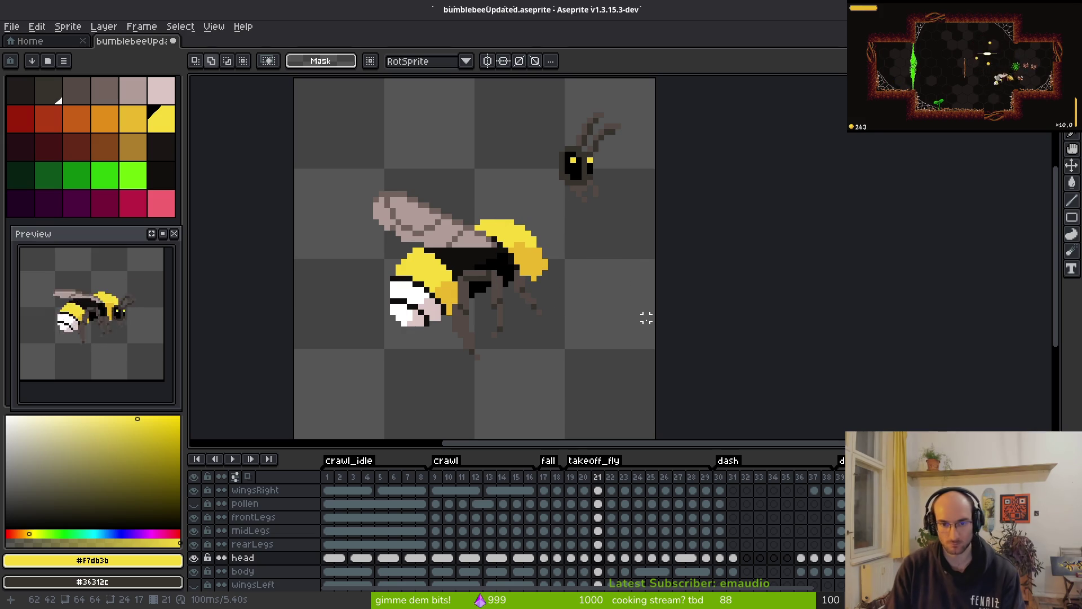
drag(507, 92, 648, 213)
scroll(625, 278, up, 1)
mouse_move(563, 172)
mouse_down()
mouse_move(562, 269)
mouse_move(543, 279)
mouse_up()
key(Return)
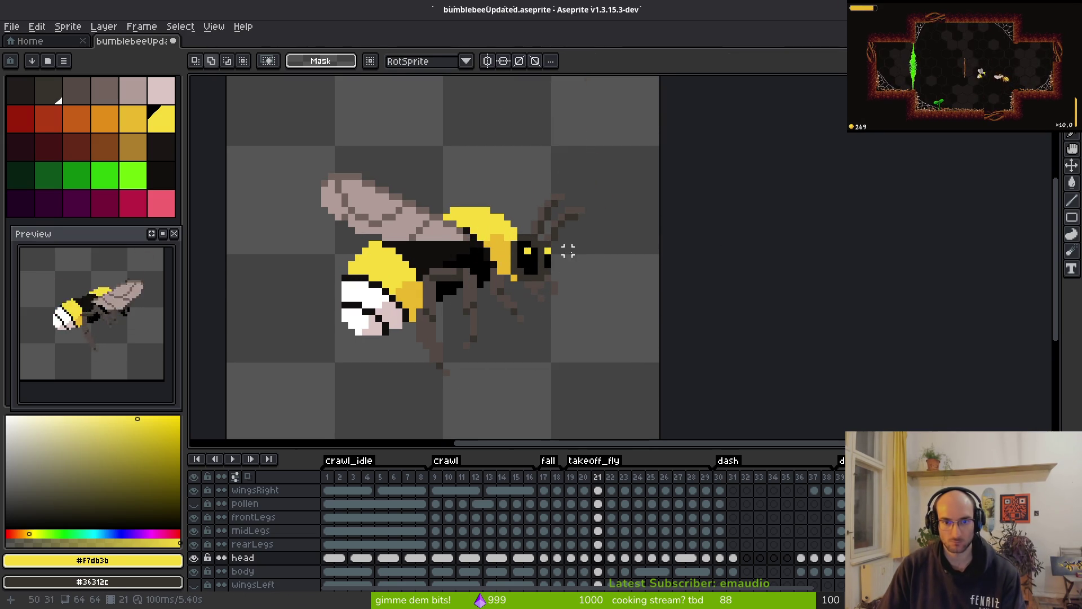
- Nudge frame 21's head one pixel left and commit it
key(i)
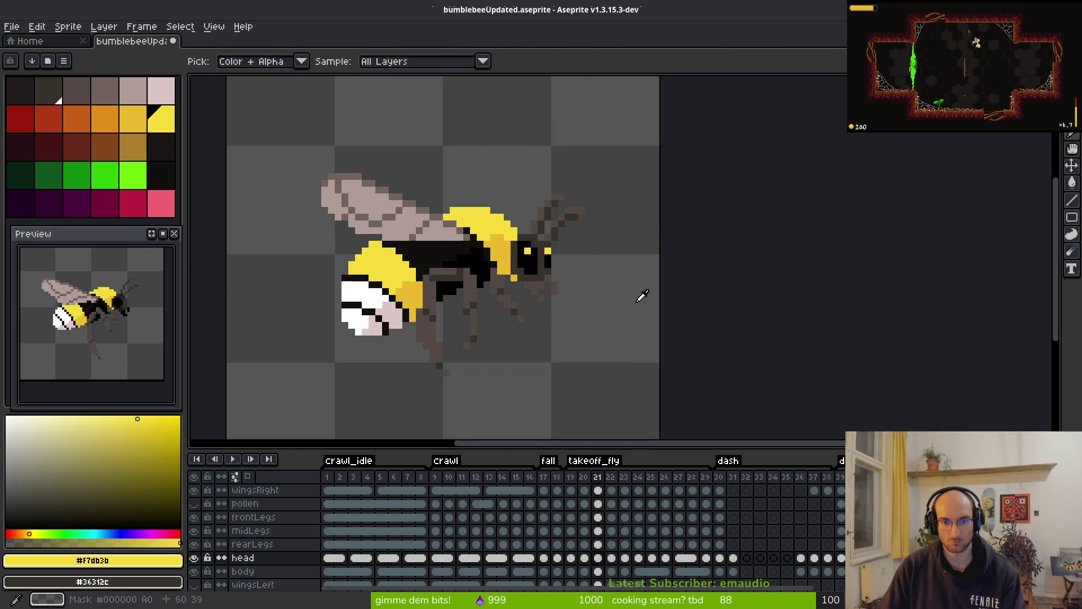
key(m)
drag(454, 164, 705, 349)
key(Left)
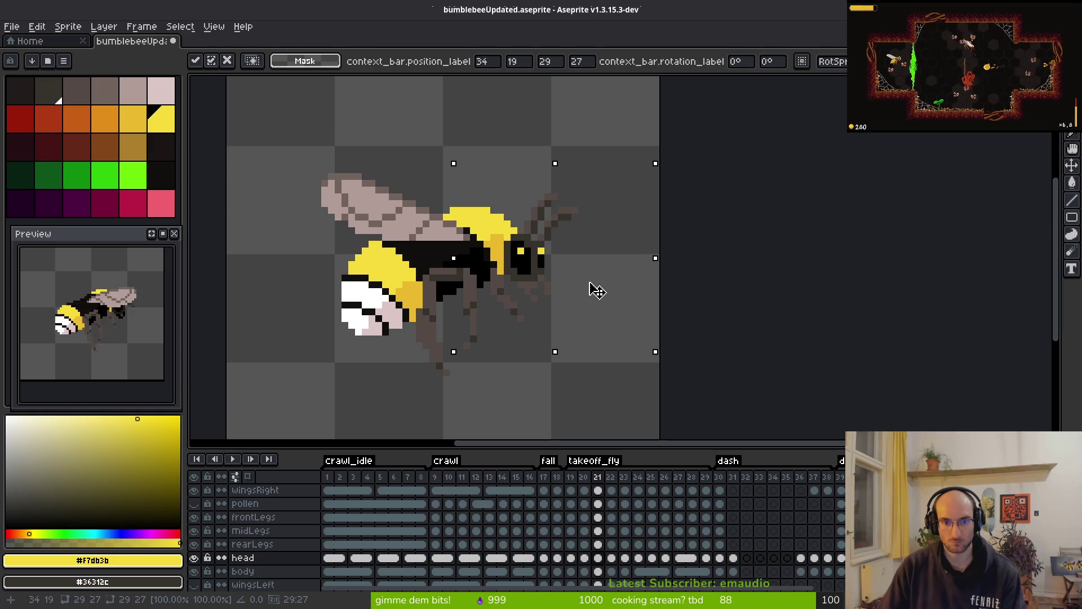
key(Return)
- Flip between neighbouring takeoff_fly frames to compare poses, landing on frame 22
key(i)
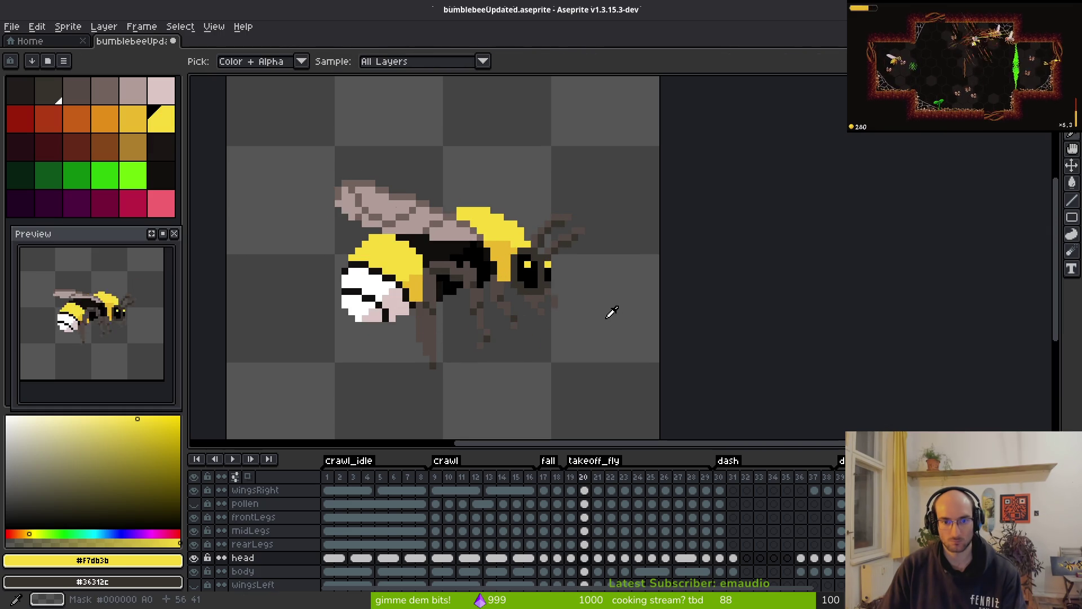
scroll(620, 323, down, 2)
key(Right)
key(Left)
key(Right)
key(Left)
key(Right)
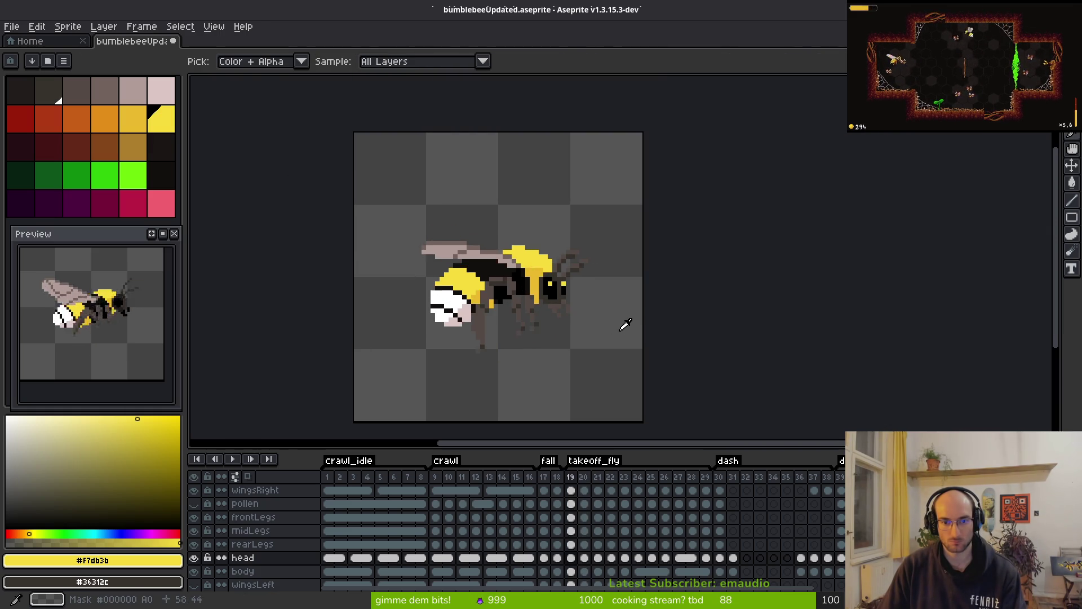
key(Left)
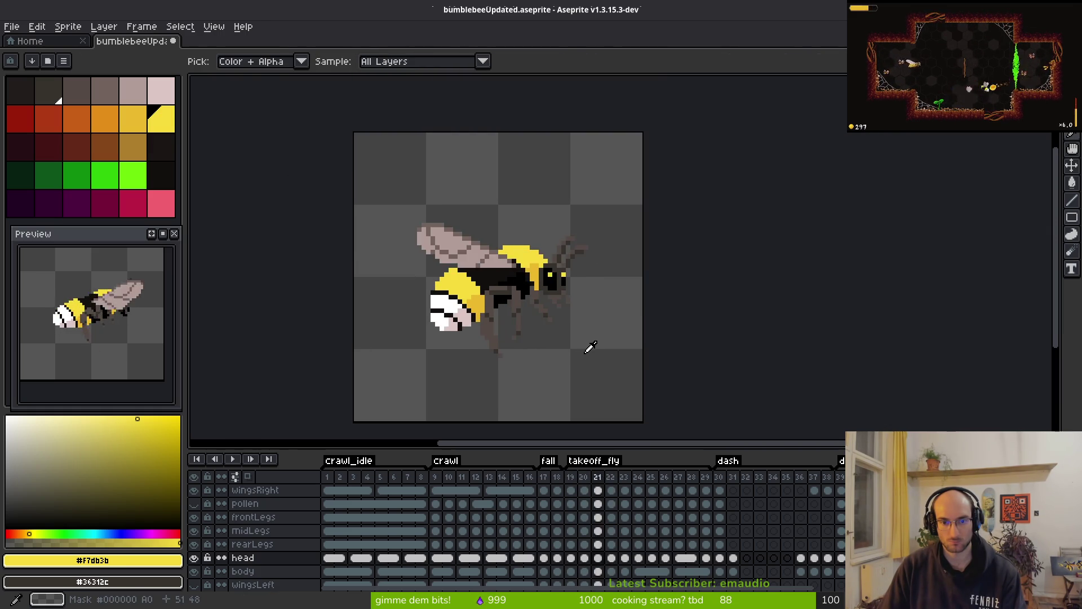
key(Right)
key(Left)
- Select and inspect the head area on the frame 21 and 22 head cels, then deselect
key(m)
drag(500, 198, 646, 355)
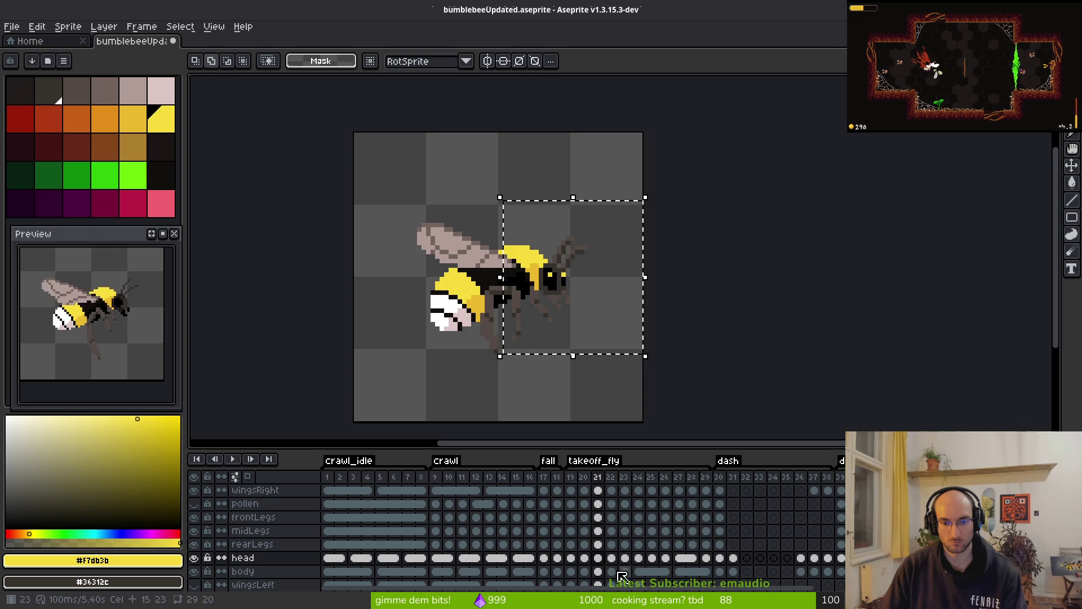
click(598, 559)
click(613, 559)
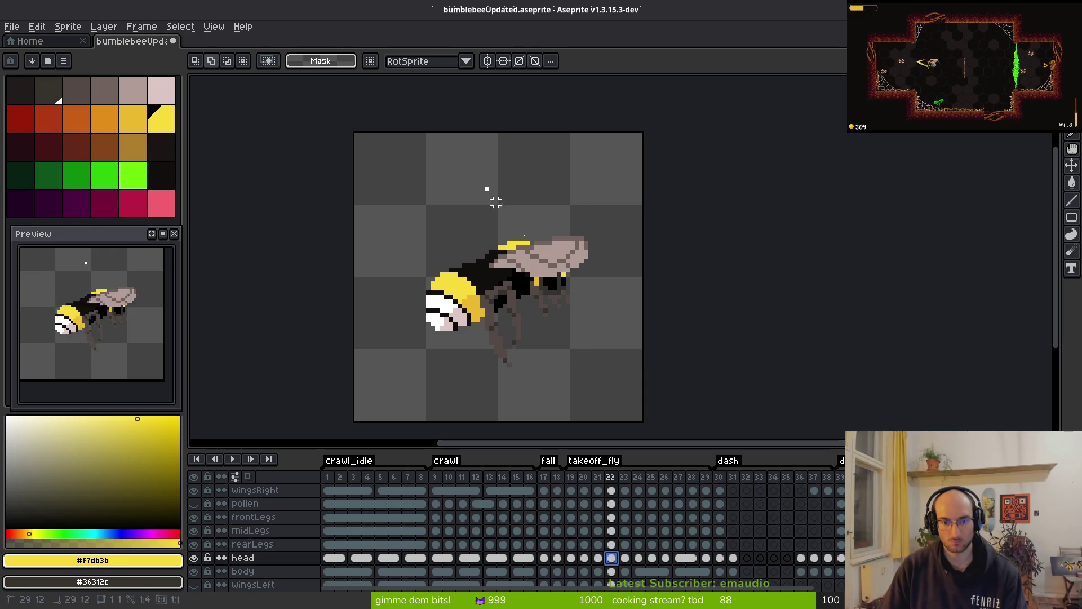
drag(485, 187, 645, 382)
key(ctrl+d)
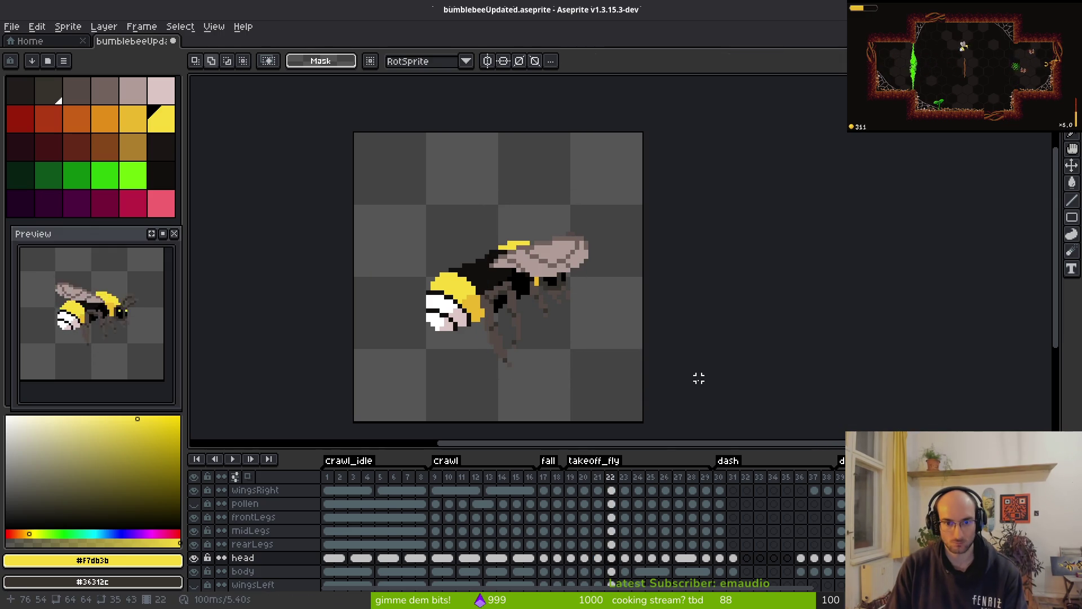
- After comparing with frame 22, shift frame 23's head cel up 1 px and deselect
key(Right)
key(Left)
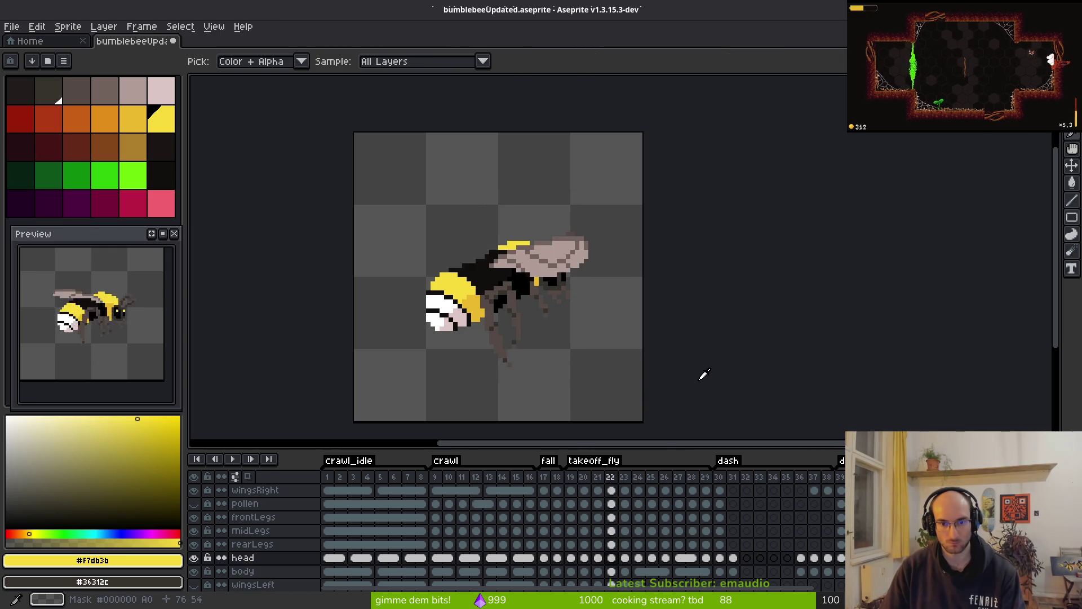
key(Right)
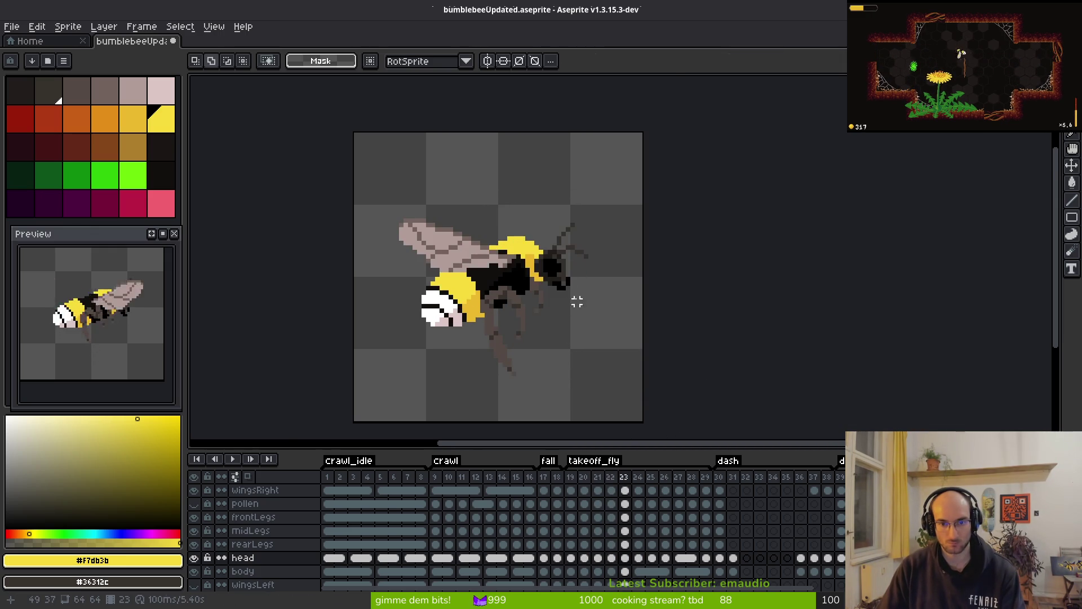
scroll(564, 308, up, 1)
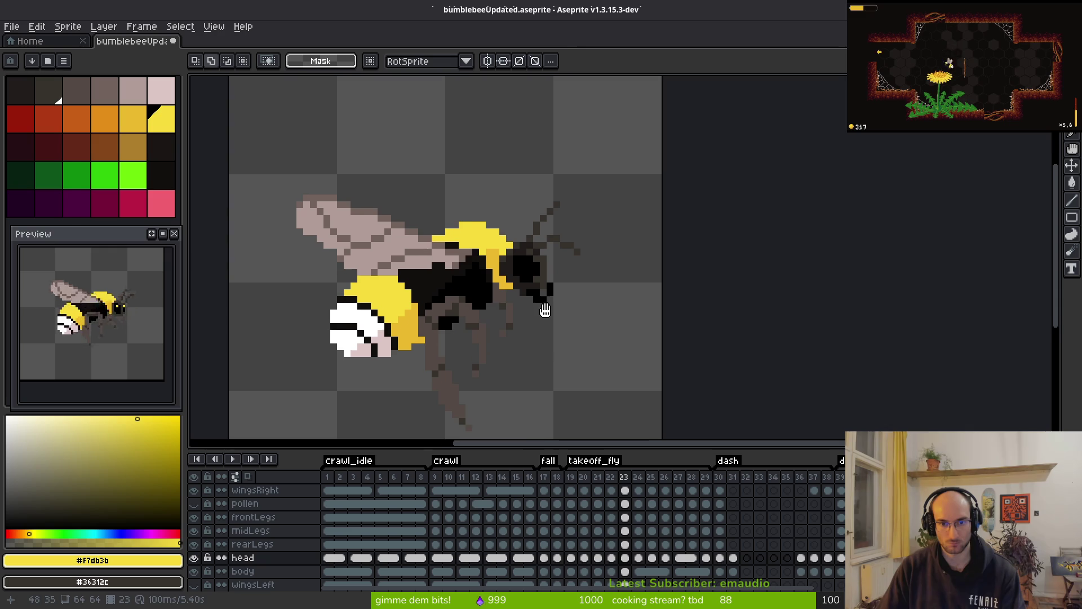
click(612, 557)
click(625, 557)
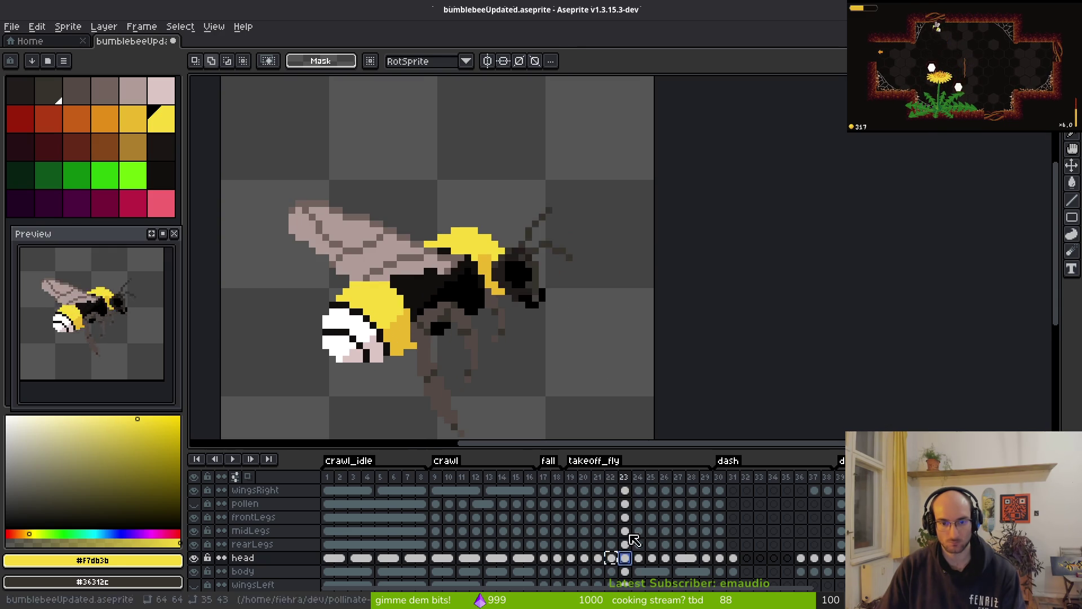
drag(401, 164, 677, 392)
key(Up)
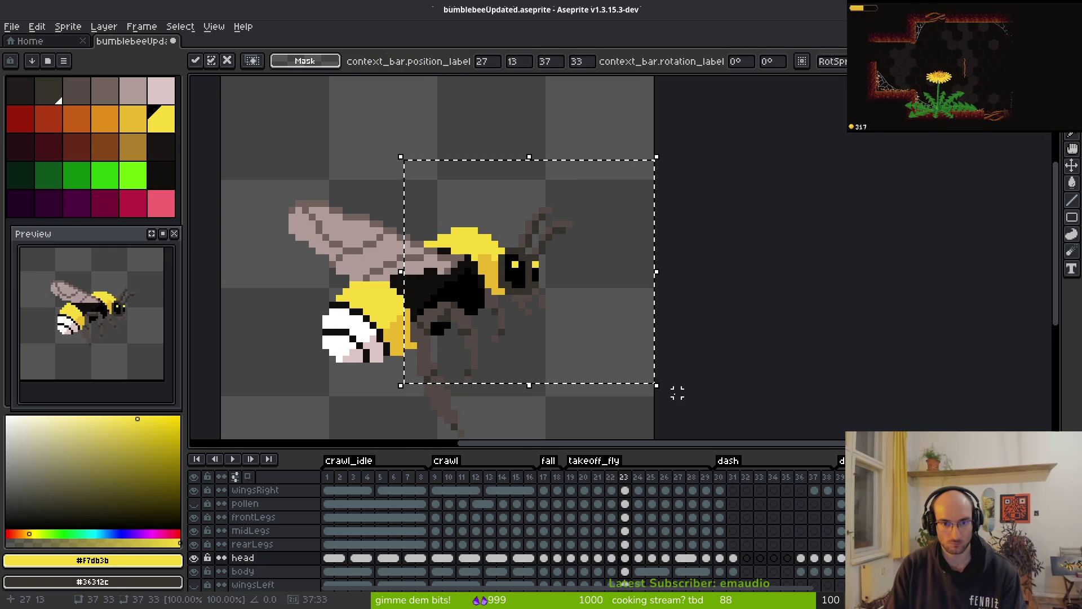
key(ctrl+d)
- Raise the antenna tip right of the stalk one pixel on frame 23 and save
scroll(560, 227, up, 2)
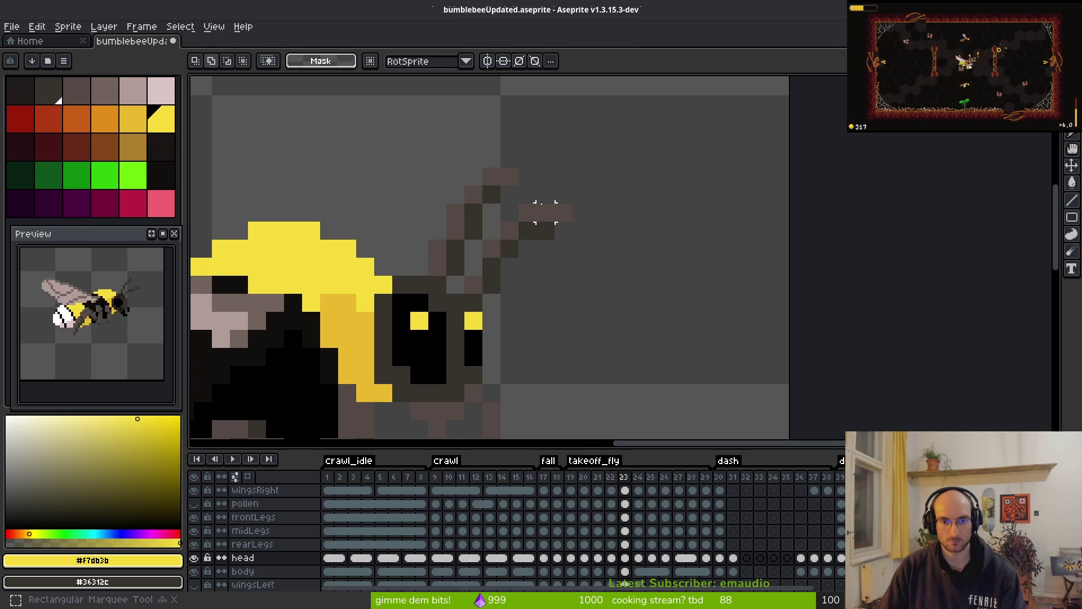
drag(544, 210, 634, 278)
key(Up)
key(ctrl+d)
key(ctrl+s)
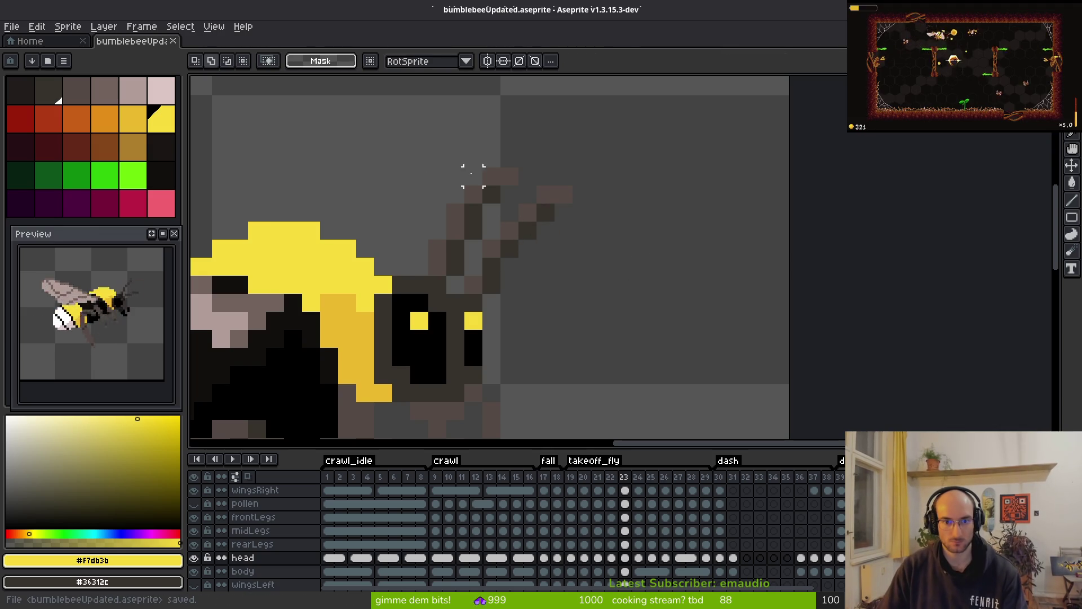
- Shift the upper left antenna stalk one pixel left and save
mouse_move(436, 176)
mouse_down()
mouse_move(516, 193)
mouse_move(517, 206)
mouse_up()
key(Left)
key(ctrl+d)
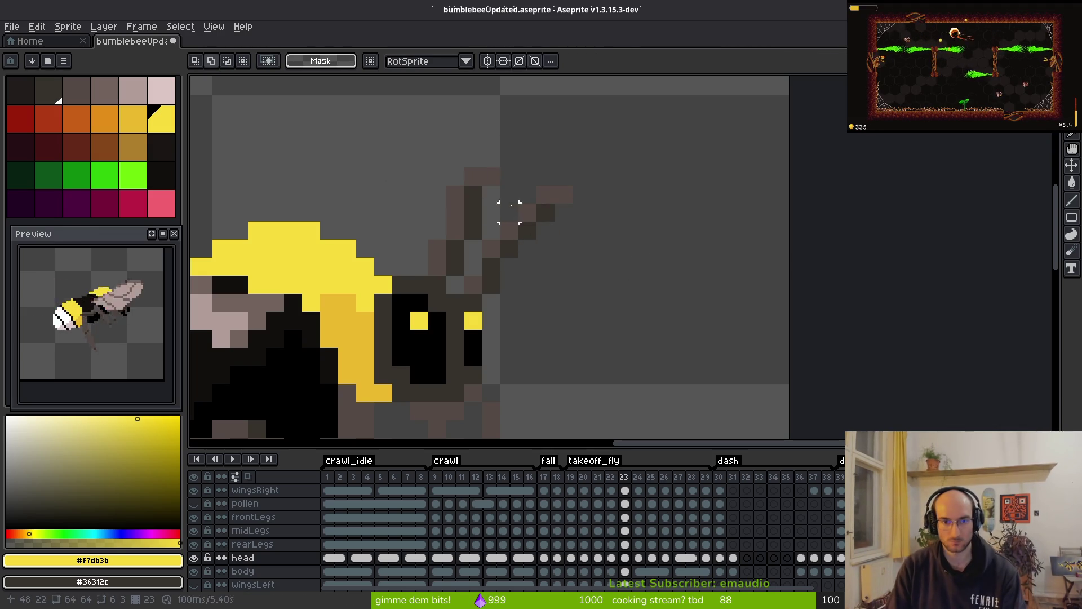
key(ctrl+s)
- Pencil a dark pixel above the antenna tip and sample the brown #544a45
key(b)
click(485, 181)
key(ctrl+z)
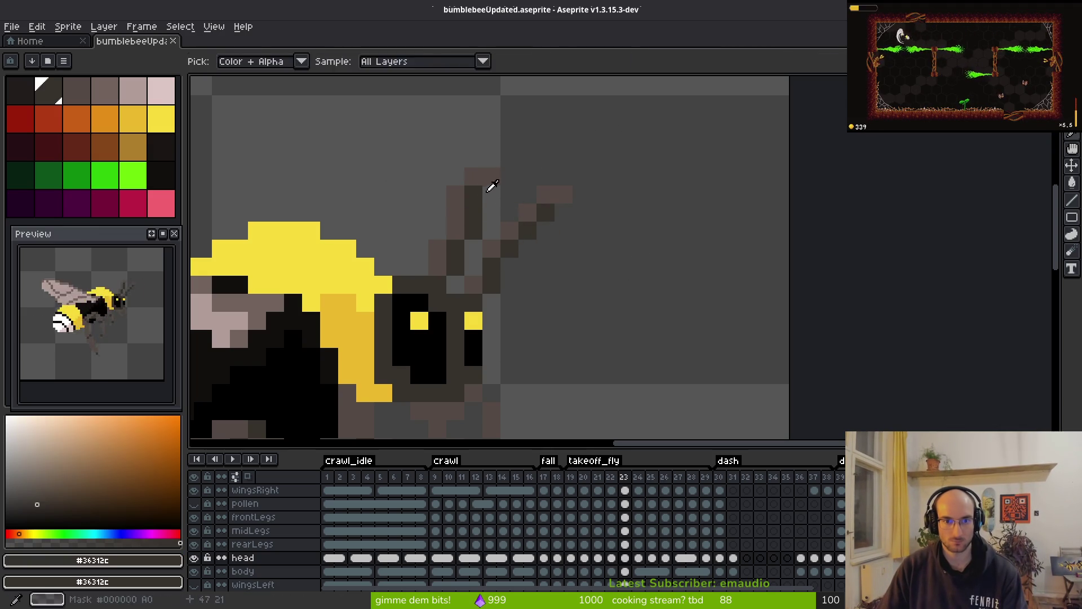
alt+click(489, 181)
click(493, 163)
alt+click(481, 171)
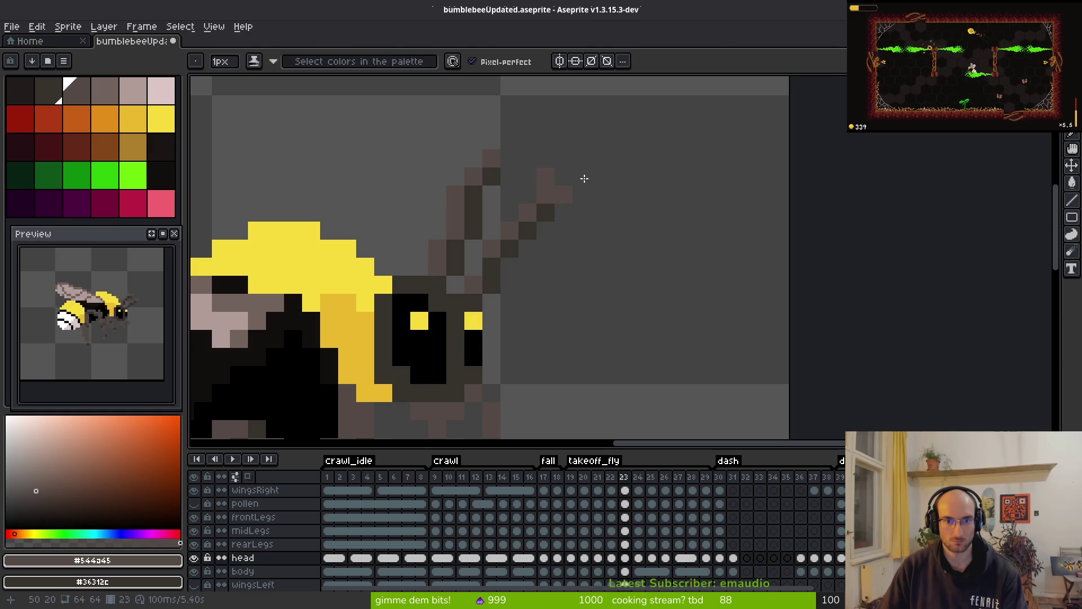
- Step back through the takeoff_fly frames comparing poses, settling on frame 20
scroll(586, 186, down, 4)
key(Left)
key(Left)
key(Right)
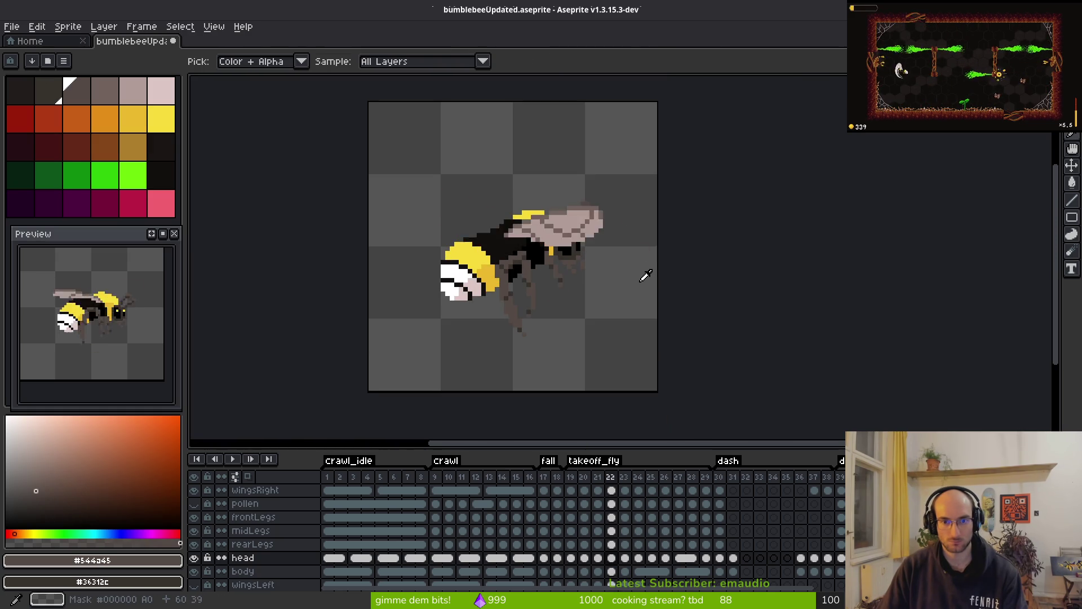
key(Left)
key(Left)
key(Right)
key(Left)
key(Right)
key(Left)
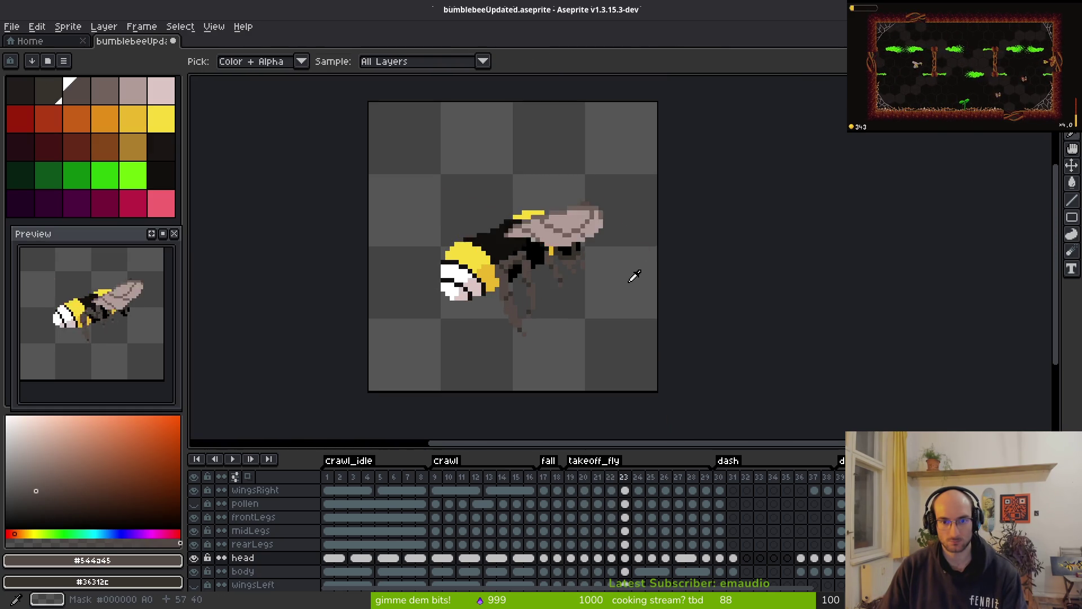
key(Left)
key(Left)
key(Right)
key(Right)
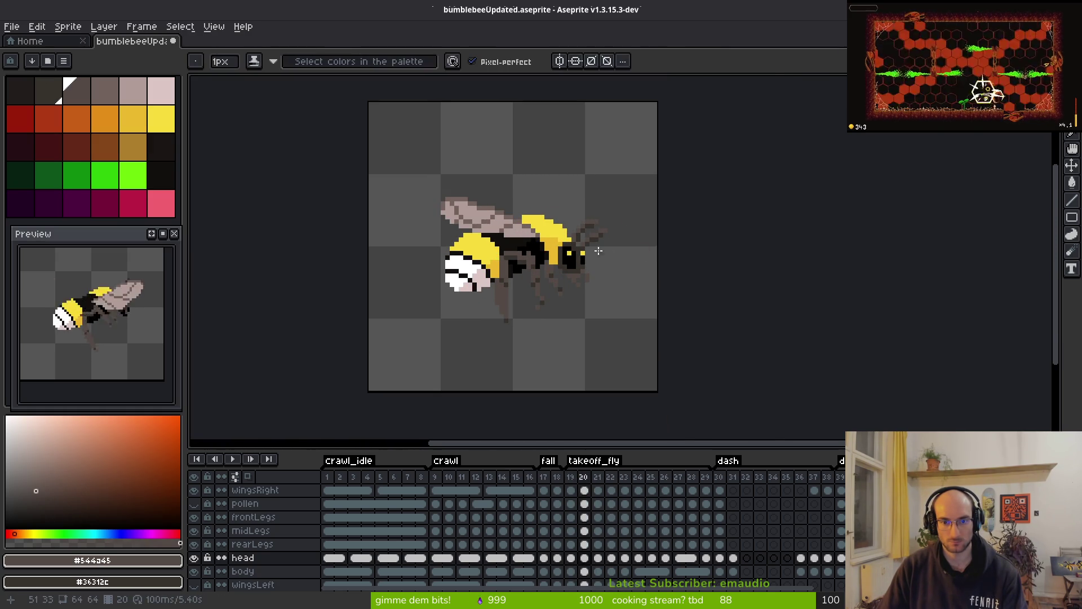
- Repaint frame 20's antennae with brown and dark pixels across both antenna rows
scroll(612, 204, up, 5)
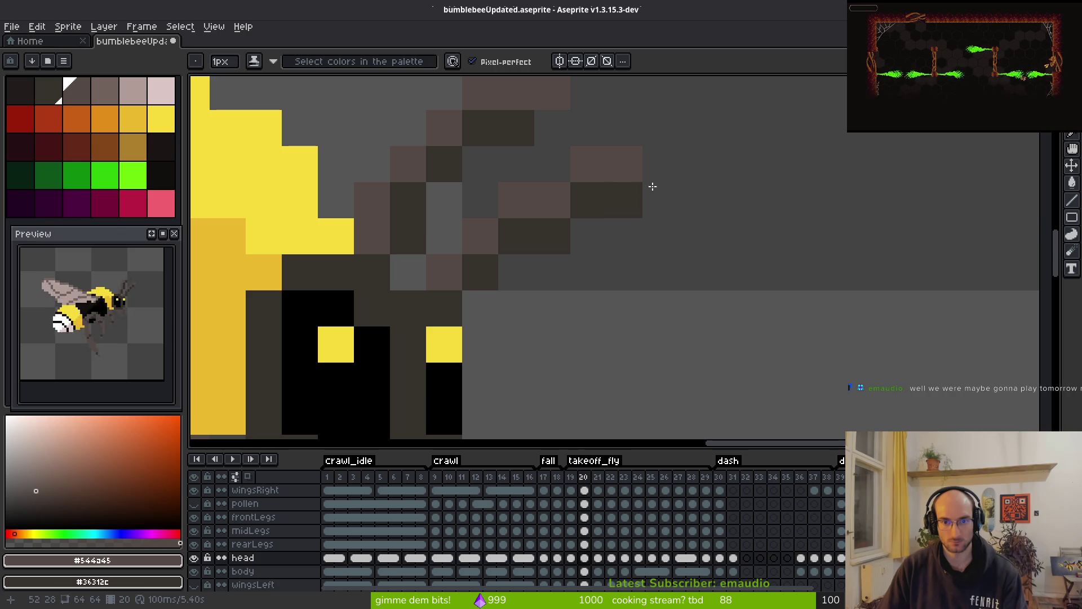
click(623, 234)
right_click(586, 234)
right_click(623, 220)
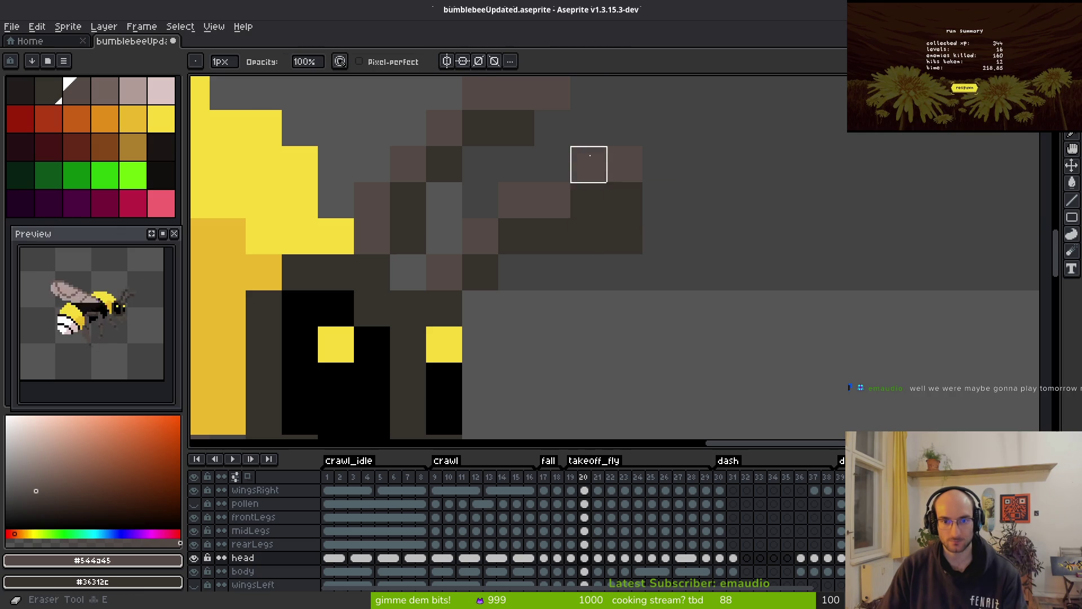
click(590, 201)
click(625, 200)
click(530, 233)
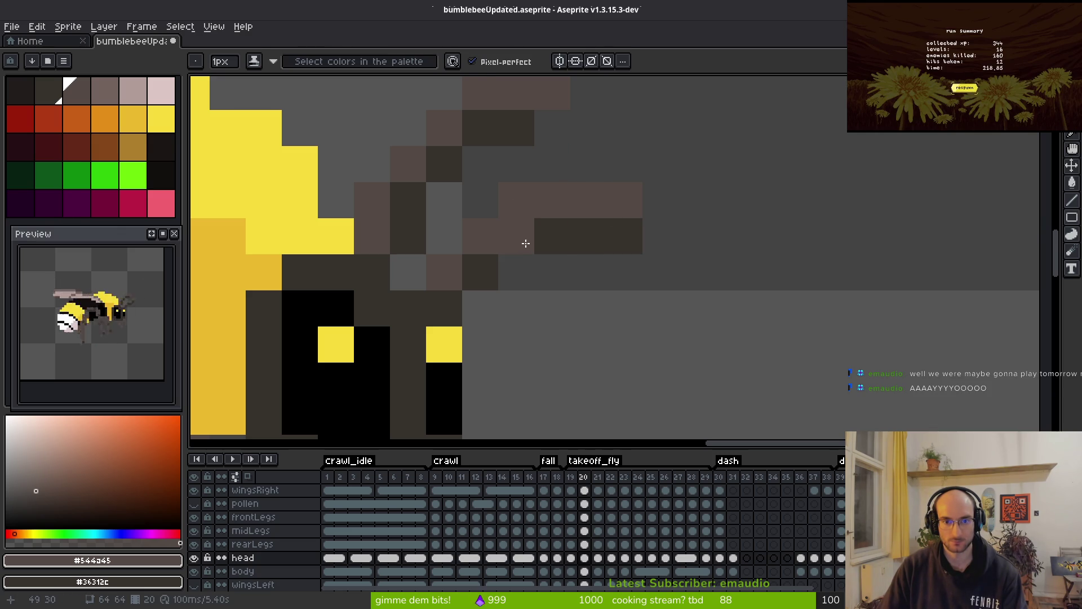
- Compare frame 20 with frame 21, then return to frame 20
scroll(580, 263, down, 3)
key(e)
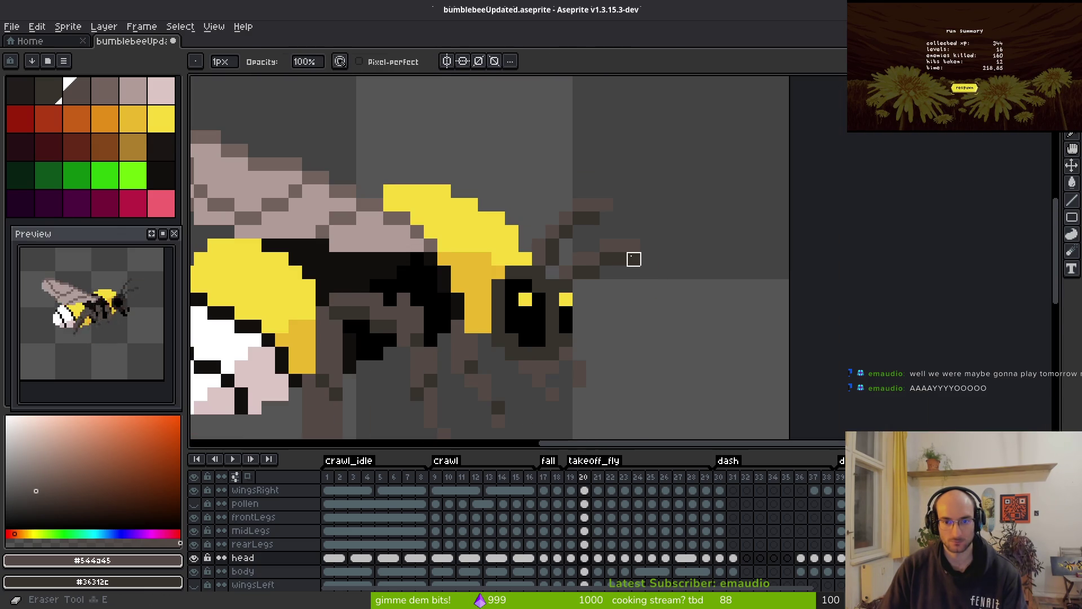
key(i)
scroll(756, 285, down, 3)
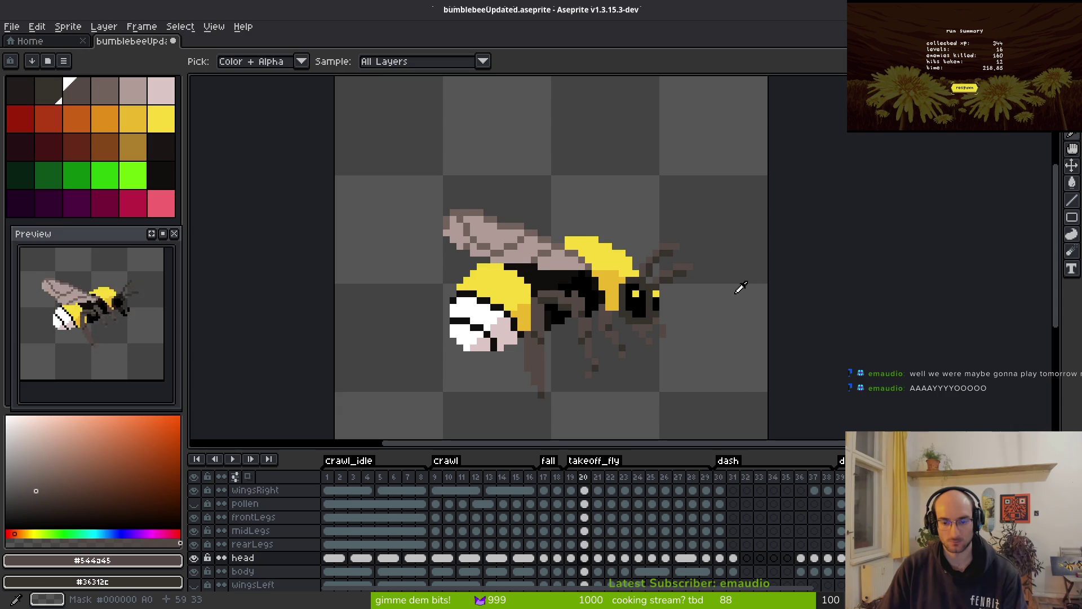
key(Right)
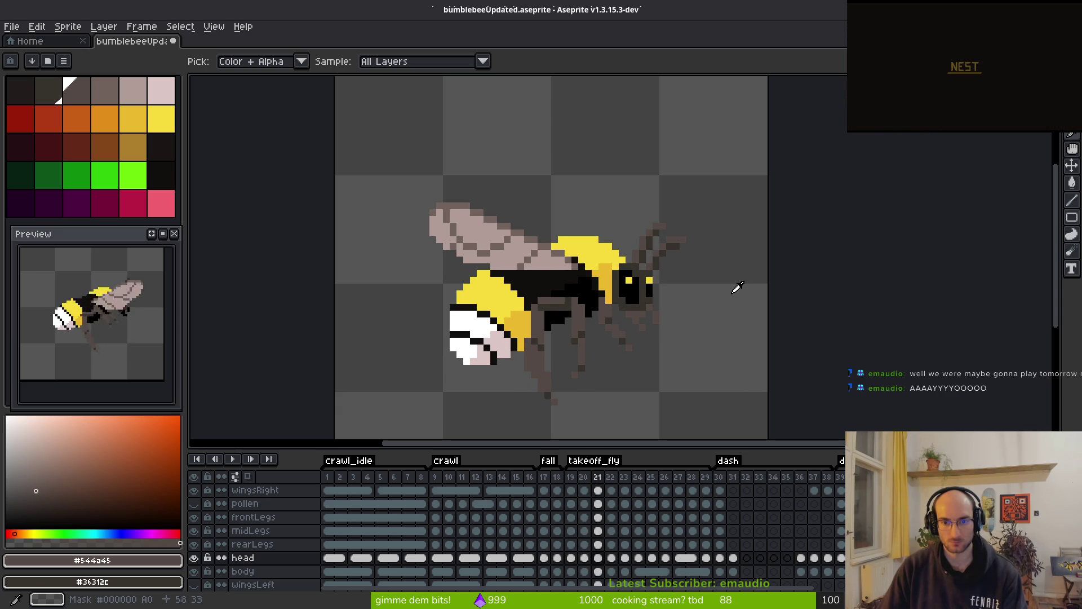
key(Left)
key(Left)
key(Right)
- Save the sprite and advance through the frames toward frame 24
key(b)
scroll(688, 243, up, 2)
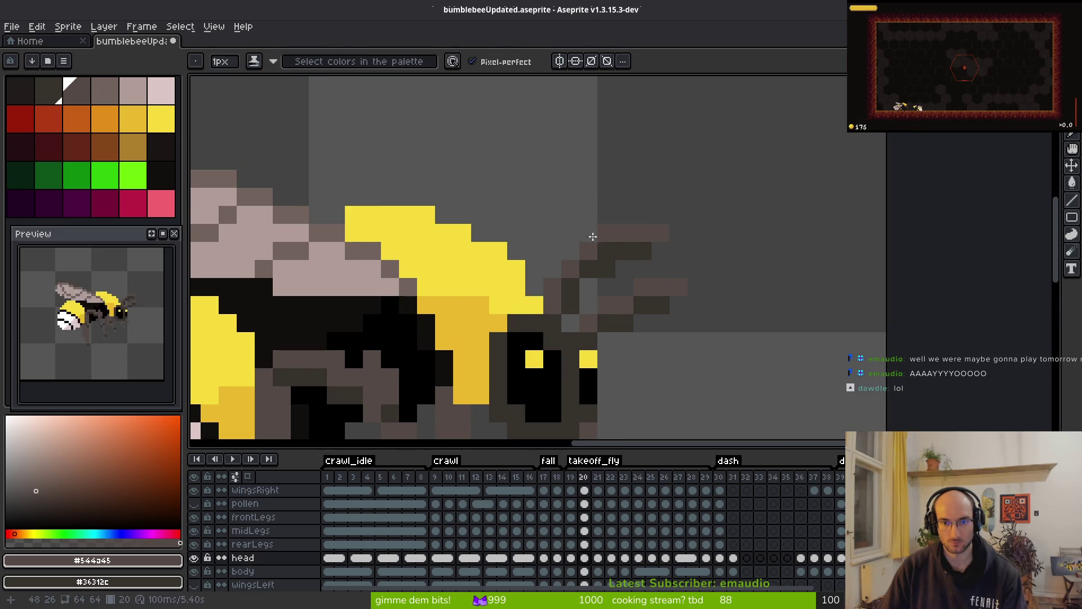
key(e)
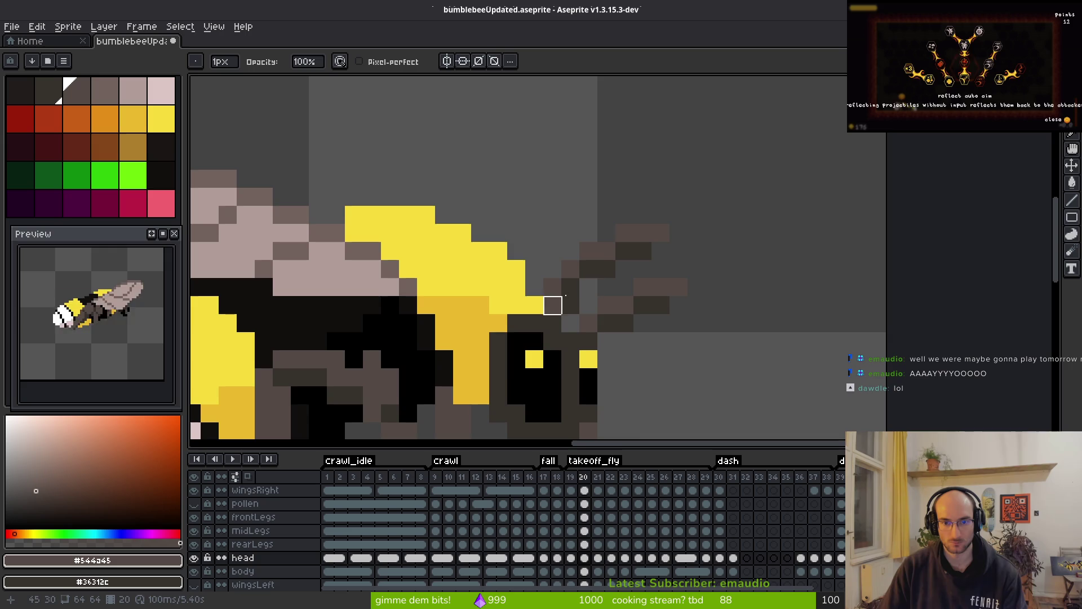
scroll(643, 234, down, 5)
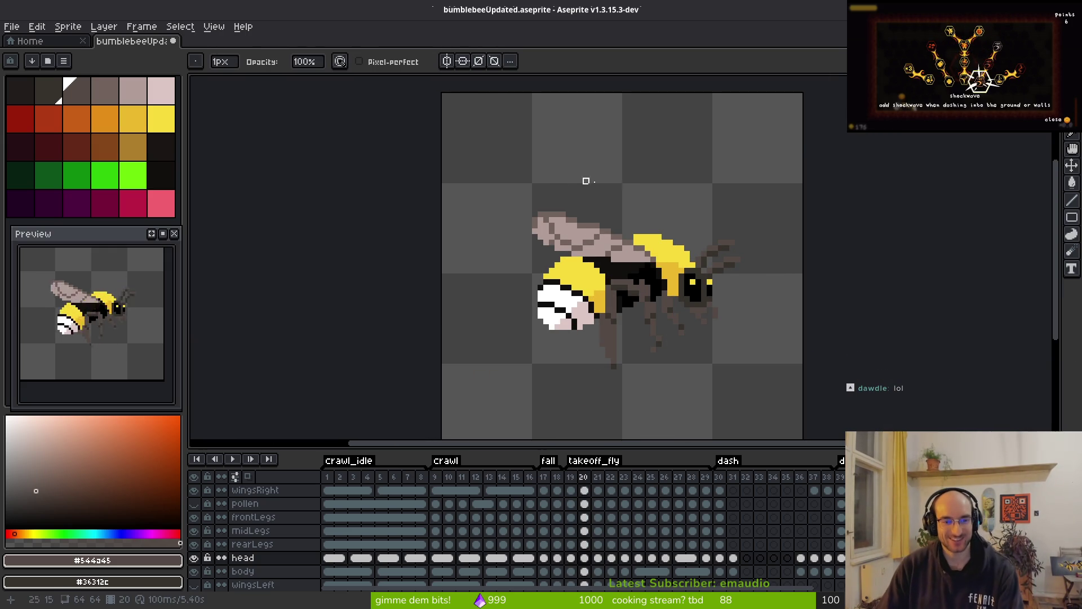
key(ctrl+s)
key(period)
key(i)
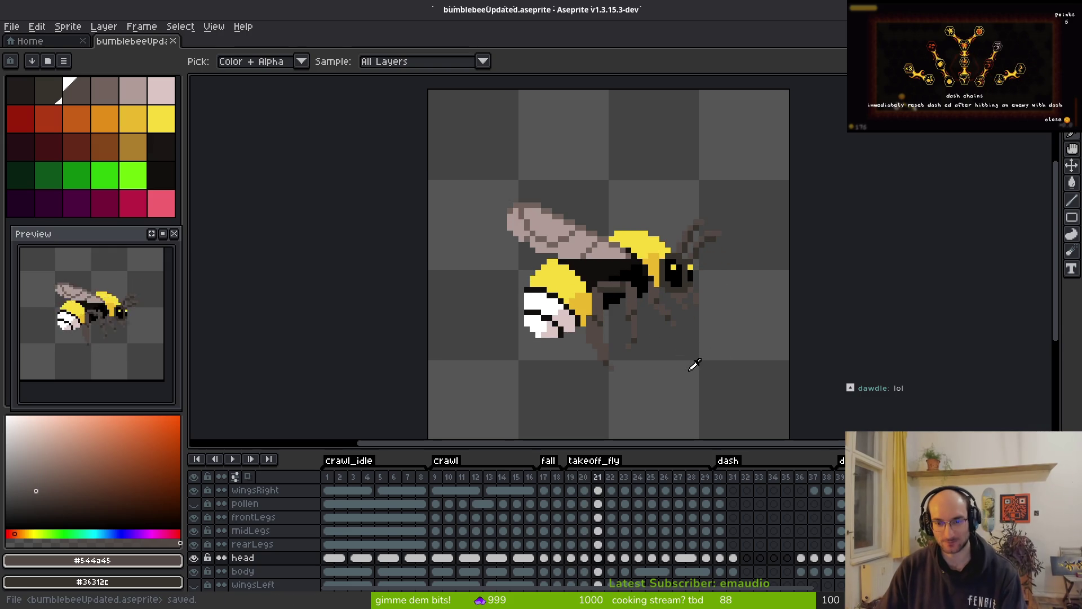
key(period)
key(period)
key(period)
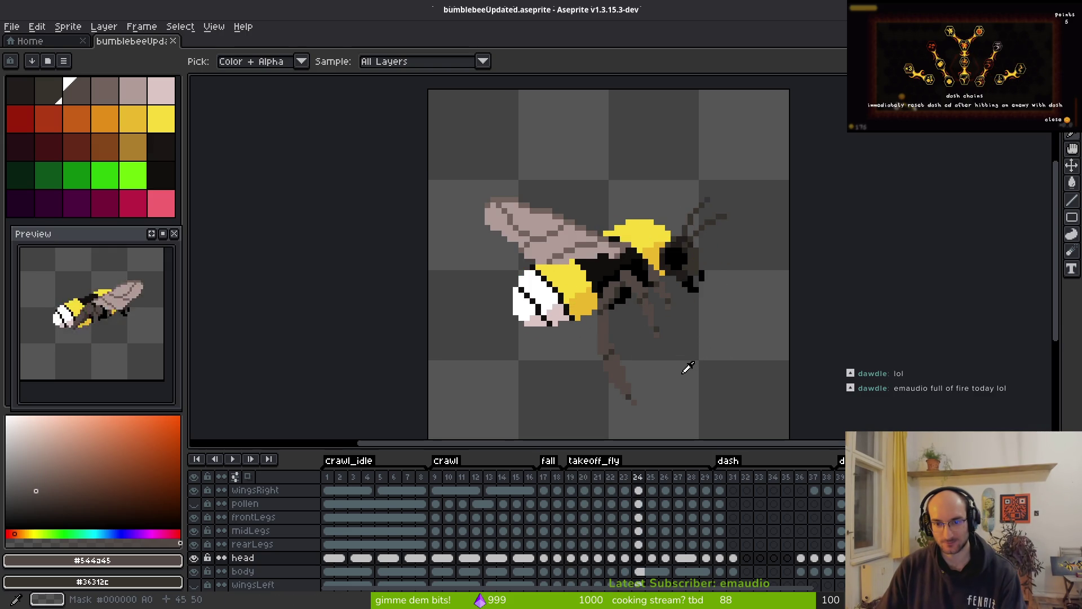
- Select frame 24's head cel and shift the head one pixel right, saving along the way
key(comma)
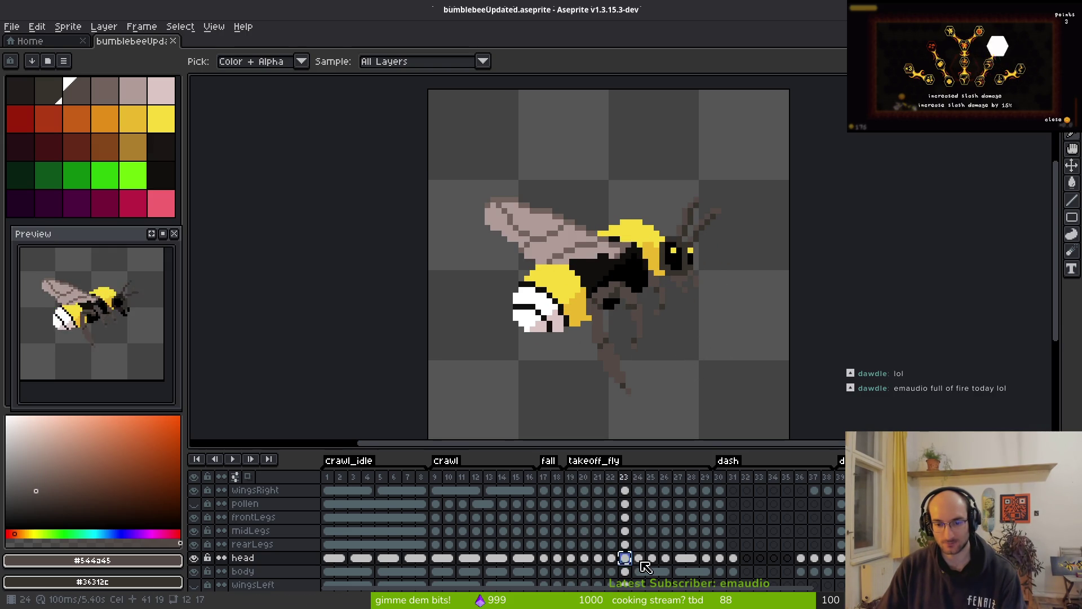
click(639, 558)
key(m)
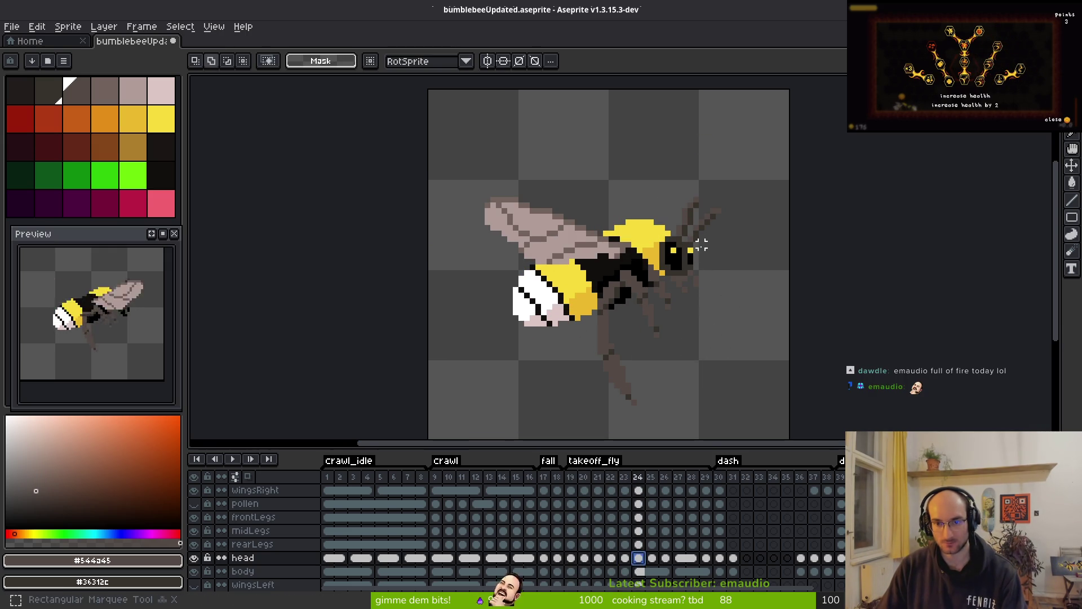
drag(623, 154, 836, 369)
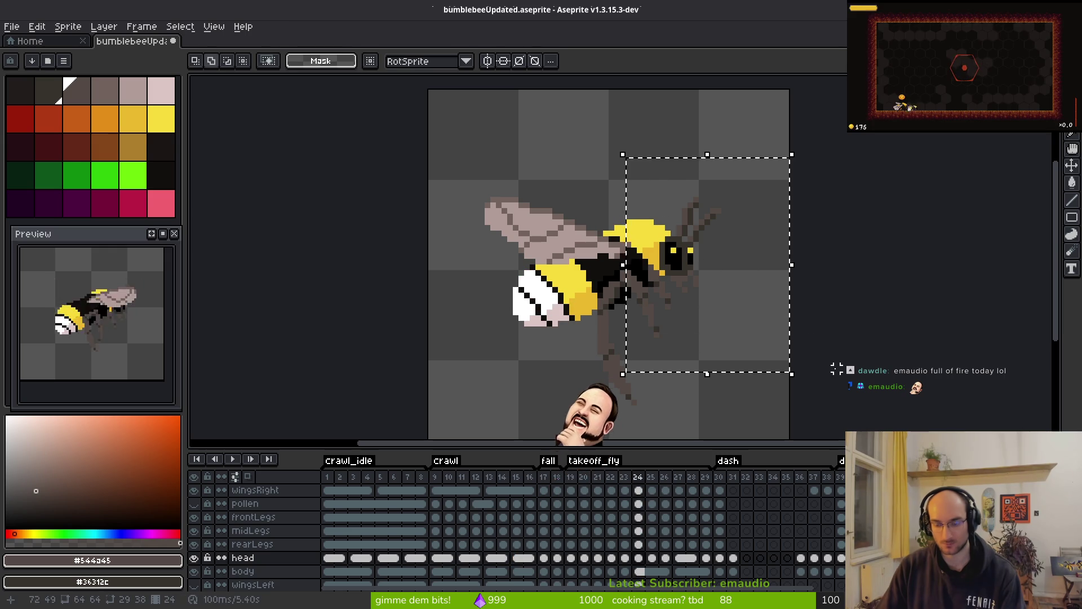
key(ctrl+d)
key(ctrl+s)
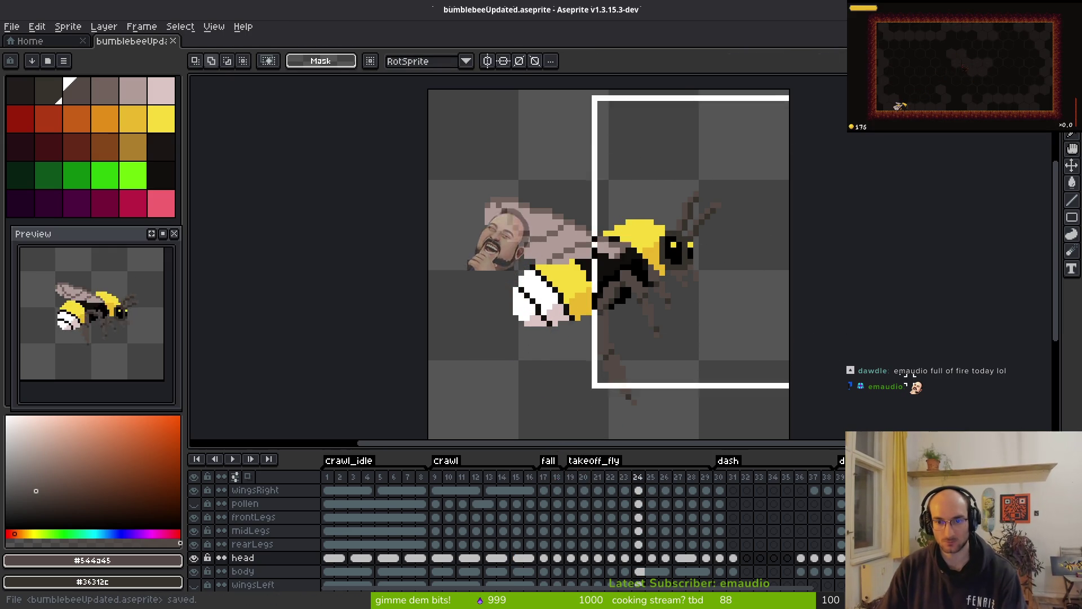
key(Right)
key(ctrl+d)
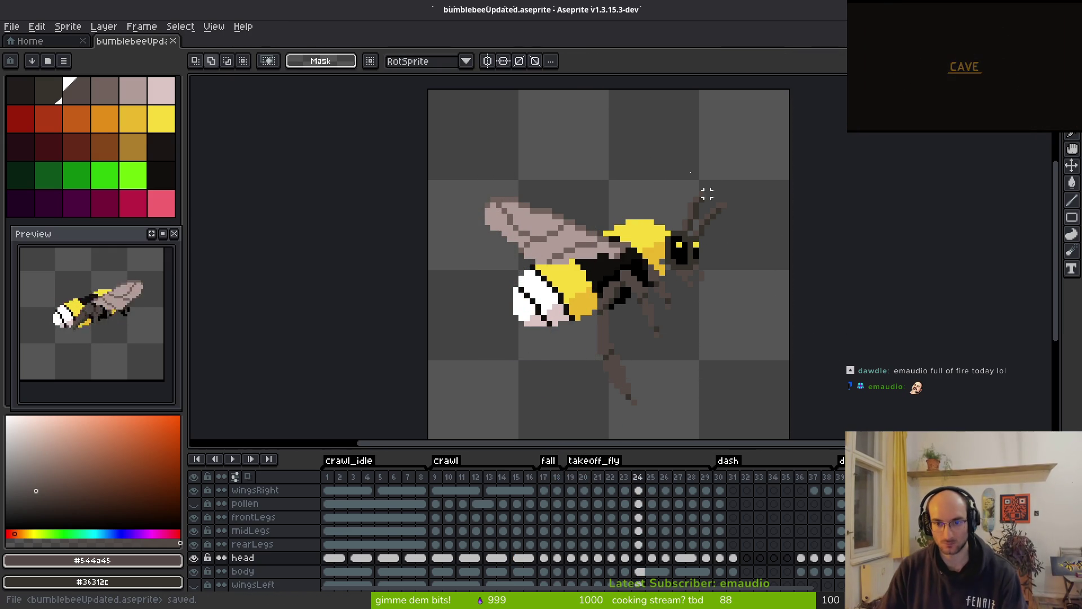
- On the body layer, fill the grey gap pixel below the head with darker yellow
scroll(707, 194, up, 8)
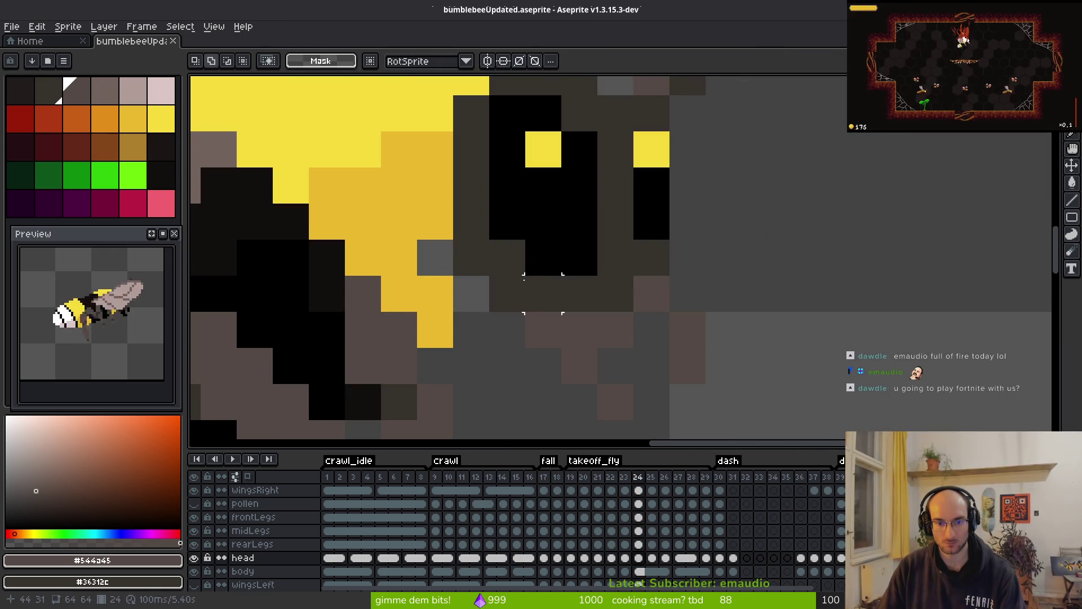
alt+click(543, 402)
click(640, 571)
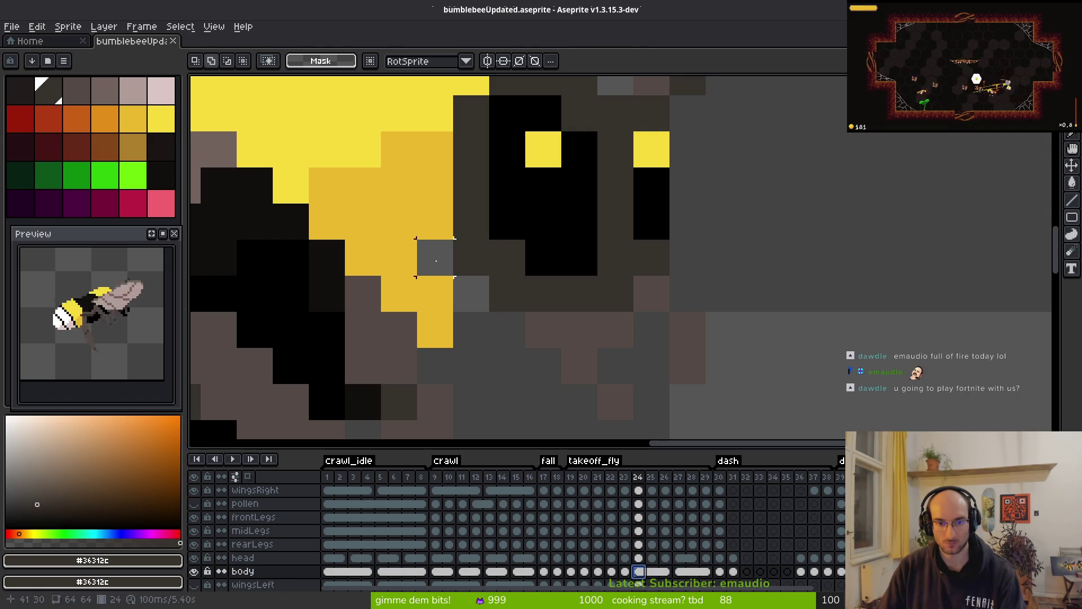
key(b)
alt+click(437, 225)
click(435, 258)
- Flip between frames 23 and 24 to check the repositioned head and filled gap
scroll(531, 284, down, 4)
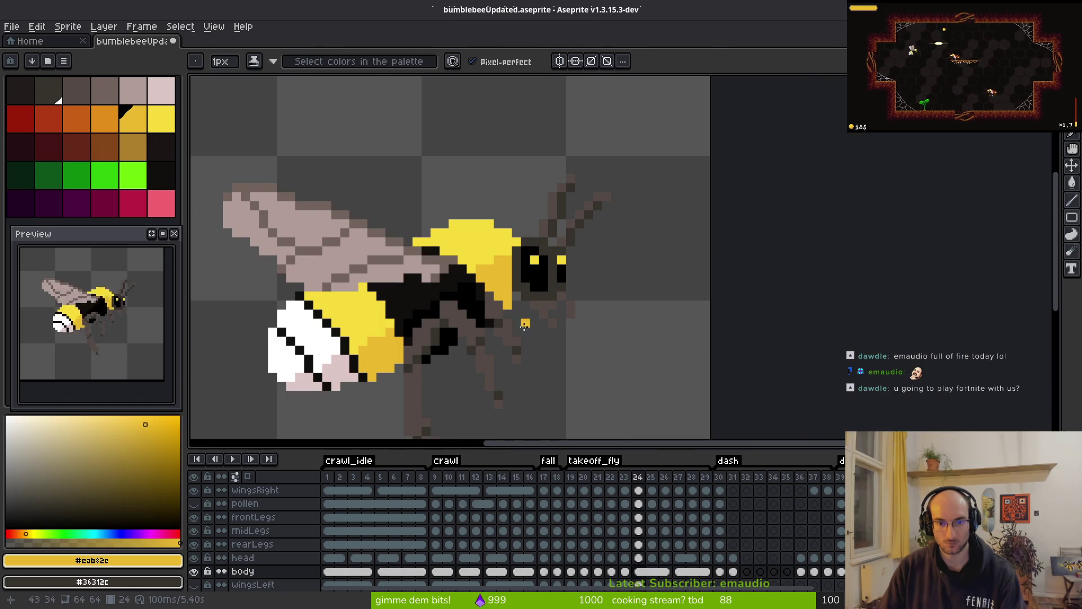
scroll(524, 325, up, 2)
key(e)
key(comma)
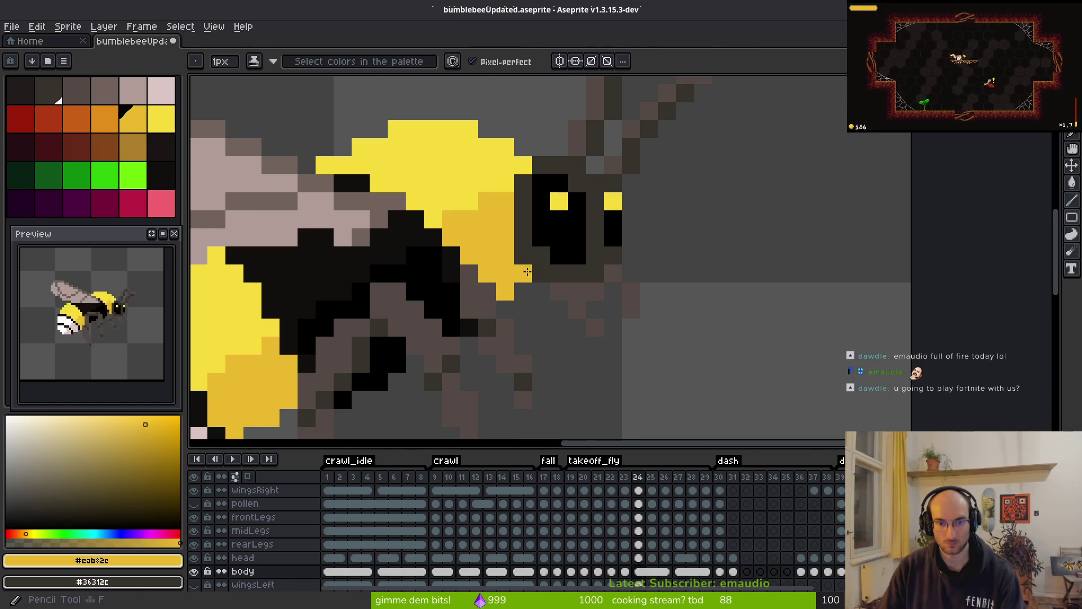
scroll(595, 309, down, 4)
key(i)
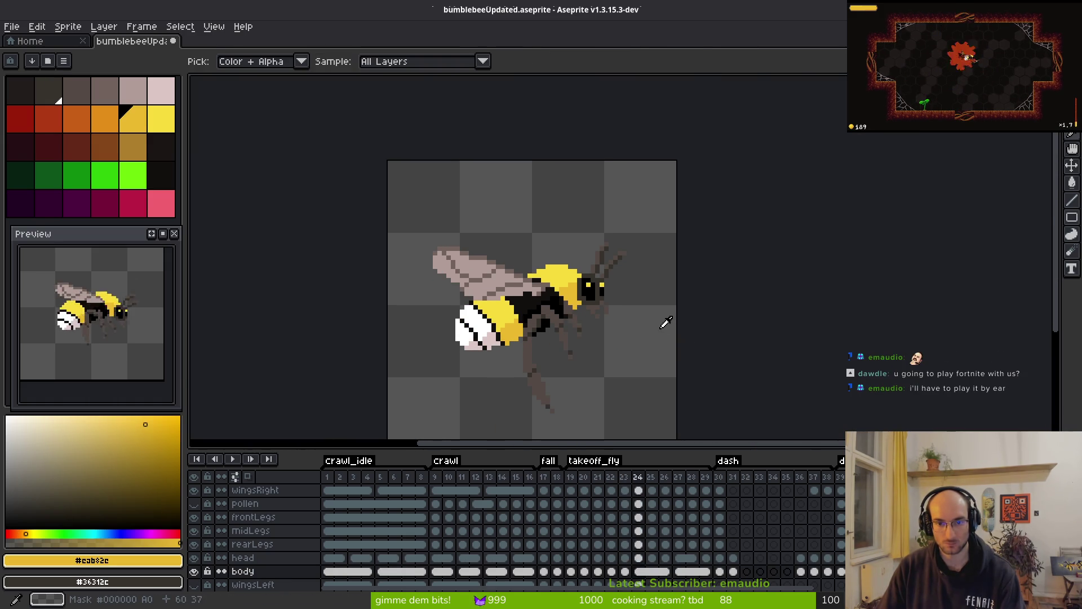
key(period)
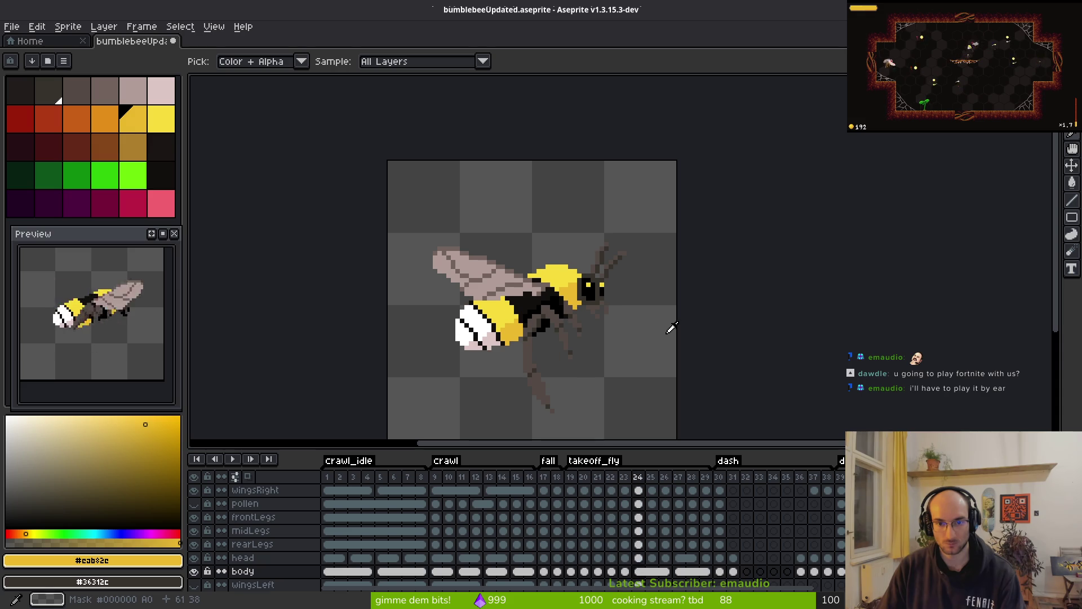
key(comma)
key(period)
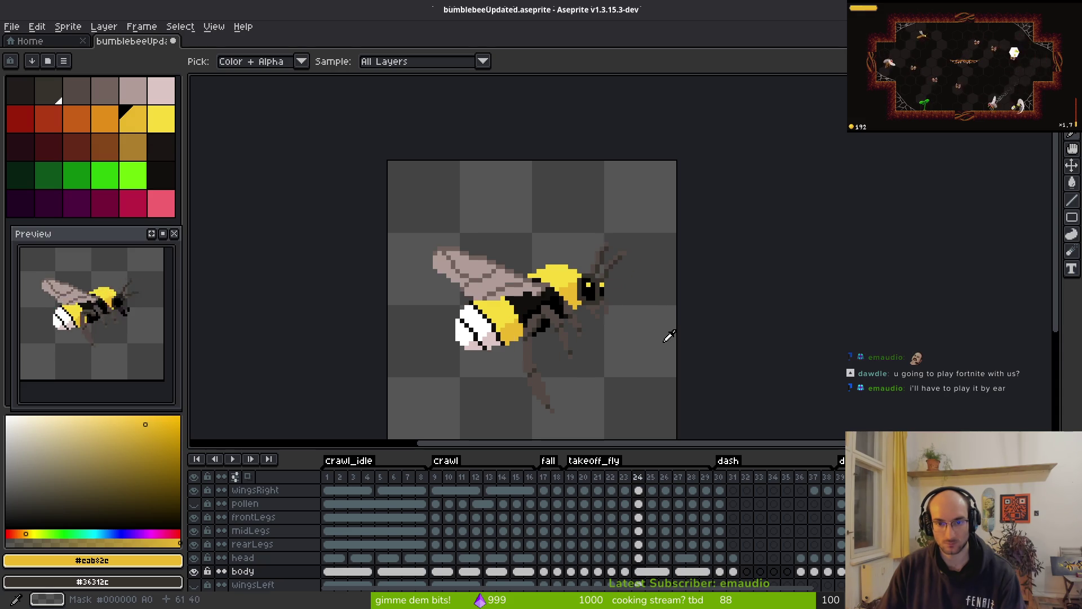
- Flip between frames 23 and 26 to compare the head cel poses
click(628, 558)
key(period)
key(comma)
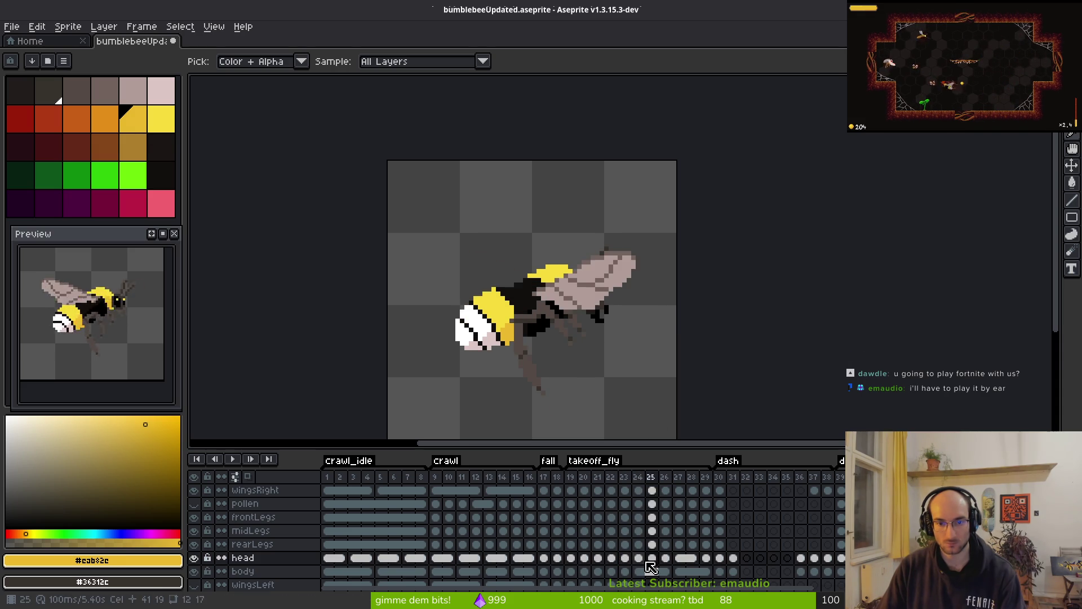
key(period)
click(629, 561)
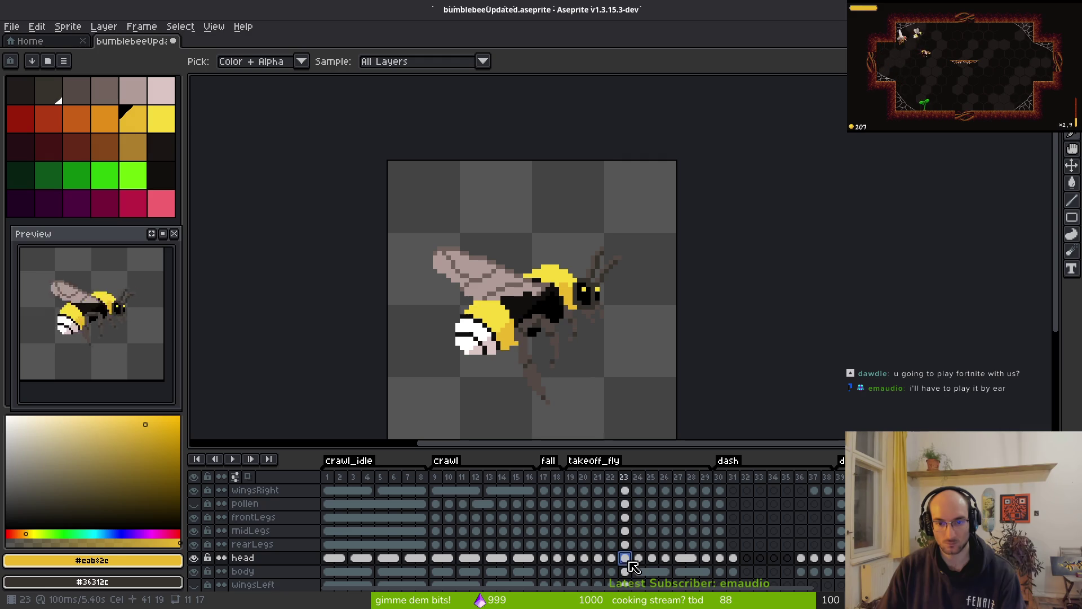
key(period)
key(period)
key(period)
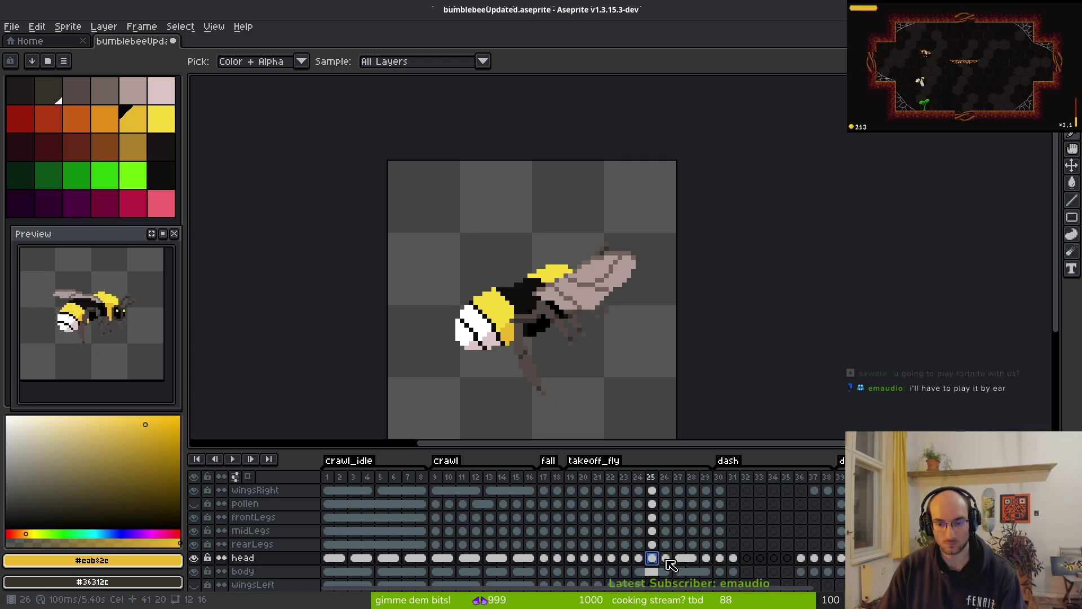
- Select the head cels of frames 24–27 and review their cel options
click(679, 558)
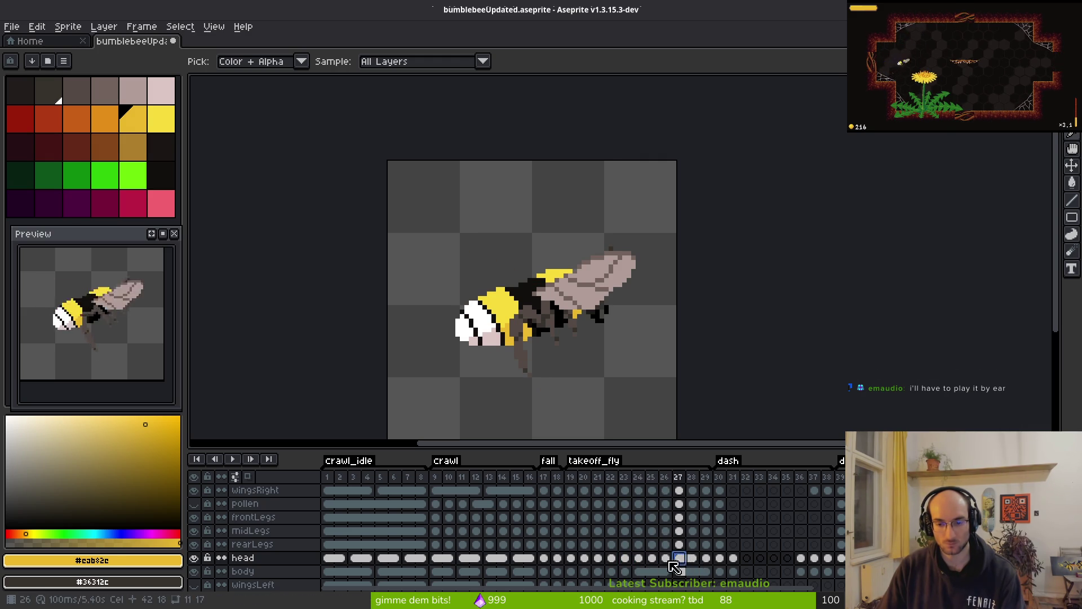
drag(638, 558, 672, 567)
right_click(641, 565)
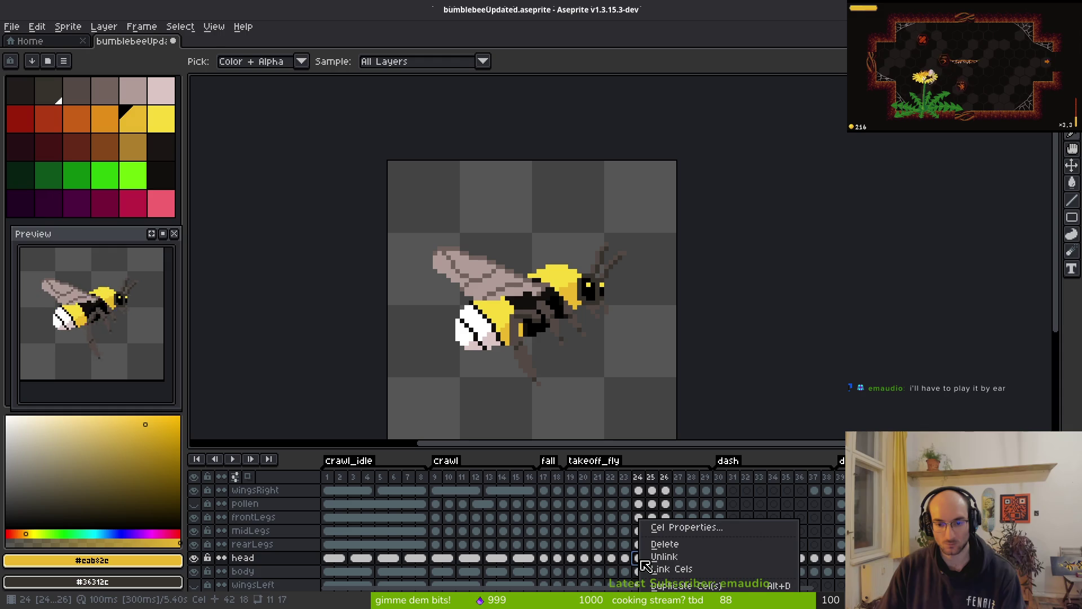
click(627, 559)
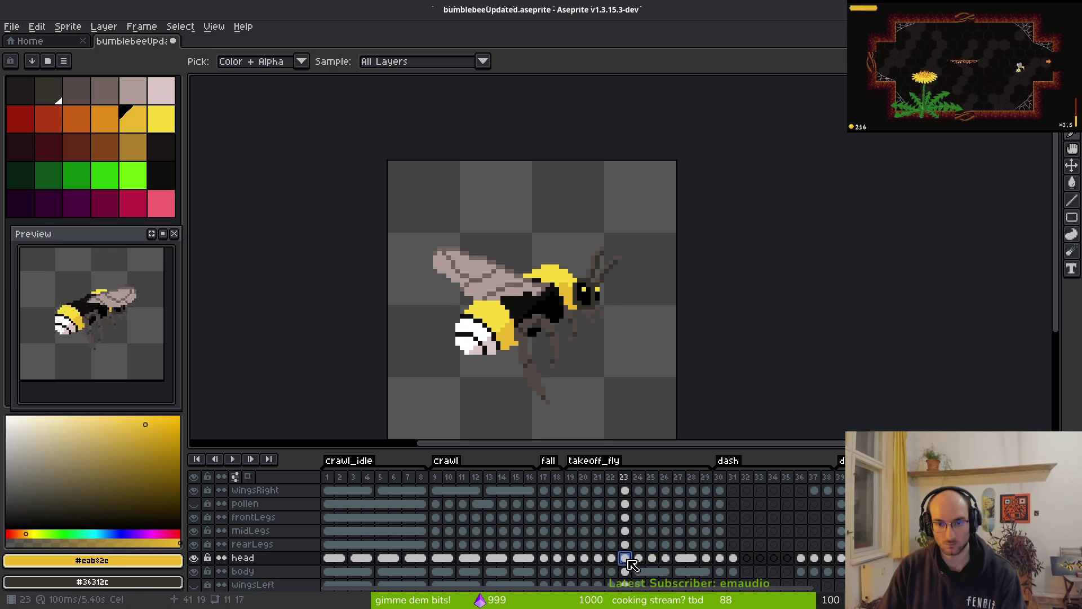
click(544, 559)
- Select the area around the wing and head and check the poses on frames 25 and 26
key(m)
drag(502, 212, 666, 375)
key(Right)
click(648, 350)
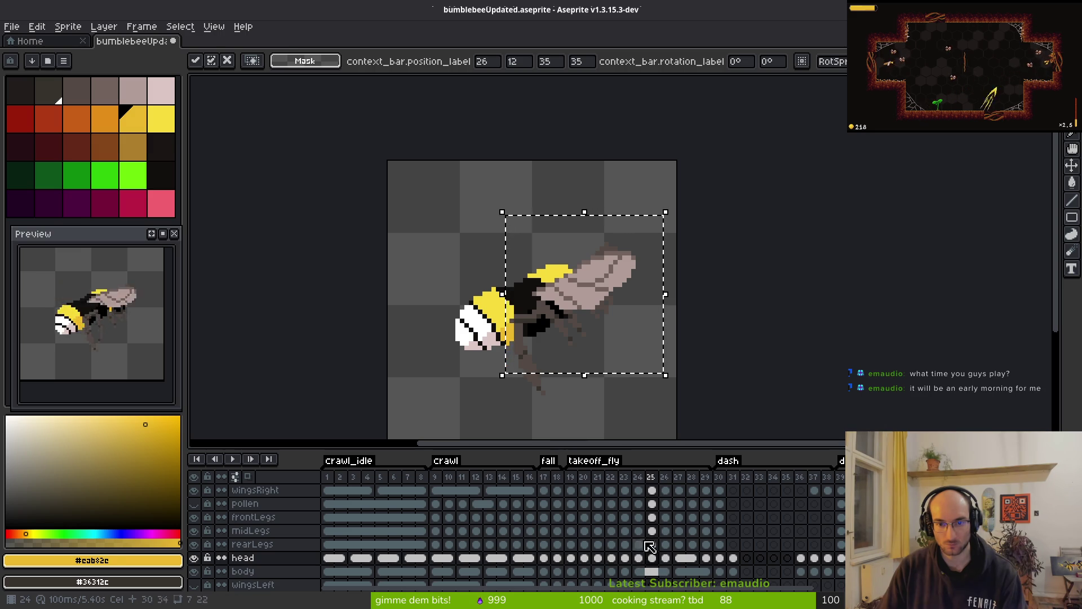
click(665, 571)
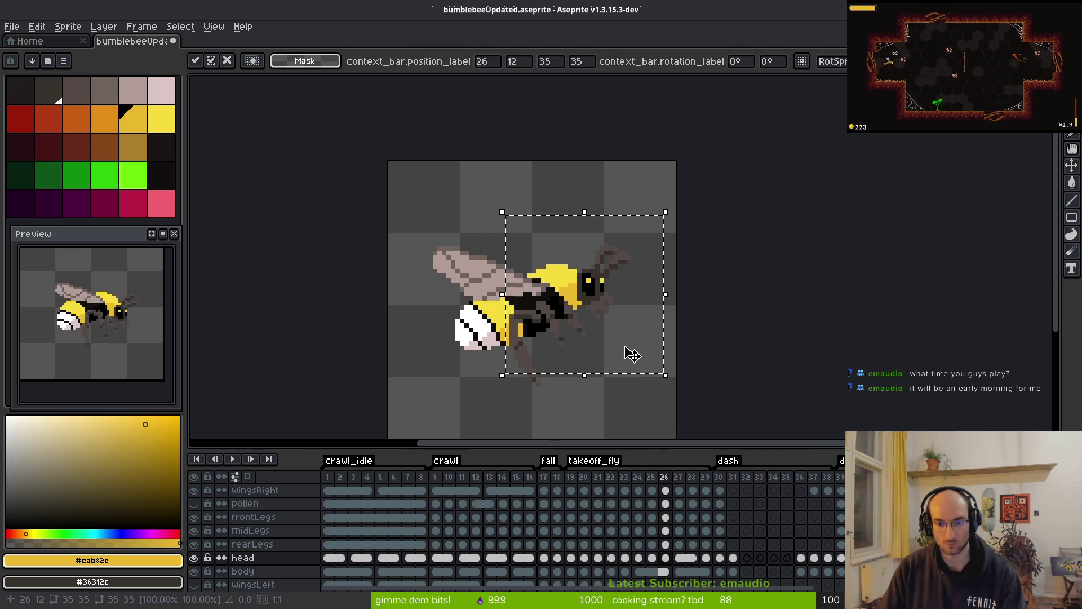
click(647, 558)
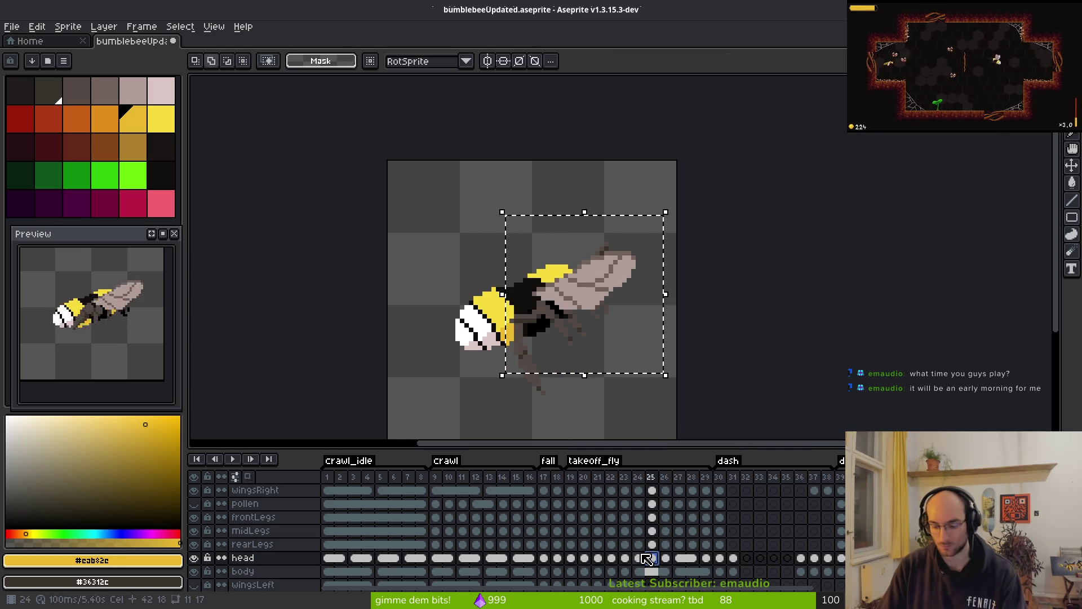
- Replace frame 26's head with the copied head, placed at the front of the body
key(Right)
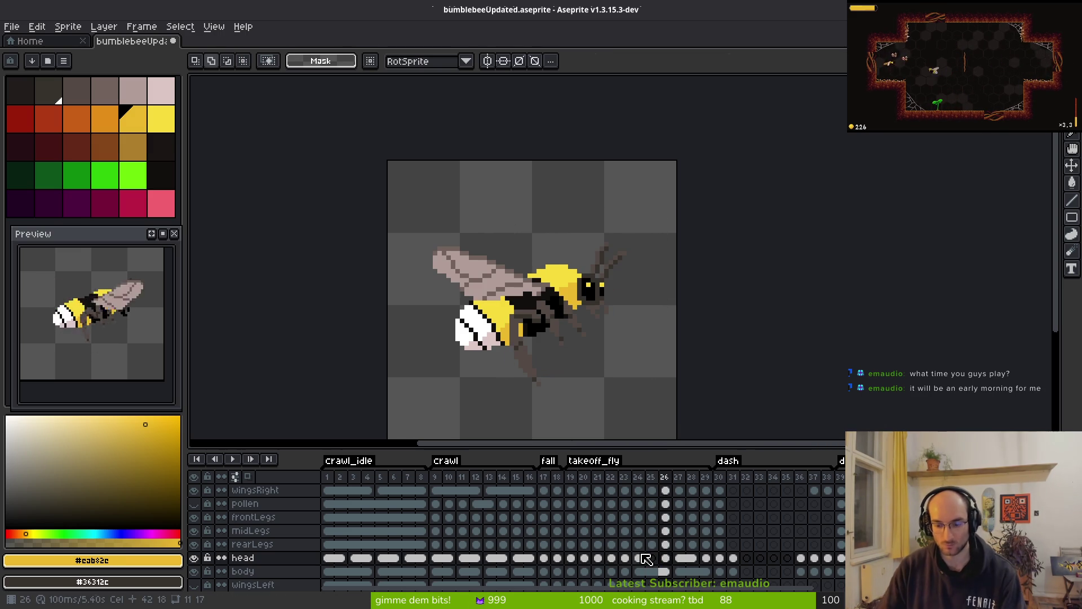
click(665, 558)
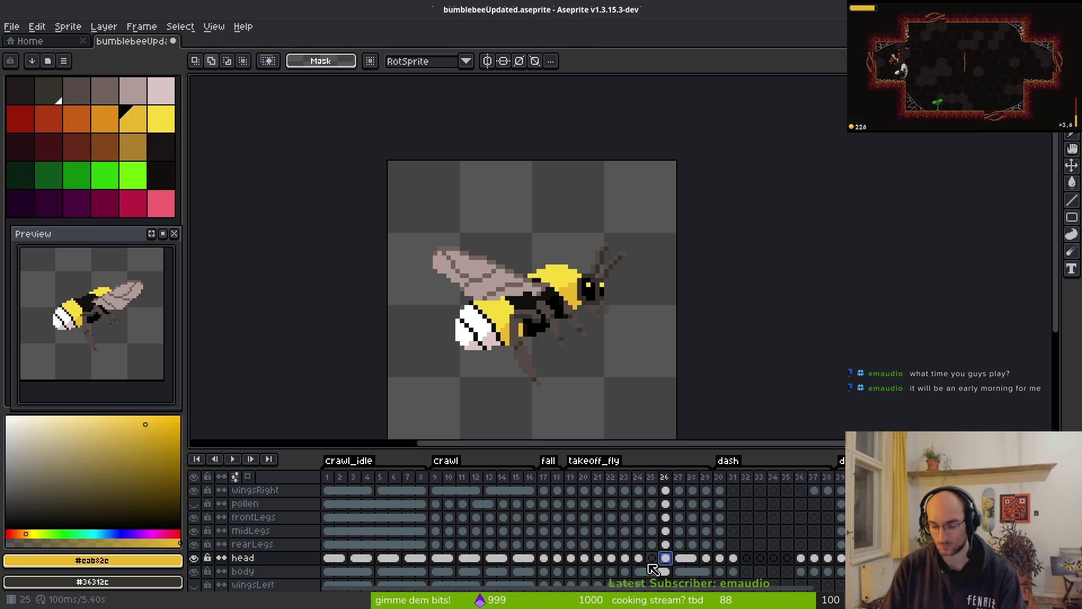
key(Delete)
key(ctrl+v)
scroll(598, 277, up, 1)
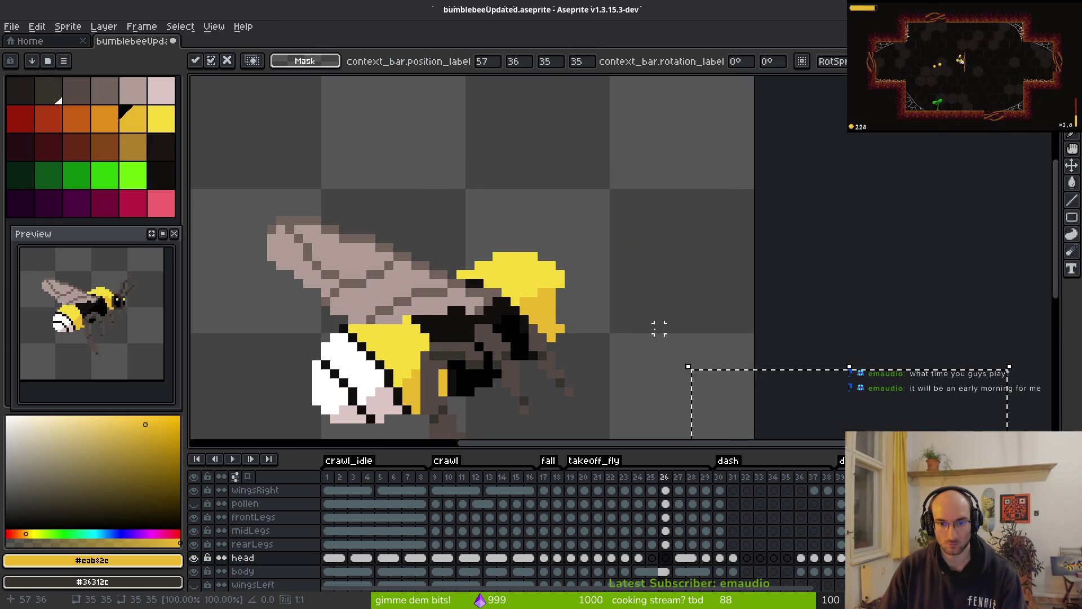
mouse_move(696, 383)
mouse_down()
mouse_move(398, 181)
mouse_move(431, 196)
mouse_up()
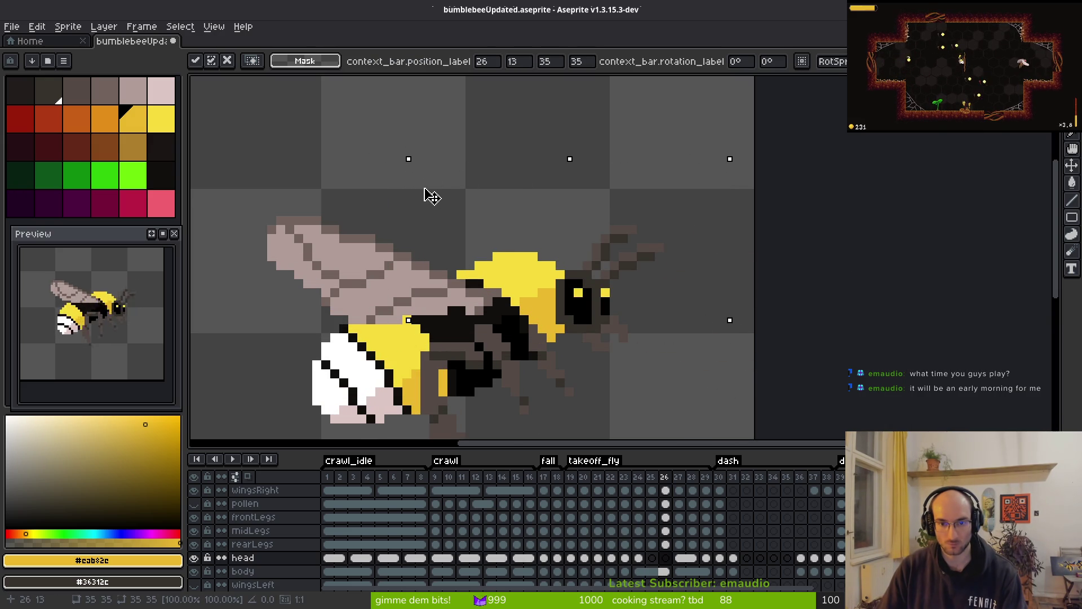
key(Return)
- Compare frames 25 and 26, then paste the copied area onto frame 25
key(Left)
key(Right)
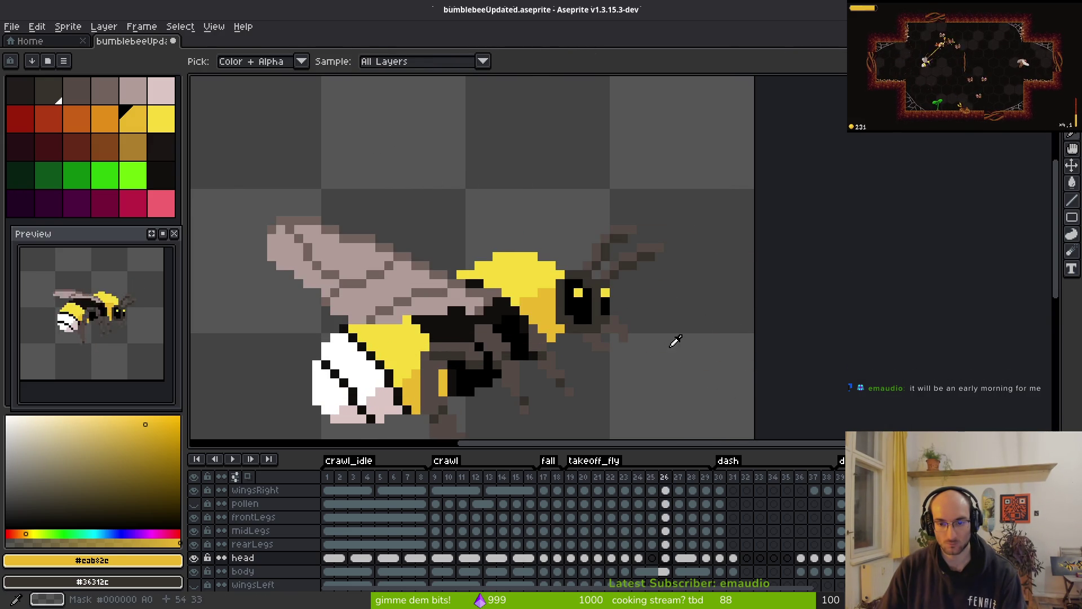
key(Left)
key(ctrl+v)
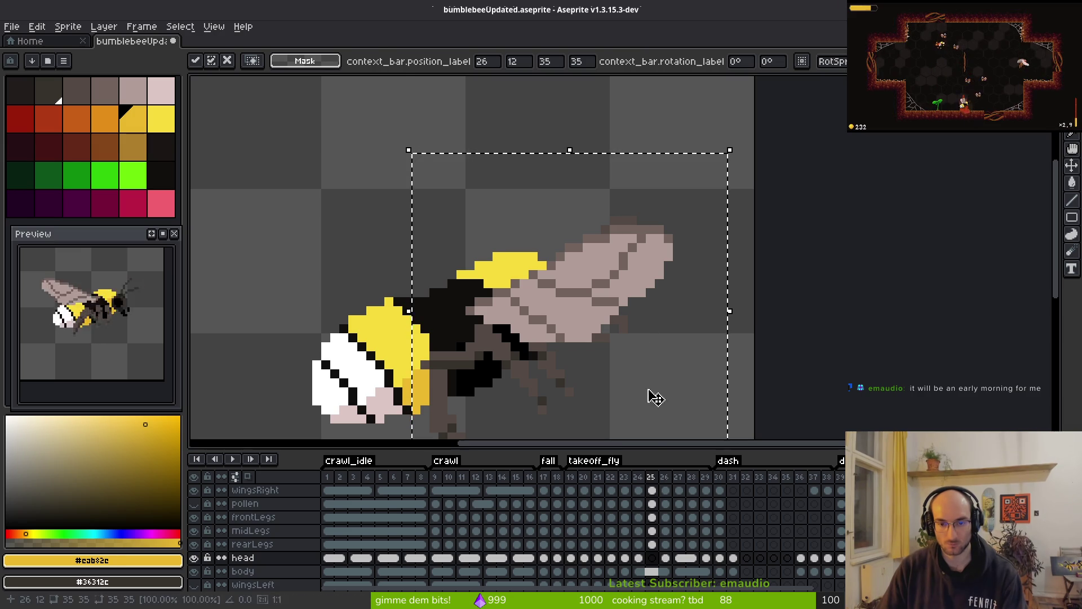
key(Return)
key(alt)
- Compare frame 26 with its neighbours, preview the animation, and advance to frame 27
key(Right)
key(Left)
key(Right)
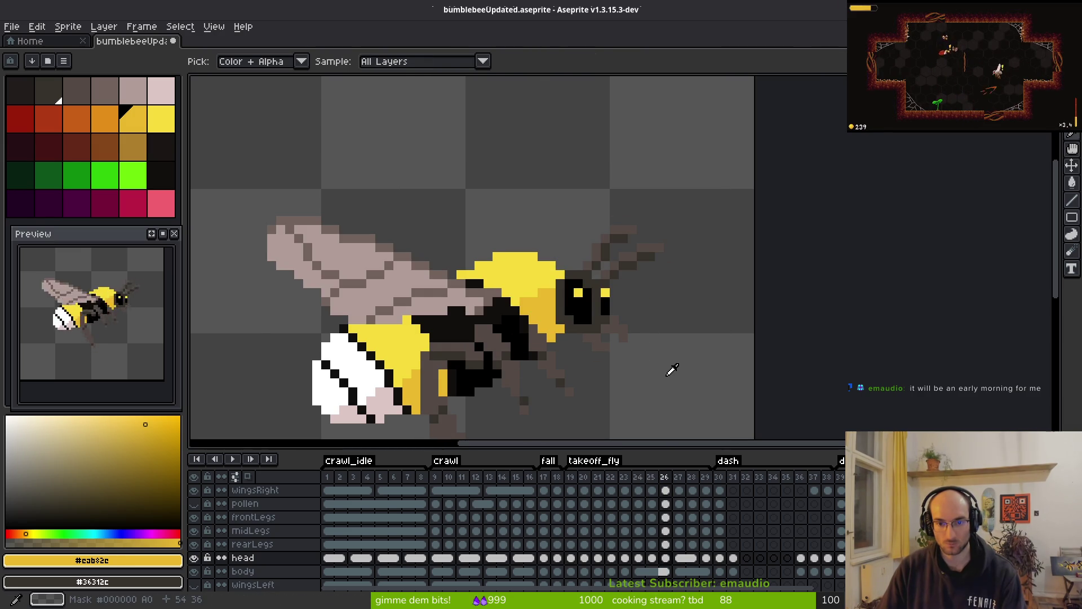
key(Left)
key(Right)
key(Return)
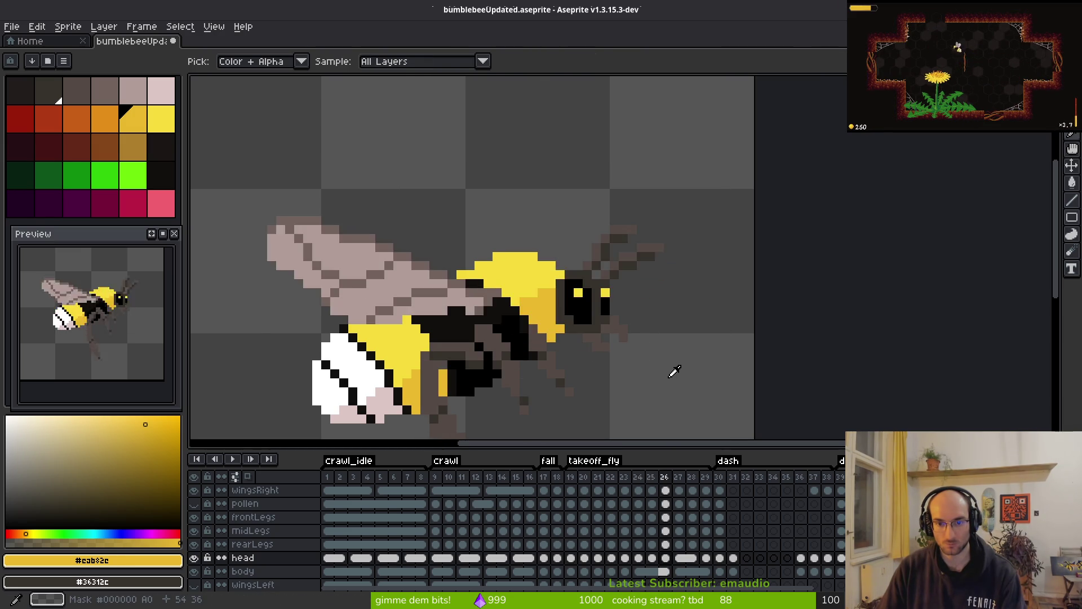
key(Return)
key(Right)
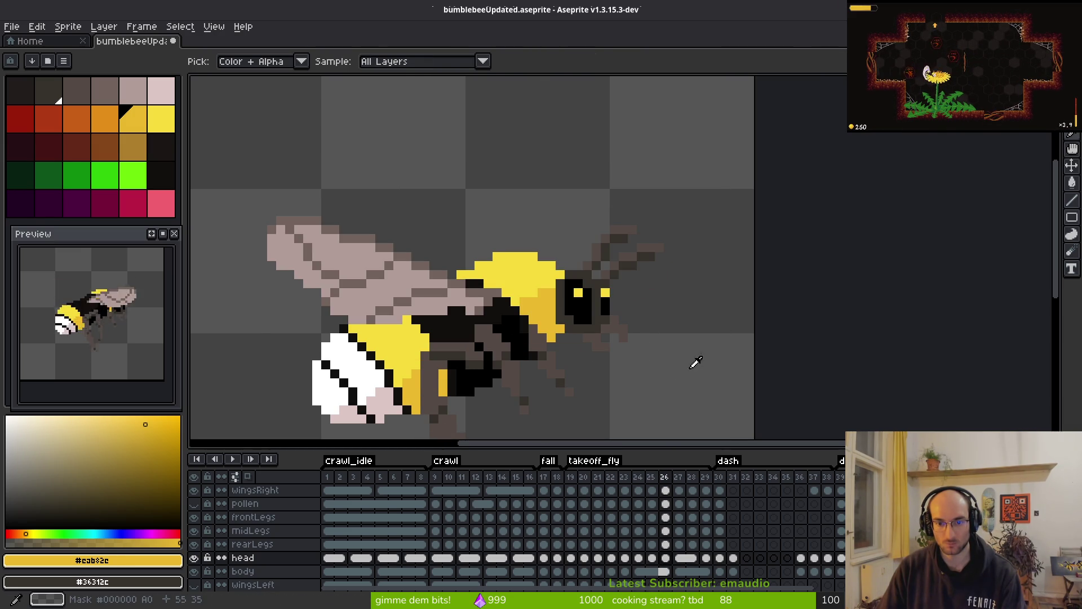
key(Right)
- Step through the head cels of frames 24–29 to compare poses
key(m)
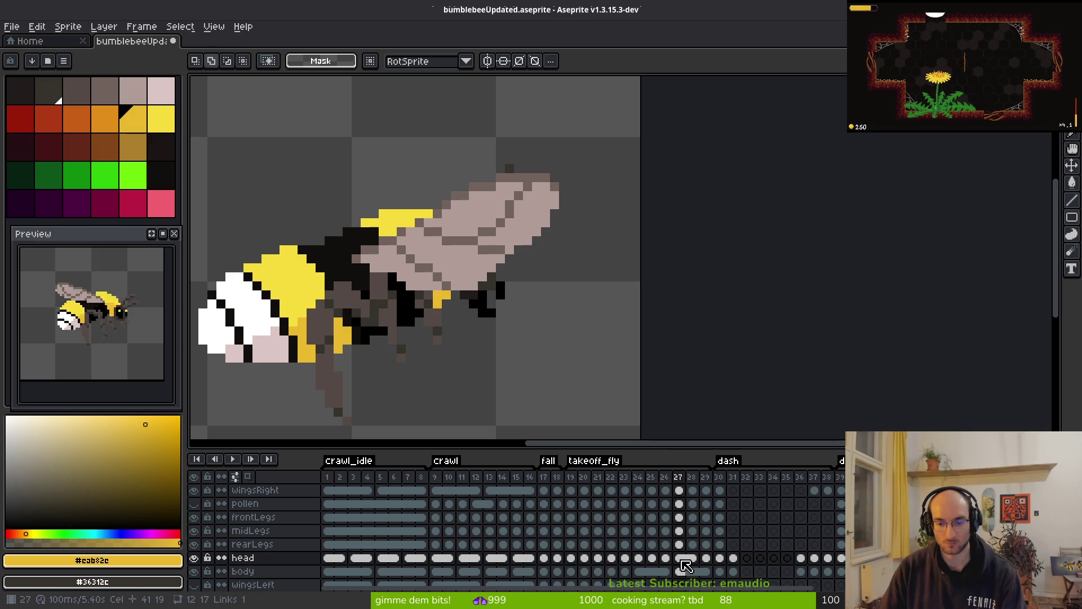
click(680, 559)
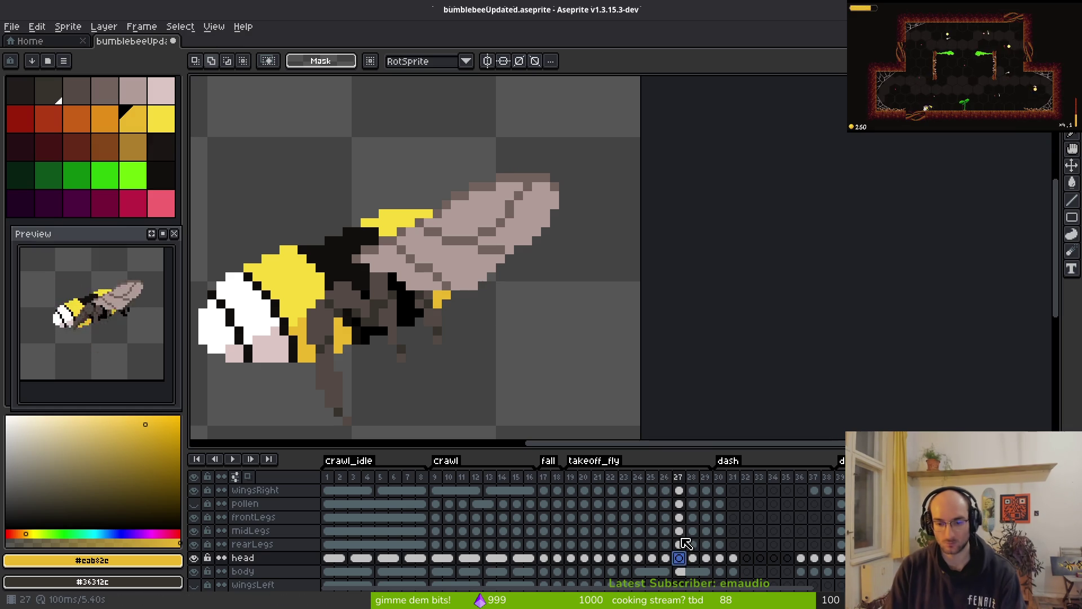
drag(692, 559, 706, 559)
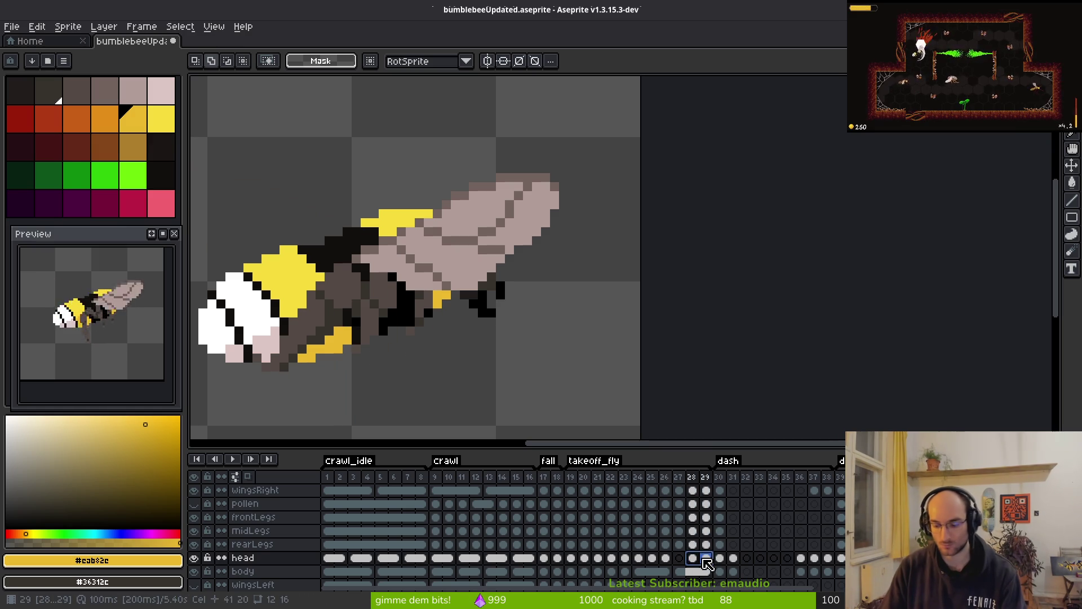
click(680, 559)
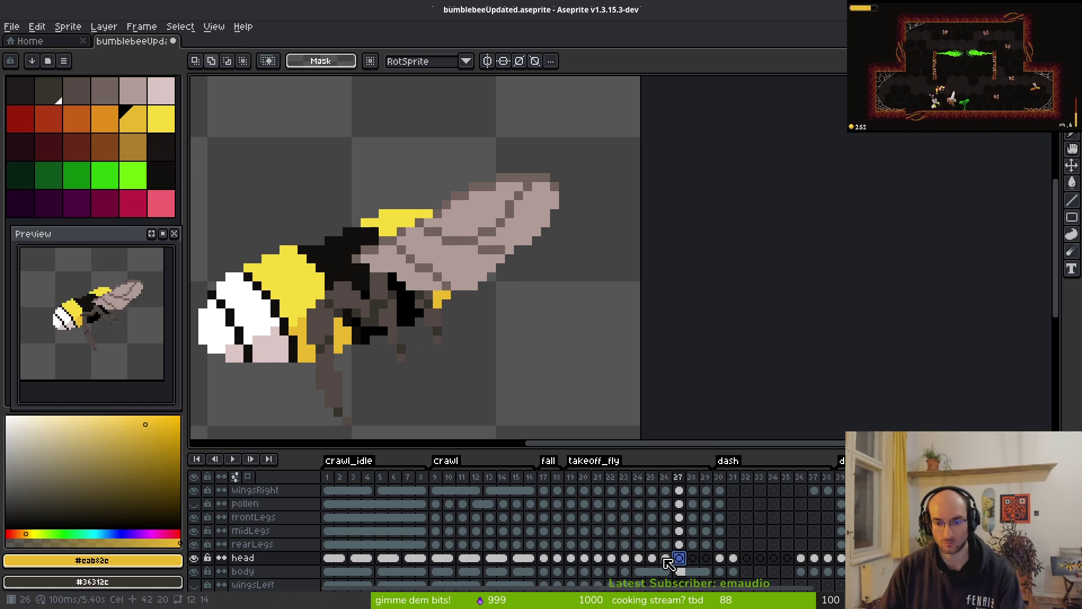
click(665, 559)
click(639, 558)
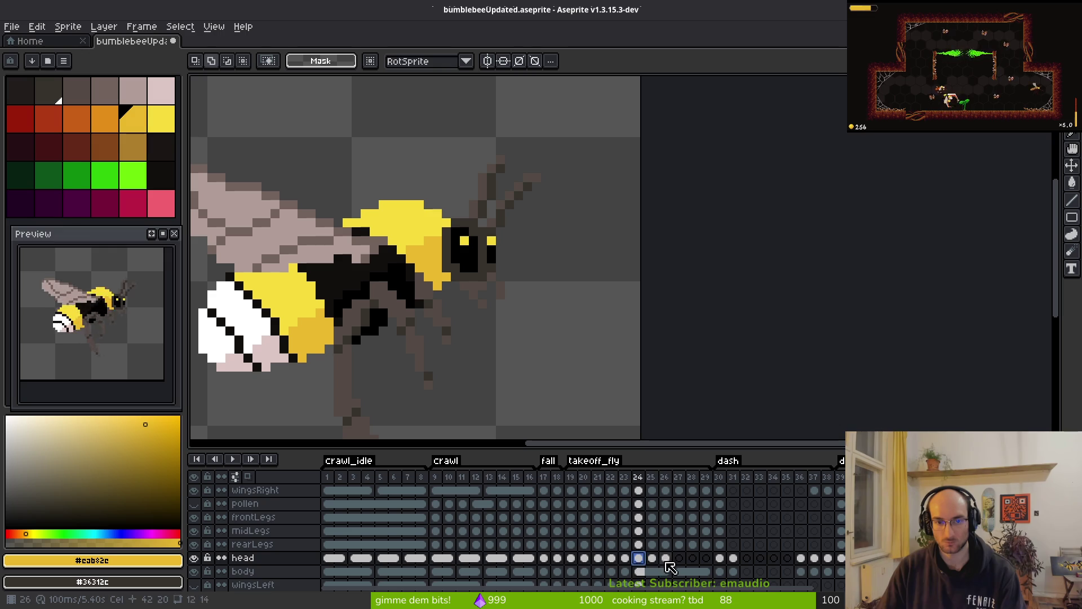
click(653, 559)
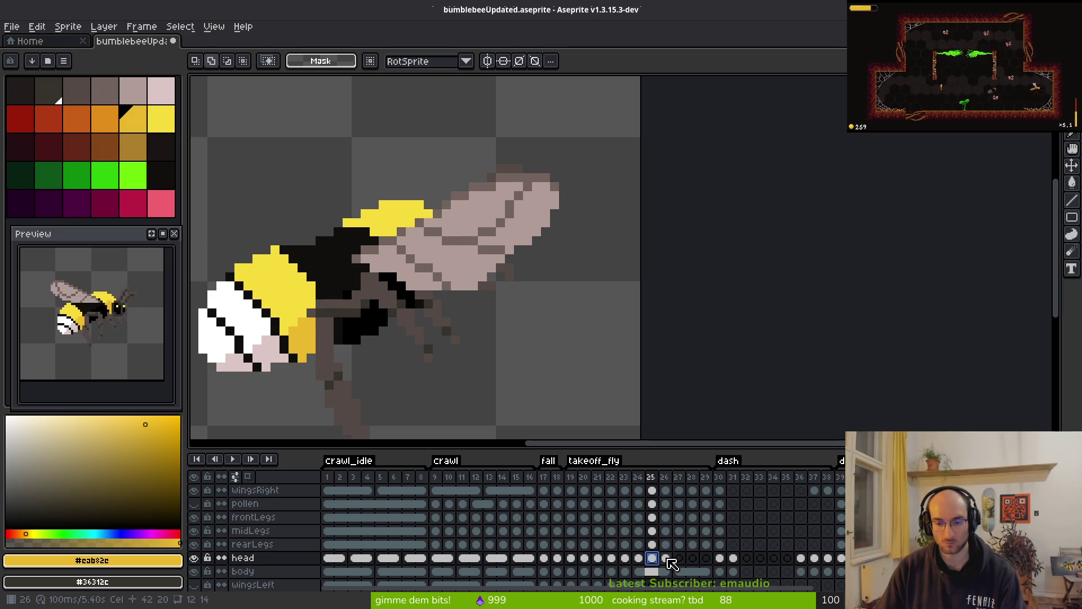
click(666, 559)
click(652, 558)
- Copy the frame 25 head cel into frame 28 and save the file
drag(643, 558, 656, 560)
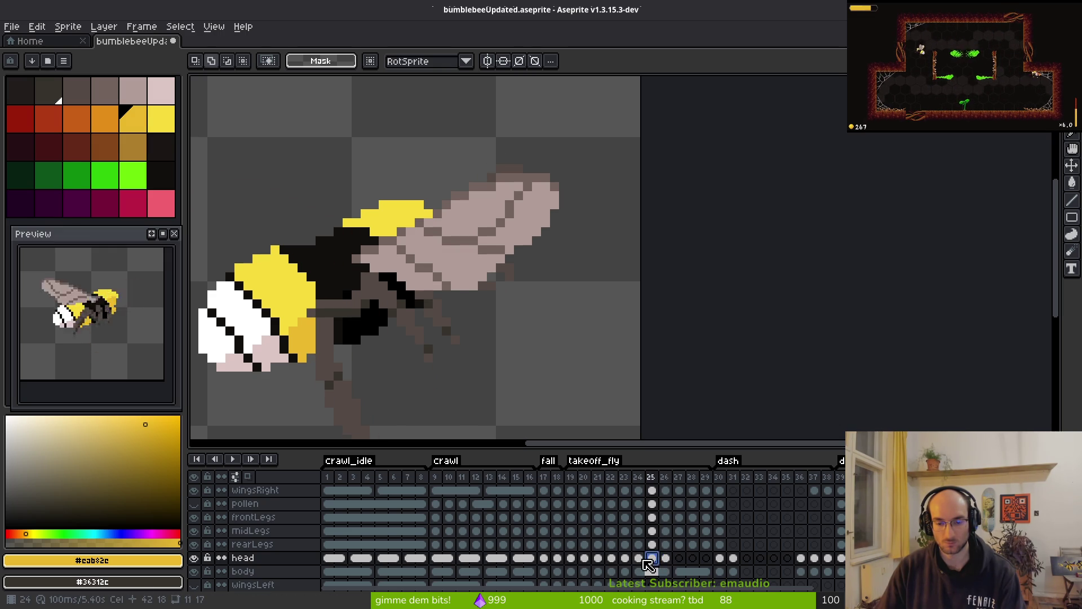
click(640, 560)
click(666, 559)
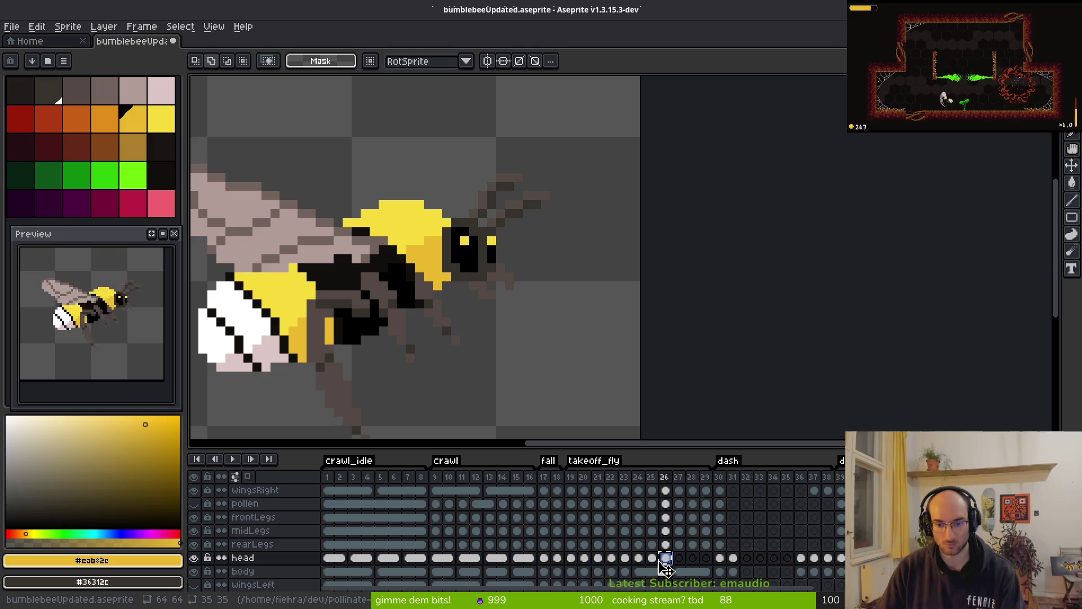
click(652, 558)
key(ctrl+c)
click(679, 558)
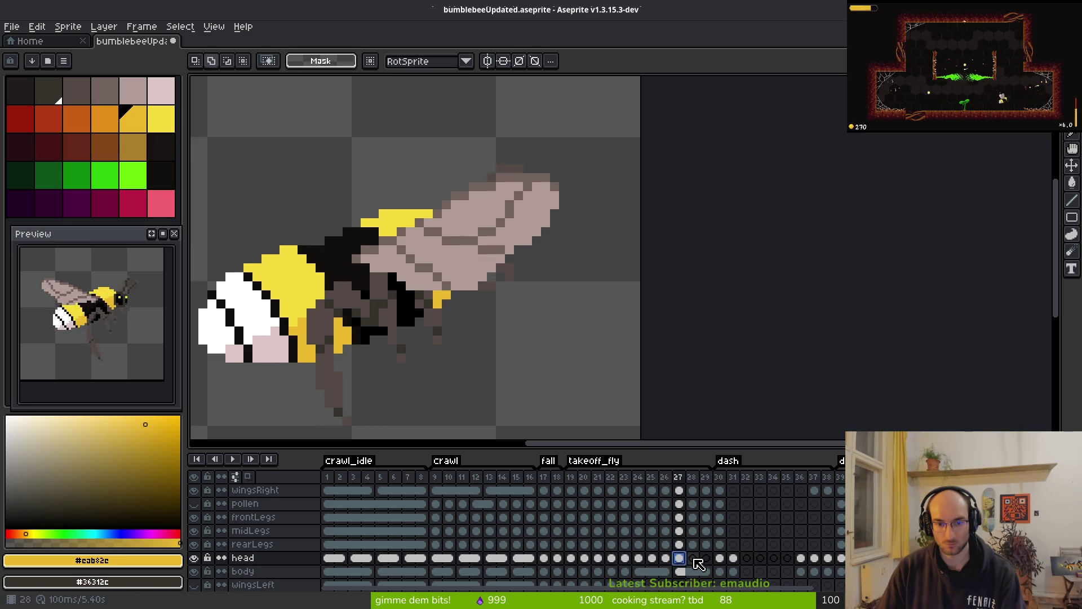
click(693, 559)
key(ctrl+v)
key(ctrl+s)
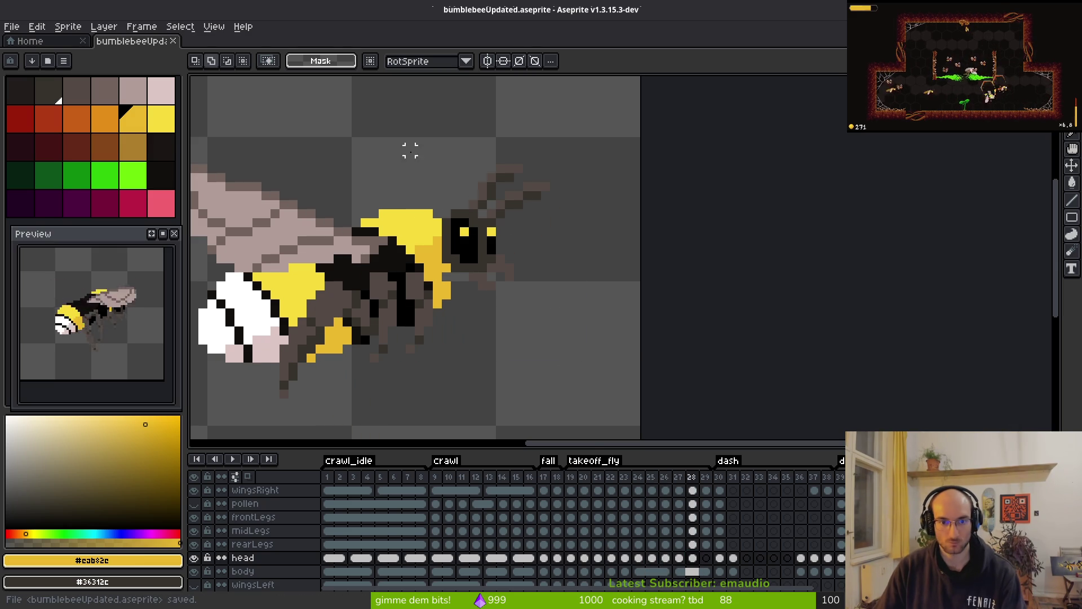
- Select around the bee's head, clear the selection, and step back to frame 26
drag(403, 153, 643, 345)
key(ctrl+d)
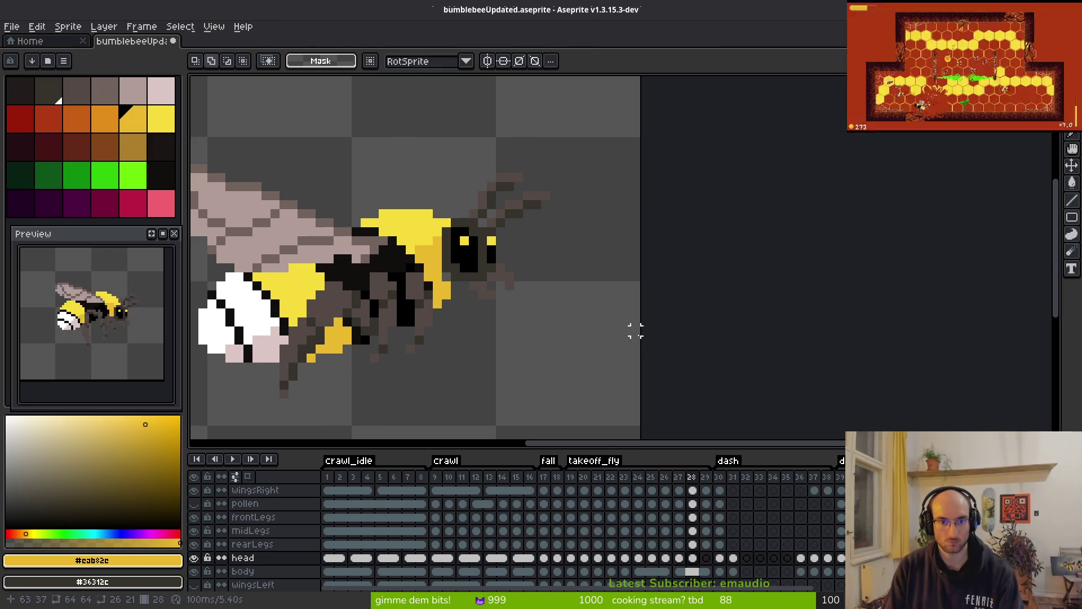
key(i)
key(Left)
key(ctrl+z)
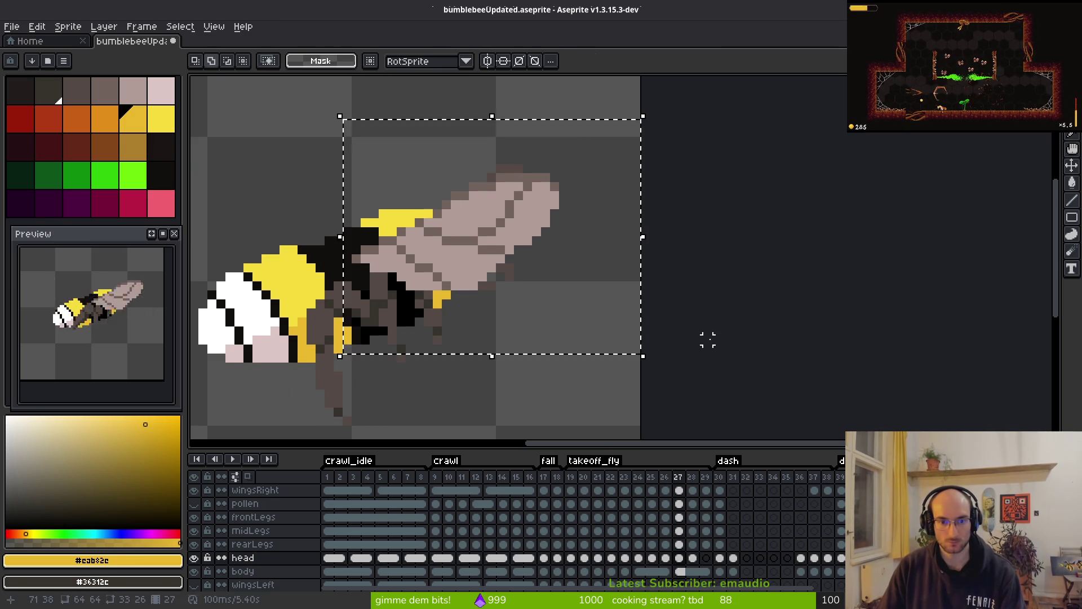
key(ctrl+d)
key(Left)
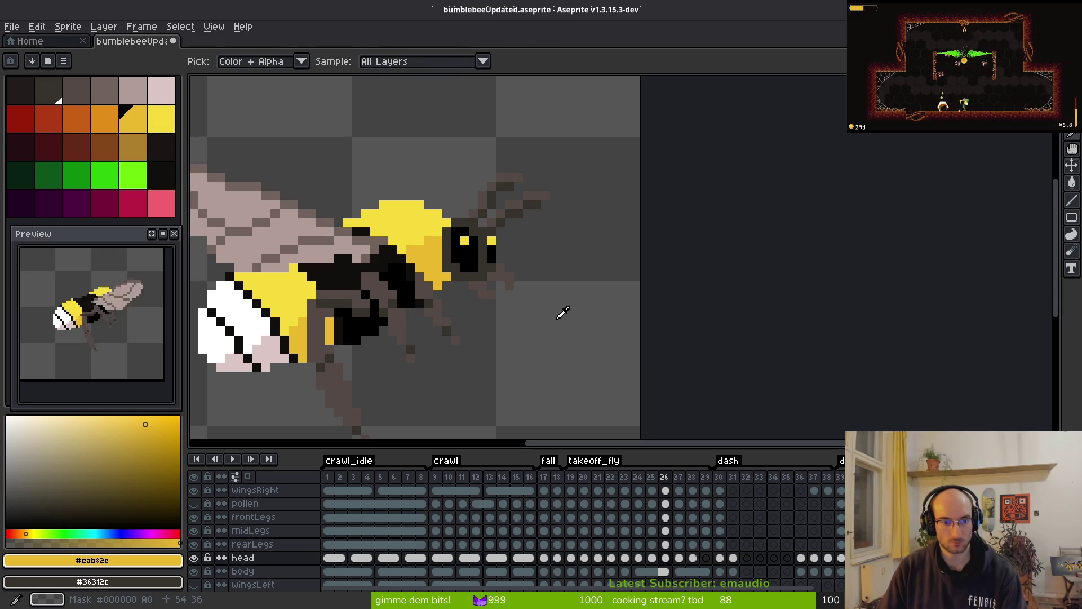
key(m)
key(i)
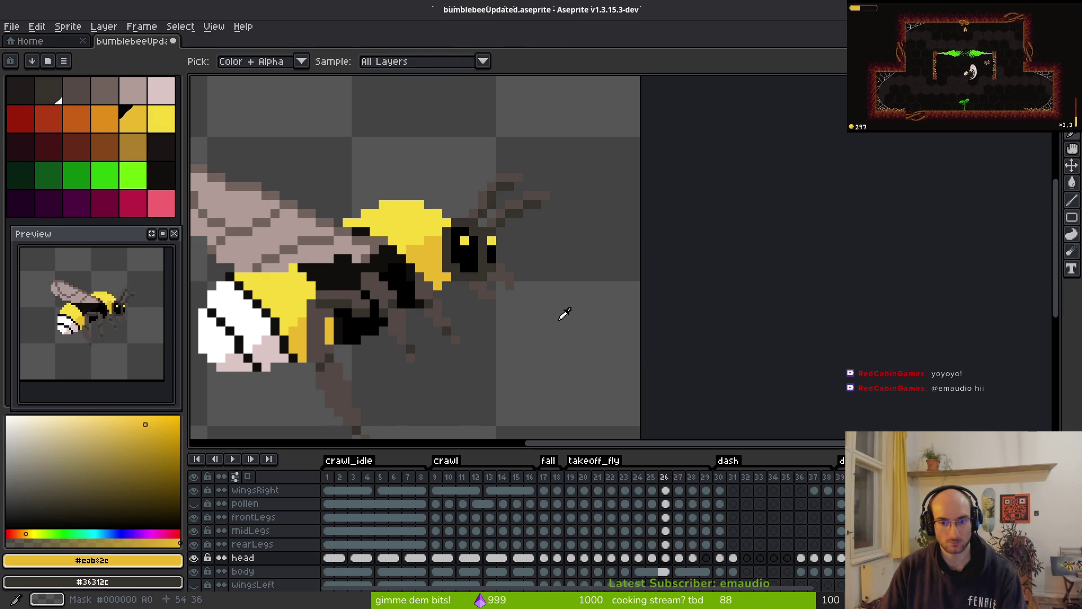
key(Right)
key(Right)
key(b)
scroll(404, 268, up, 3)
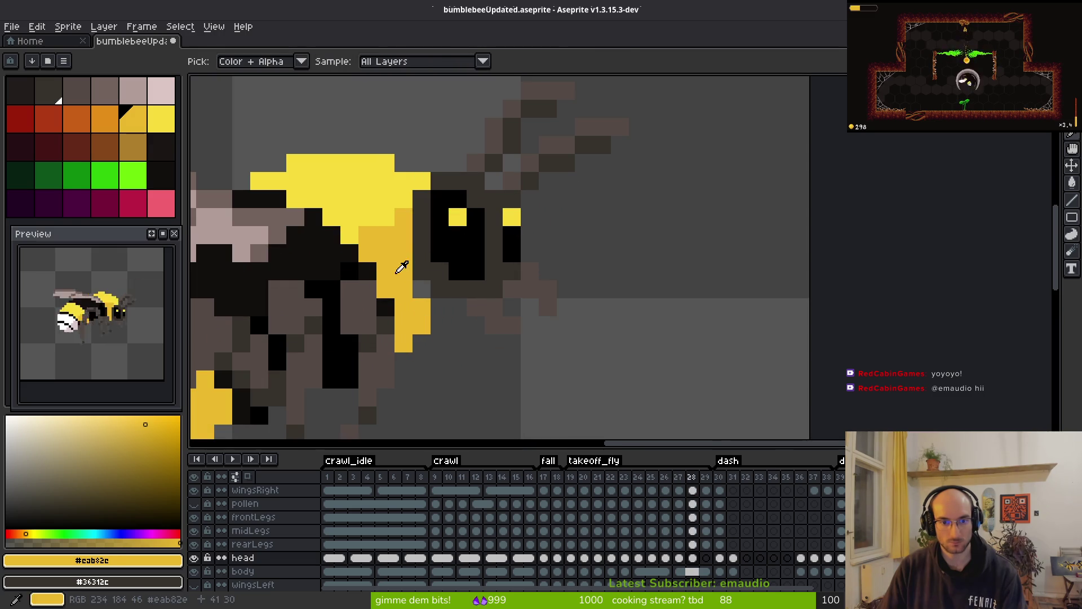
key(Down)
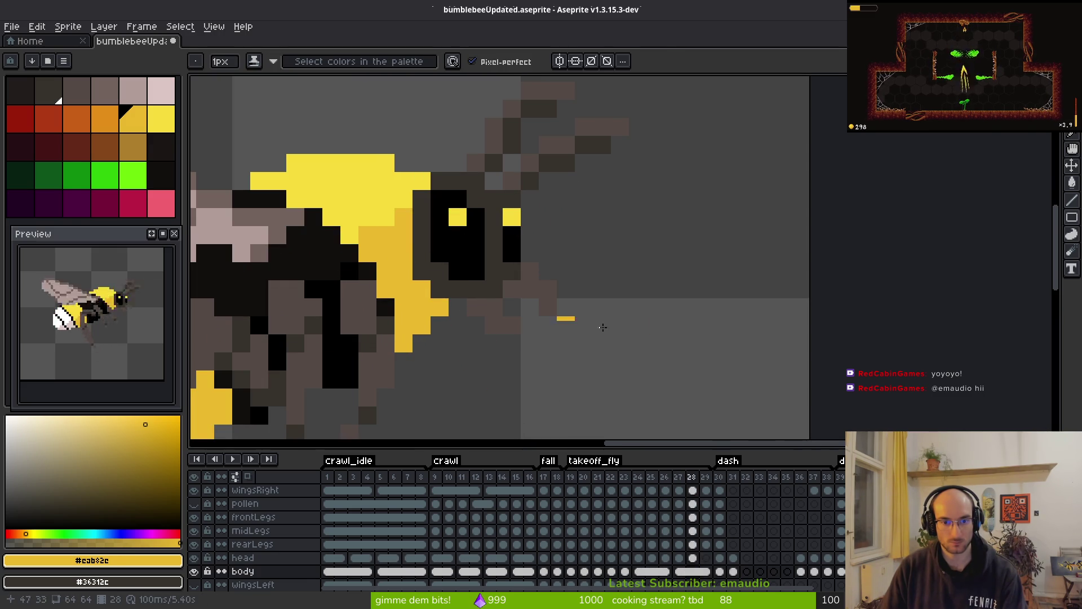
scroll(637, 344, down, 5)
scroll(644, 352, up, 4)
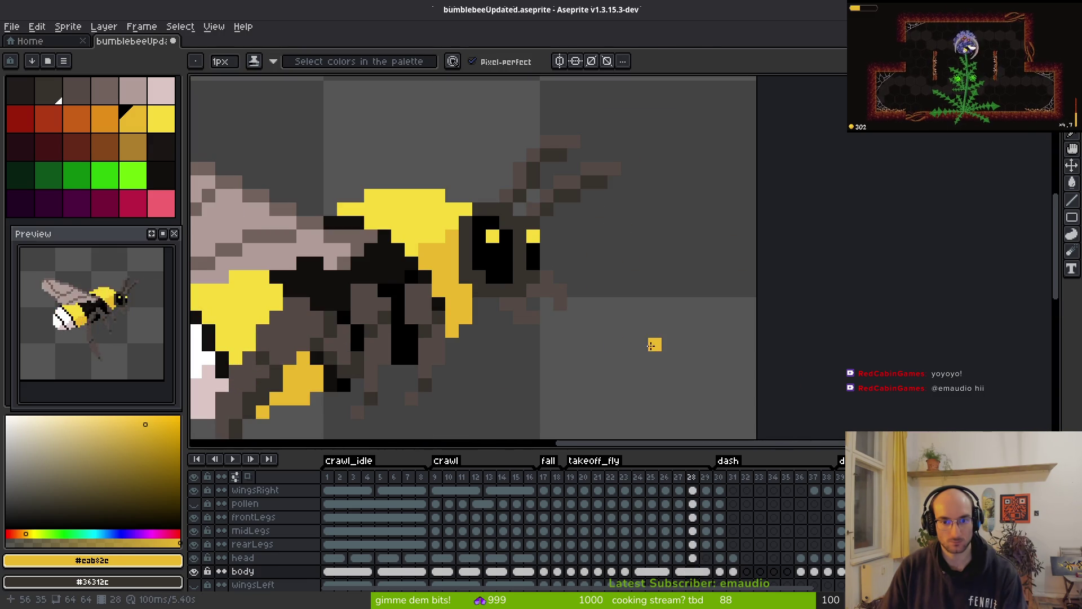
key(Up)
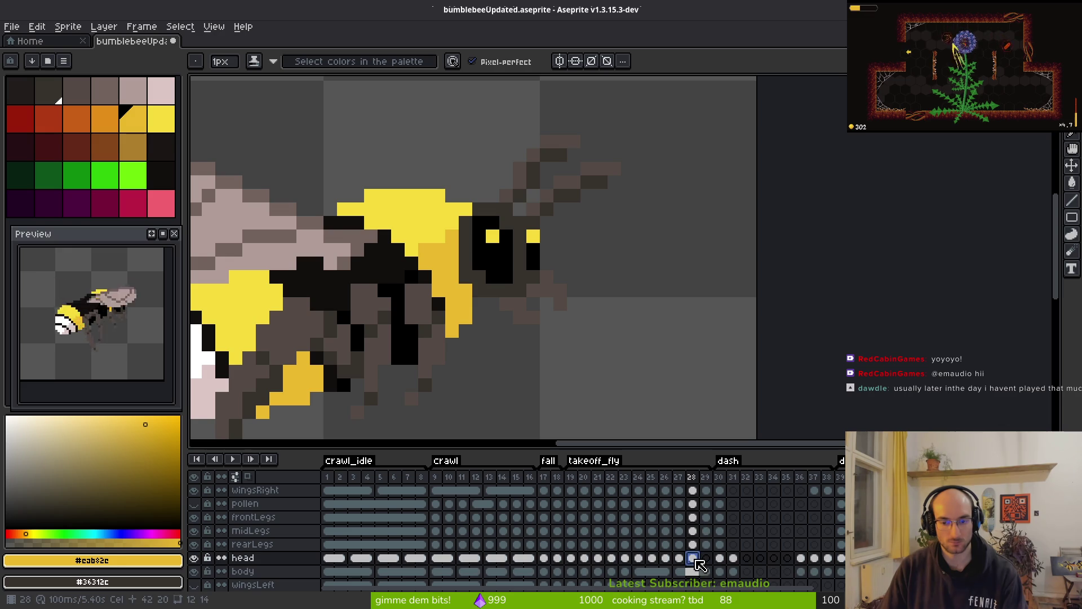
key(Right)
- Select a rectangle around the wing and head, then clear it and return to frame 26
key(Left)
key(m)
mouse_move(391, 93)
mouse_down()
mouse_move(701, 338)
mouse_move(718, 367)
mouse_up()
click(707, 558)
shift+click(679, 557)
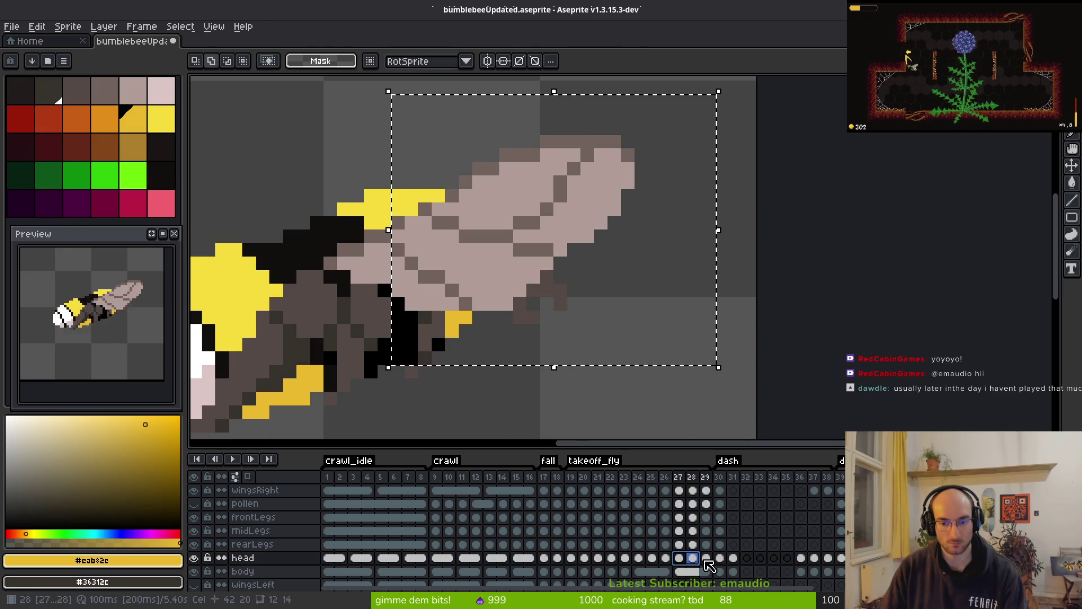
click(666, 557)
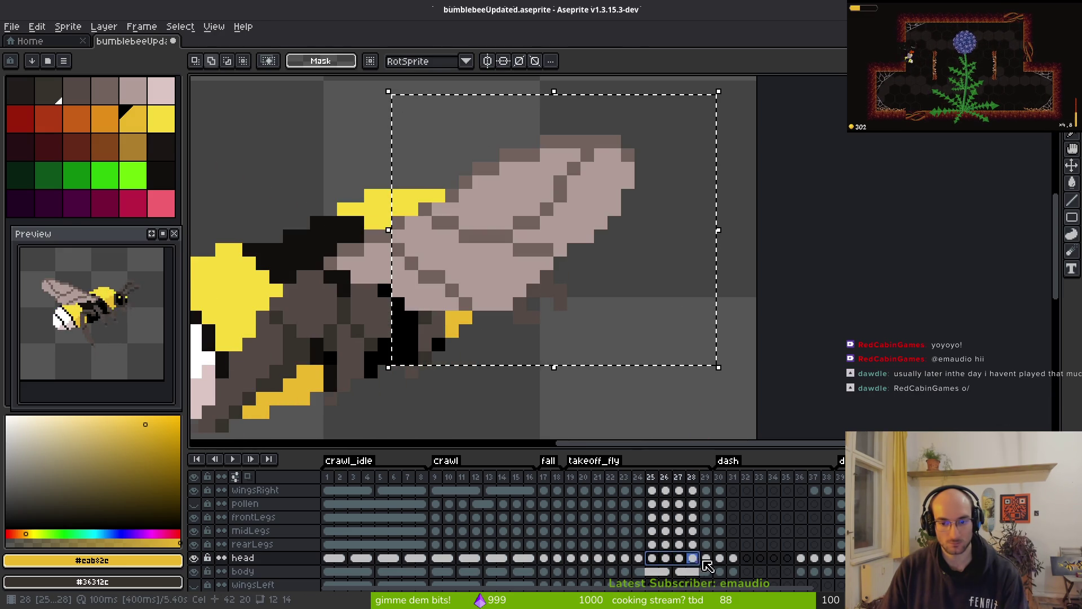
key(ctrl+d)
click(666, 558)
- Flip between frames 27, 28 and 29 to compare the head poses
click(679, 557)
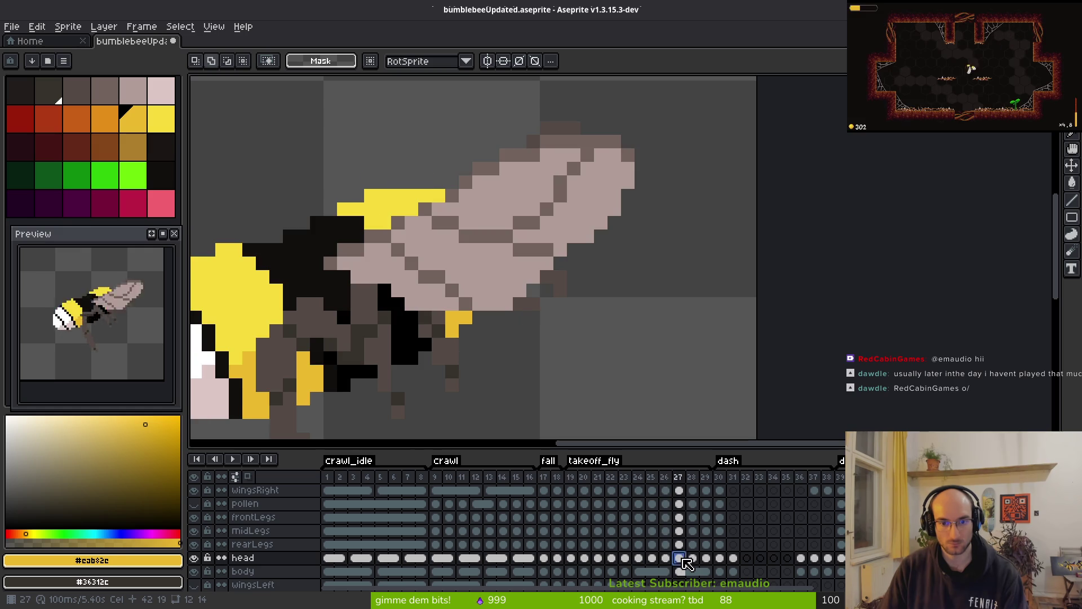
click(694, 558)
key(Left)
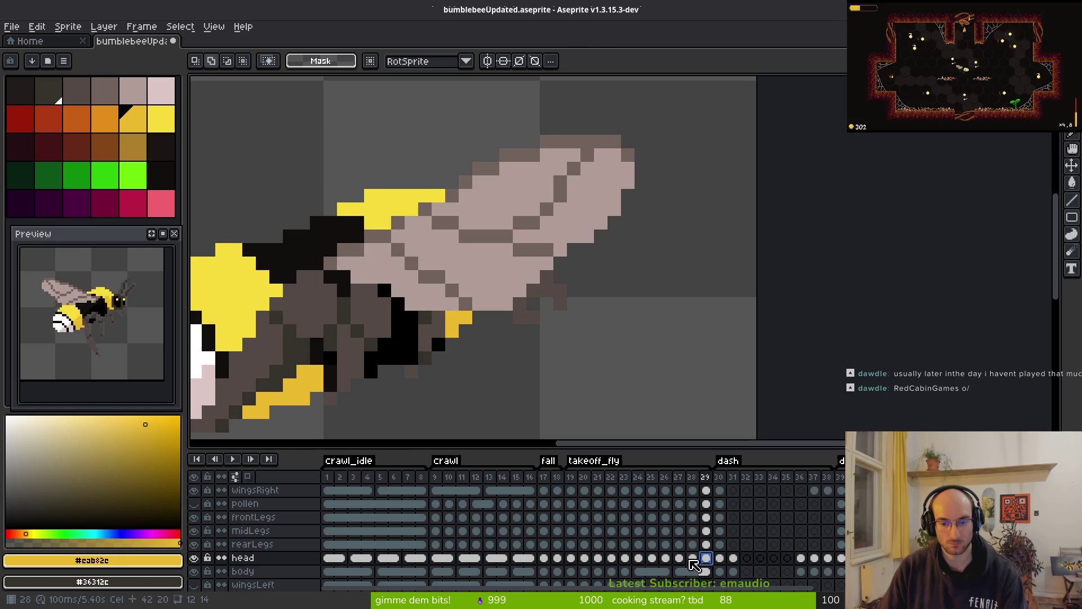
click(688, 559)
click(705, 566)
click(692, 566)
click(706, 565)
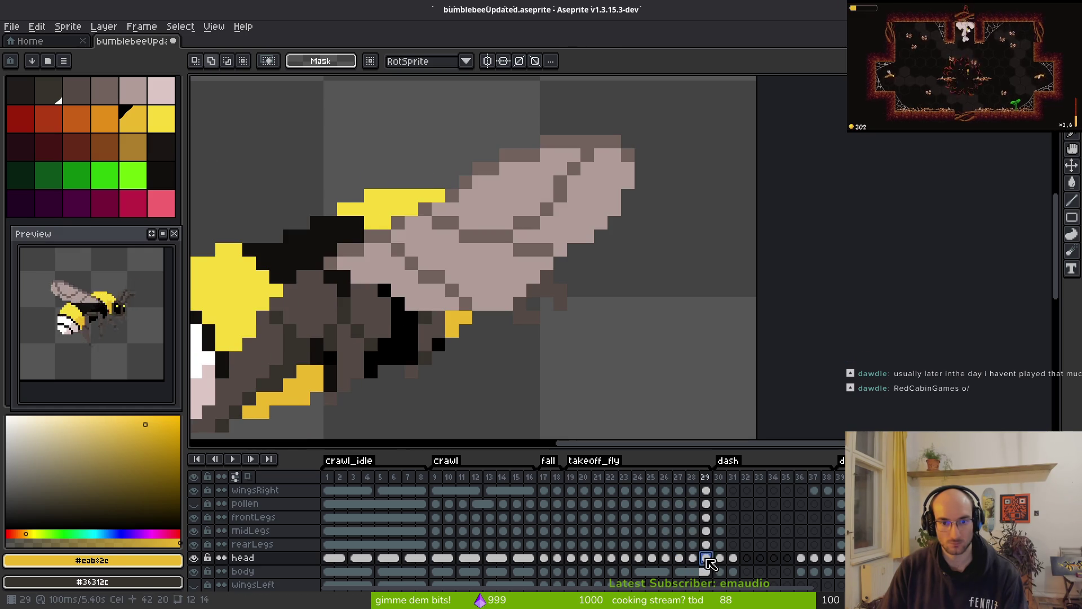
- Save the sprite and link the head cels in frames 28 and 29
key(ctrl+s)
drag(692, 557, 706, 558)
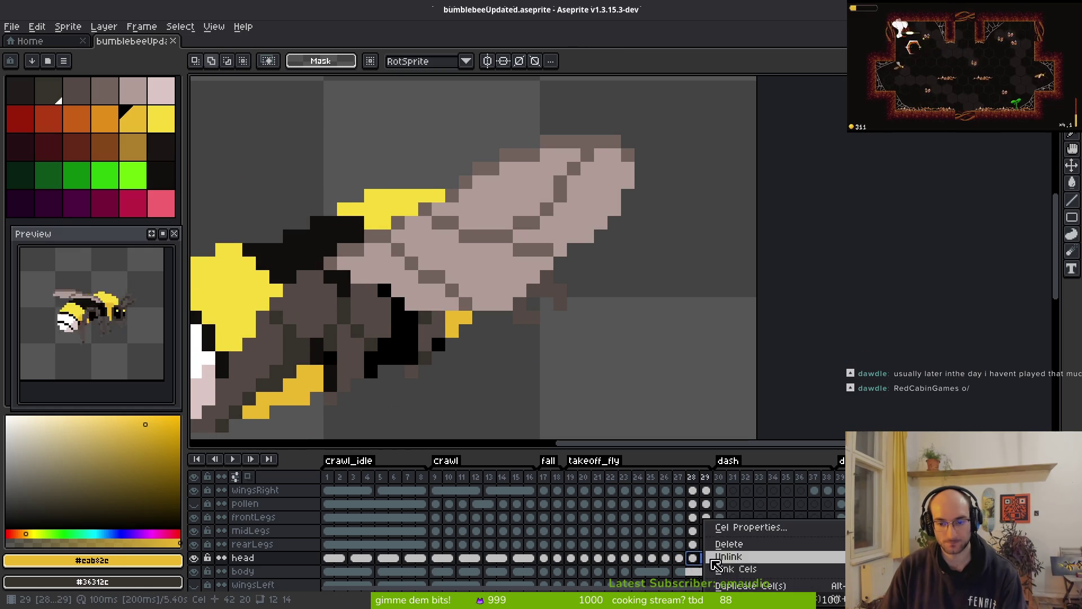
right_click(706, 557)
click(750, 570)
- Step through frames 25–28 to check the linked head cels
click(679, 558)
click(665, 559)
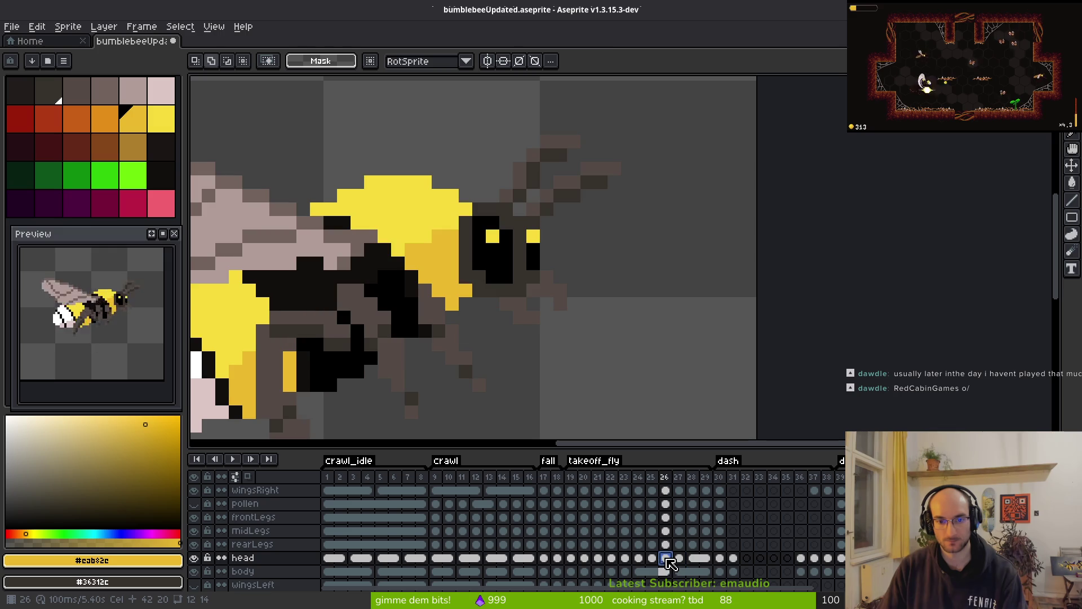
key(Right)
key(Right)
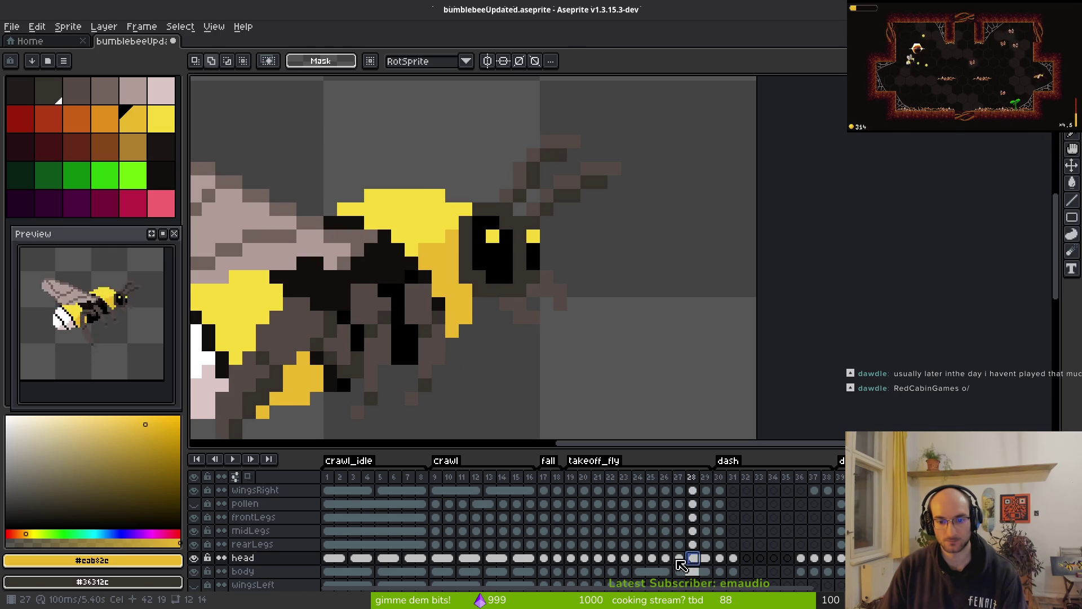
click(665, 558)
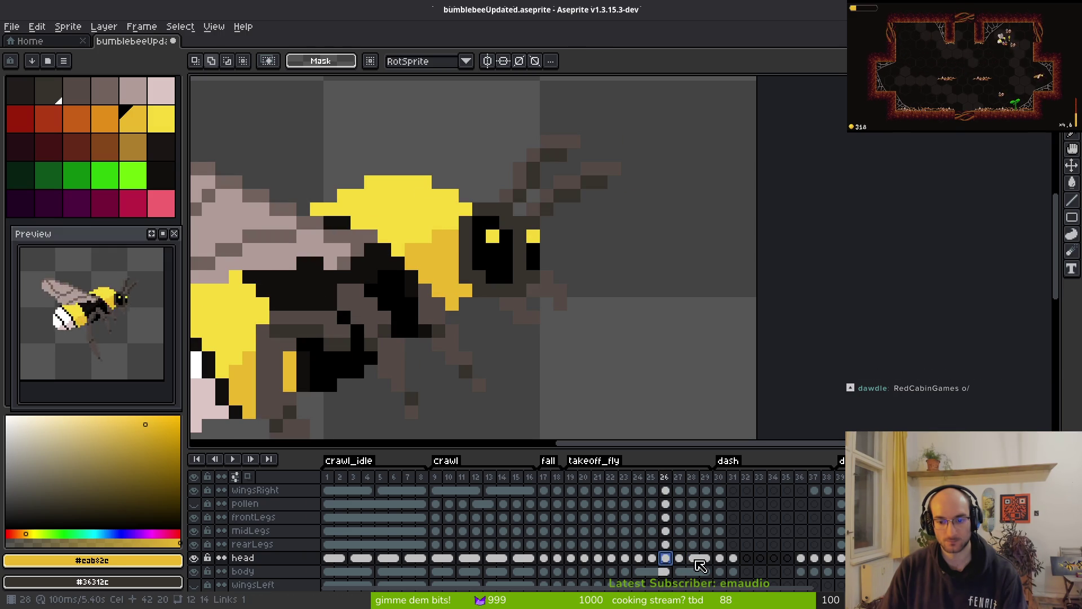
key(Right)
key(Right)
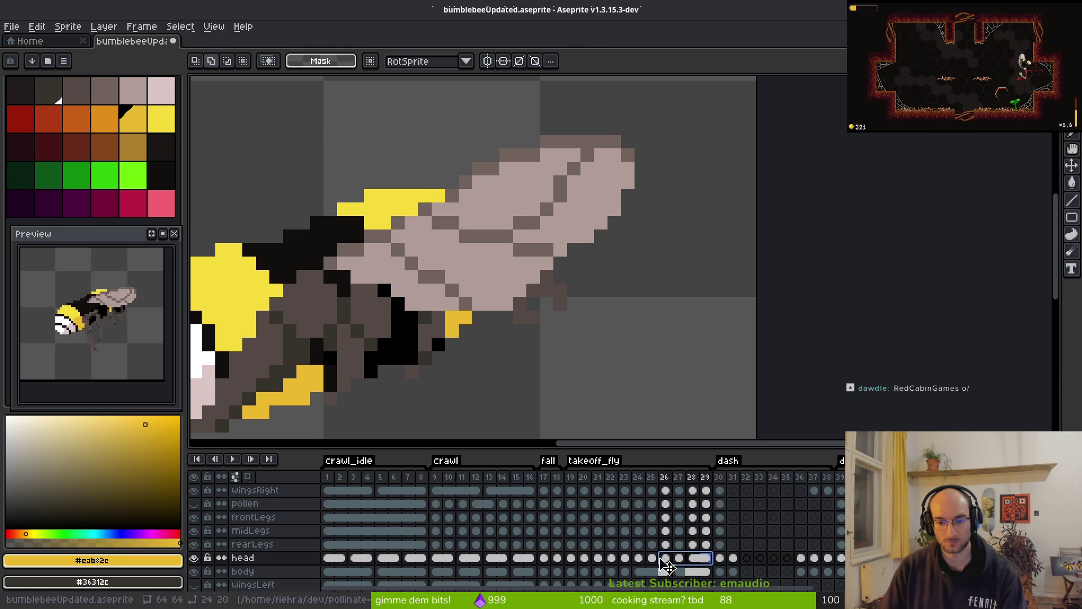
right_click(667, 559)
key(Escape)
click(666, 558)
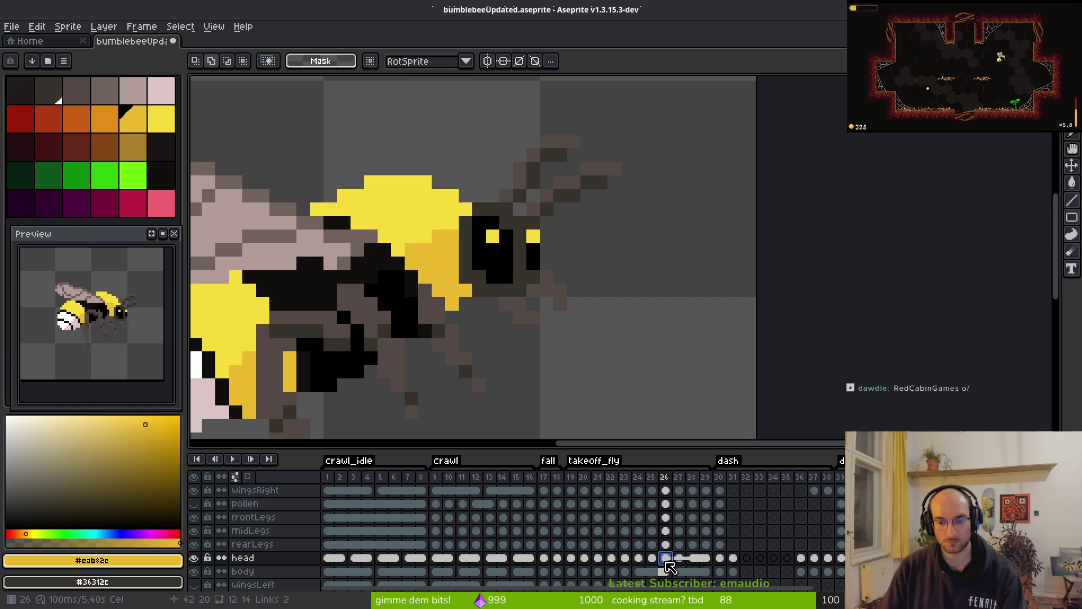
click(652, 559)
key(ctrl+s)
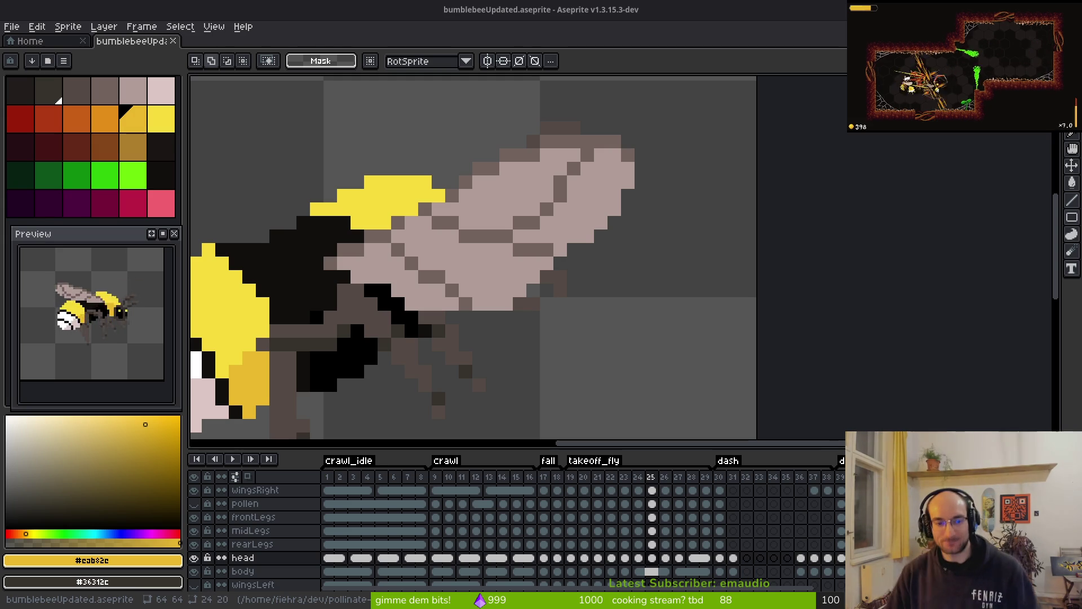
- Save the bumblebee sprite and zoom and pan the view toward the bee's head
scroll(483, 307, up, 2)
key(ctrl+s)
scroll(530, 259, down, 3)
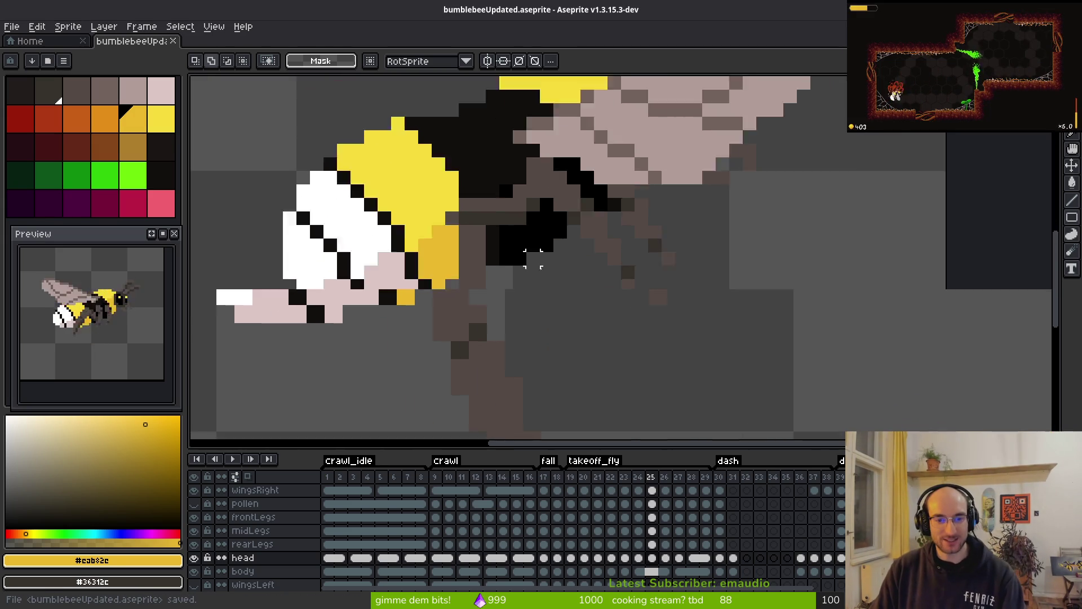
scroll(507, 253, up, 3)
scroll(538, 244, down, 1)
drag(537, 244, 555, 238)
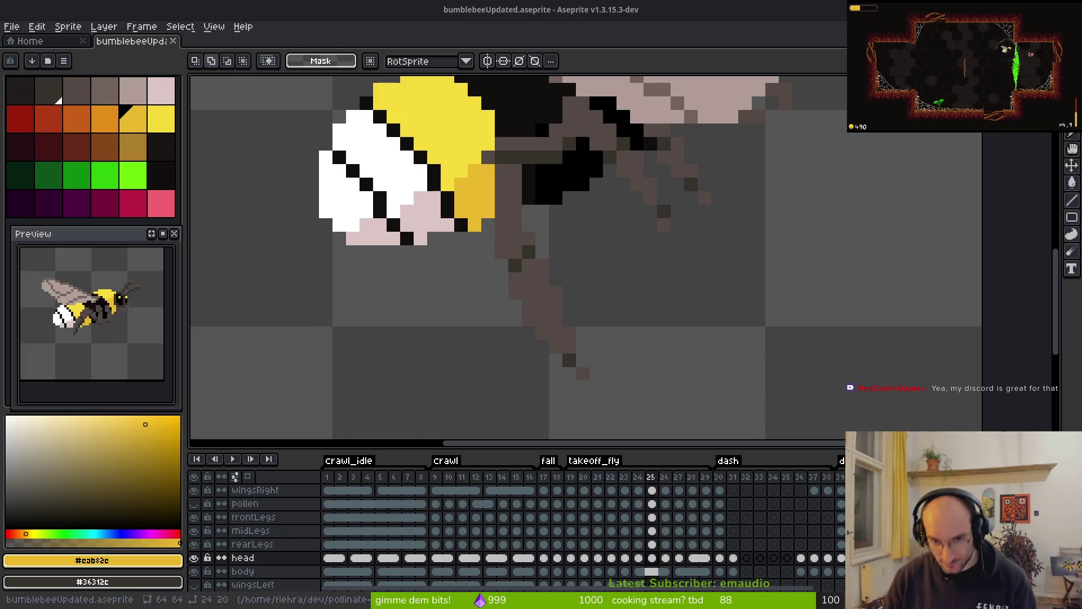
- Save bumblebeeUpdated.aseprite and show the overview of the Aseprite, YouTube and Godot windows
key(ctrl+s)
scroll(549, 248, right, 1)
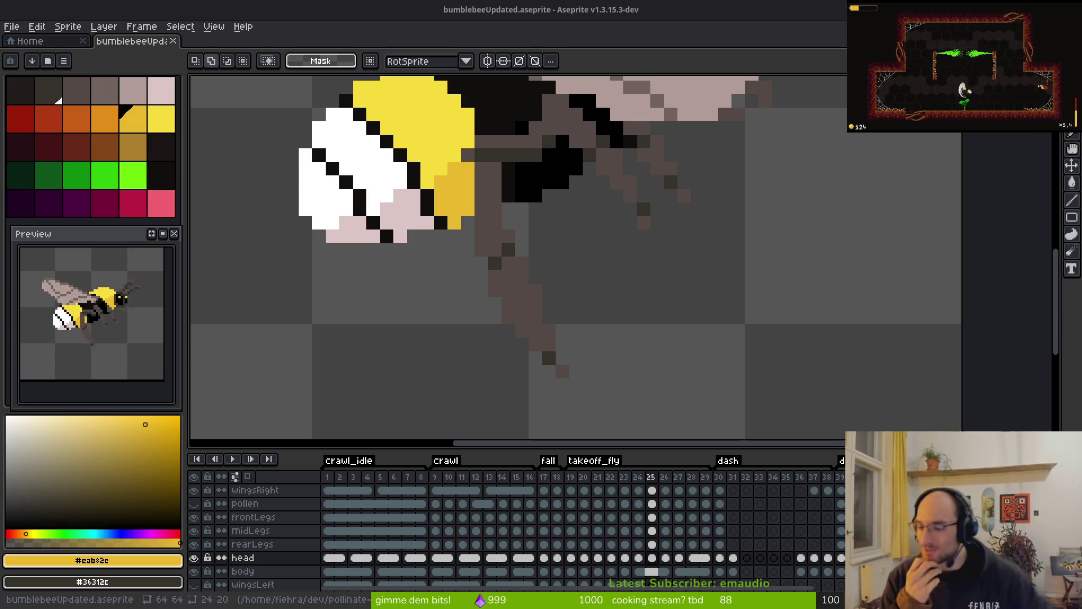
key(super)
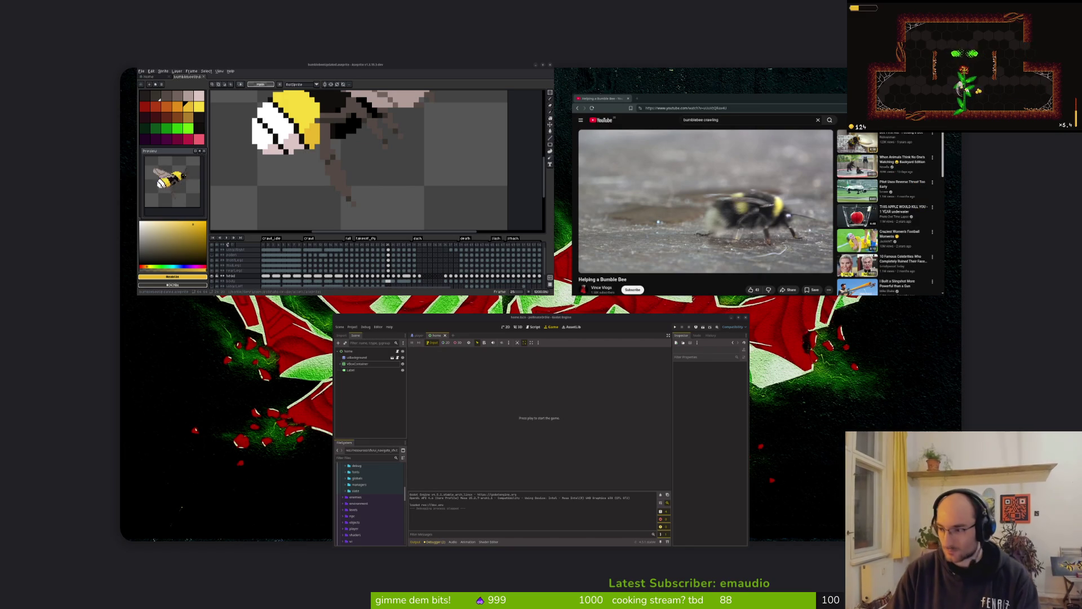
- Return from the window overview to the full-screen Aseprite editor
key(super)
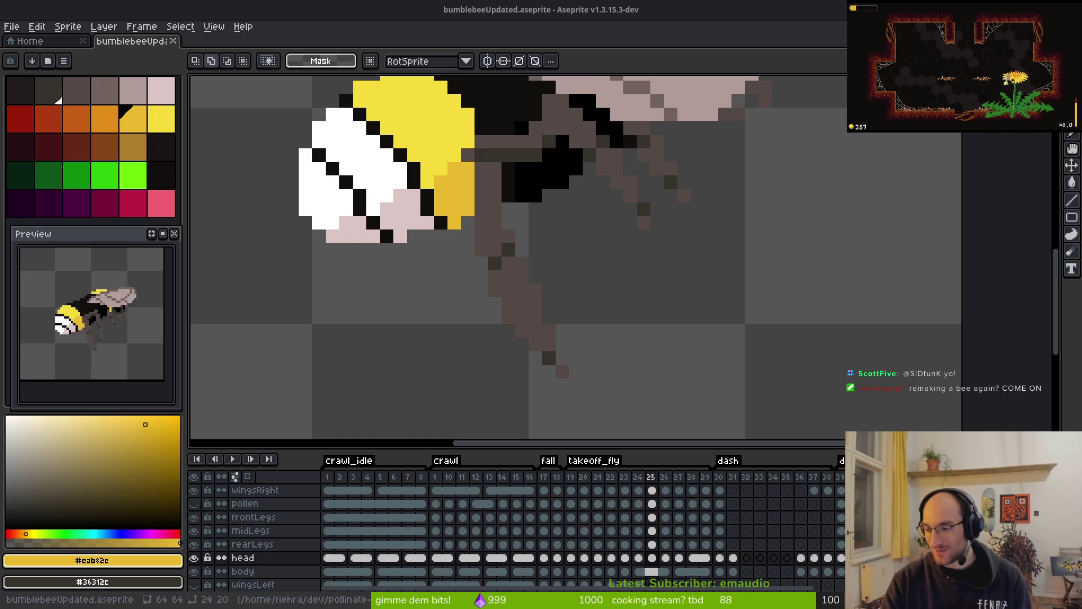
- Zoom out, check frames 10 and 29, then open frame 30 on the head layer
scroll(571, 248, down, 2)
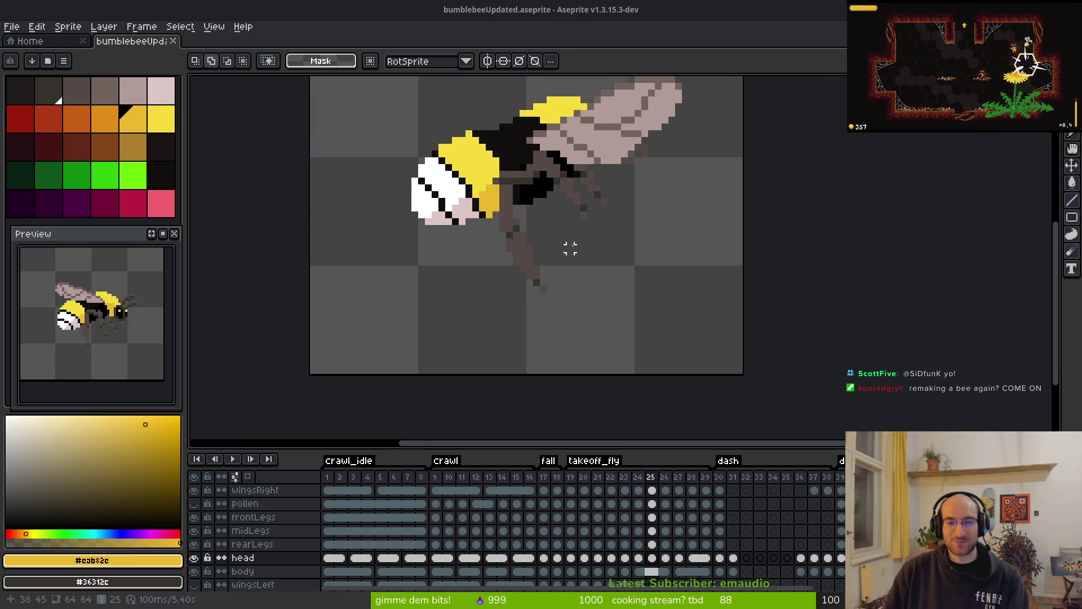
scroll(570, 248, down, 1)
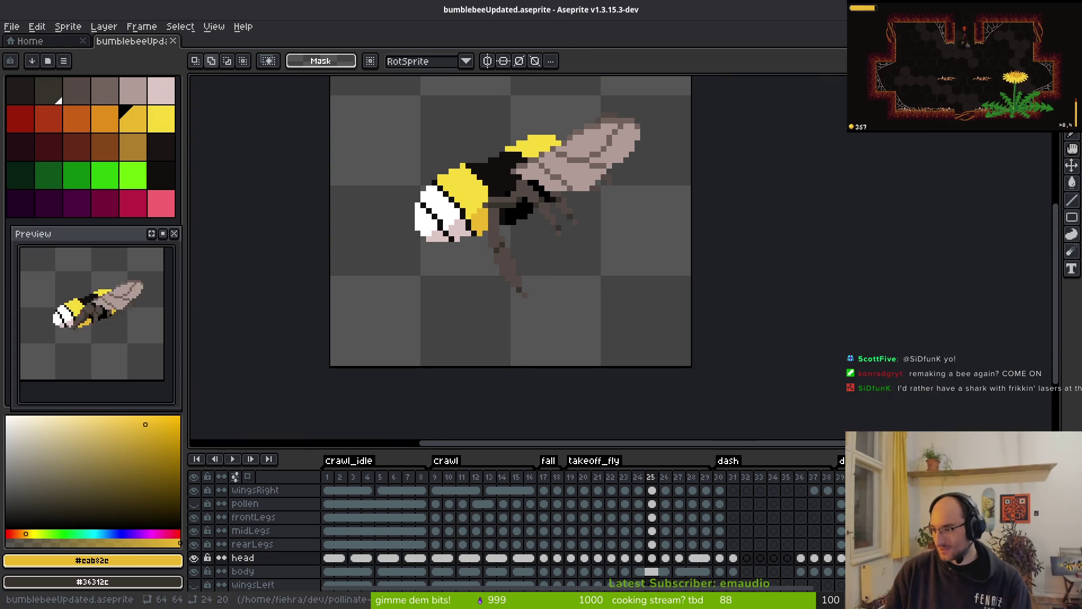
click(448, 531)
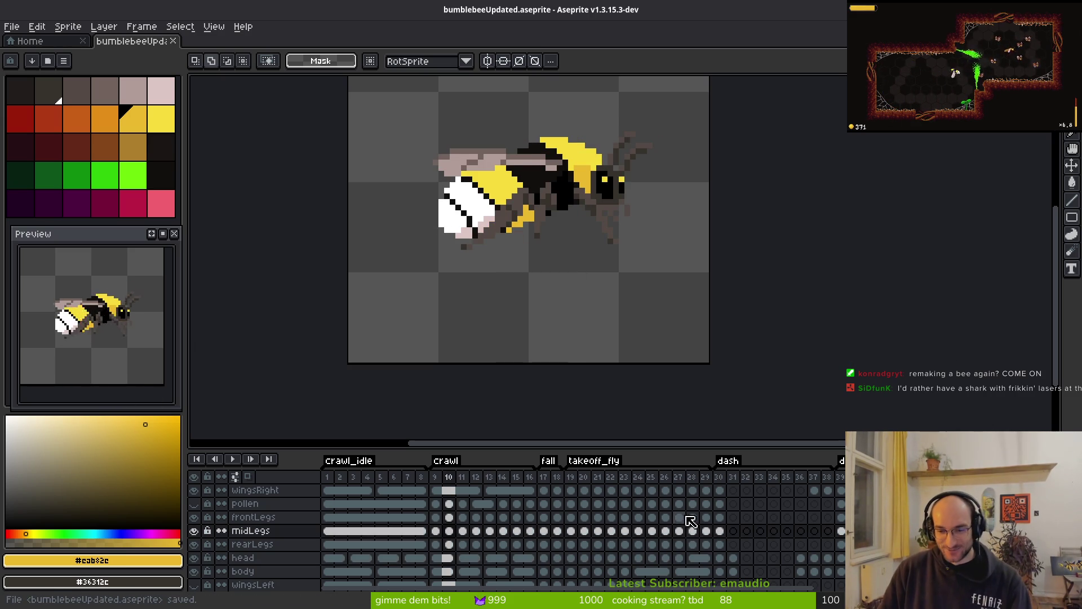
click(706, 531)
drag(552, 375, 455, 365)
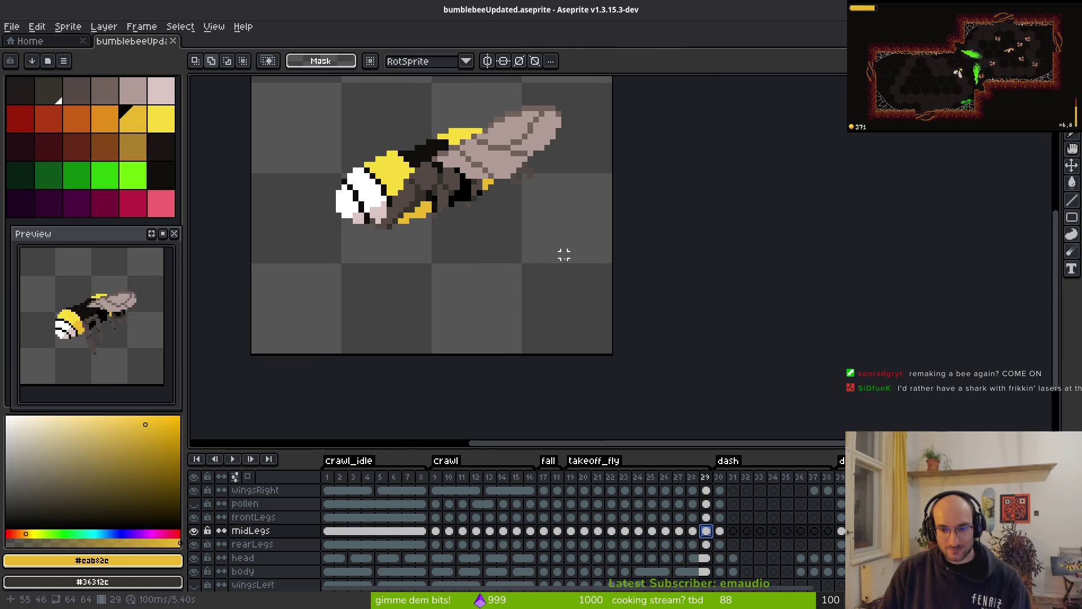
click(706, 558)
click(720, 559)
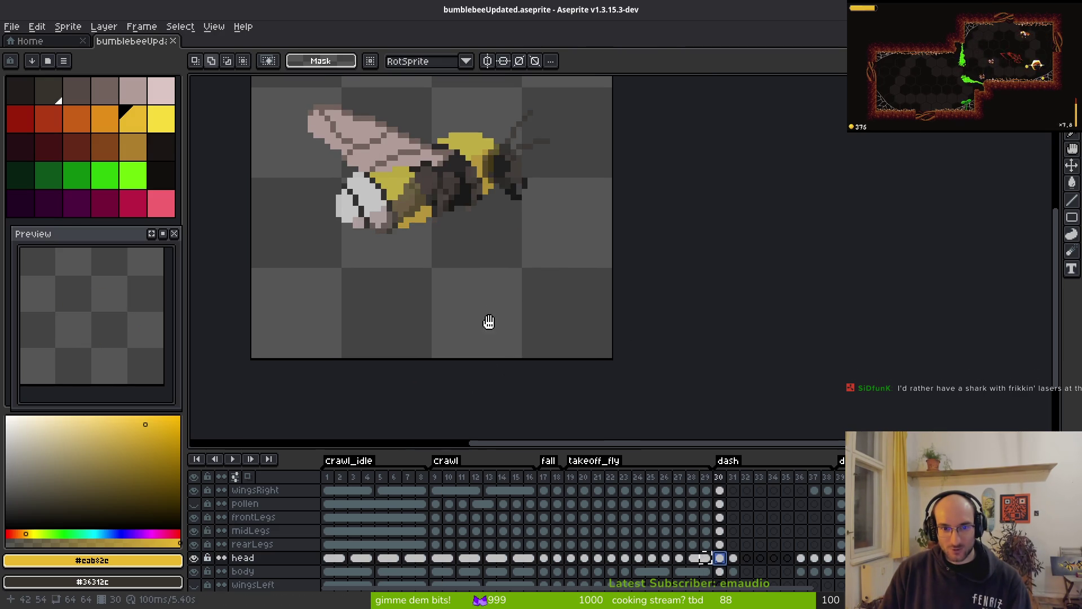
- Paste the head into frame 30, nudge it one pixel down, save, then undo it
key(ctrl+v)
scroll(507, 278, up, 3)
key(Down)
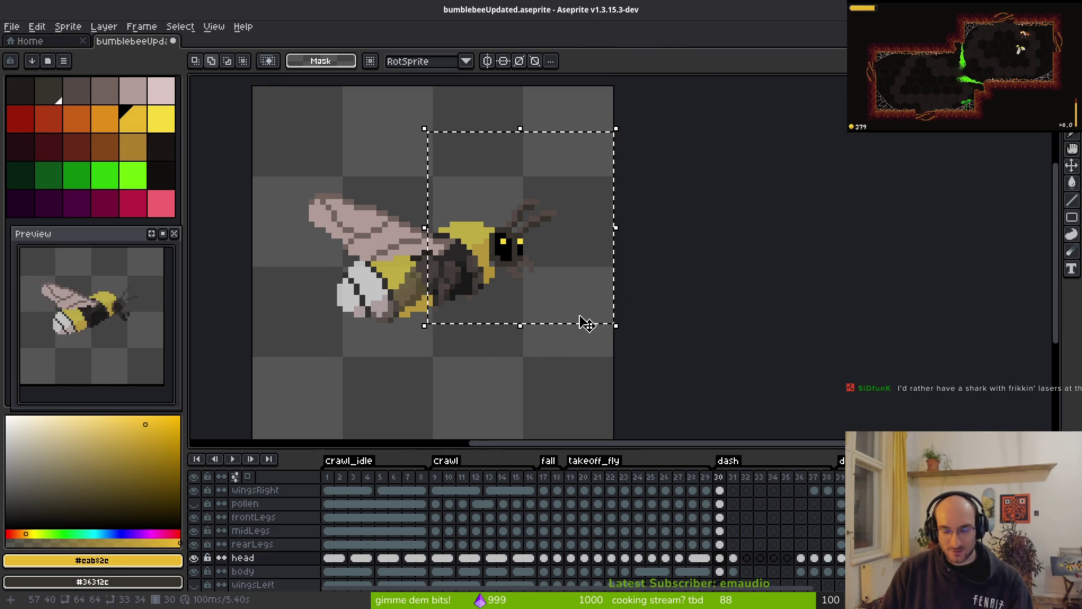
key(ctrl+d)
key(ctrl+s)
key(ctrl+z)
key(ctrl+z)
key(ctrl+z)
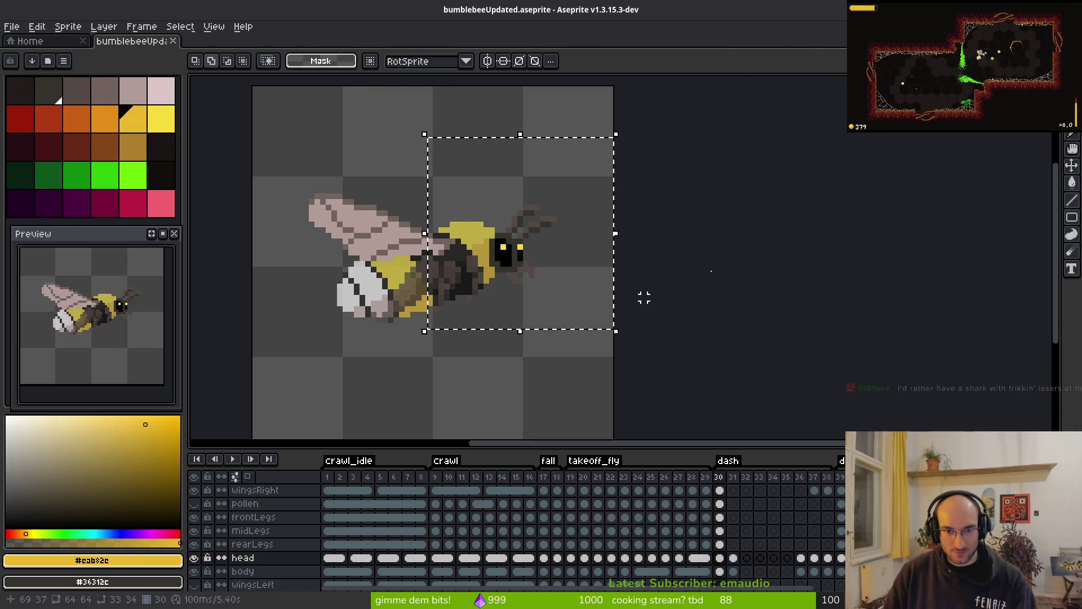
- Check the frame 30 head cel's properties, reselect the head area, and save
right_click(721, 558)
click(765, 528)
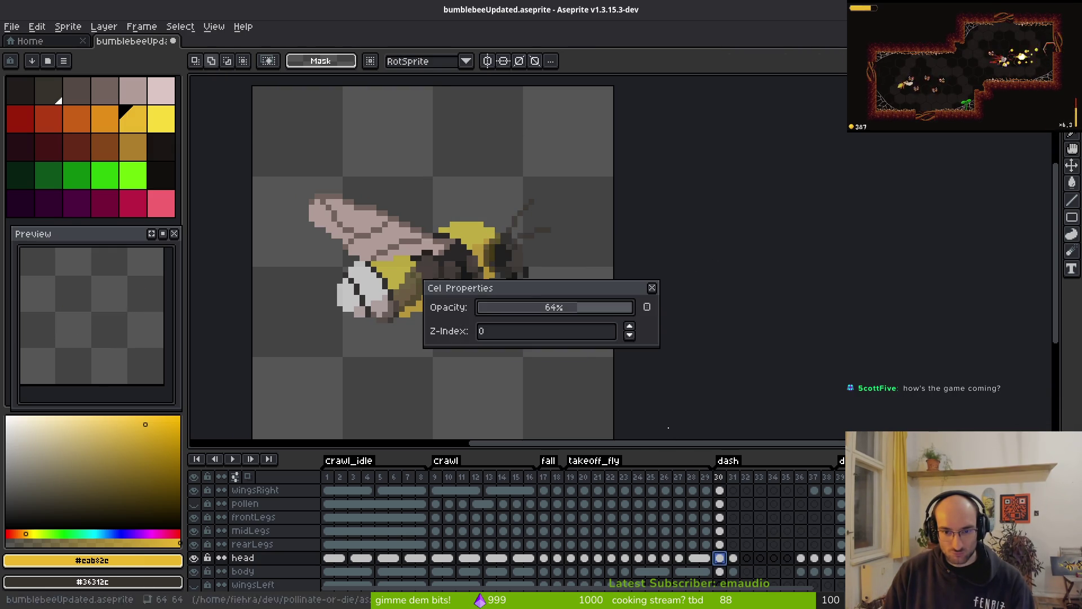
key(Escape)
key(ctrl+y)
drag(422, 148, 643, 319)
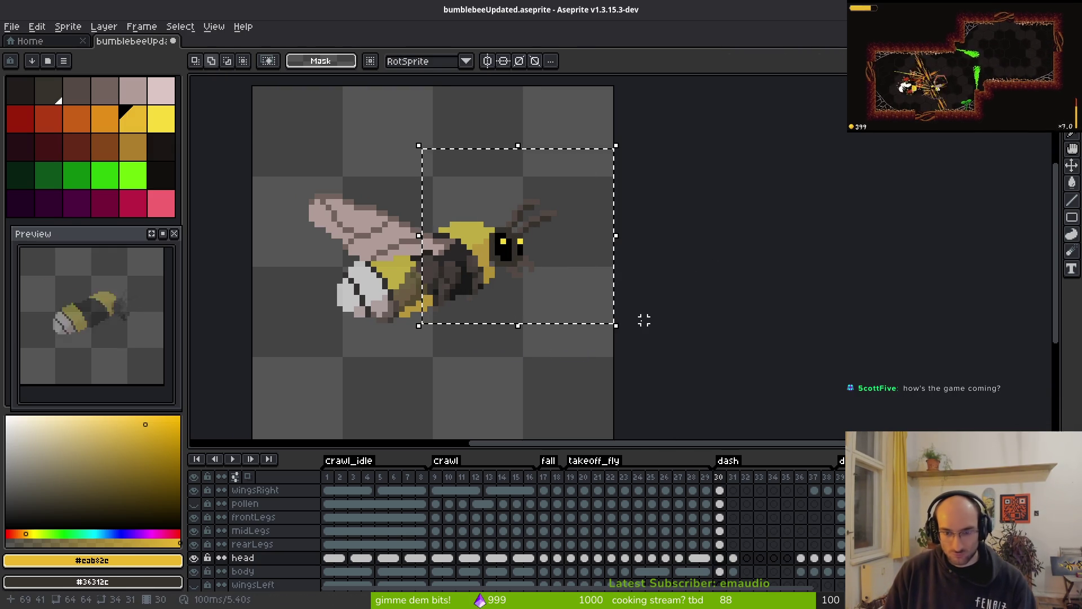
key(ctrl+d)
key(ctrl+s)
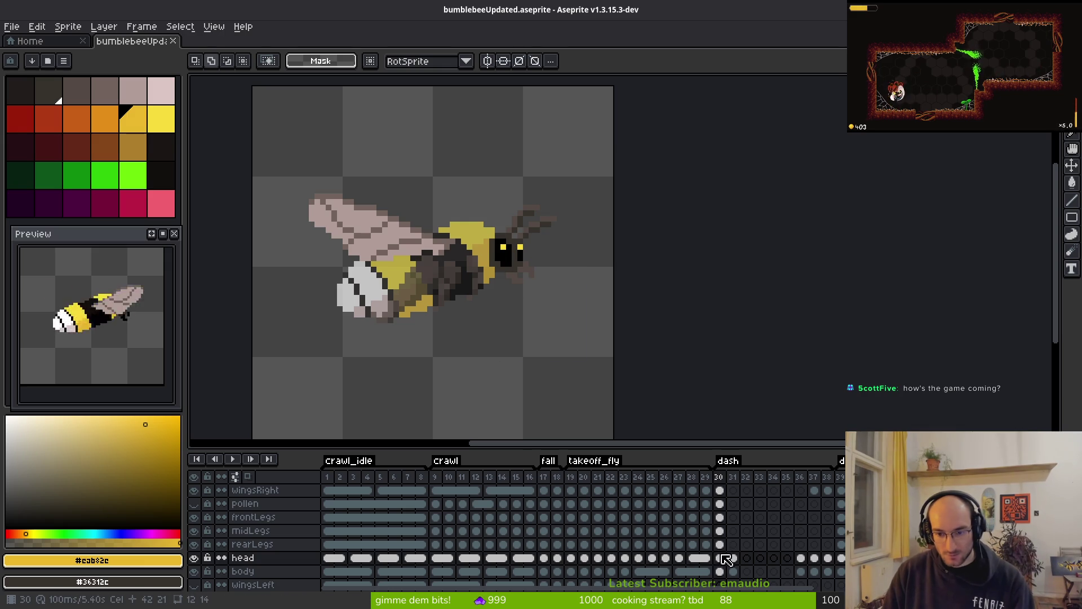
- Set the frame 30 head cel's opacity to 70% in Cel Properties
right_click(726, 559)
click(766, 524)
click(592, 307)
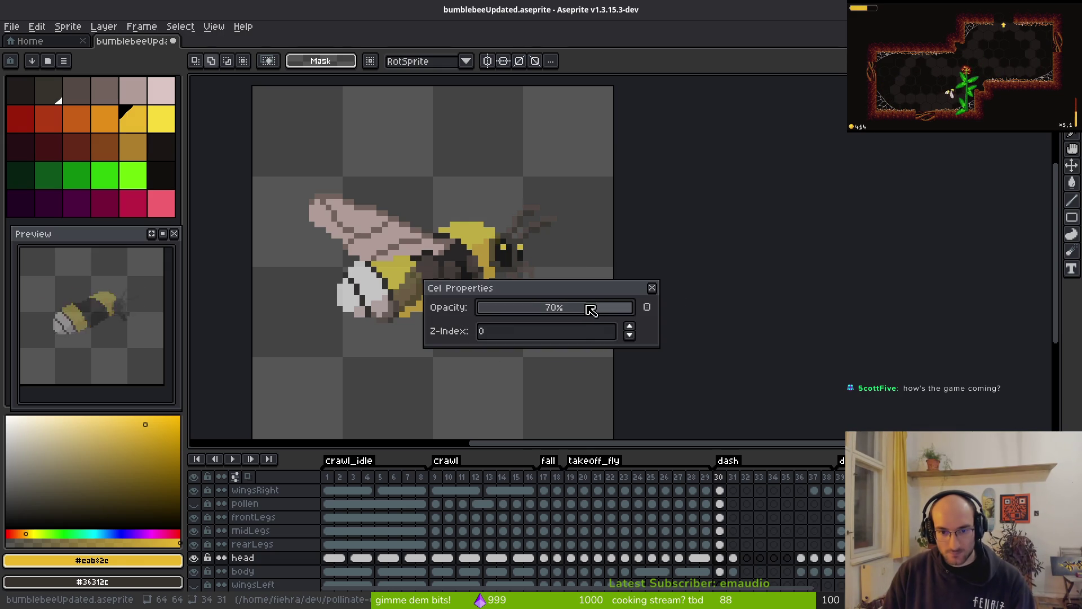
key(Escape)
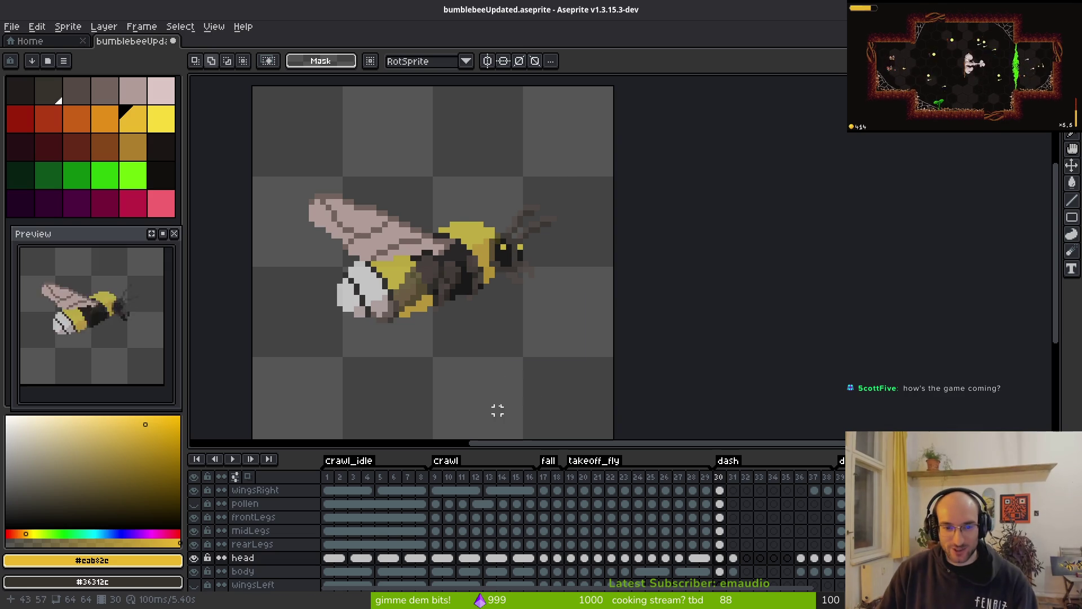
- Select the head area in frame 30, paste it into frame 31, and save
click(733, 558)
click(720, 558)
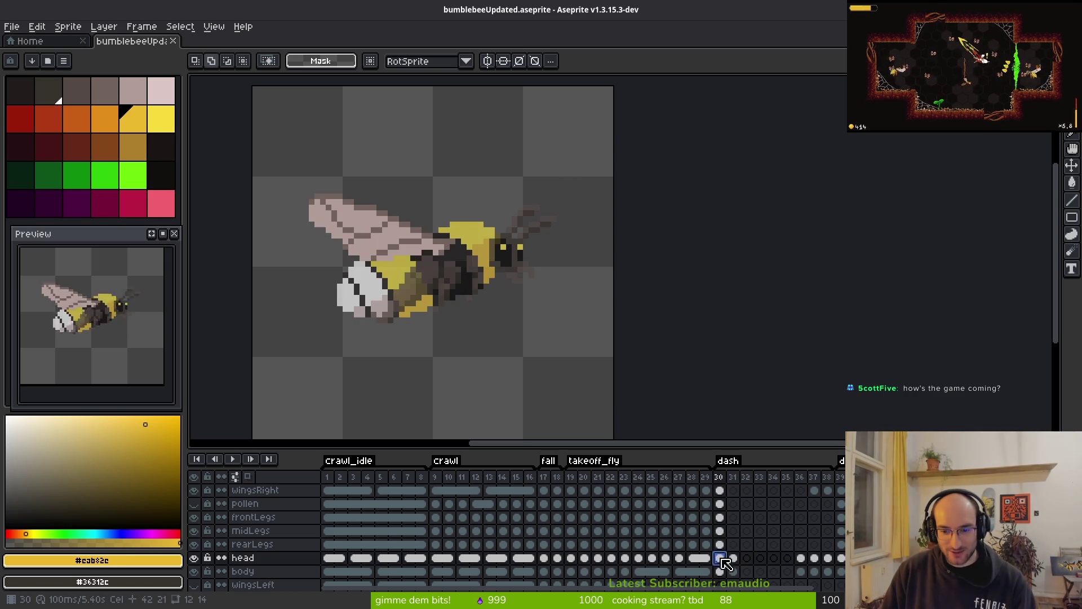
drag(437, 151, 615, 337)
click(733, 558)
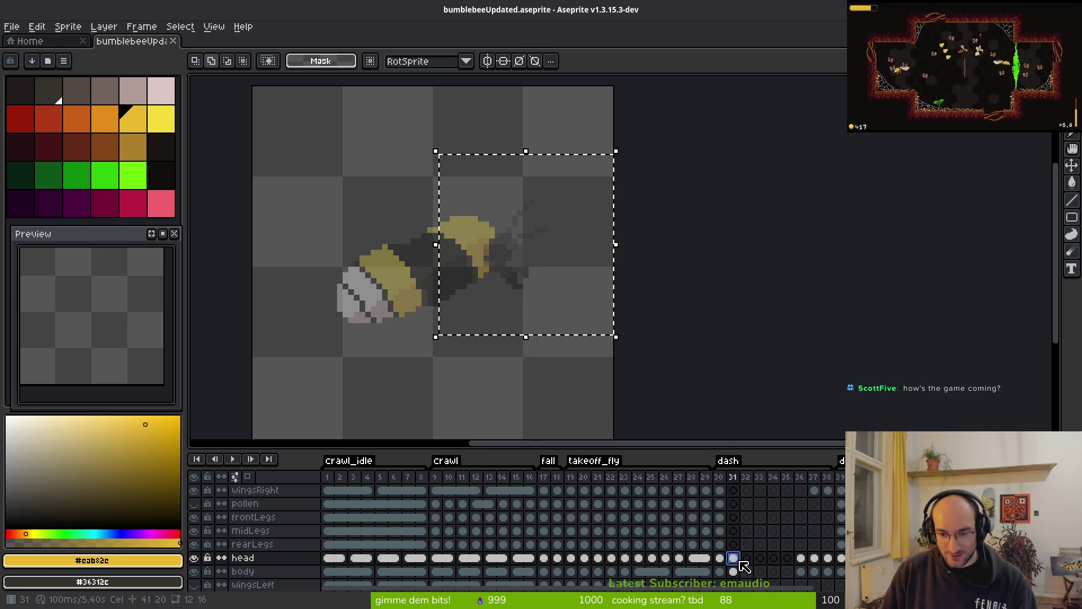
key(ctrl+v)
key(ctrl+s)
- Copy the frame 30 head into frame 31, then try and undo a lower-right placement
scroll(514, 275, up, 3)
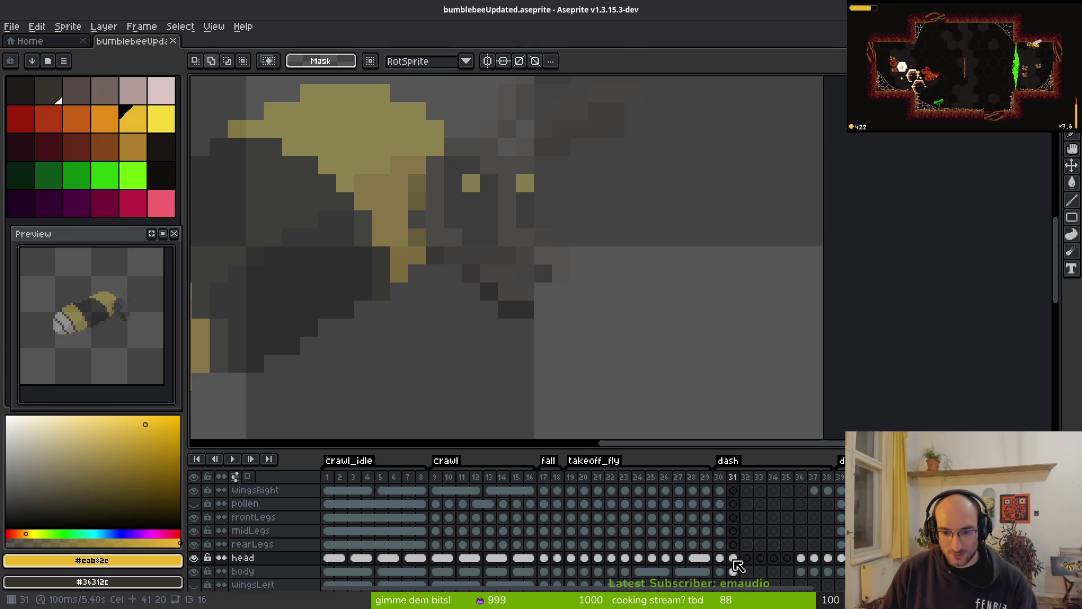
key(ctrl+a)
key(comma)
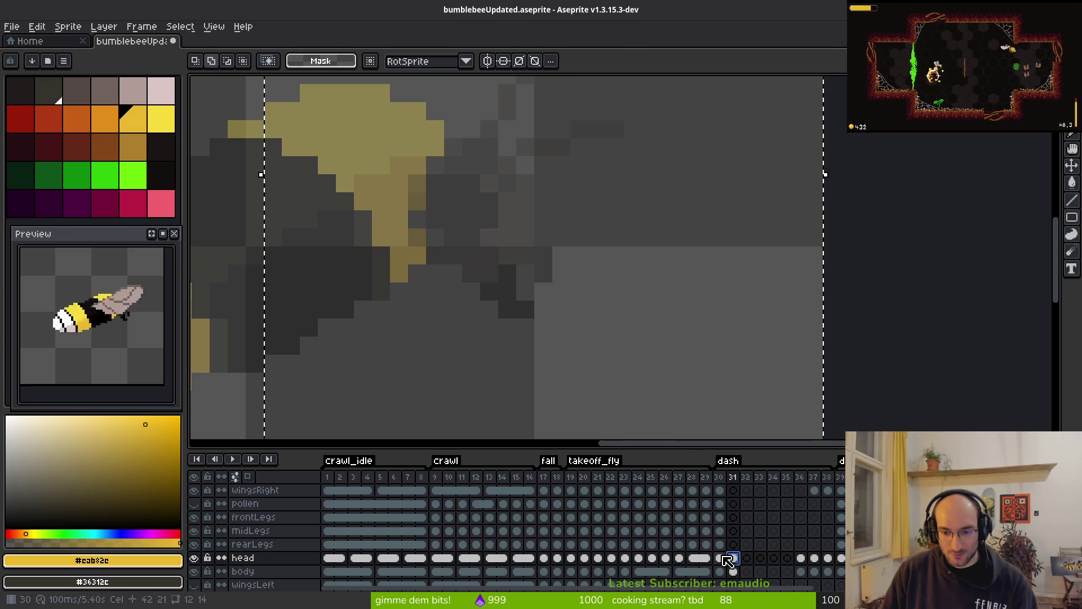
key(ctrl+d)
key(period)
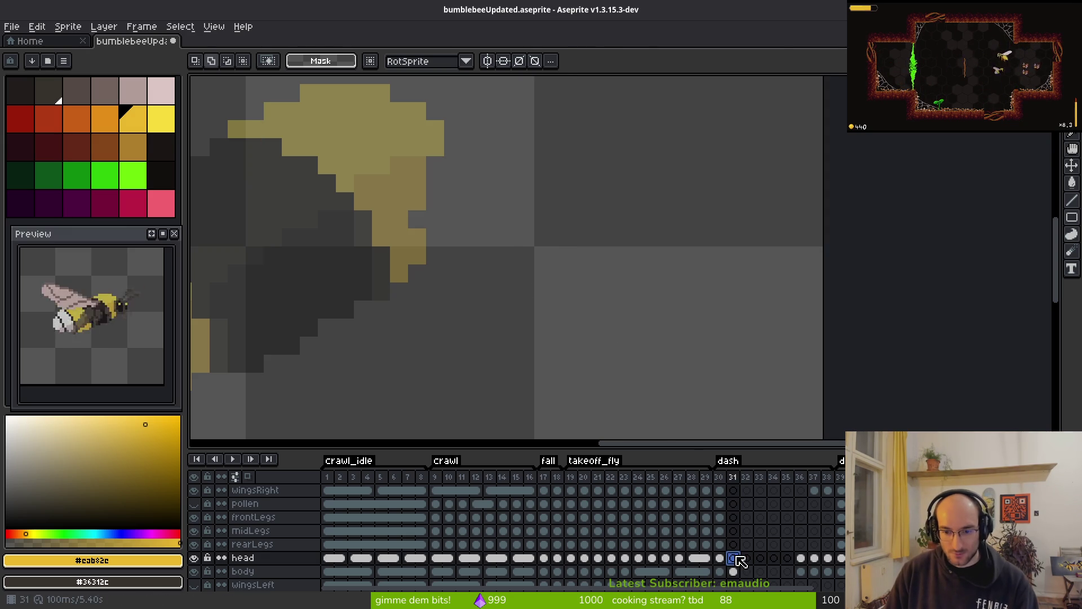
key(ctrl+v)
scroll(541, 235, down, 3)
drag(451, 108, 652, 302)
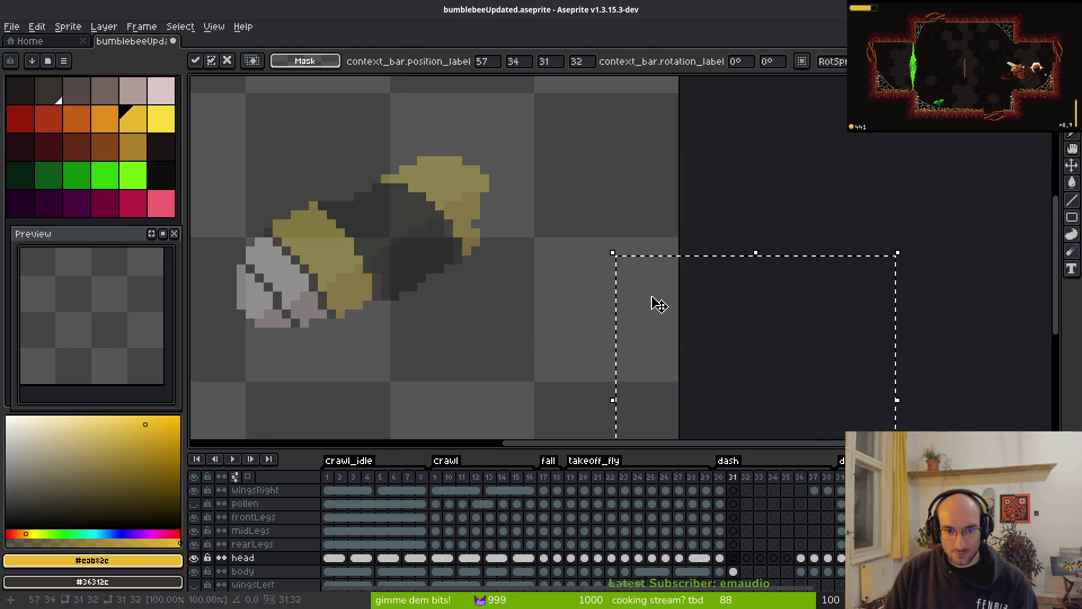
key(Return)
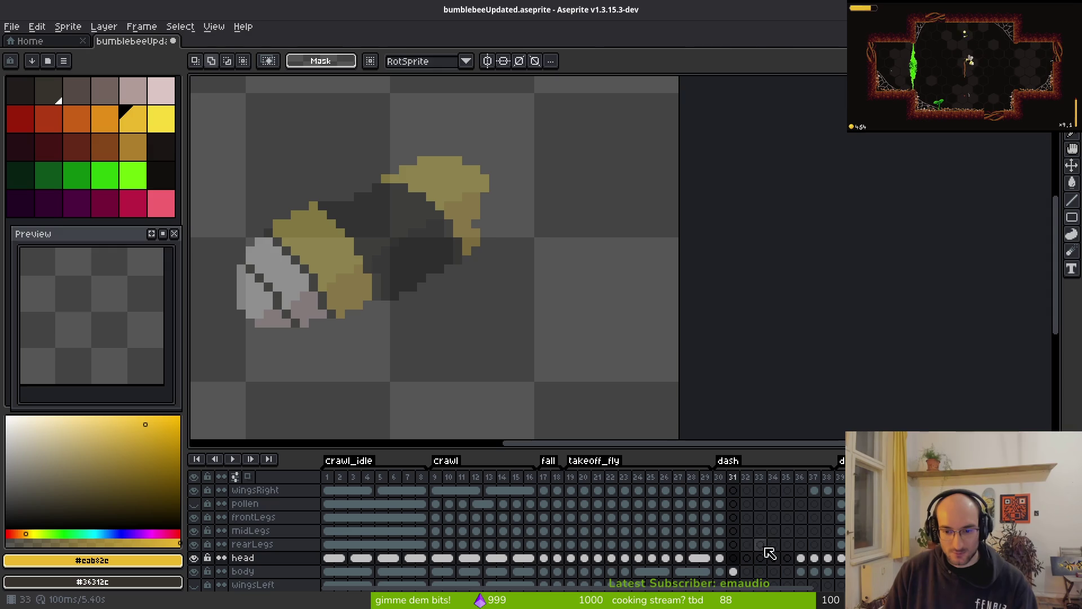
key(ctrl+z)
- Compare frames 30 and 31 and restore the pasted head on frame 31
click(720, 558)
click(733, 558)
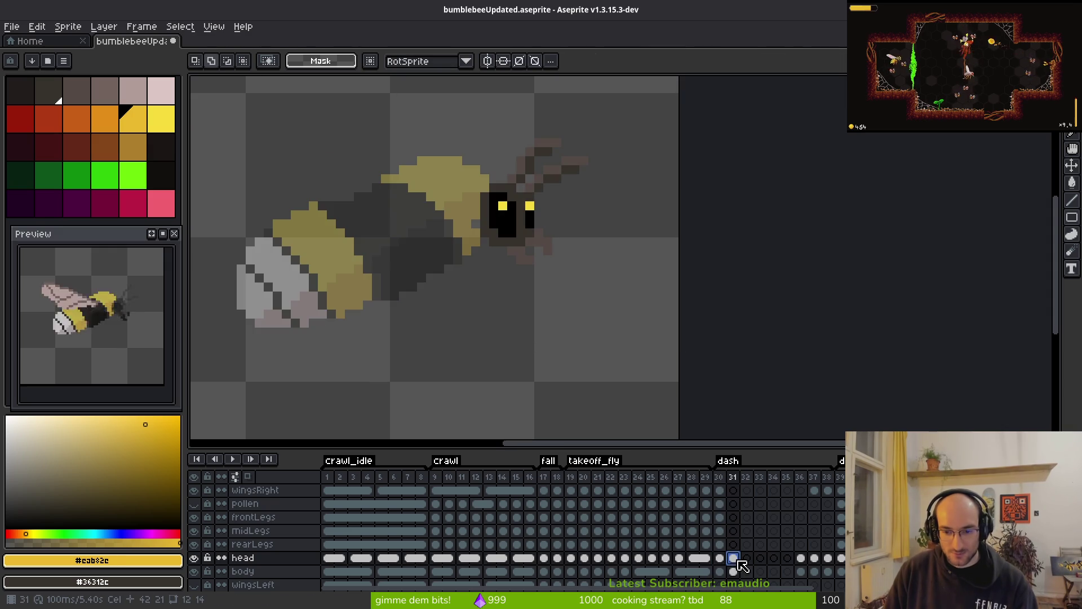
key(ctrl+z)
key(ctrl+z)
click(720, 558)
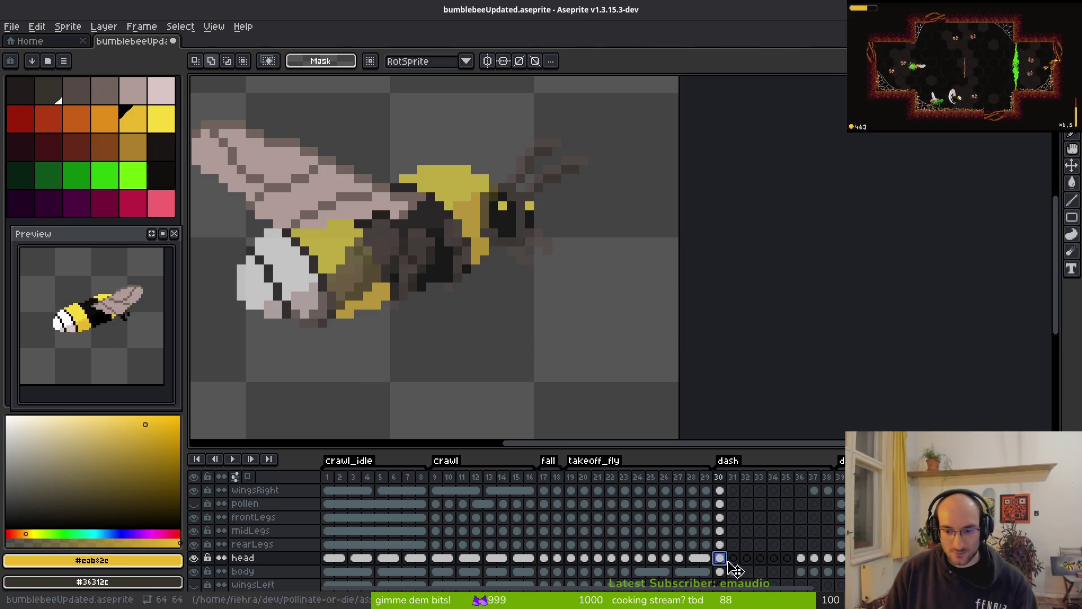
click(733, 558)
key(ctrl+y)
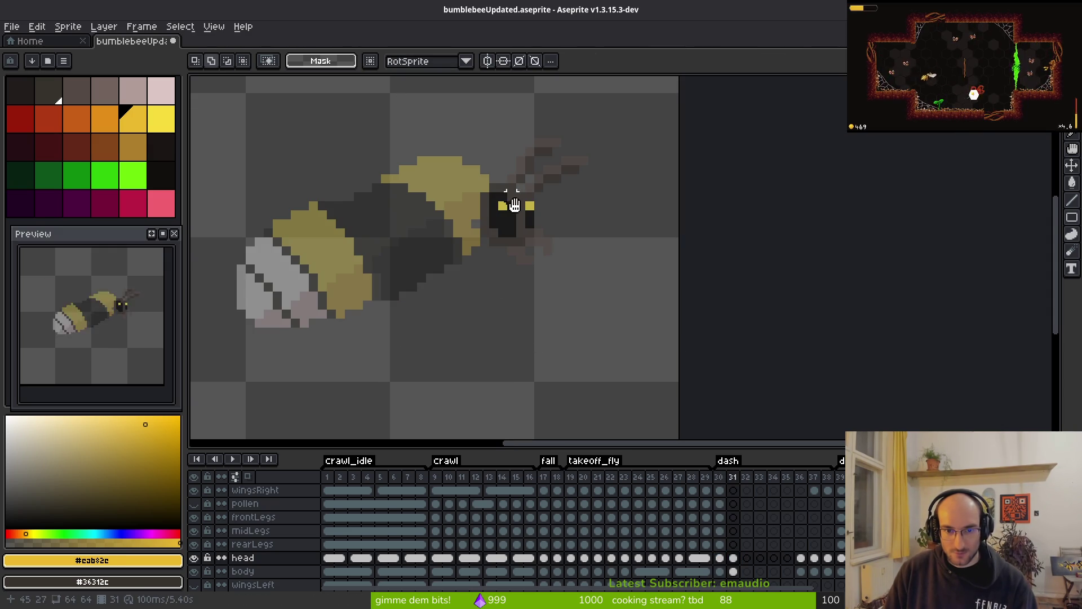
scroll(515, 205, up, 4)
alt+click(363, 290)
click(721, 559)
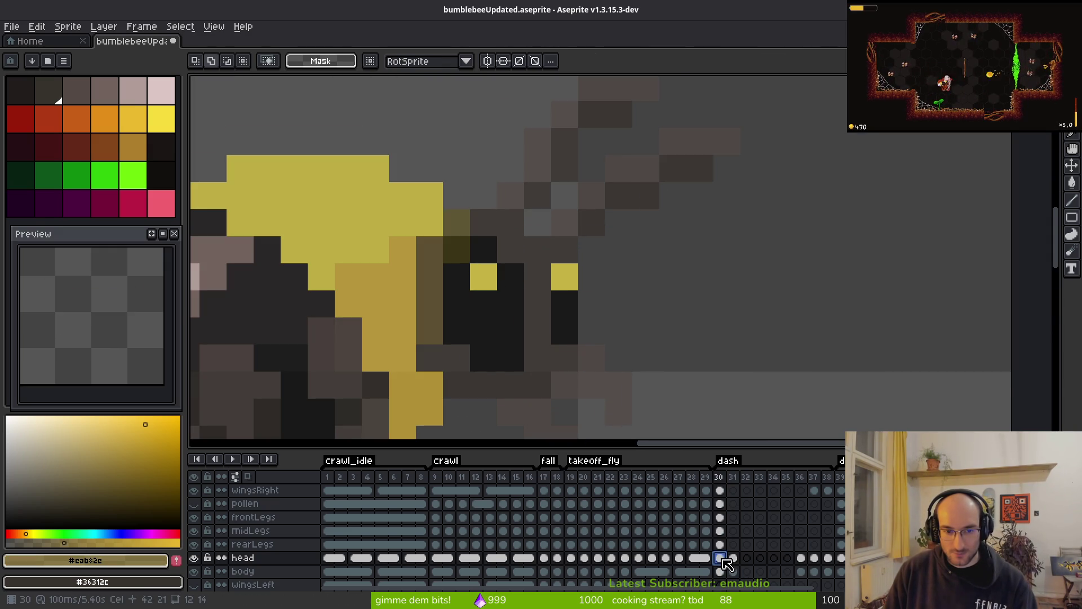
- Select the frame 31 body cel, zoom out to the whole bee, and save bumblebeeUpdated.aseprite
click(733, 571)
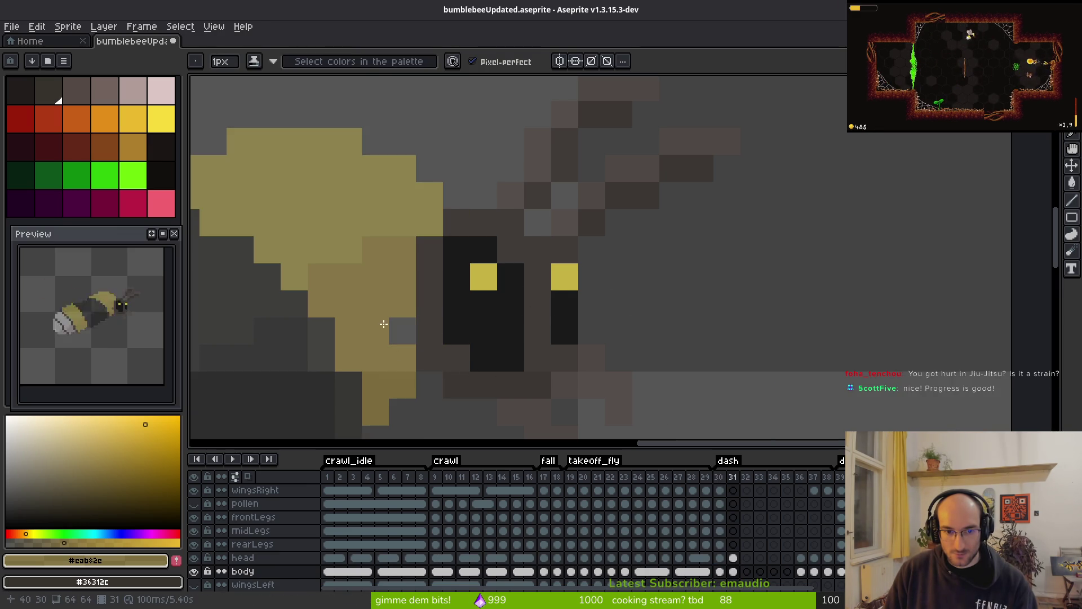
scroll(451, 340, down, 5)
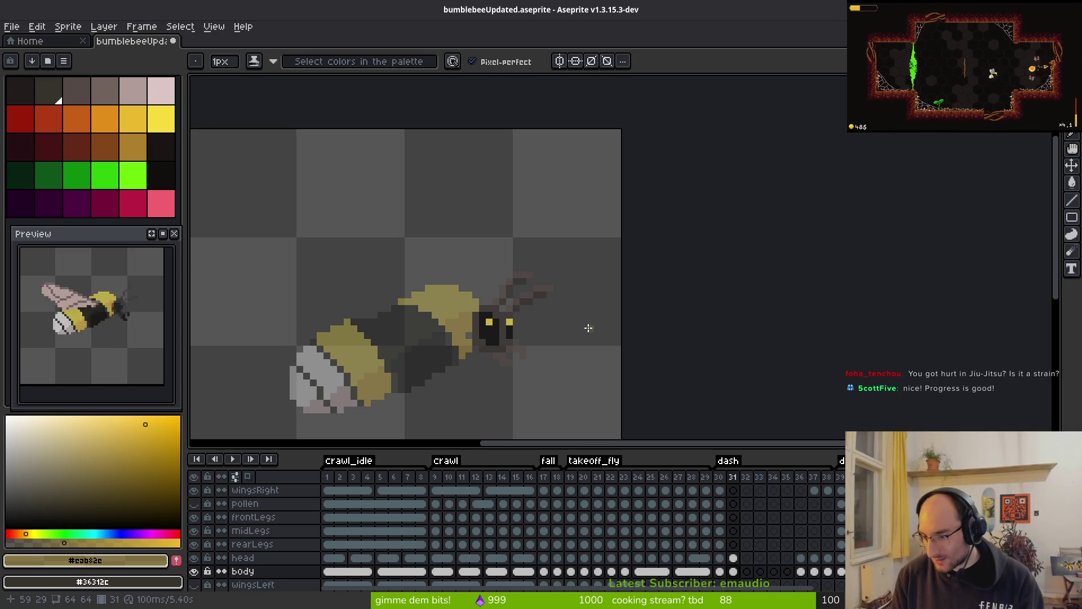
key(ctrl+s)
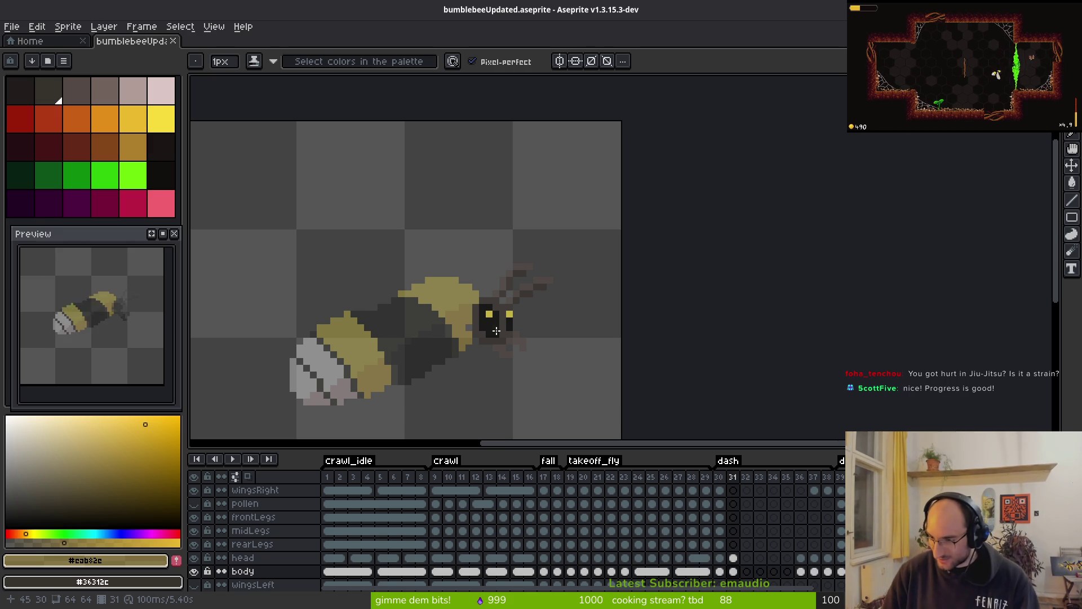
- Copy the frame 31 body cel into frame 36 and compare it with frames 30 and 37
key(Right)
key(Right)
key(Right)
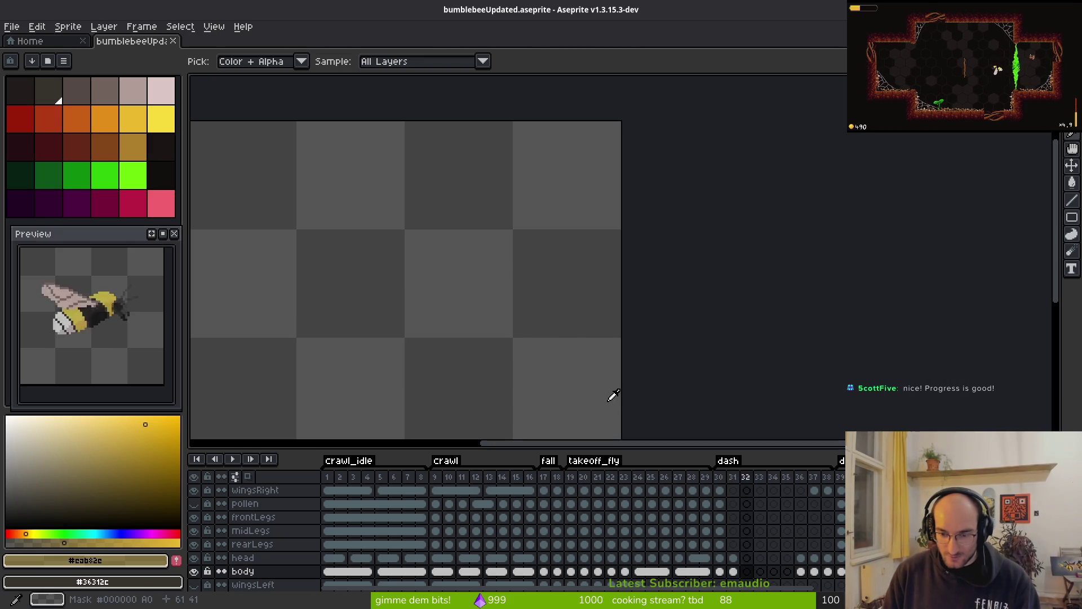
click(733, 571)
key(ctrl+c)
click(802, 572)
key(ctrl+v)
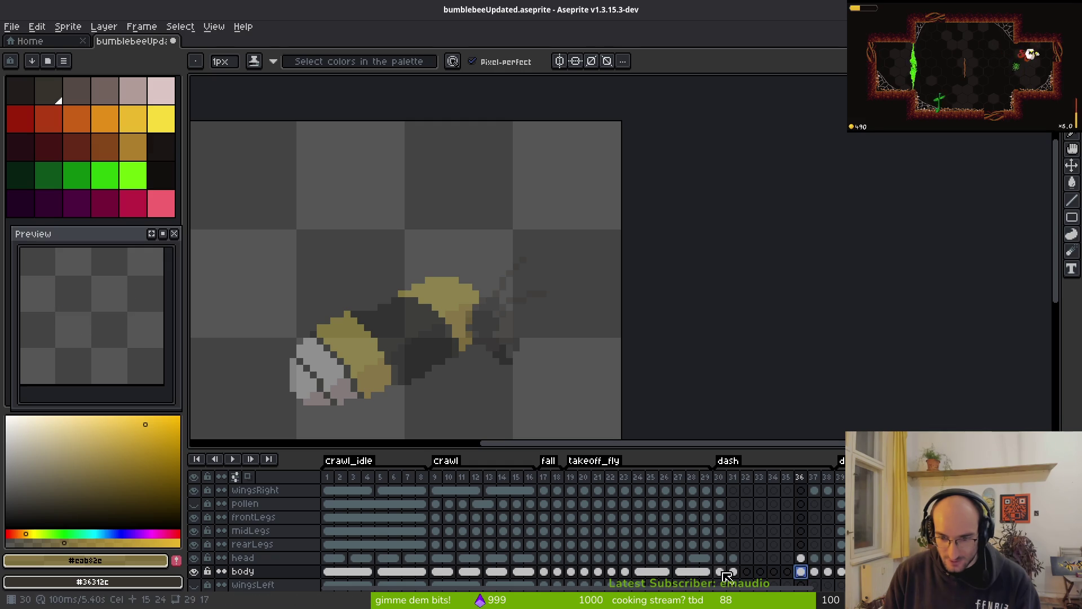
click(720, 571)
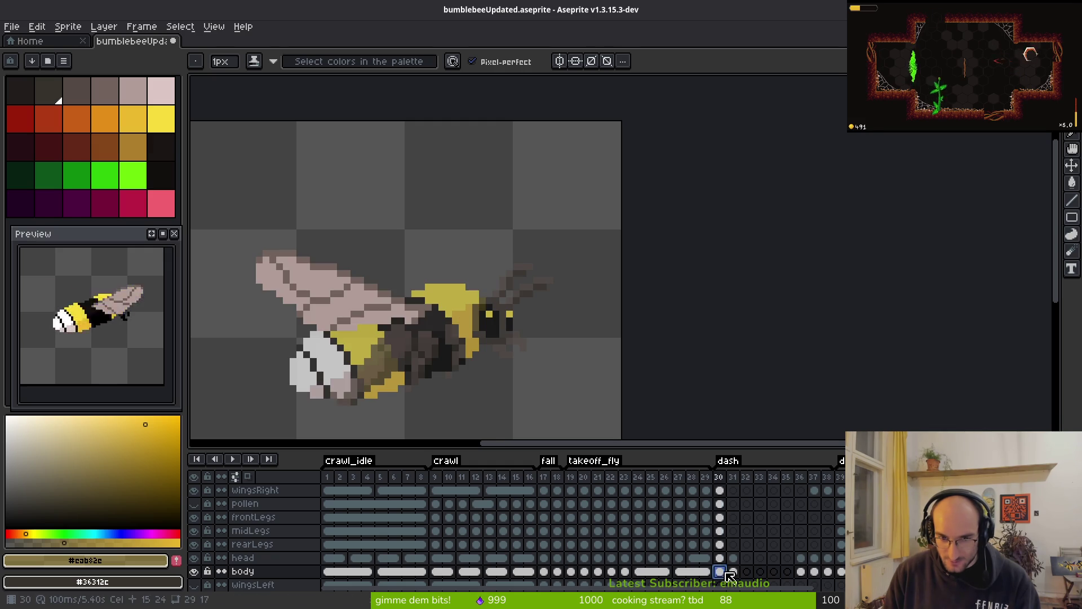
click(815, 572)
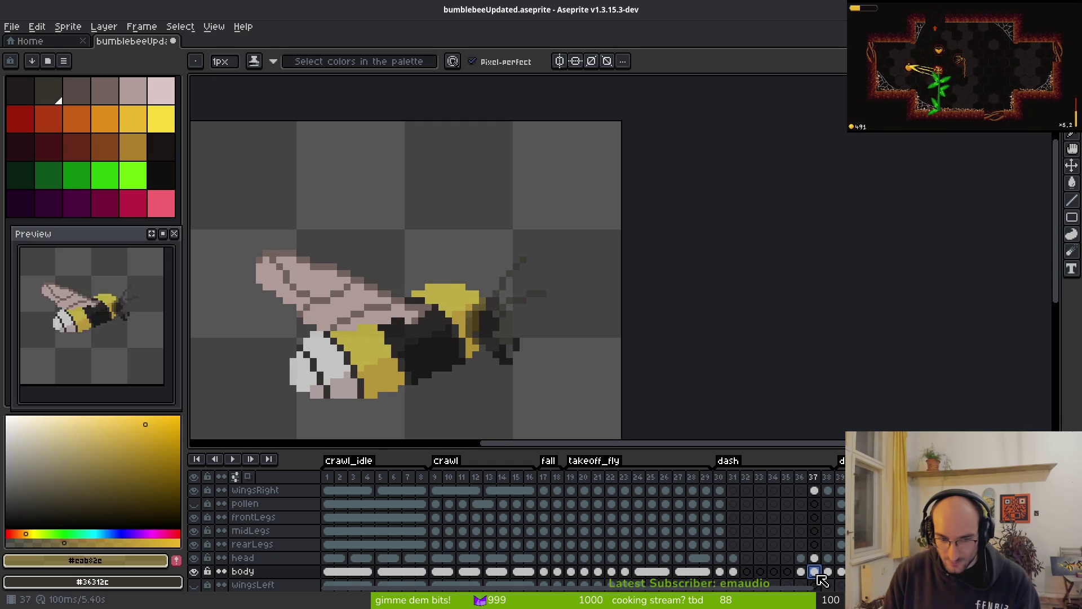
- Copy the frame 31 head cel and paste it into frames 36 and 37
click(733, 557)
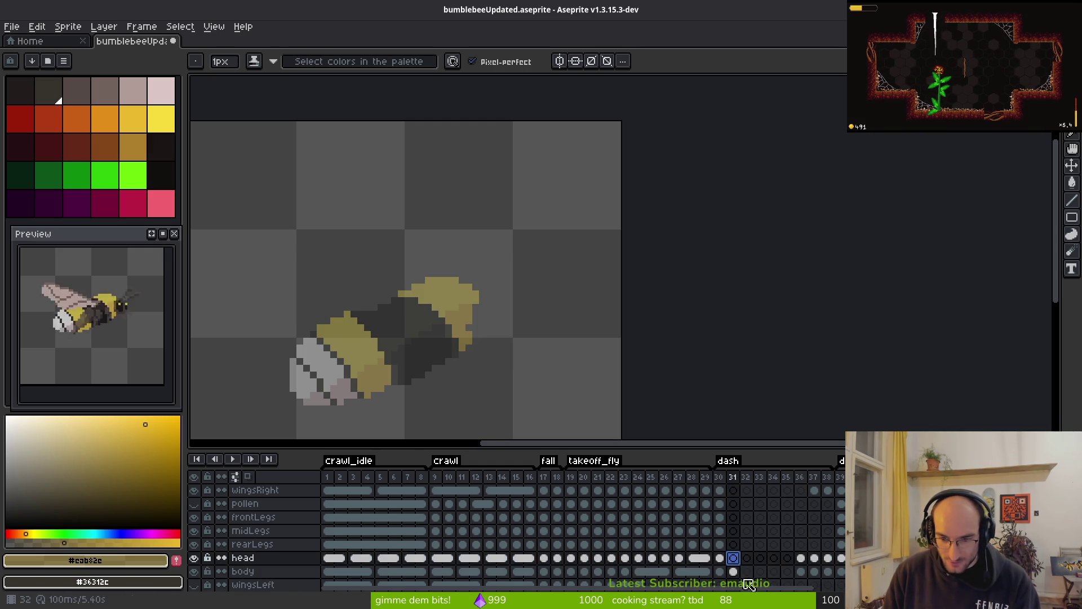
key(Left)
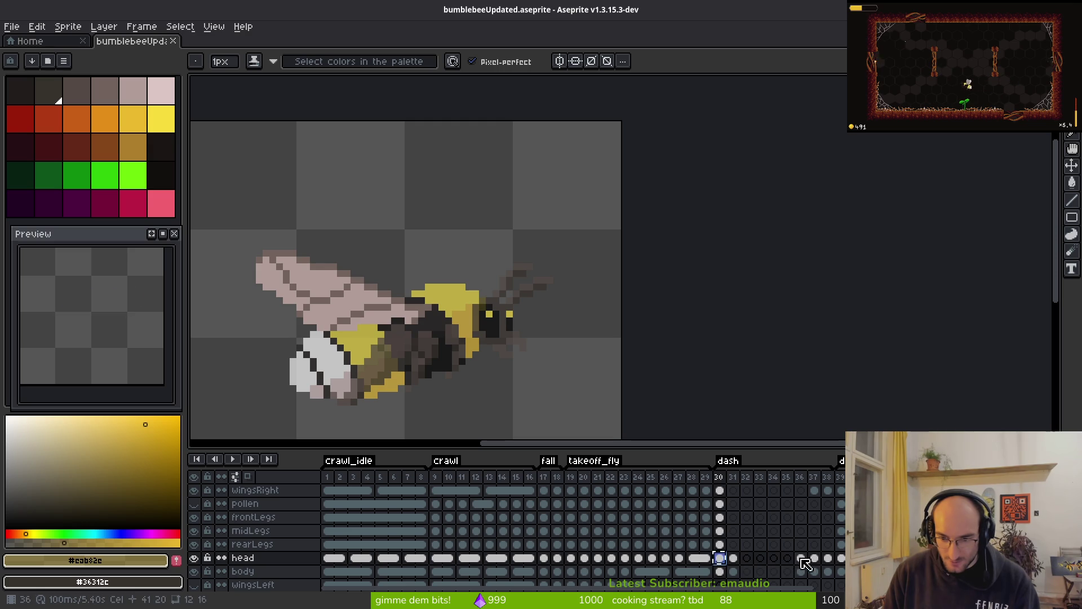
click(733, 557)
key(ctrl+c)
click(801, 558)
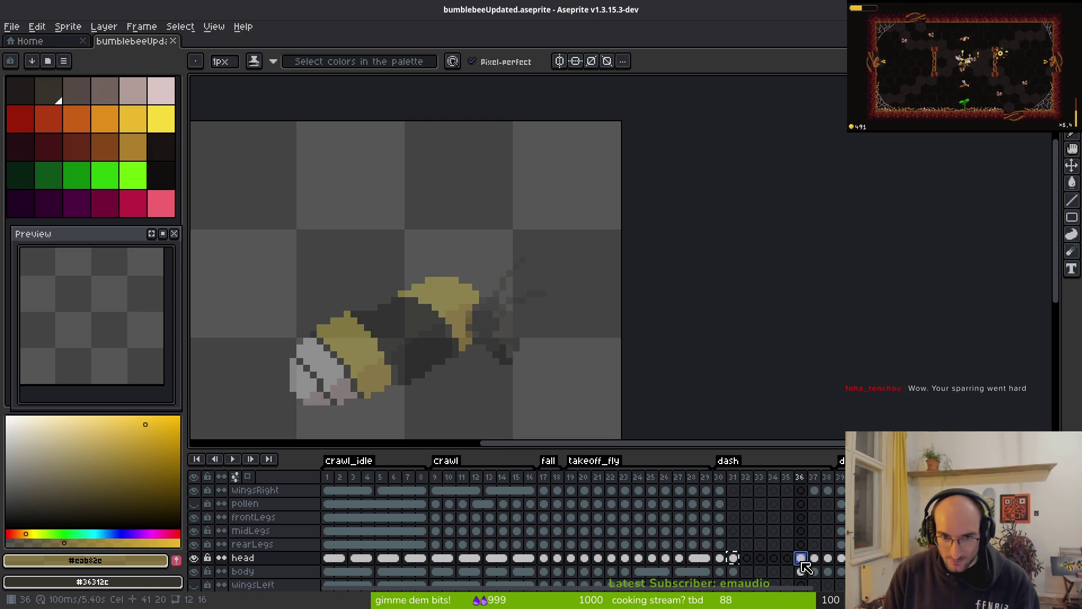
key(ctrl+v)
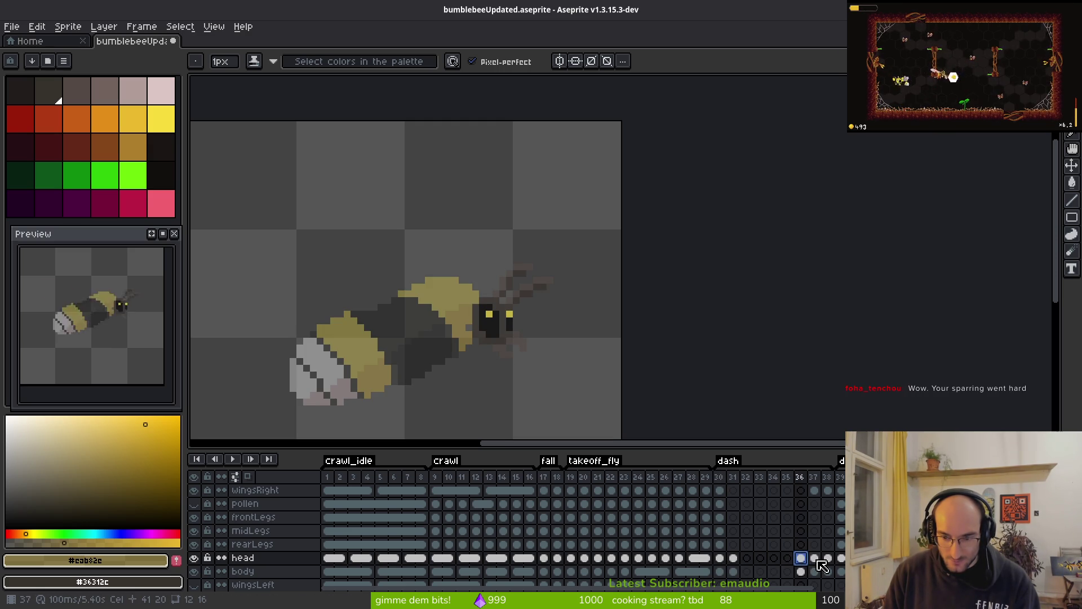
click(816, 559)
key(ctrl+v)
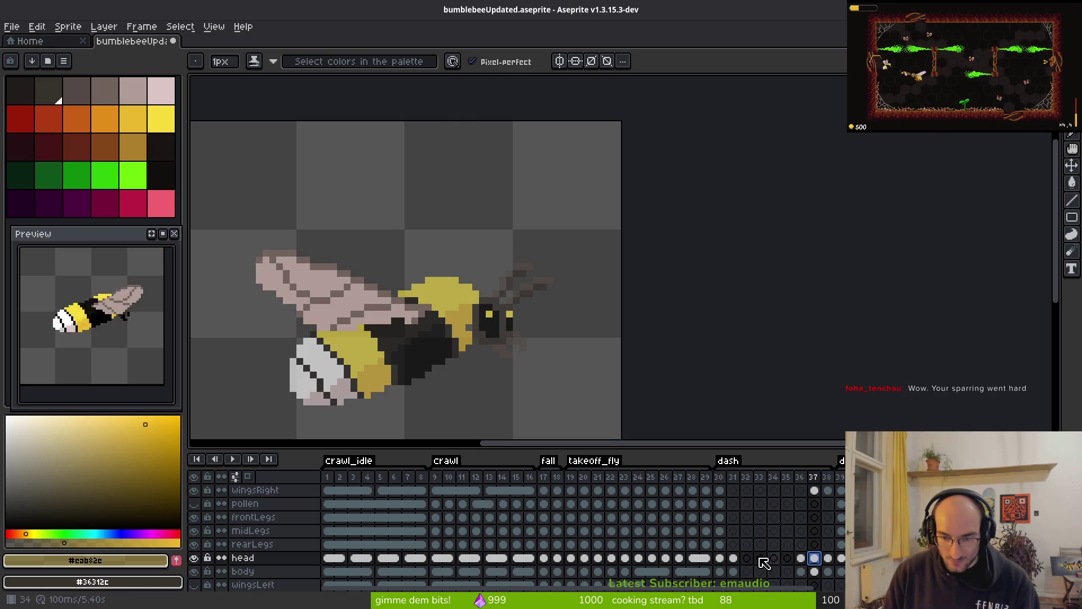
click(721, 558)
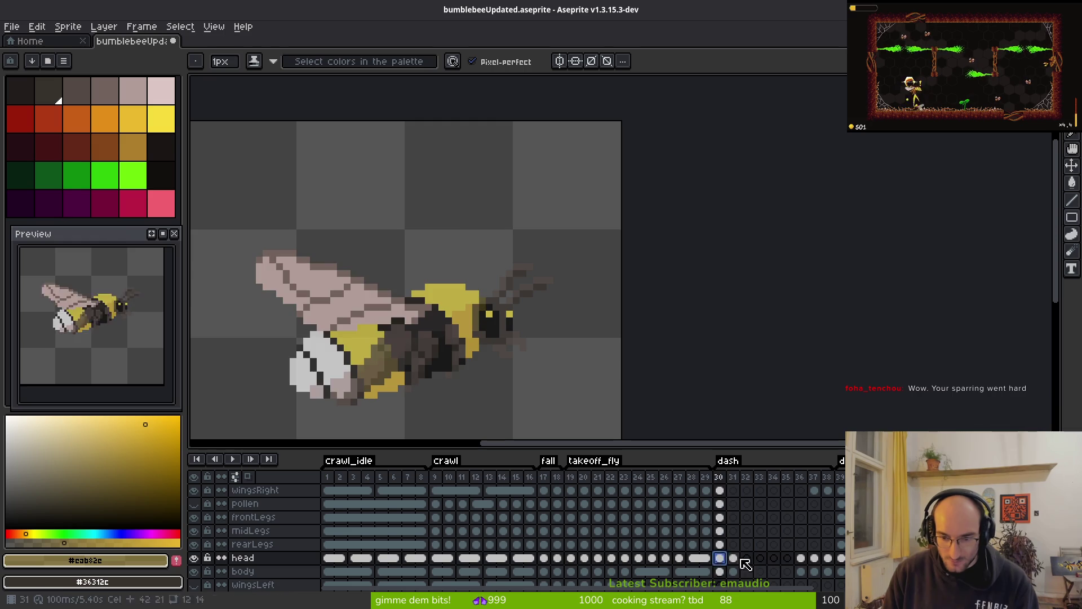
click(828, 558)
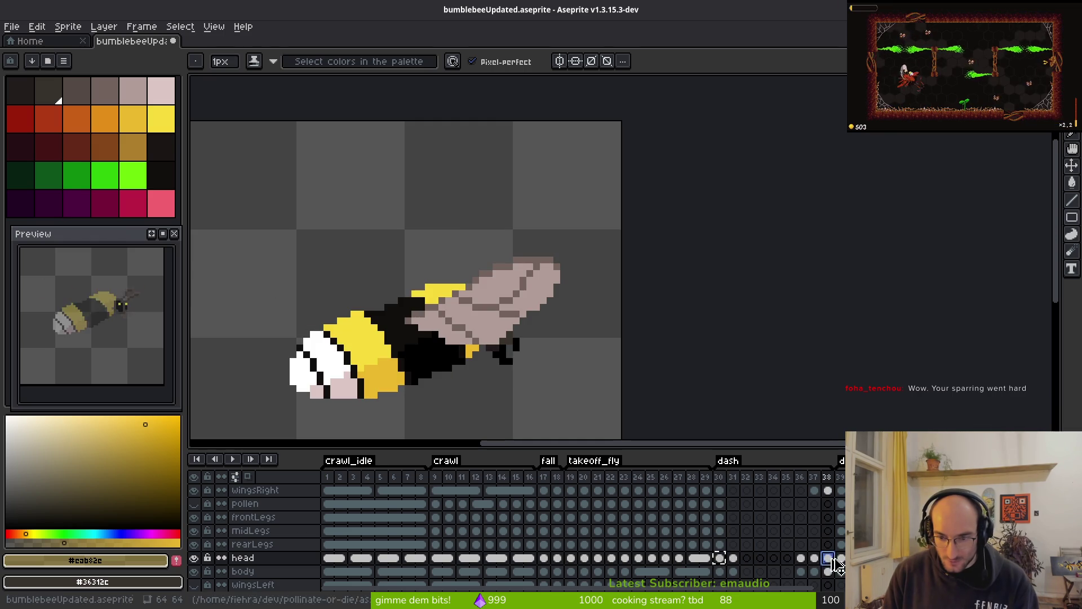
- Check the frame 36 head cel's properties and save the sprite
click(801, 558)
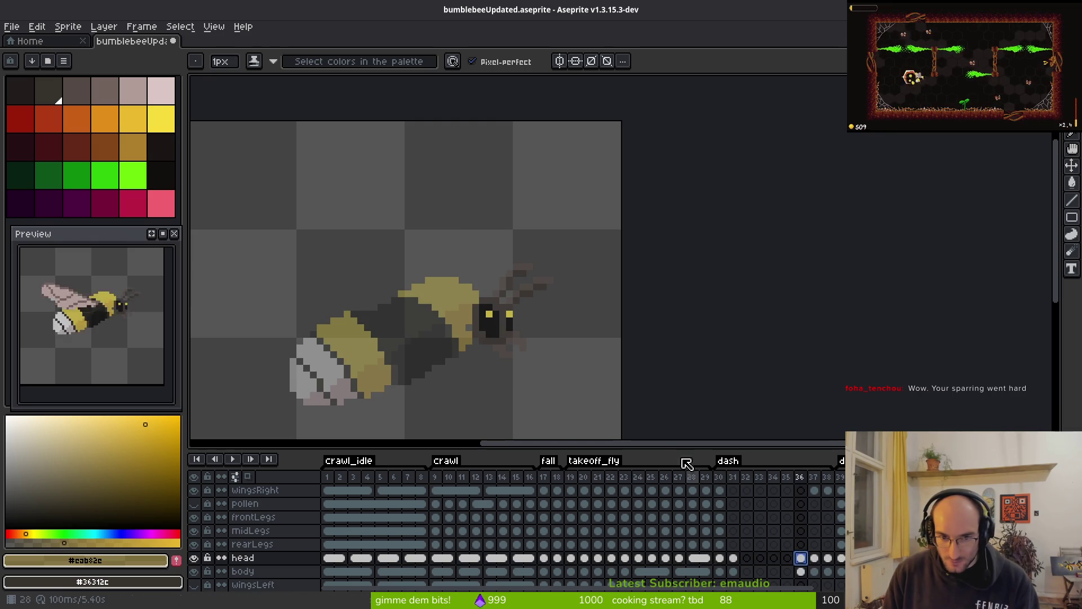
right_click(801, 558)
click(838, 529)
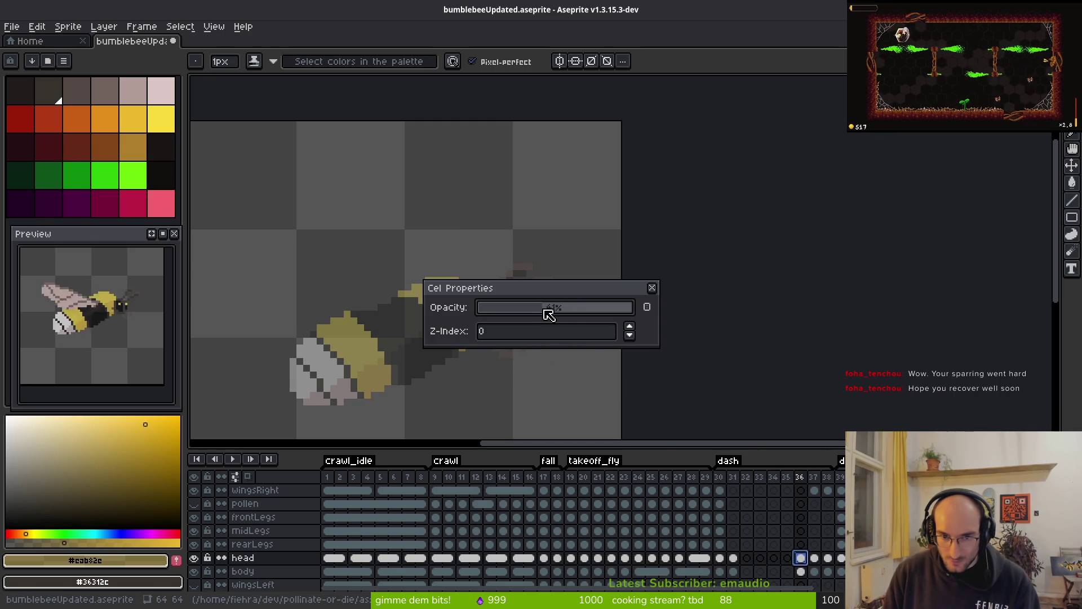
key(Escape)
key(ctrl+s)
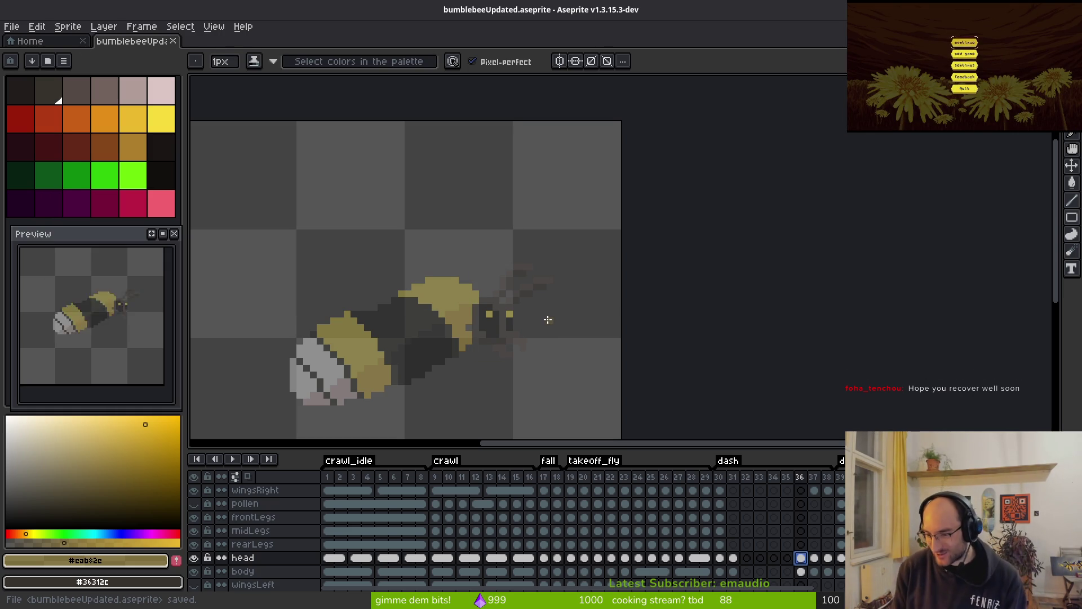
key(Right)
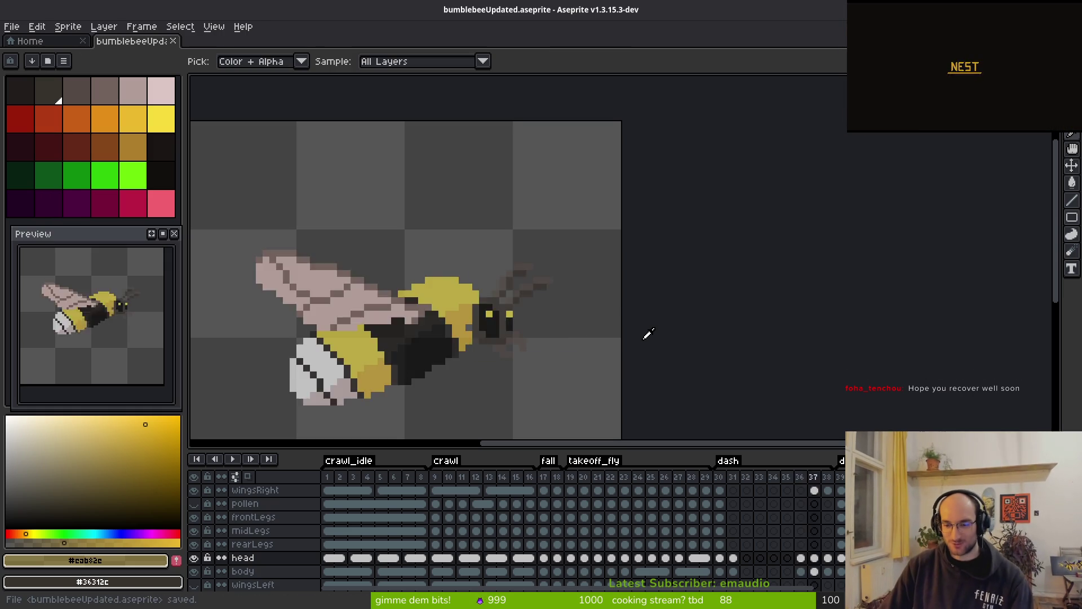
- Step through the following dash frames and copy the frame 29 head cel
key(Right)
key(Left)
key(Left)
key(Right)
key(Right)
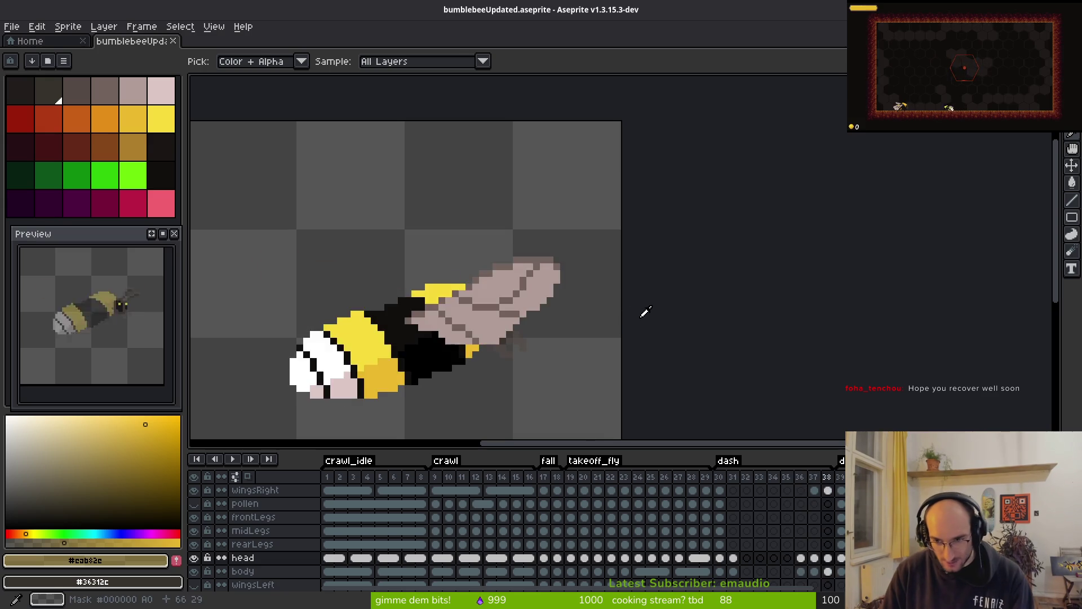
key(Right)
key(b)
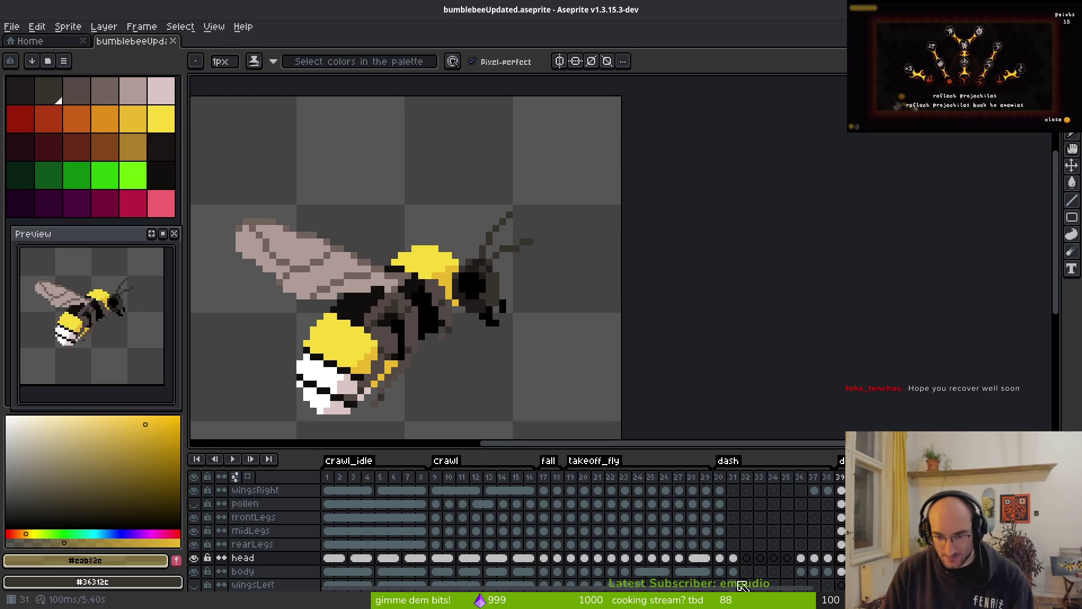
click(722, 558)
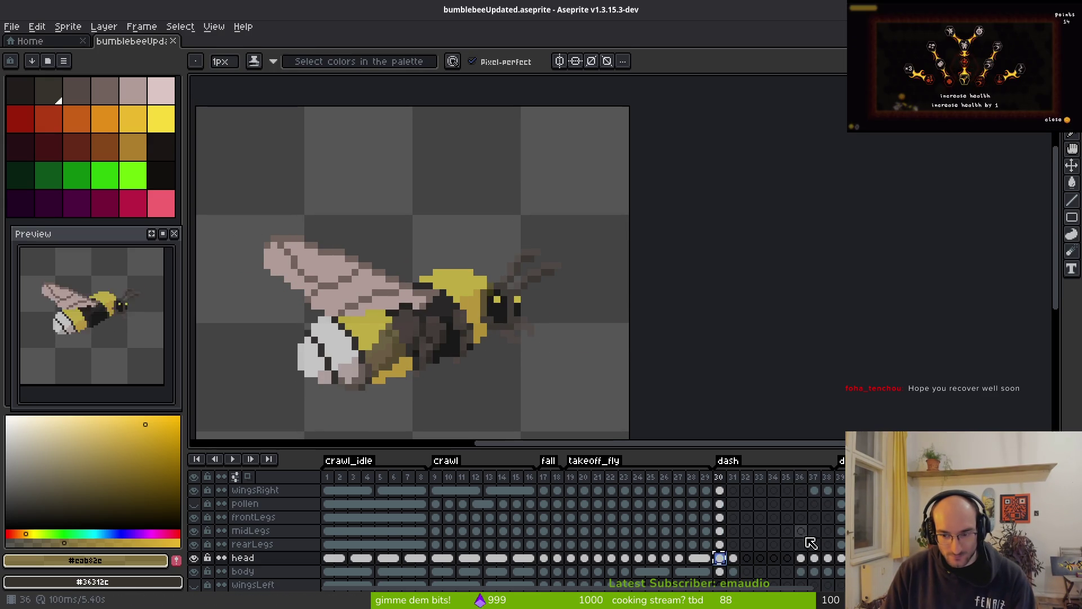
click(706, 558)
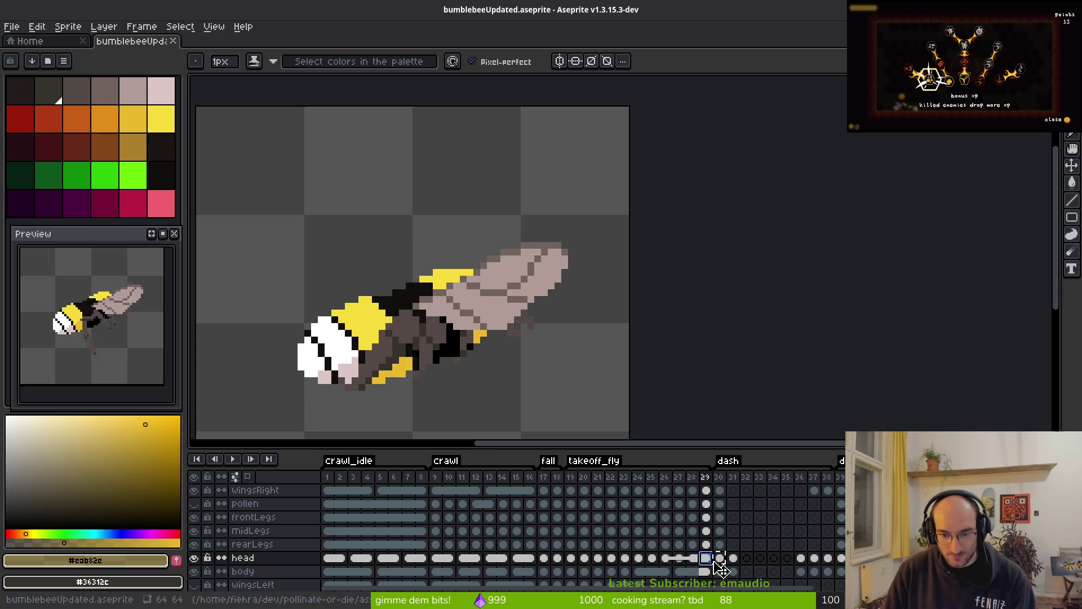
key(ctrl+c)
- Paste the frame 29 head into frame 39 and shift it left toward the body
key(End)
key(ctrl+v)
key(Return)
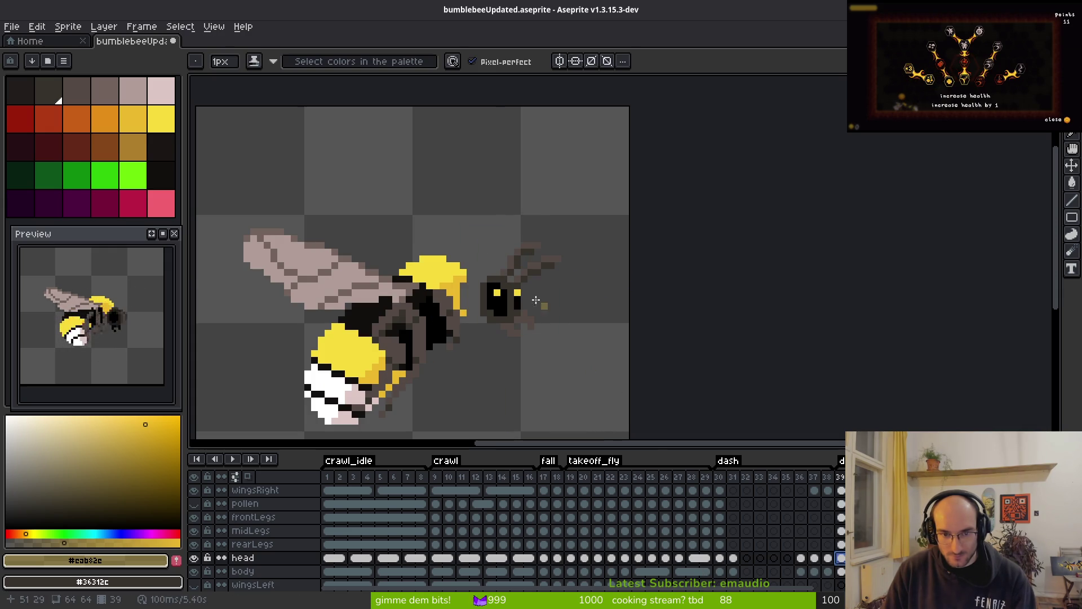
key(ctrl+shift+d)
drag(561, 338, 547, 333)
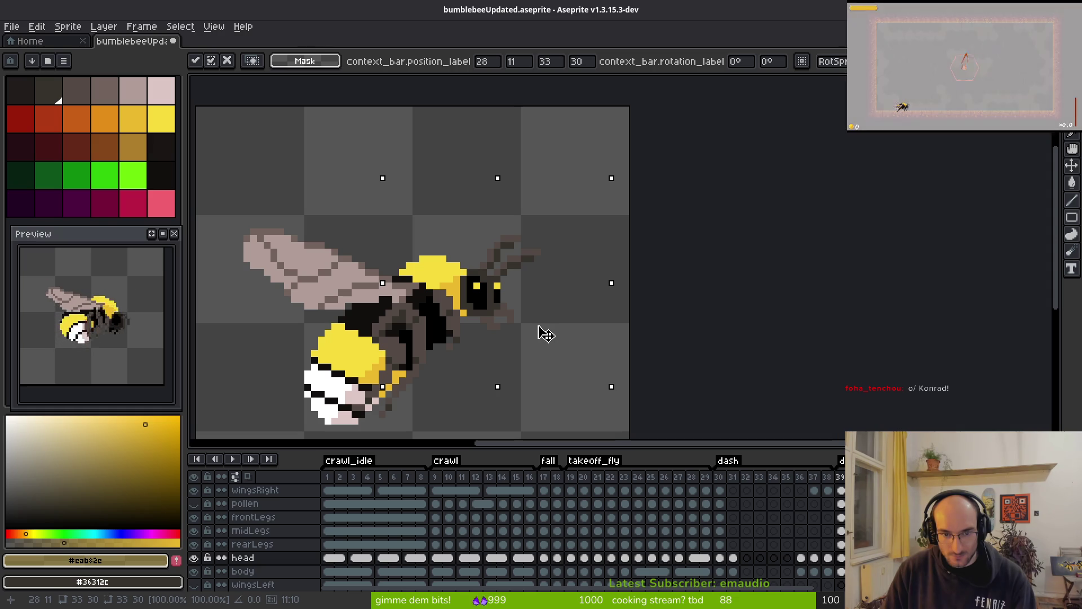
key(Return)
key(ctrl+d)
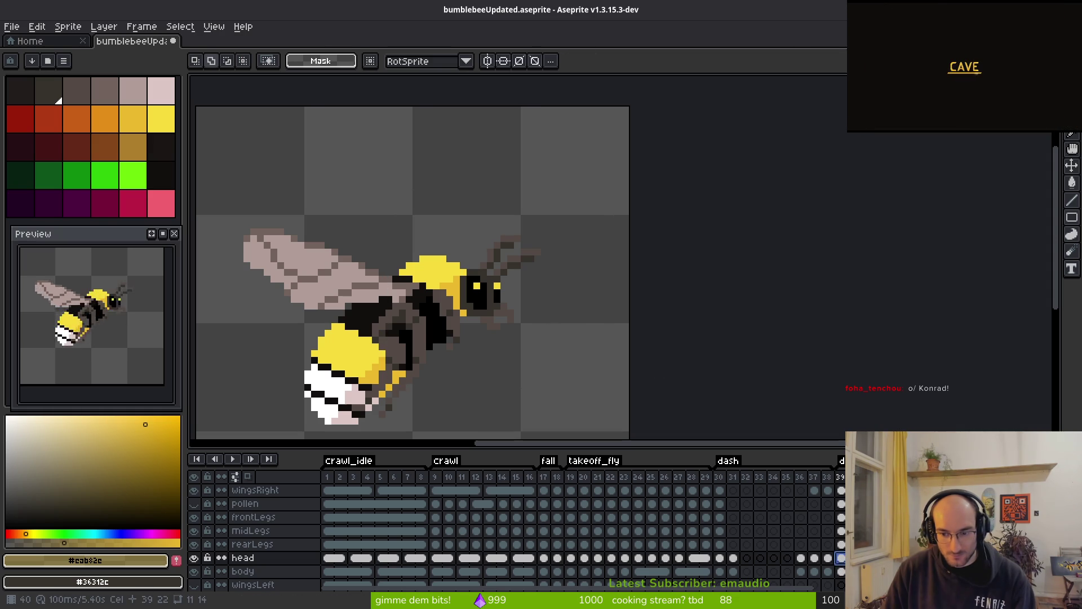
- In frame 40, select the head and move it right and down against the body
click(840, 558)
mouse_move(358, 174)
mouse_down()
mouse_move(535, 290)
mouse_move(631, 372)
mouse_up()
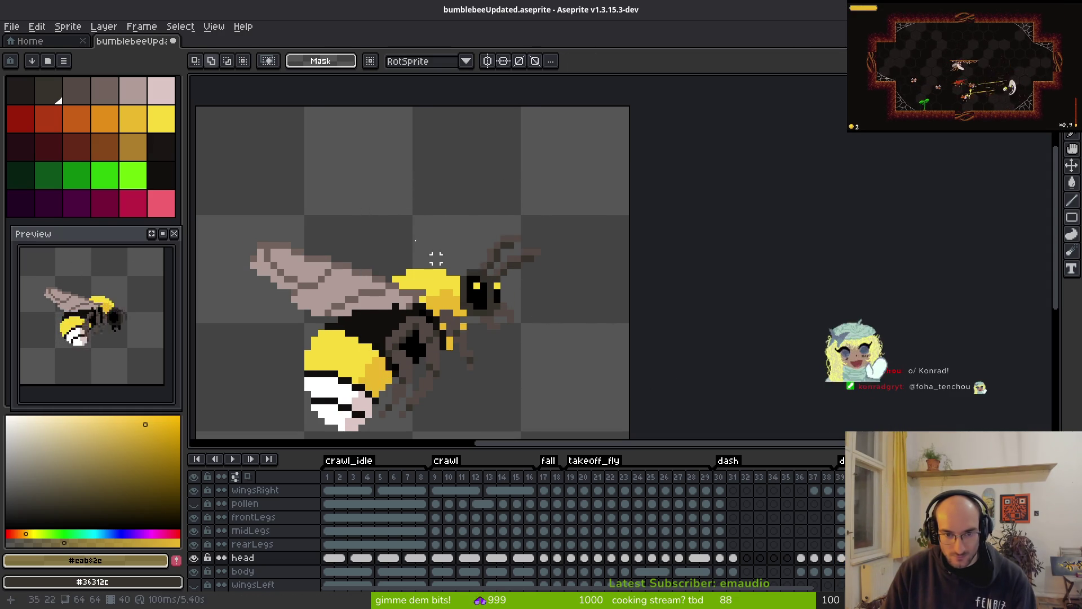
mouse_move(504, 294)
mouse_down()
mouse_move(524, 314)
mouse_move(496, 304)
mouse_up()
key(Return)
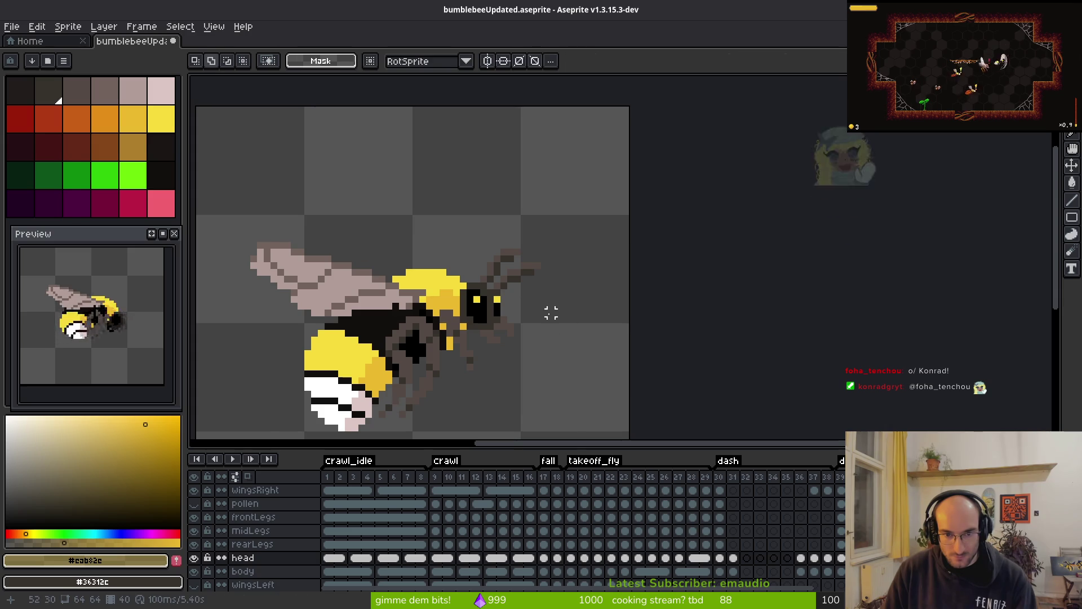
scroll(521, 344, up, 1)
drag(521, 344, 537, 345)
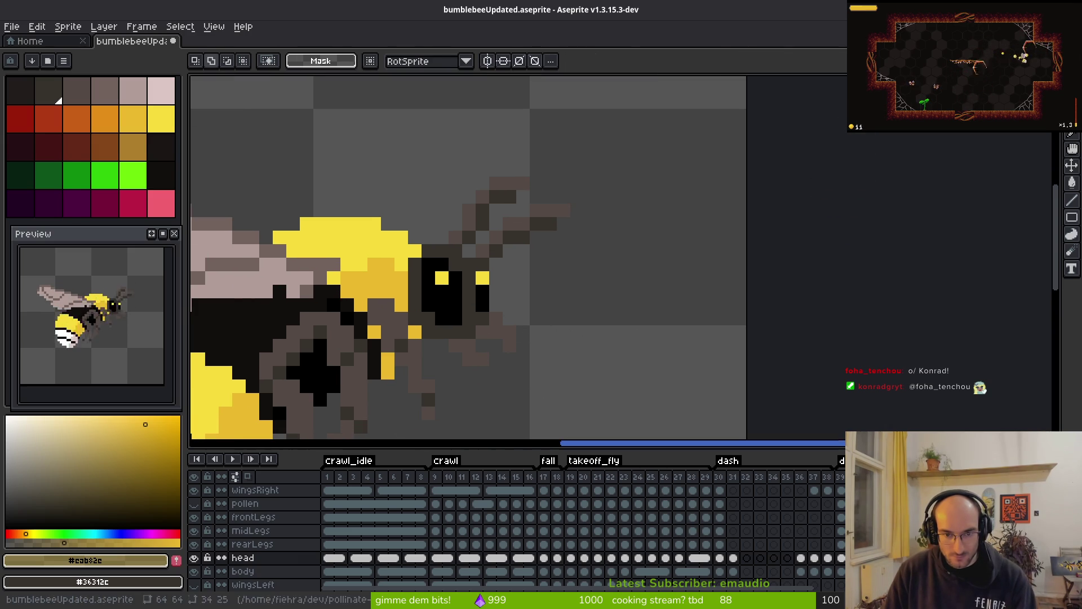
- Erase the stray pixels below the head, picking the head's dark brown
key(e)
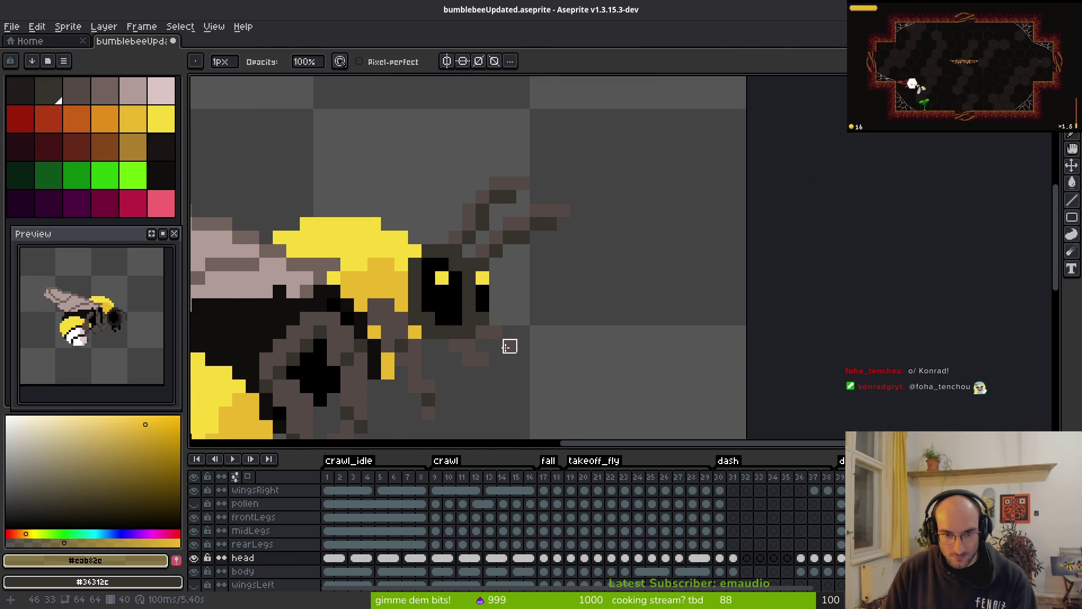
key(b)
click(500, 346)
key(i)
click(500, 334)
key(e)
drag(496, 345, 508, 346)
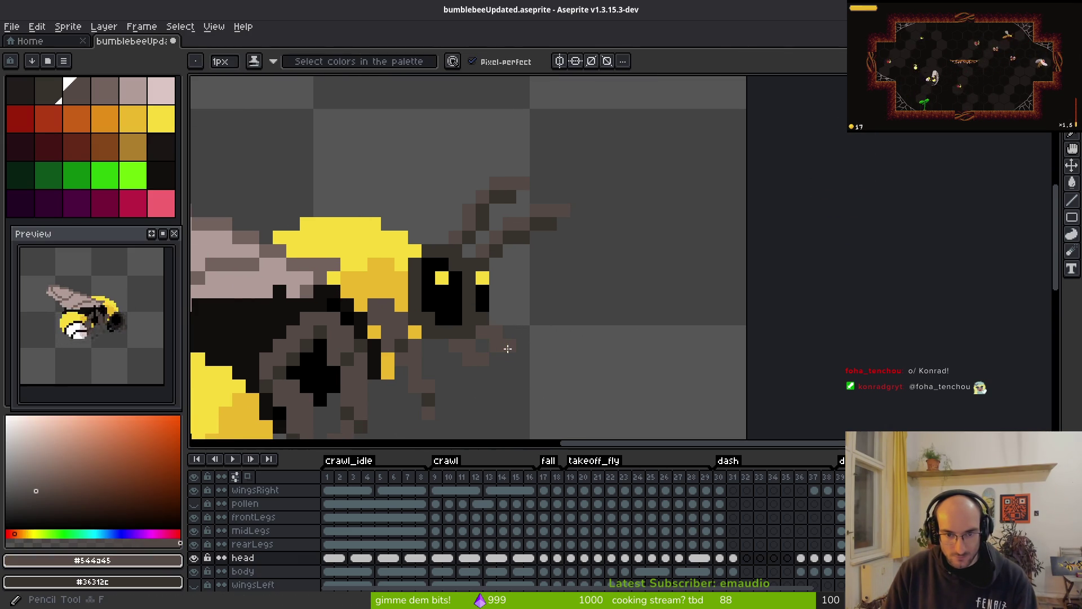
key(b)
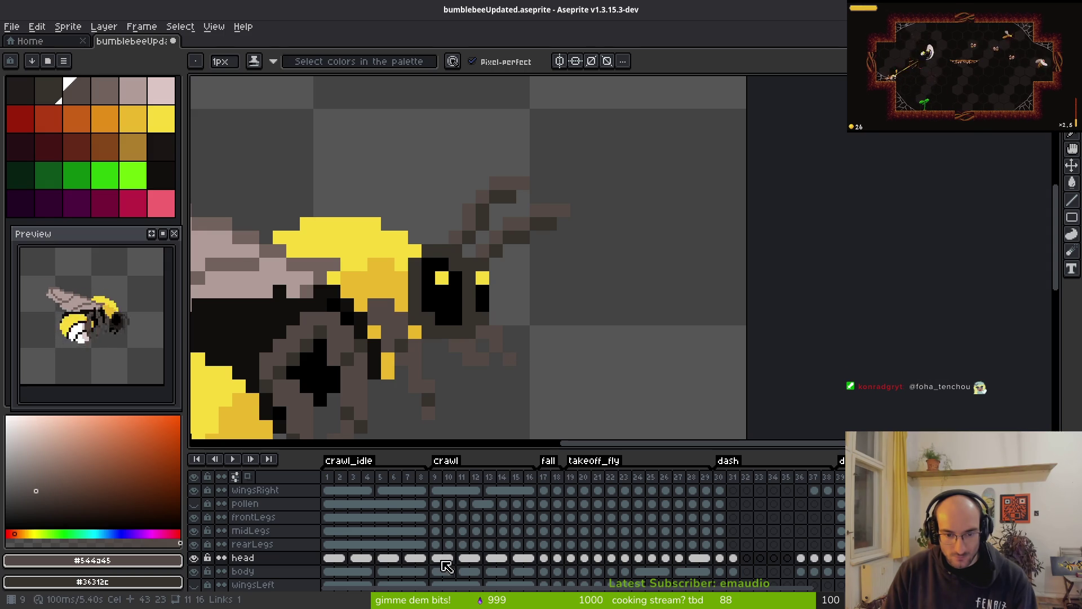
- Compare with frame 9, then move the frame 39 head up and left and commit it
click(443, 561)
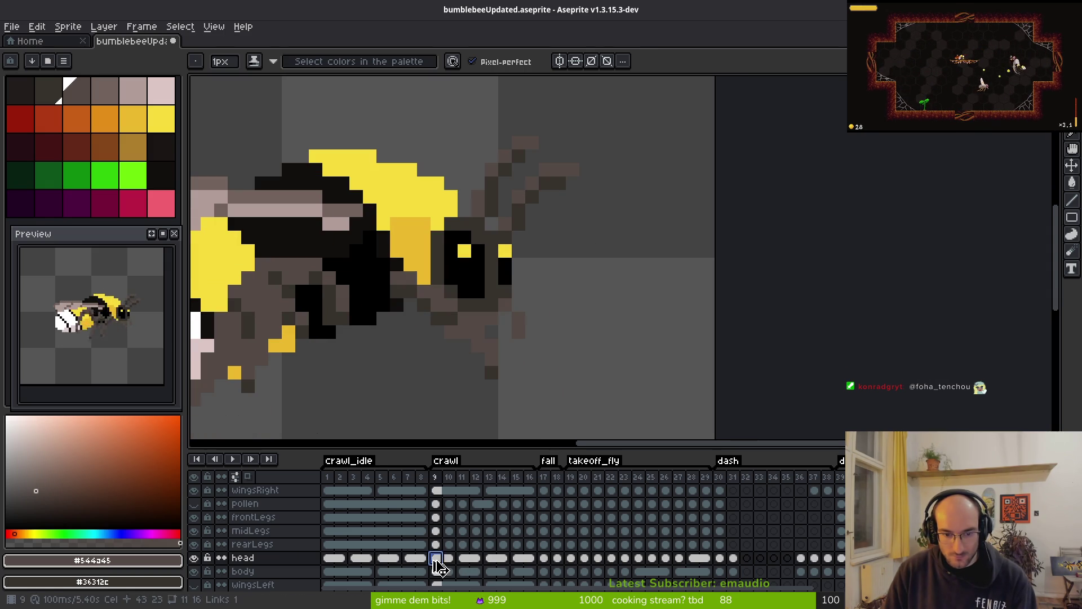
click(840, 557)
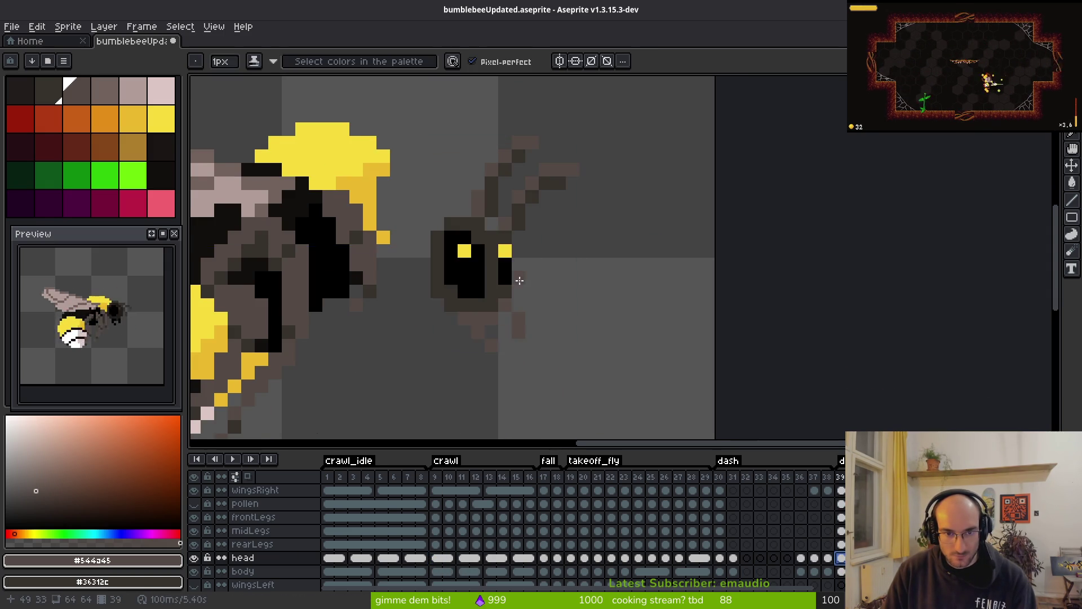
drag(573, 358, 519, 290)
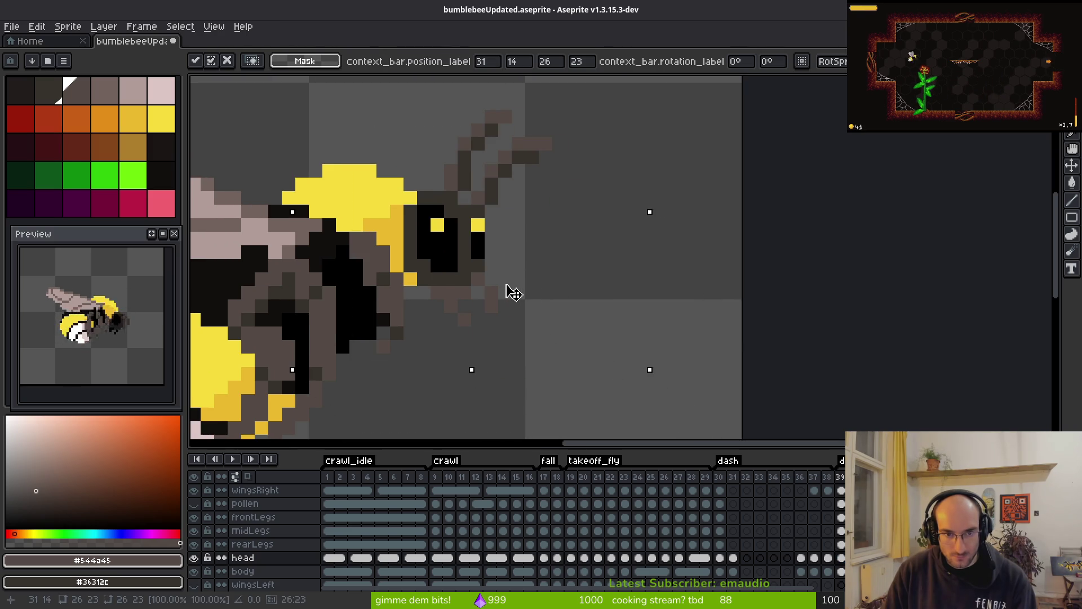
key(Return)
key(ctrl+z)
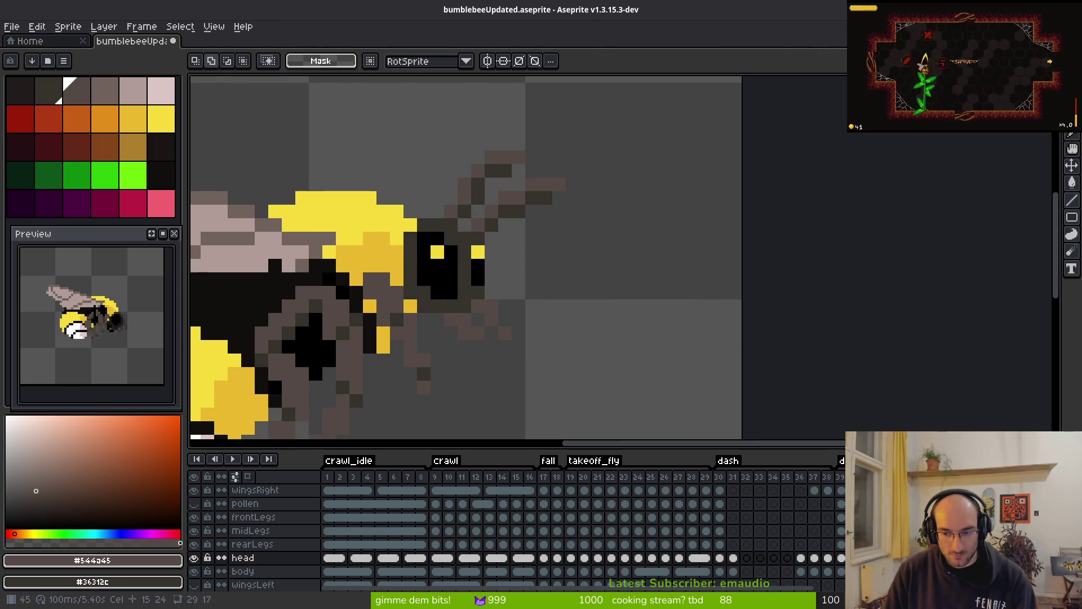
key(ctrl+z)
key(ctrl+shift+d)
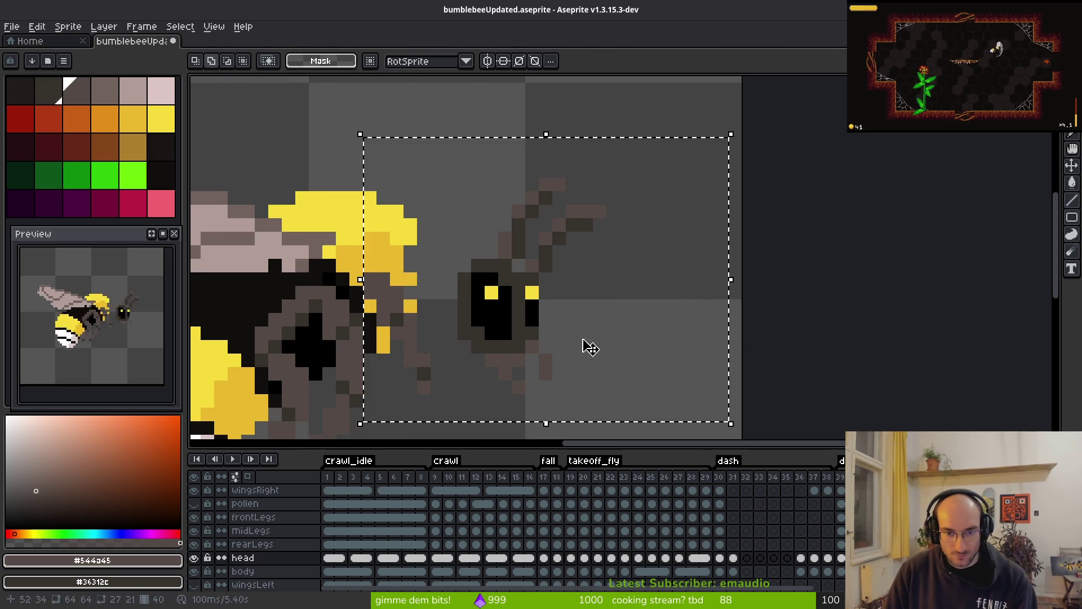
mouse_move(586, 346)
mouse_down()
mouse_move(537, 290)
mouse_move(539, 303)
mouse_up()
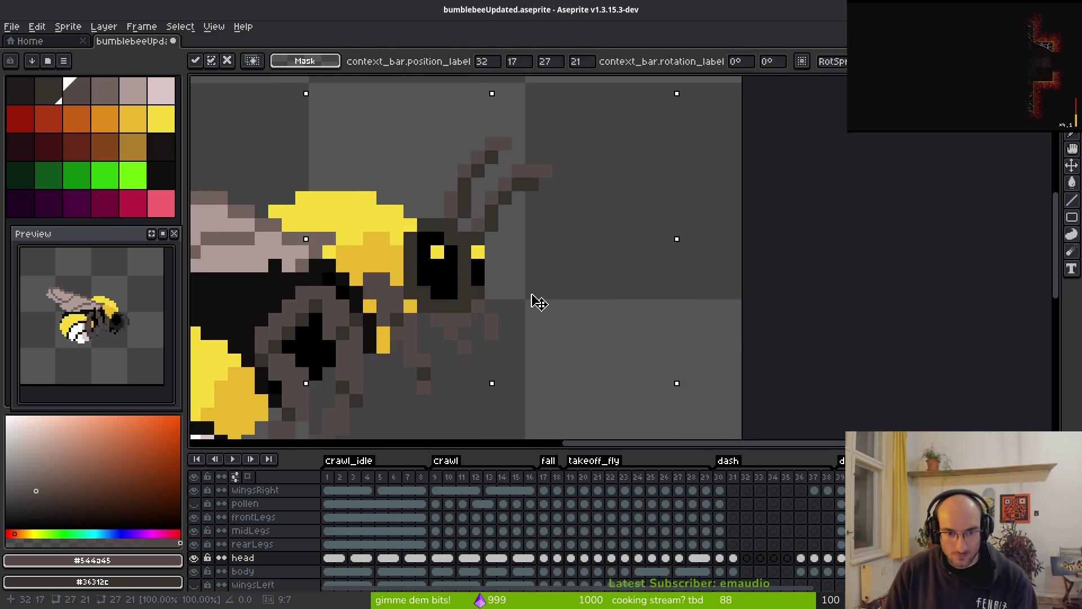
key(Return)
- Step through frames 29 and 28 of the head layer for comparison
key(Right)
key(alt)
key(Left)
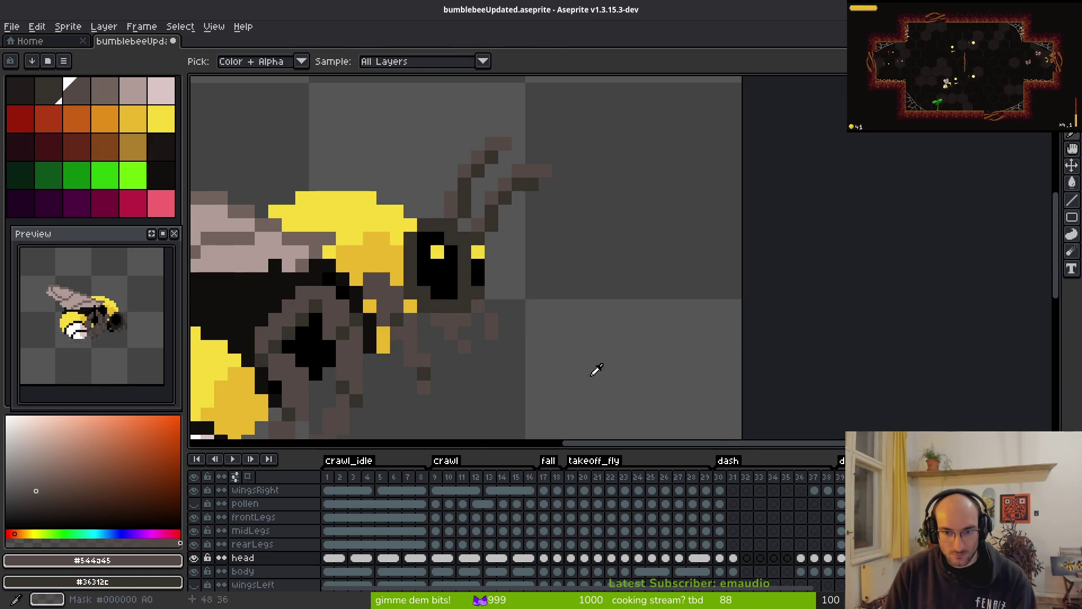
click(706, 559)
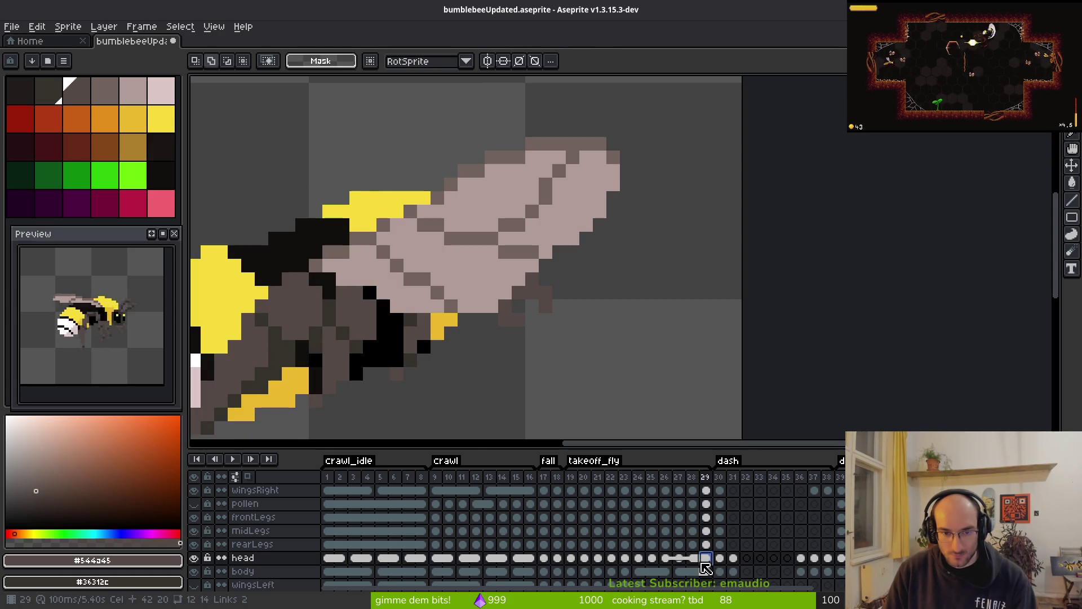
click(691, 558)
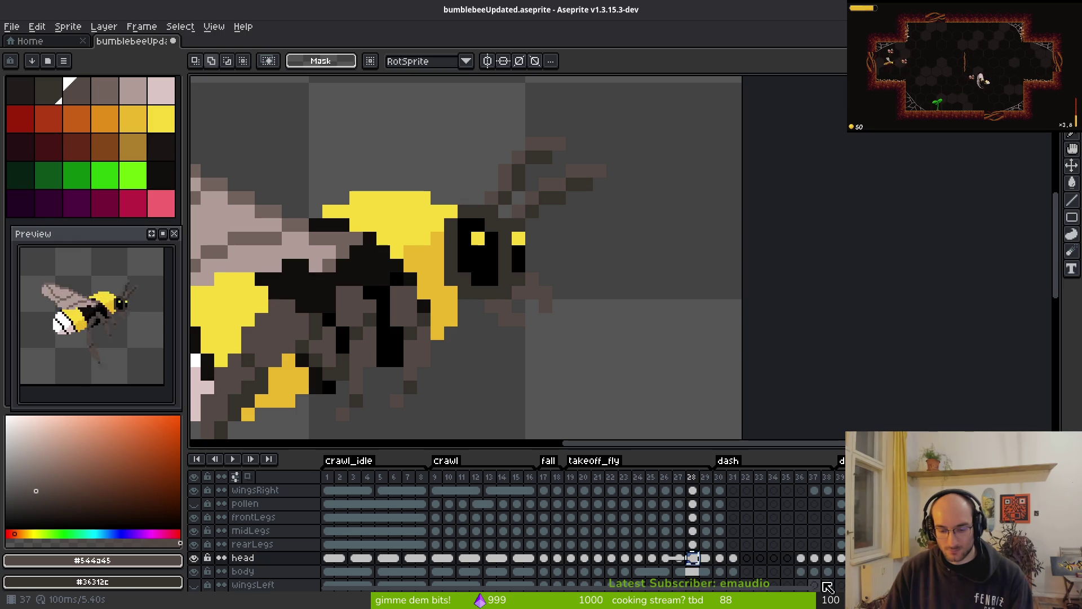
- On frame 39, shift the head left and undo/redo to compare both positions
key(End)
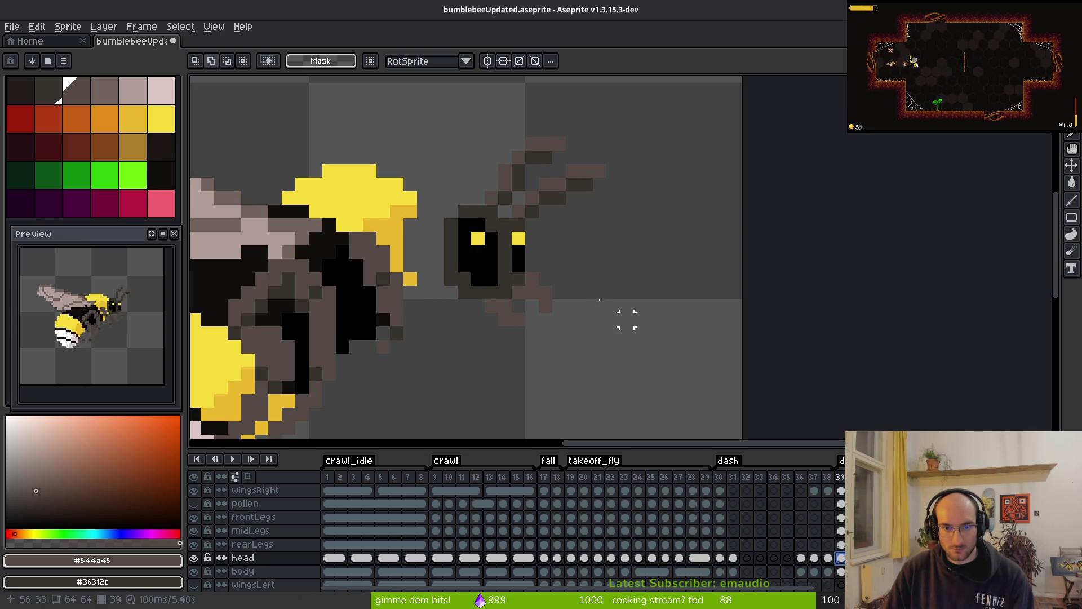
key(ctrl+a)
drag(527, 297, 500, 289)
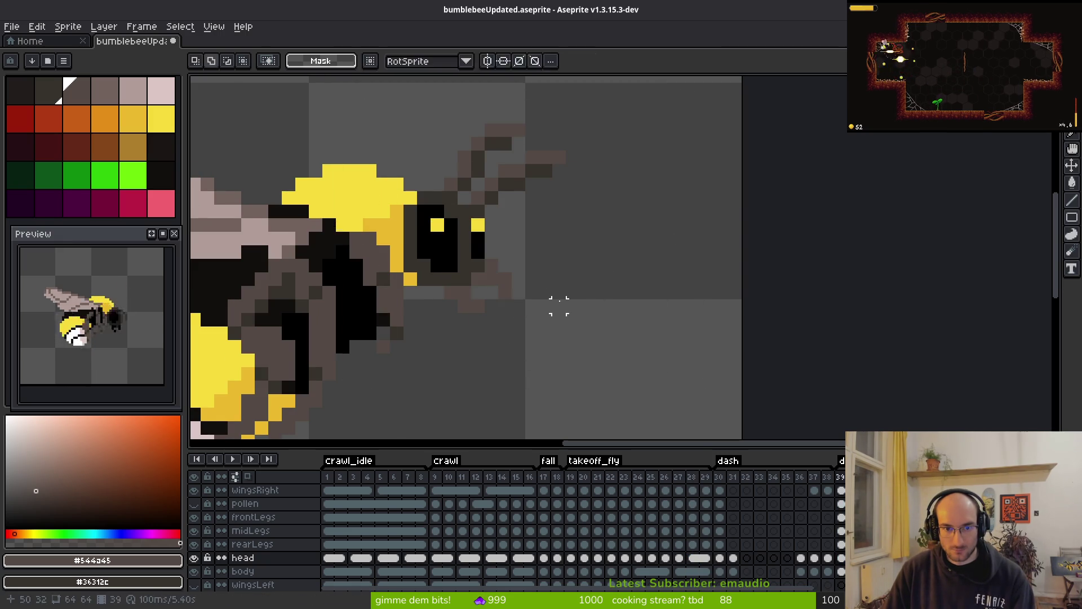
key(i)
key(ctrl+z)
key(ctrl+y)
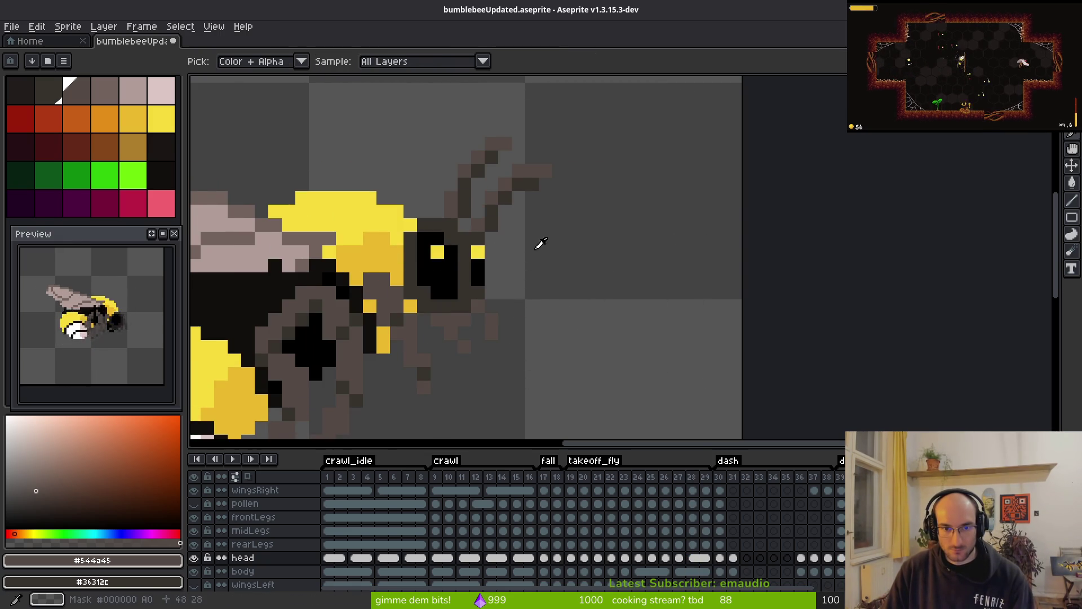
key(ctrl+z)
key(ctrl+y)
scroll(530, 188, up, 3)
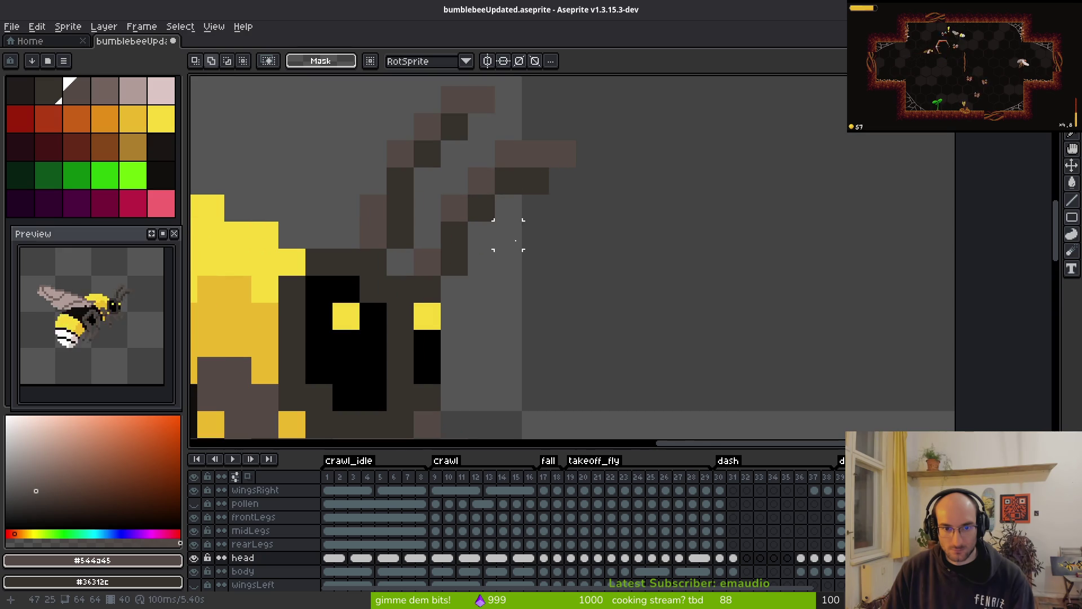
- Shift the upper antenna pixels down one pixel in frame 39
drag(442, 141, 657, 275)
click(481, 180)
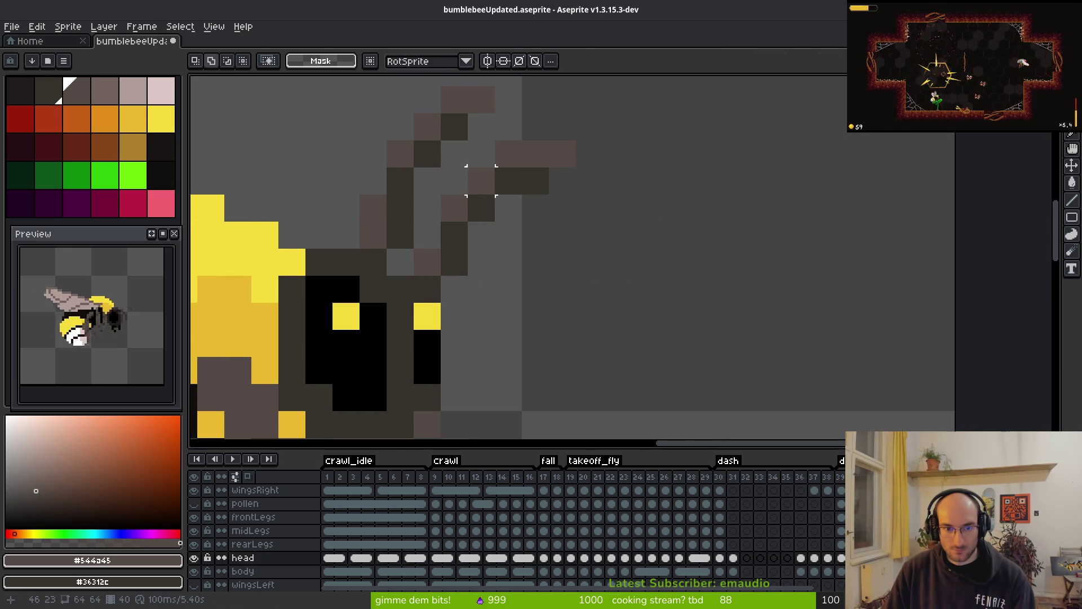
drag(442, 141, 603, 221)
drag(458, 162, 592, 239)
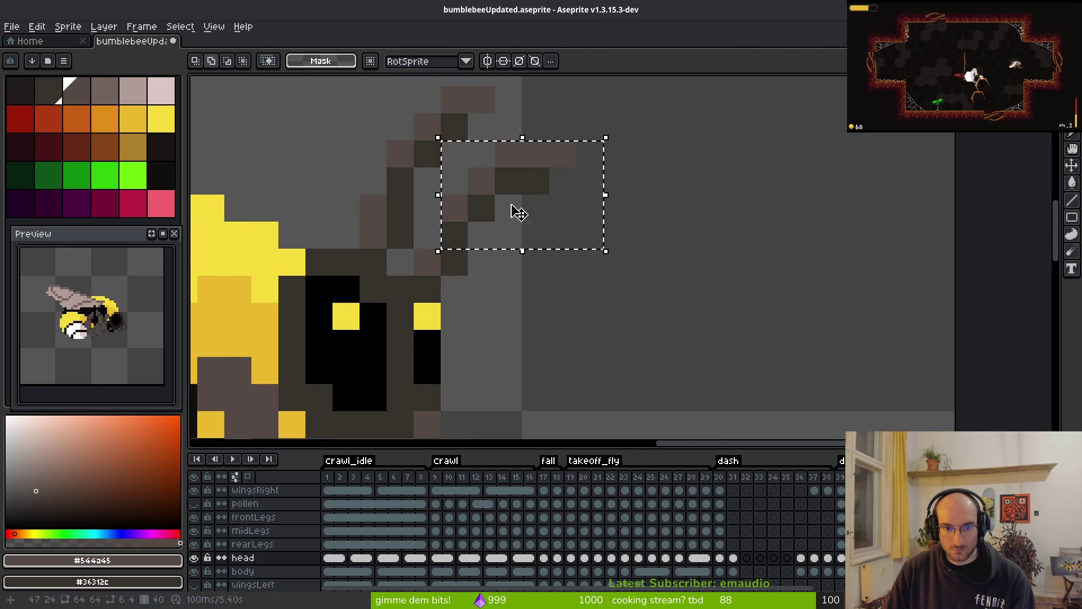
mouse_move(512, 213)
mouse_down()
mouse_move(509, 230)
mouse_move(534, 207)
mouse_up()
key(ctrl+d)
- Fill the antenna gap with dark brown and extend the tip with a light-brown pixel
key(b)
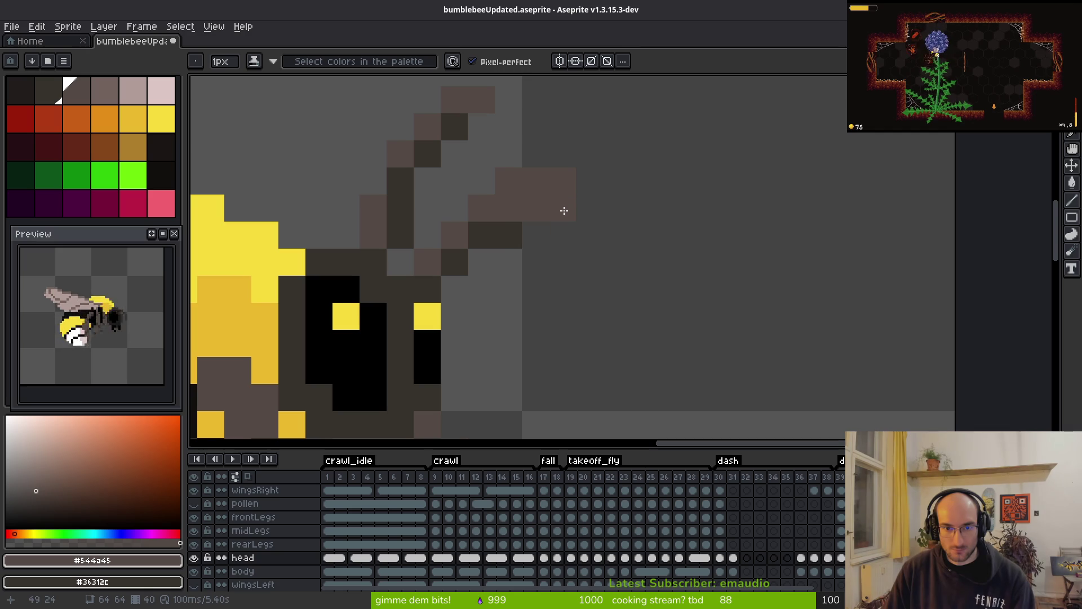
key(ctrl+z)
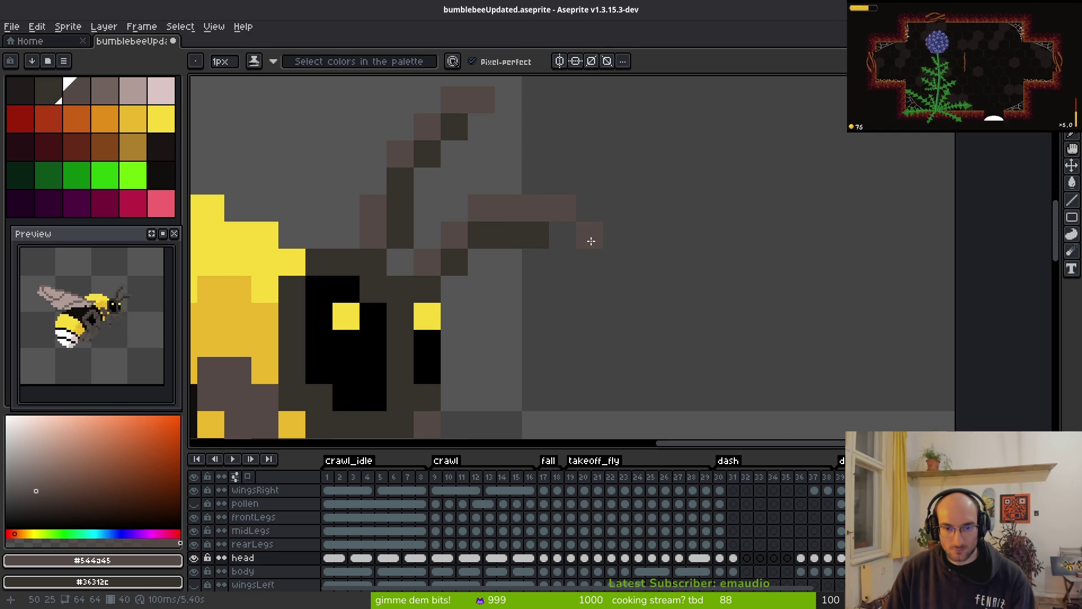
right_click(563, 234)
click(601, 253)
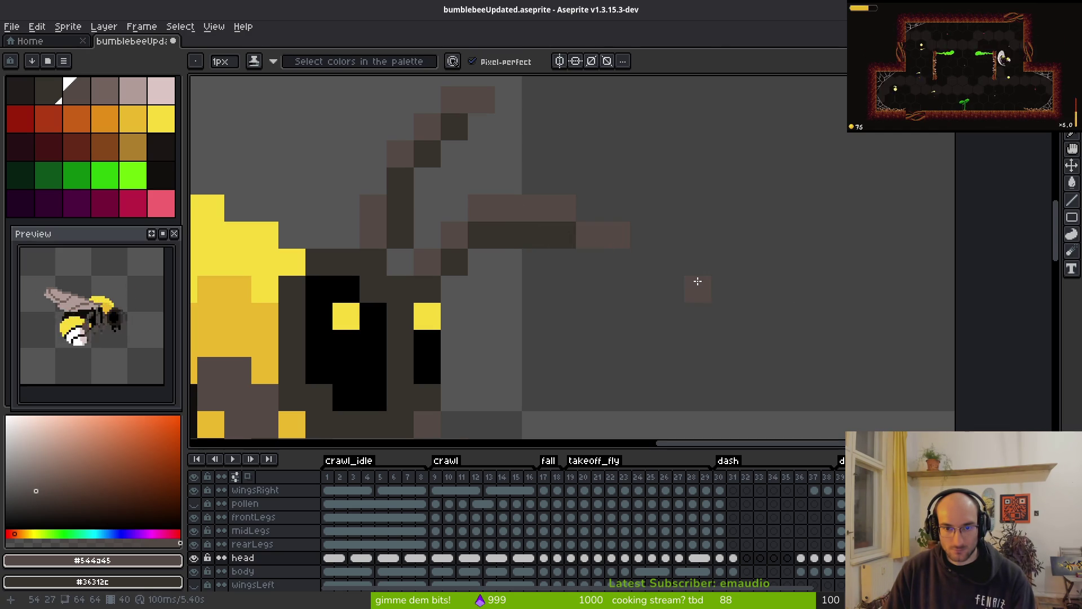
scroll(644, 254, left, 1)
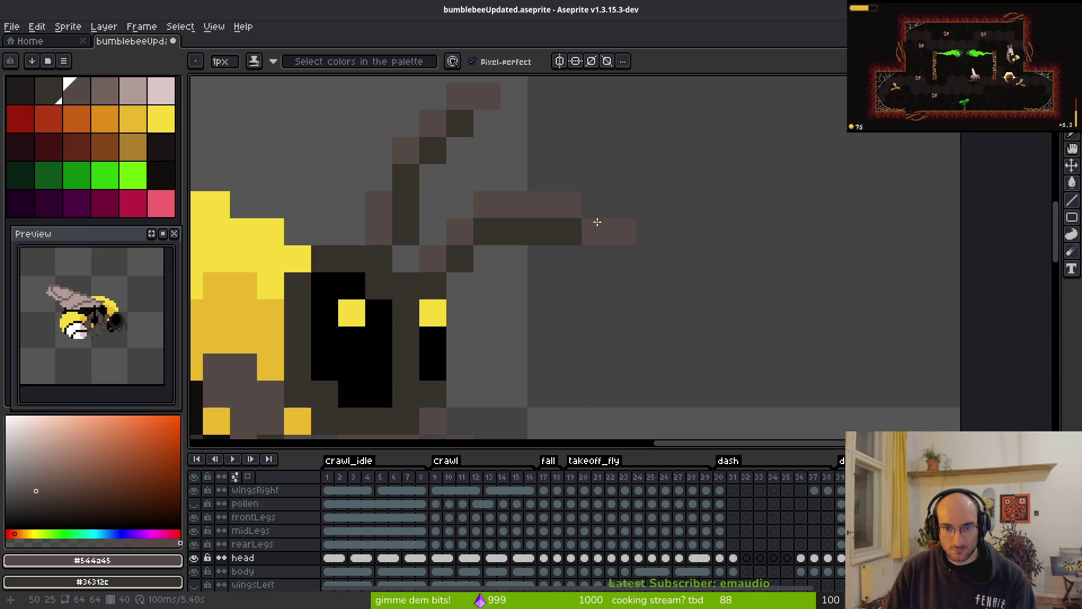
scroll(676, 264, down, 5)
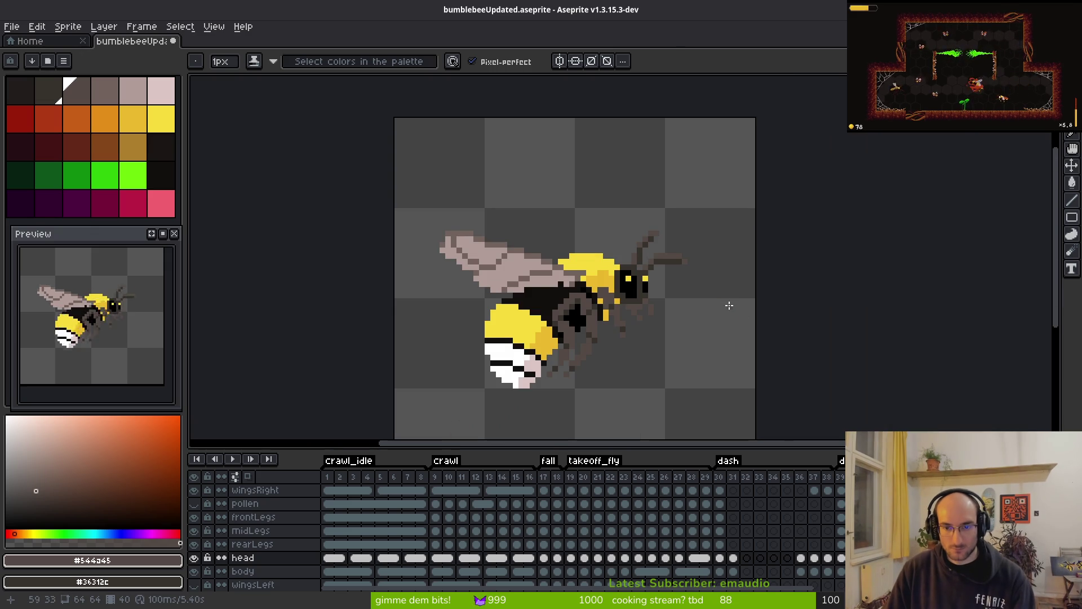
scroll(688, 252, up, 3)
- Save the sprite as bumblebeeUpdated.aseprite
key(m)
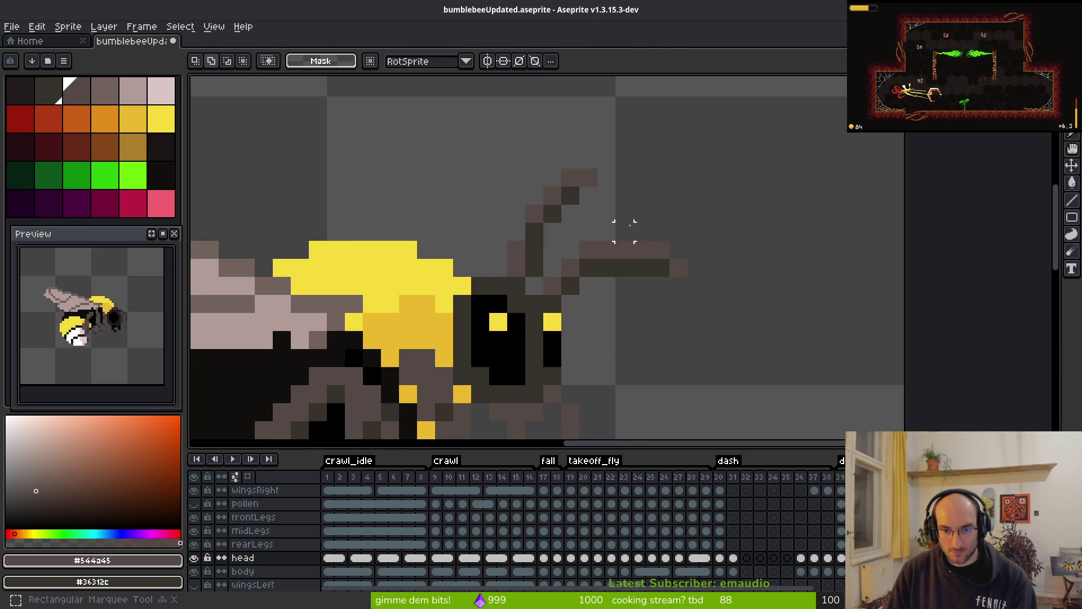
drag(624, 232, 720, 290)
click(715, 283)
key(ctrl+s)
scroll(650, 274, down, 3)
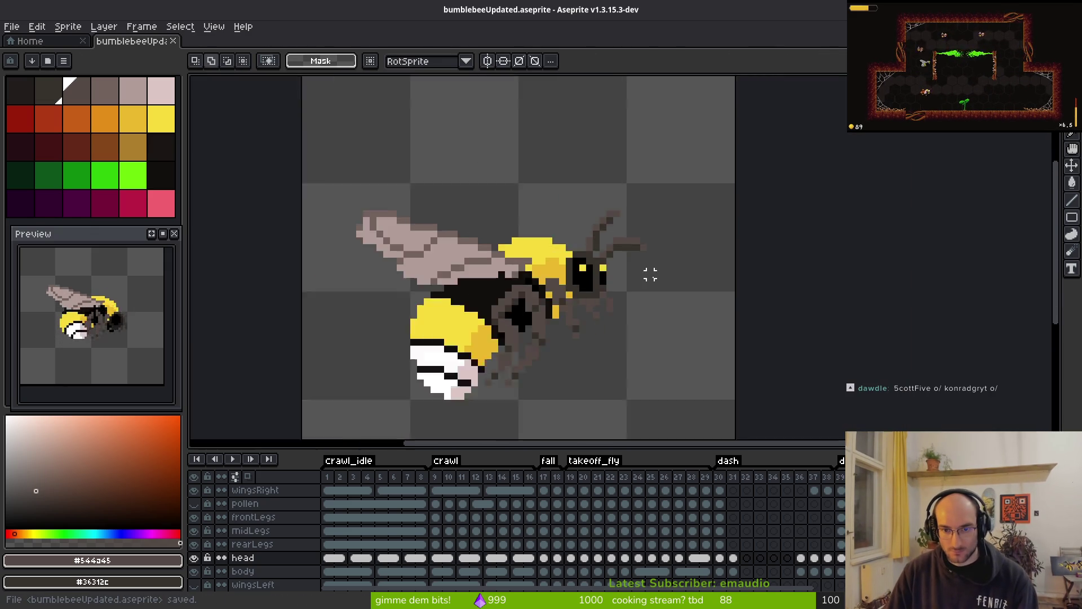
scroll(650, 274, down, 1)
scroll(648, 262, up, 2)
- Draw a diagonal dark line along the antenna so it points forward, then save again
key(b)
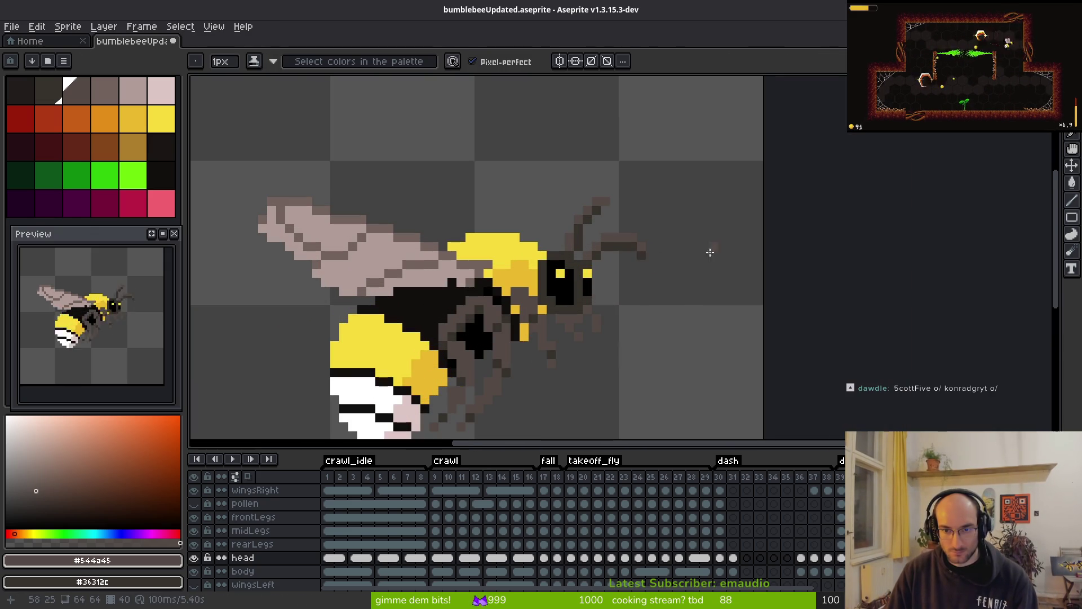
scroll(712, 262, down, 4)
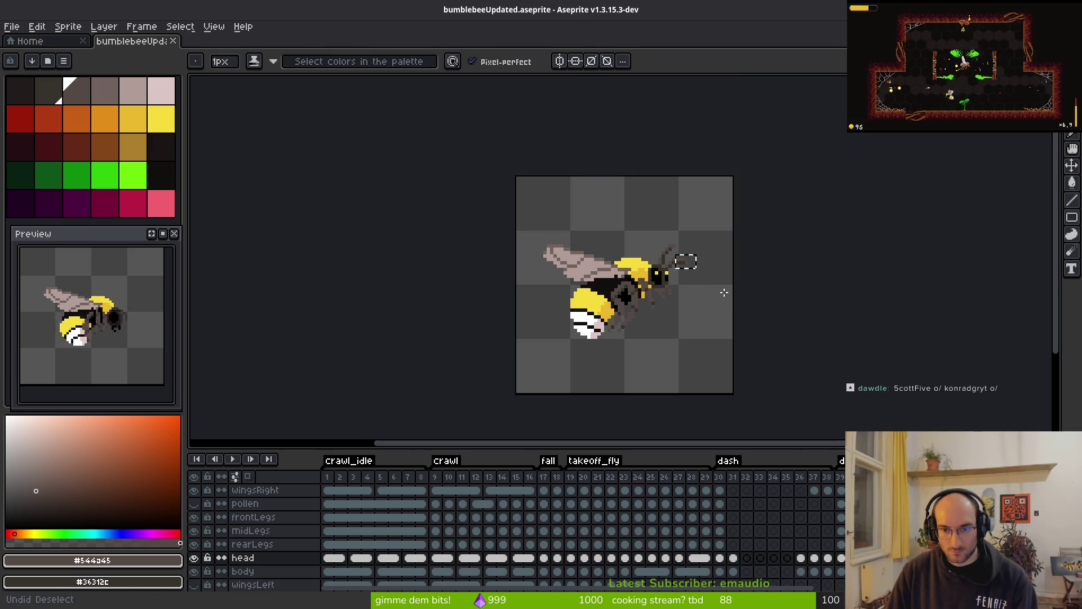
scroll(620, 223, up, 3)
scroll(630, 270, up, 2)
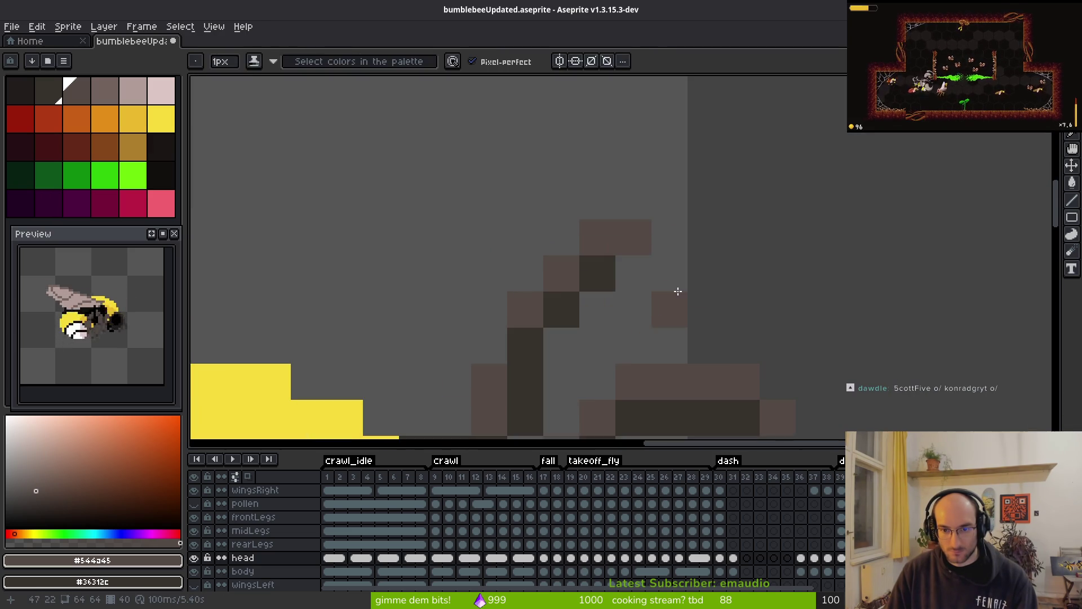
mouse_move(544, 248)
mouse_down()
mouse_move(536, 259)
mouse_move(653, 203)
mouse_move(625, 203)
mouse_move(635, 198)
mouse_move(709, 172)
mouse_move(623, 194)
mouse_move(570, 235)
mouse_move(479, 273)
mouse_move(522, 218)
mouse_move(515, 200)
mouse_move(588, 167)
mouse_up()
key(ctrl+s)
scroll(773, 265, down, 5)
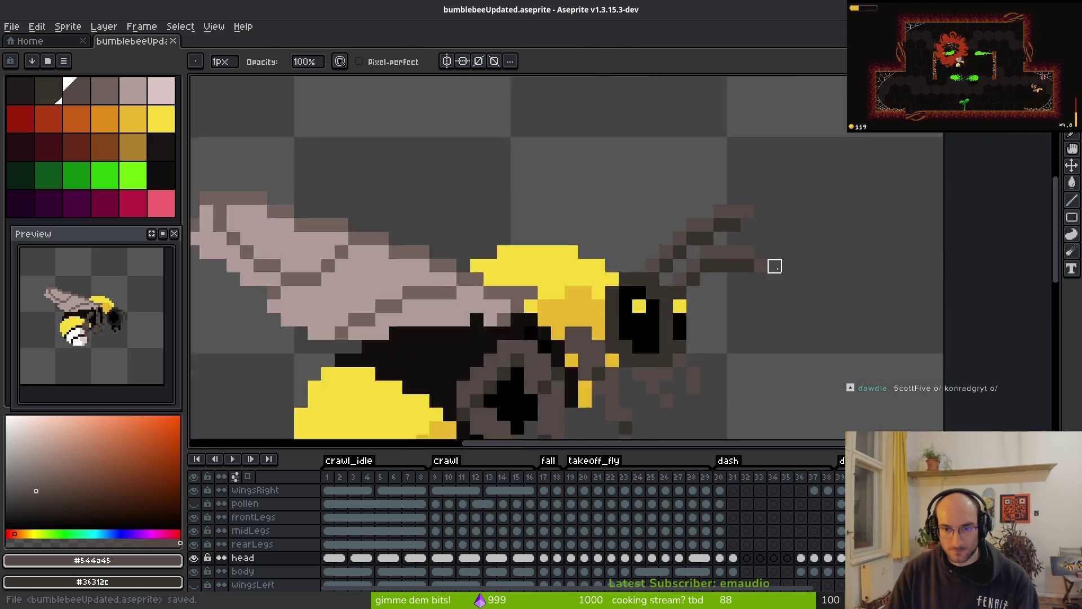
key(i)
scroll(789, 262, up, 4)
- Move the selected antenna tip one pixel down and left, then save bumblebeeUpdated.aseprite
key(m)
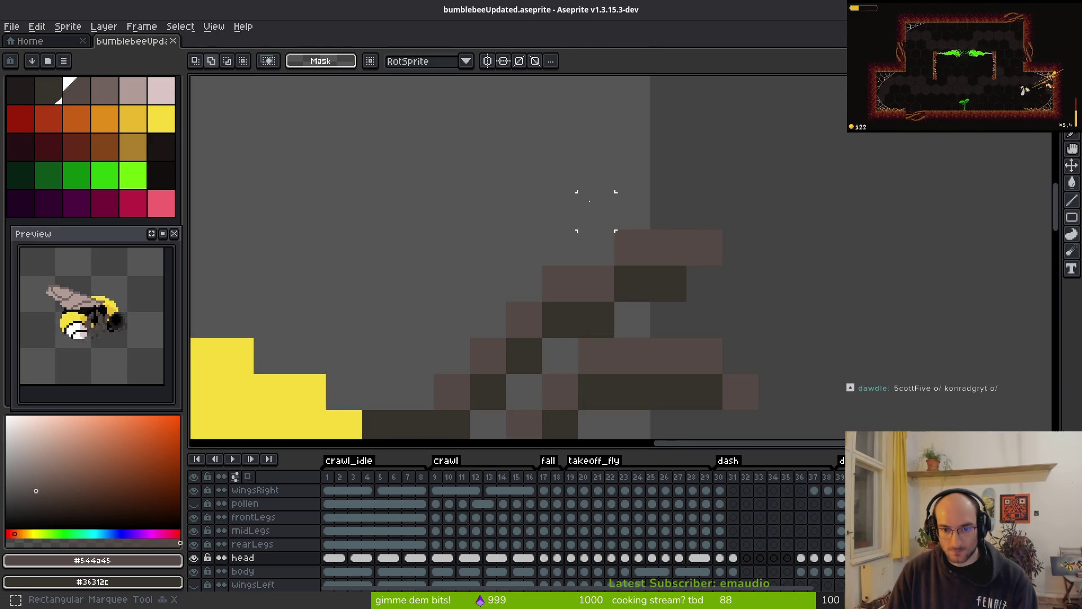
drag(550, 163, 778, 324)
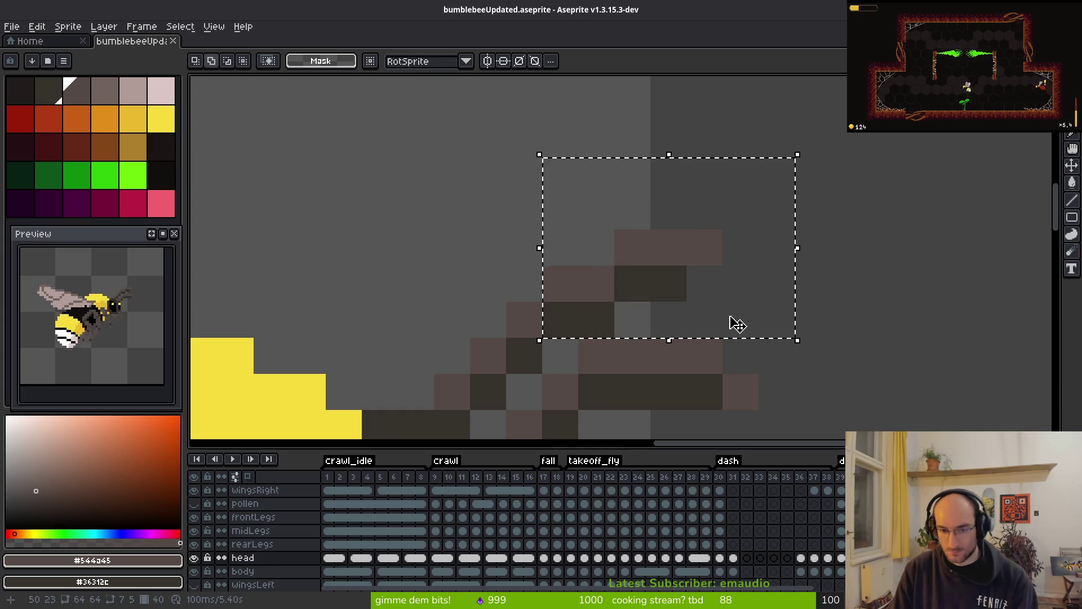
key(Left)
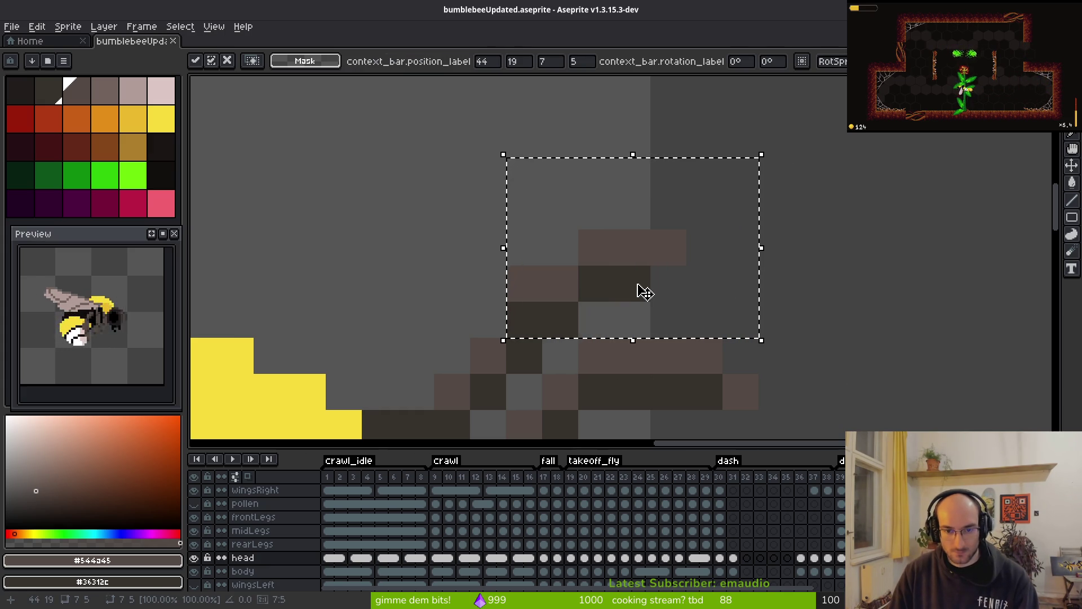
key(Right)
key(Down)
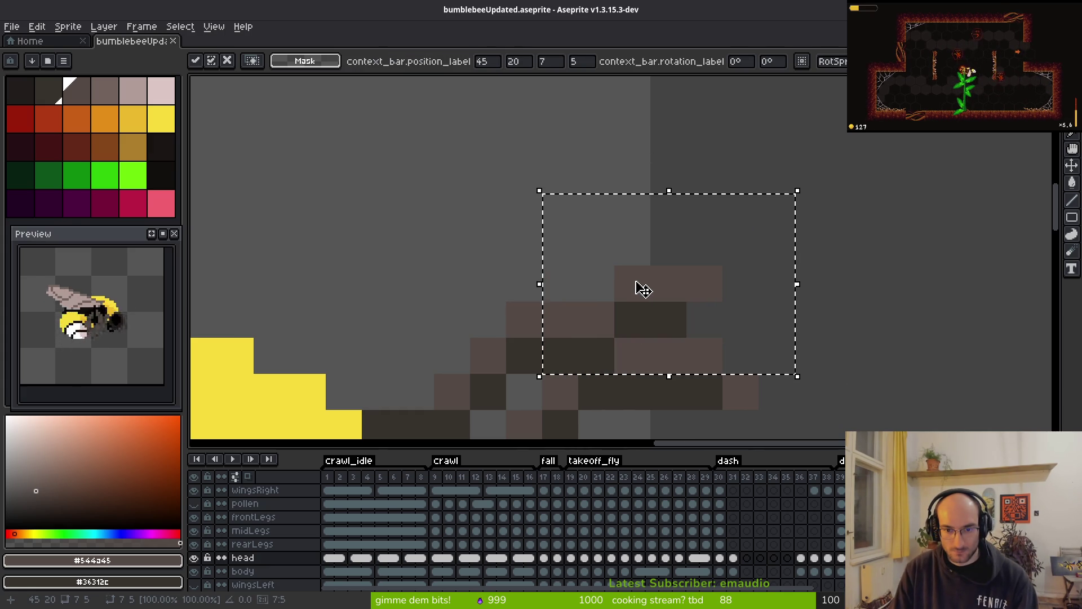
key(Left)
key(Return)
scroll(786, 320, down, 5)
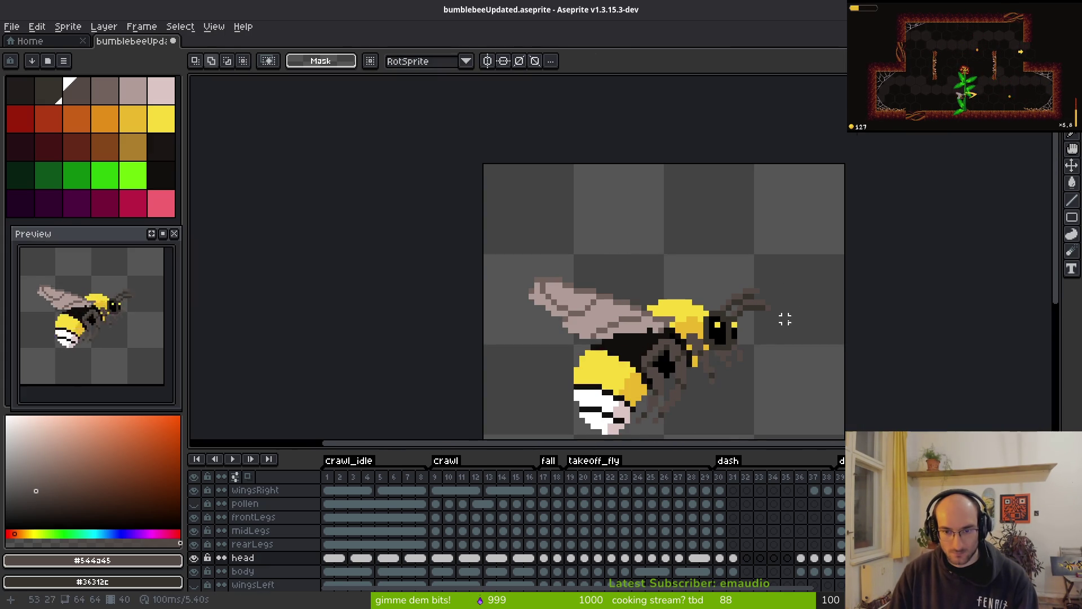
scroll(791, 341, right, 2)
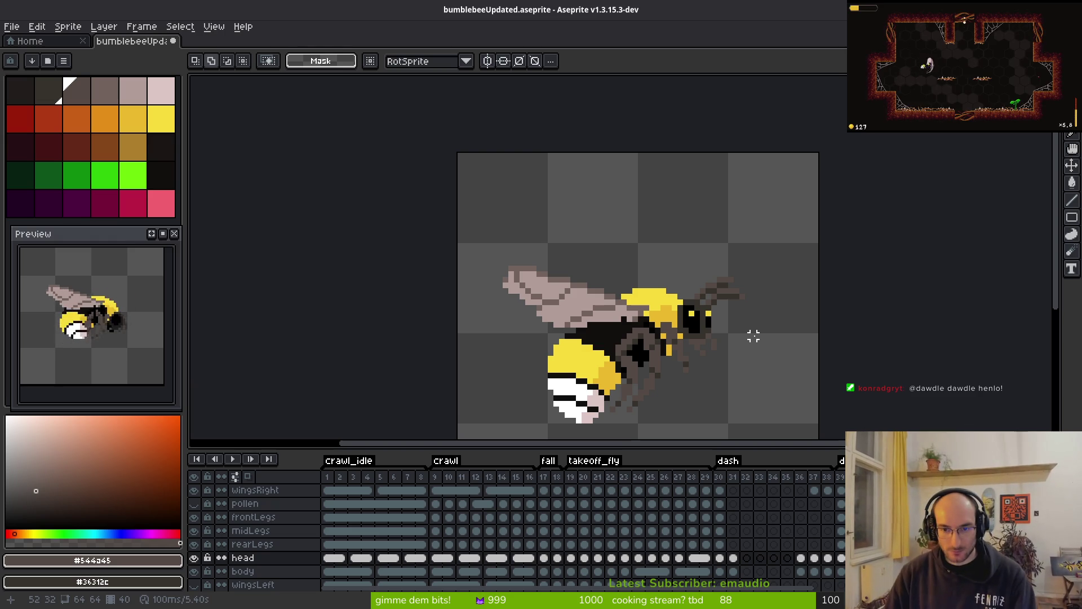
key(ctrl+s)
- Paint a black pixel beside the yellow eye pixel, then go to the next frame
scroll(712, 321, right, 1)
scroll(690, 291, up, 3)
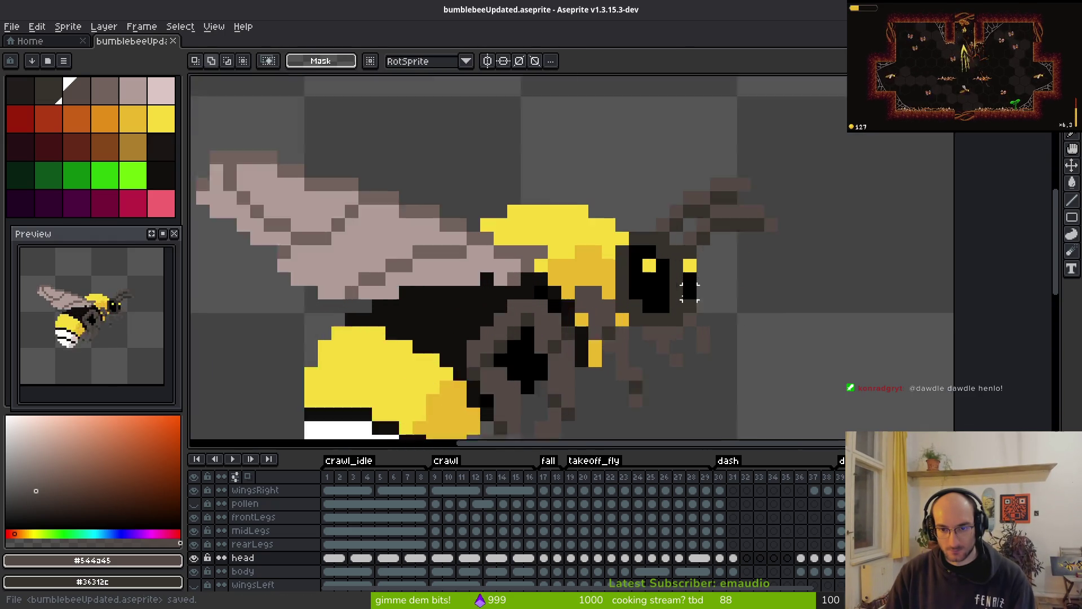
scroll(690, 291, up, 1)
alt+click(636, 257)
key(b)
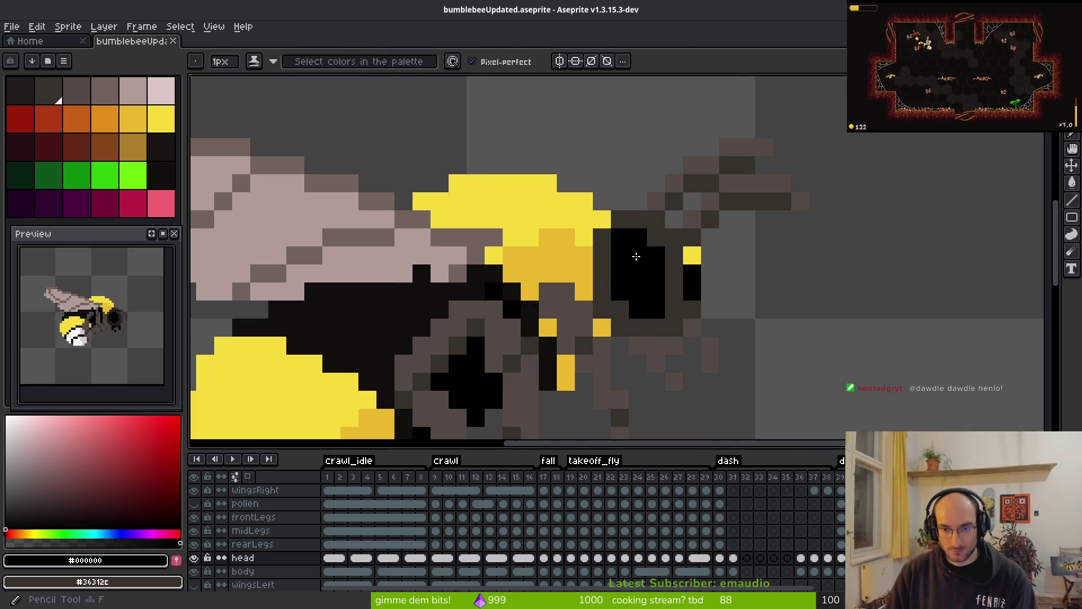
click(703, 259)
scroll(756, 290, down, 5)
key(alt)
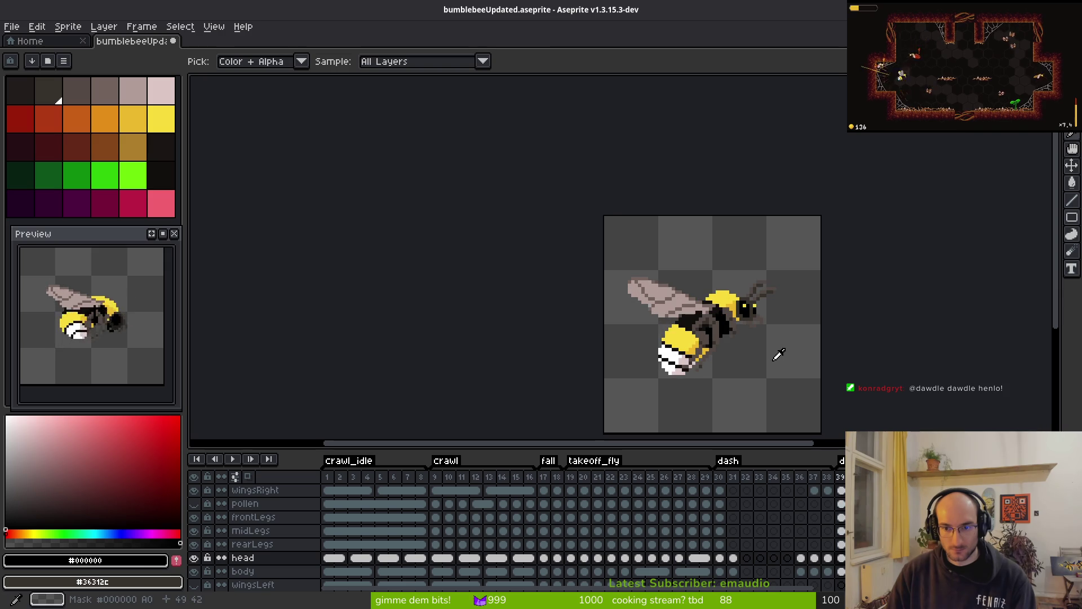
key(Right)
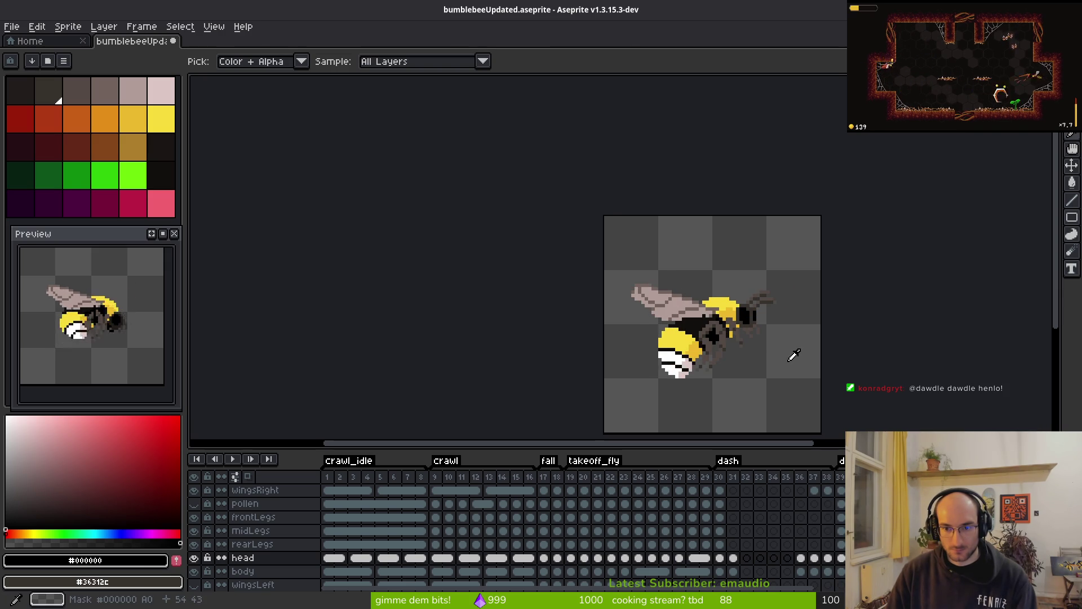
scroll(787, 336, up, 3)
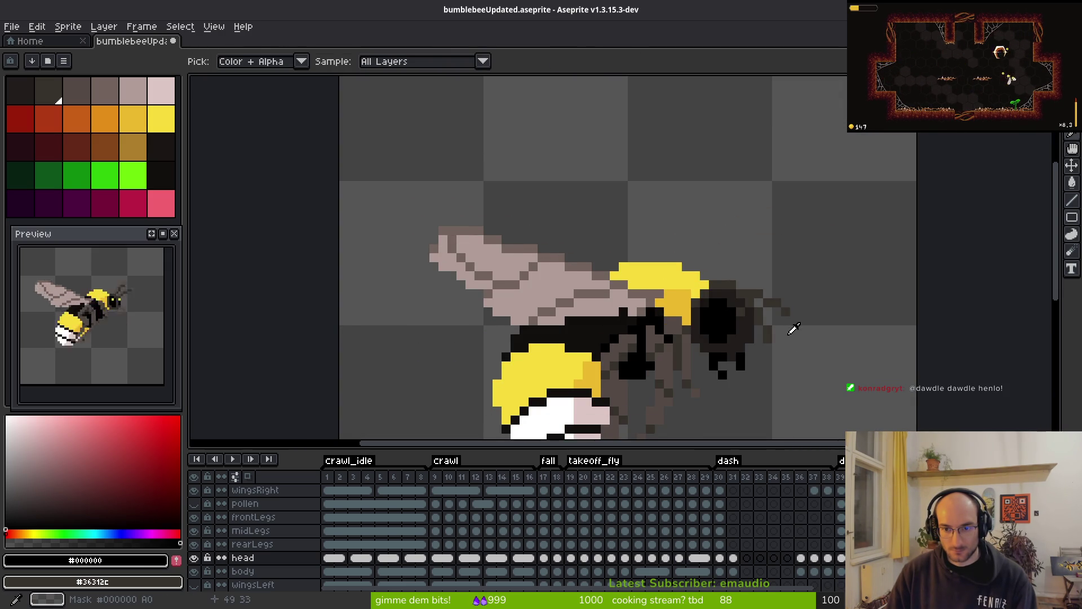
- Move the bee's head down one pixel and commit the transform
key(b)
drag(791, 329, 730, 259)
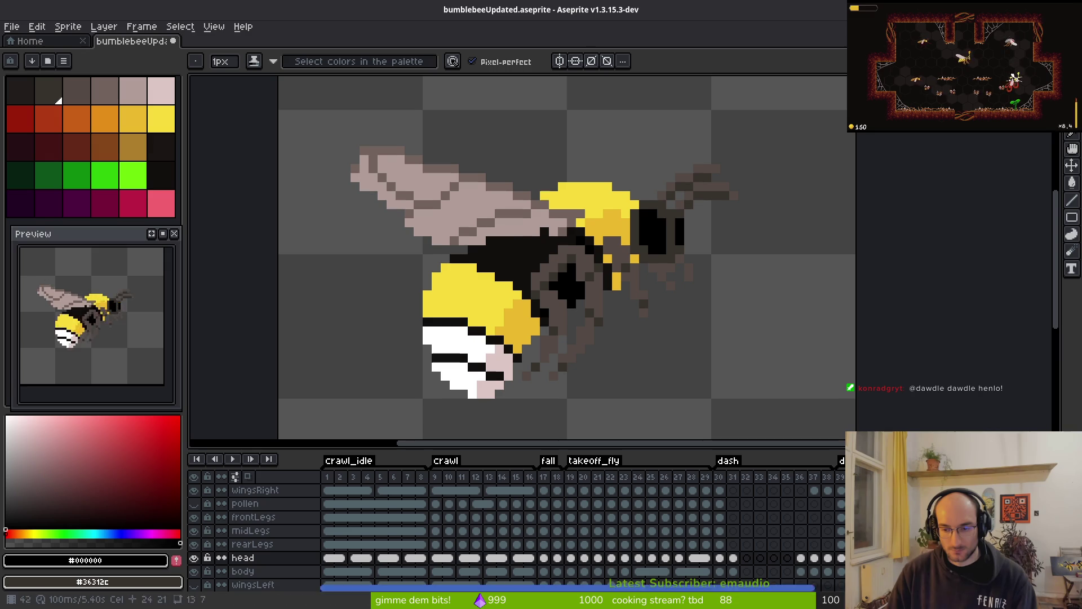
key(ctrl+t)
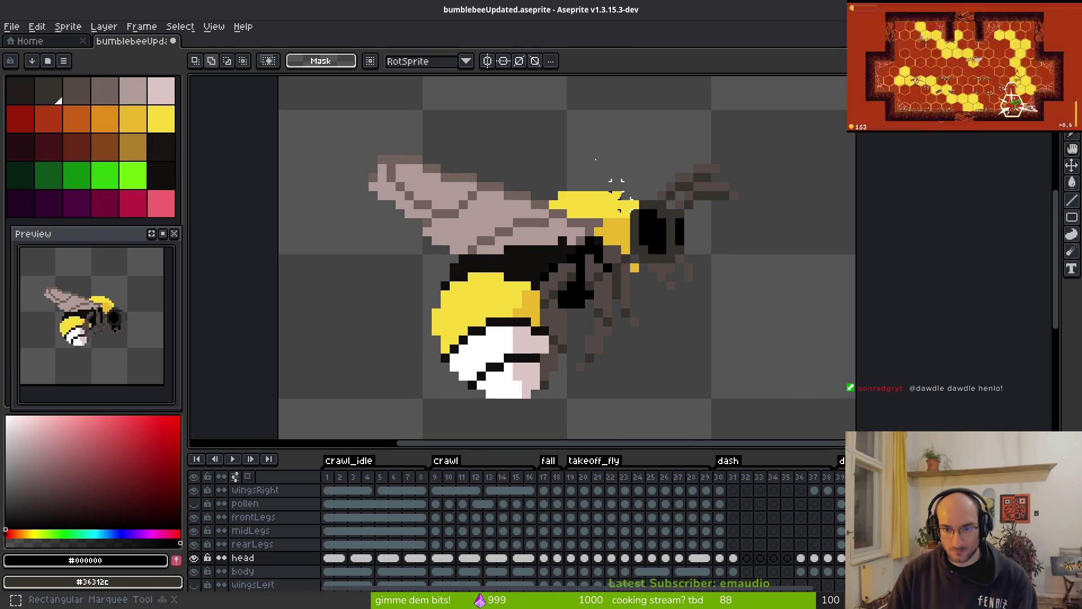
drag(711, 246, 713, 255)
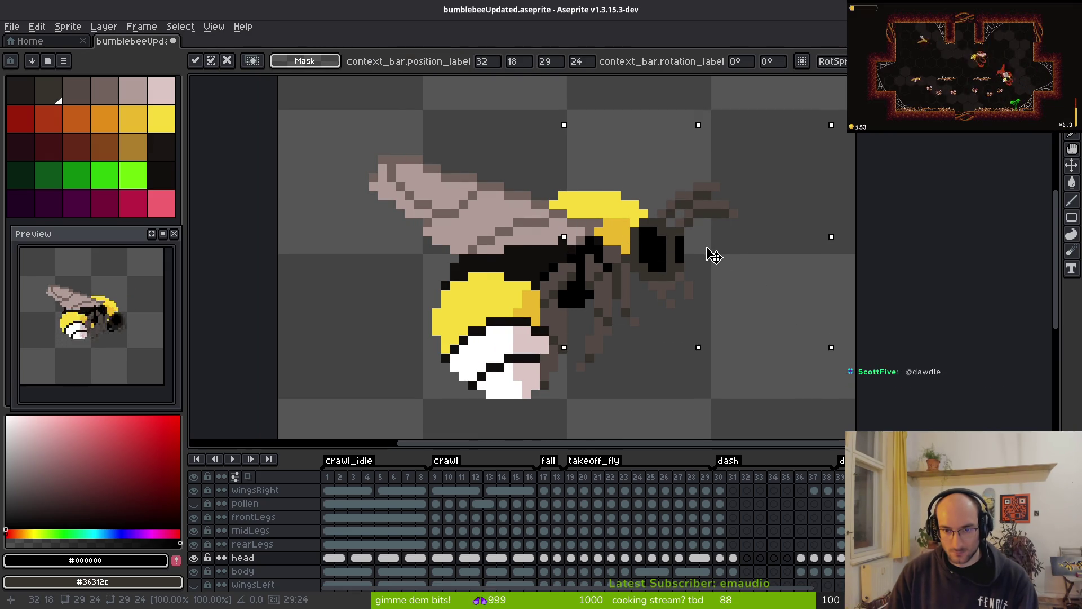
key(Return)
scroll(724, 266, up, 2)
scroll(701, 278, down, 1)
- Pick dark grey #544a45 and repaint the pixels beneath the head
key(i)
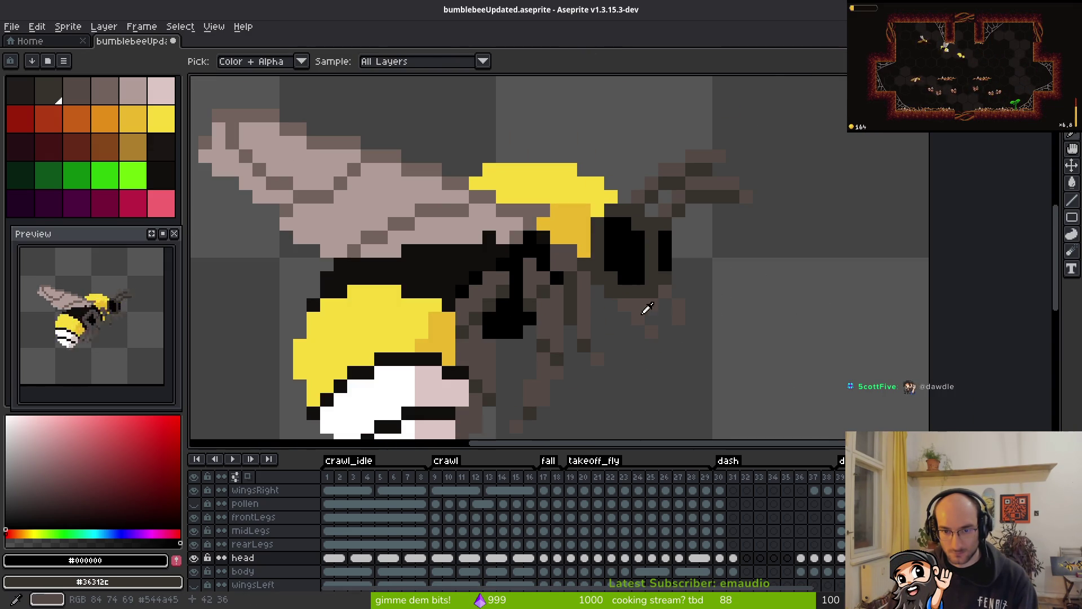
click(681, 304)
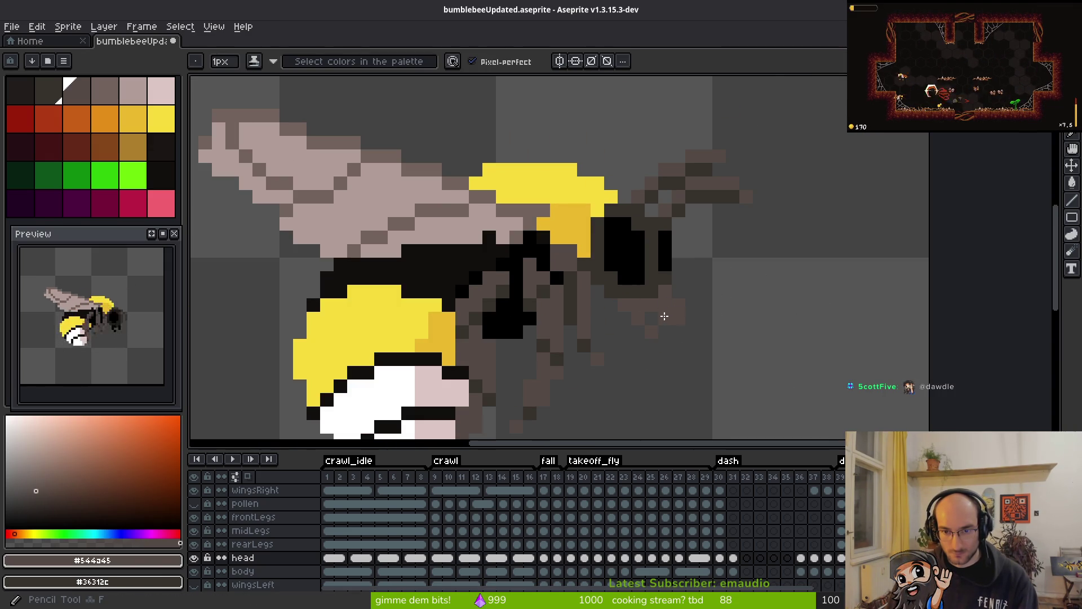
key(e)
key(f)
key(e)
key(f)
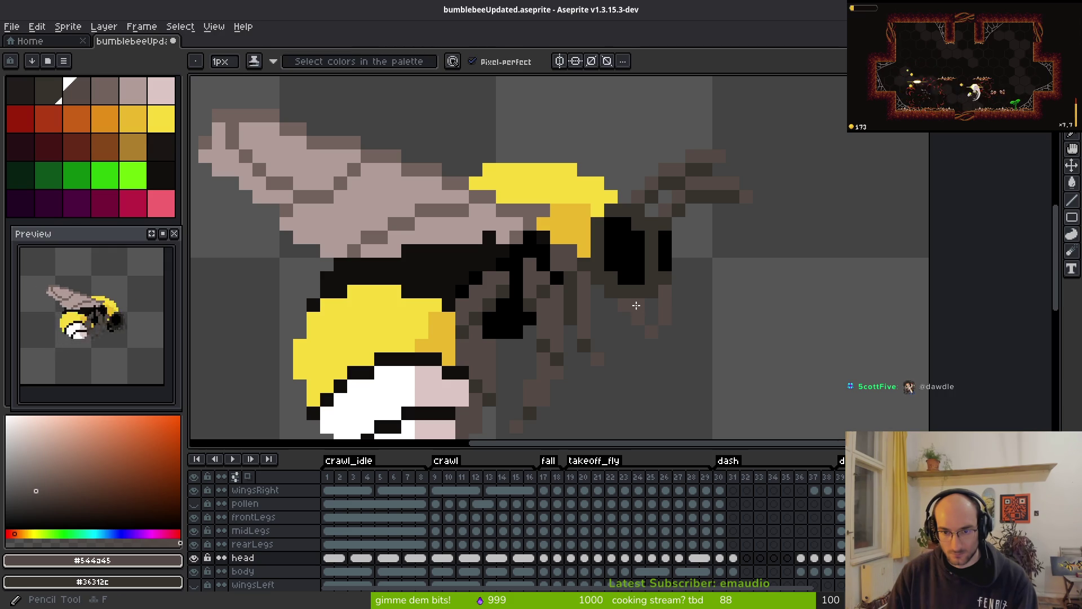
key(e)
key(f)
key(e)
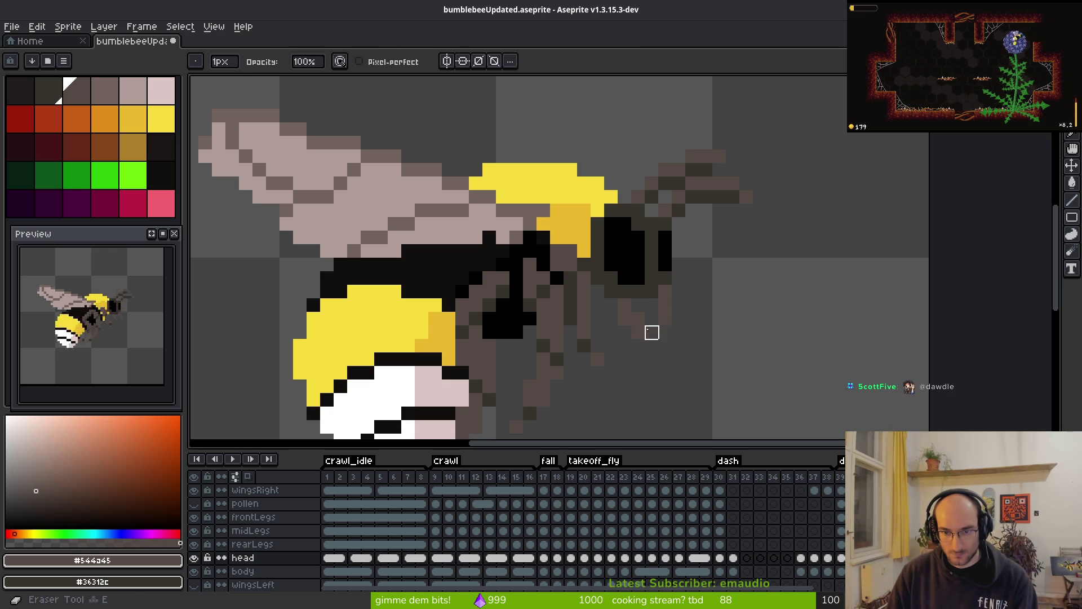
key(f)
scroll(677, 338, down, 2)
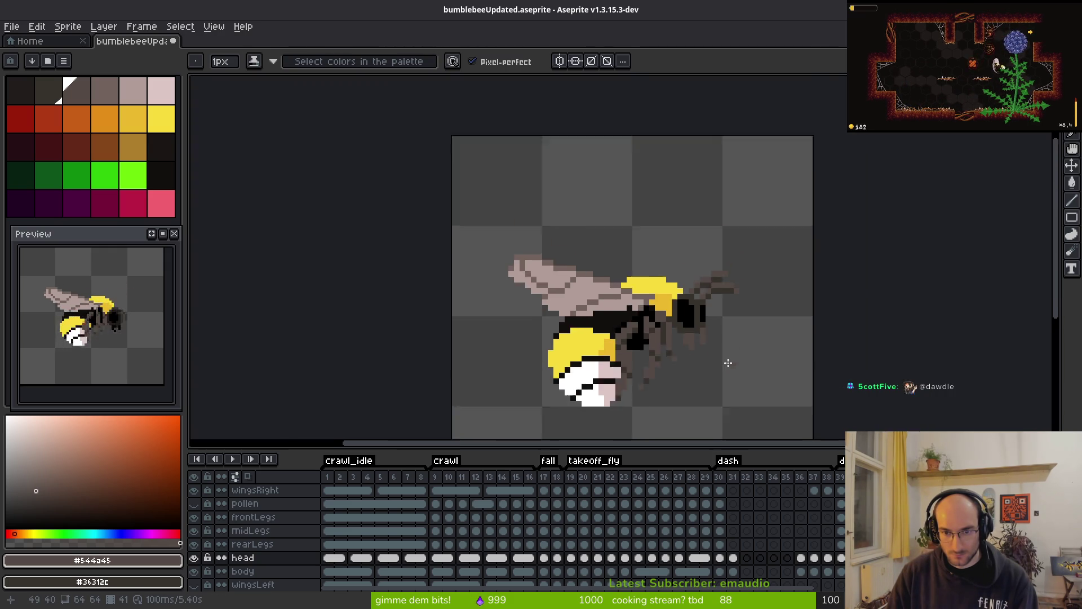
scroll(727, 361, down, 1)
scroll(718, 348, up, 1)
scroll(718, 347, up, 3)
- Erase and redraw stray pixels below the head
key(e)
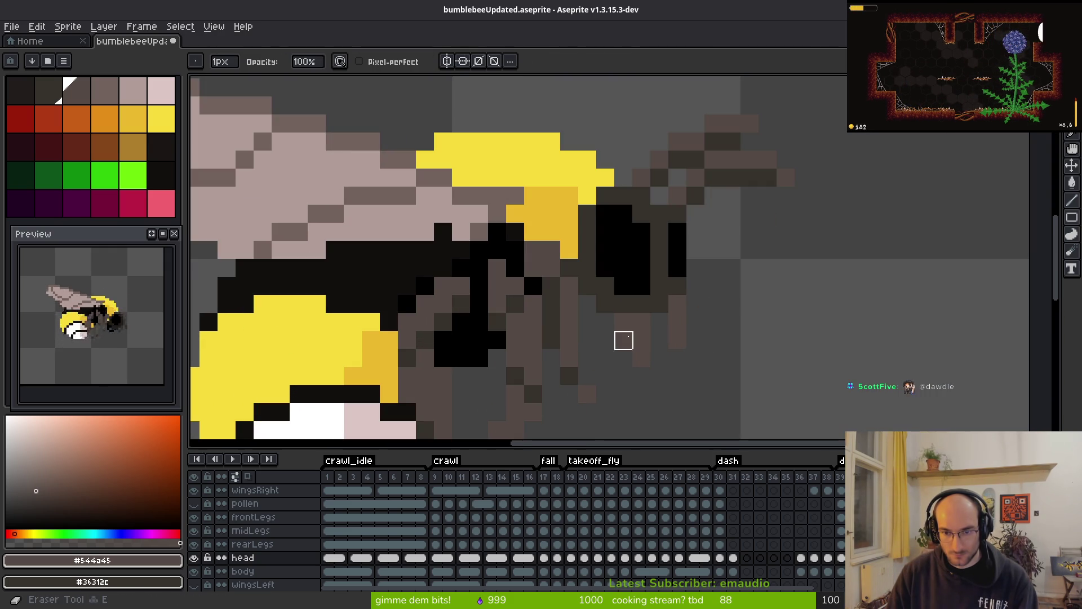
scroll(771, 350, down, 4)
key(i)
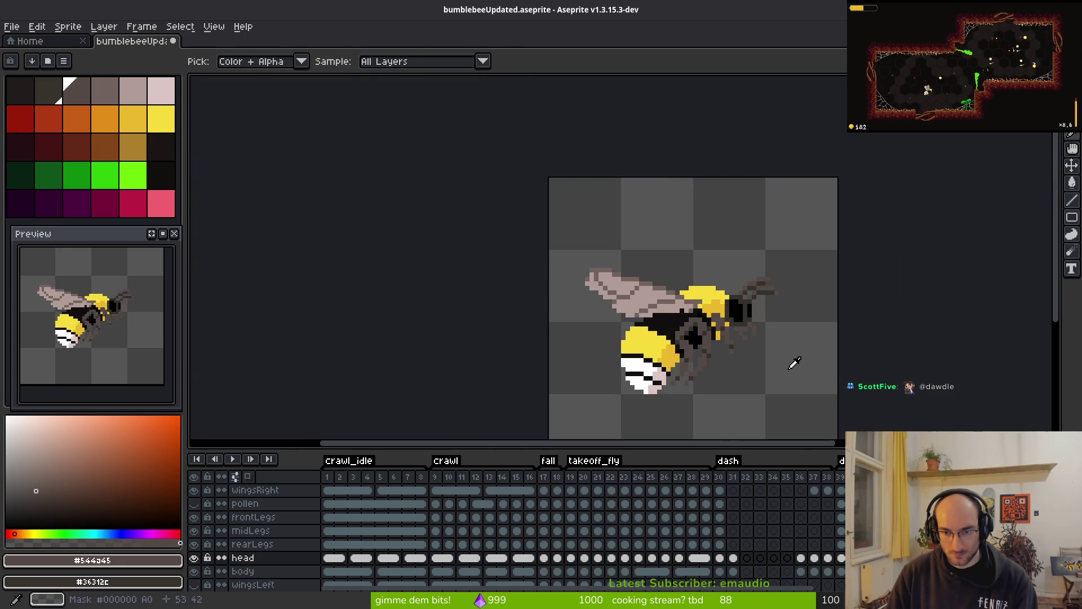
scroll(754, 341, up, 3)
key(f)
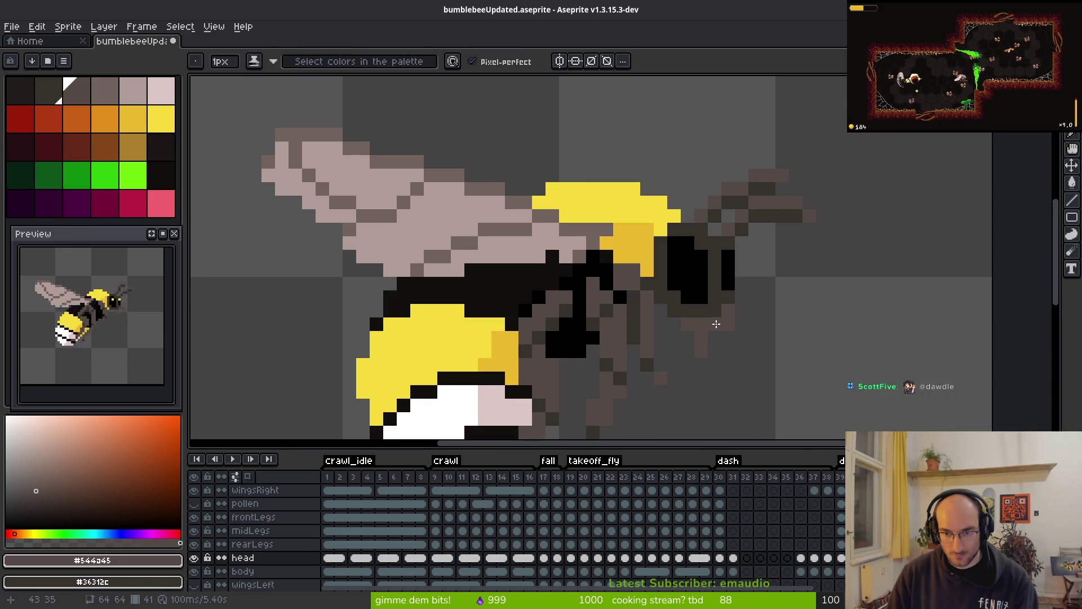
key(e)
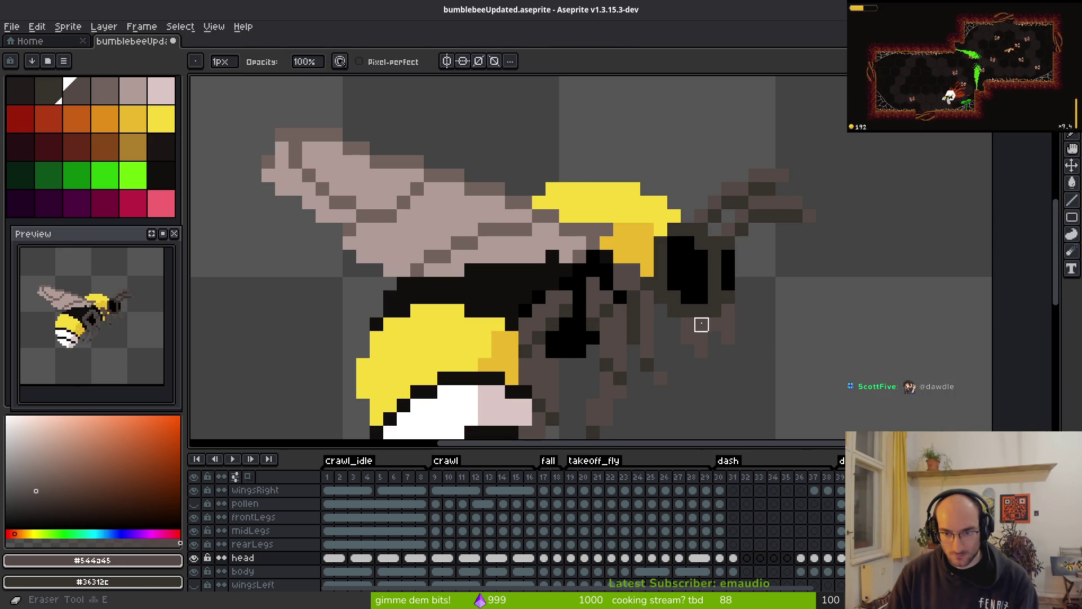
scroll(796, 362, down, 3)
key(i)
key(e)
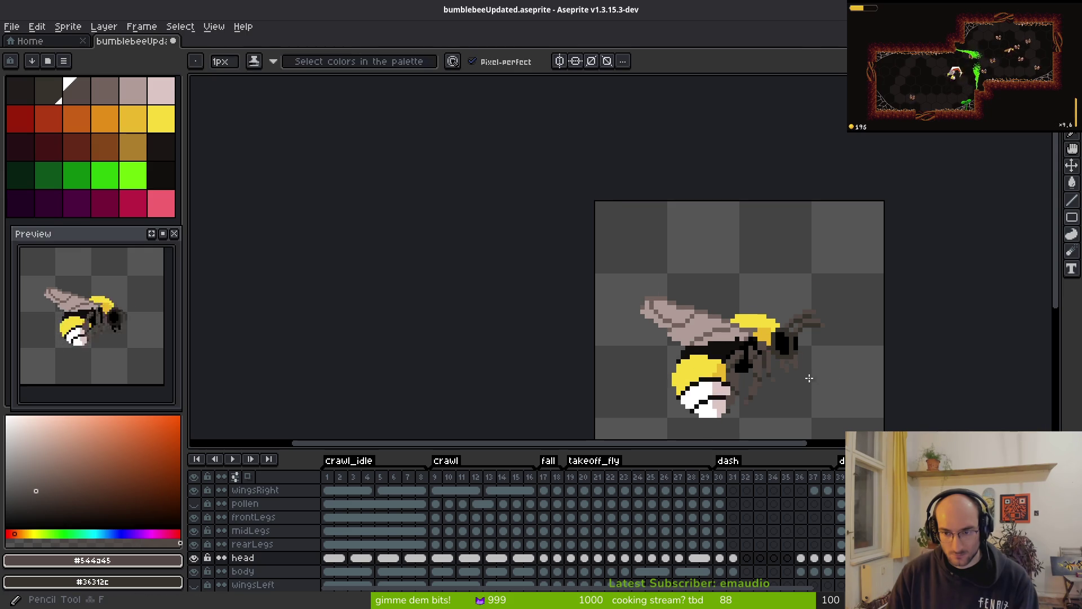
scroll(797, 364, up, 4)
key(i)
key(e)
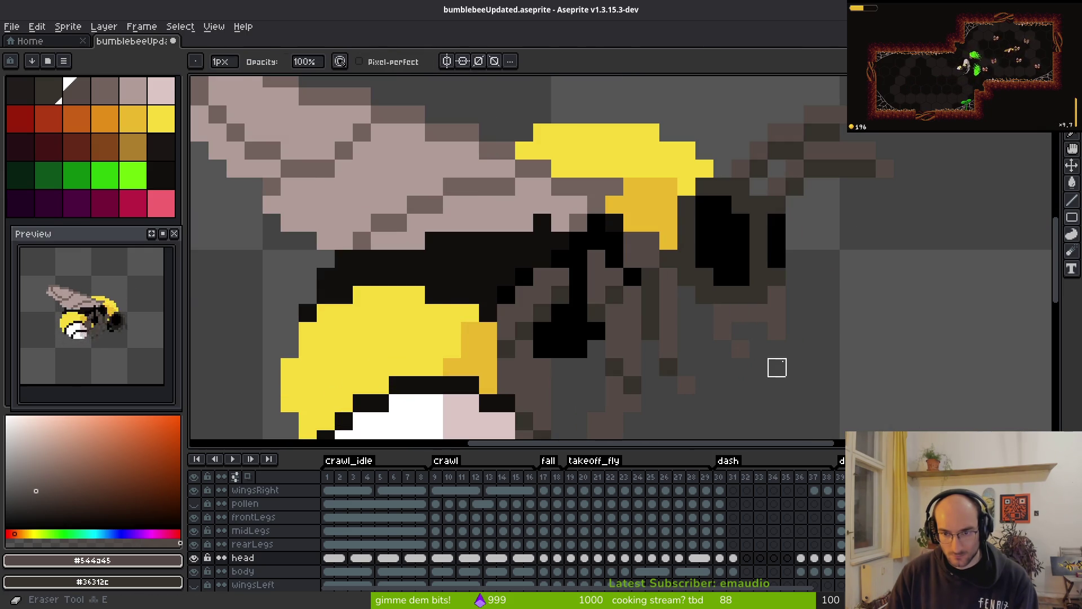
scroll(776, 367, down, 4)
scroll(812, 350, up, 3)
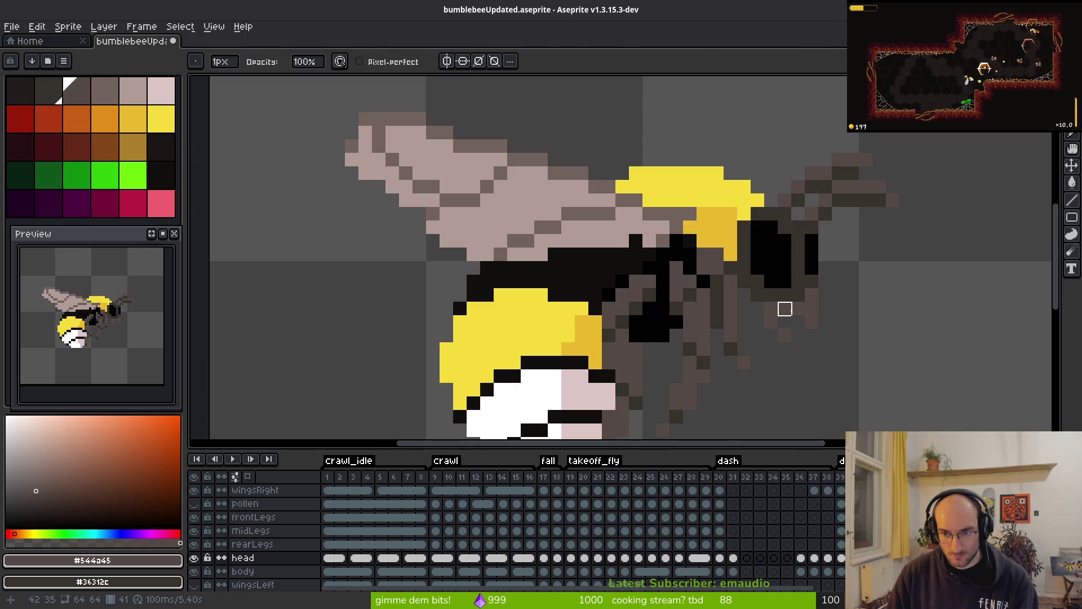
scroll(798, 309, down, 3)
key(i)
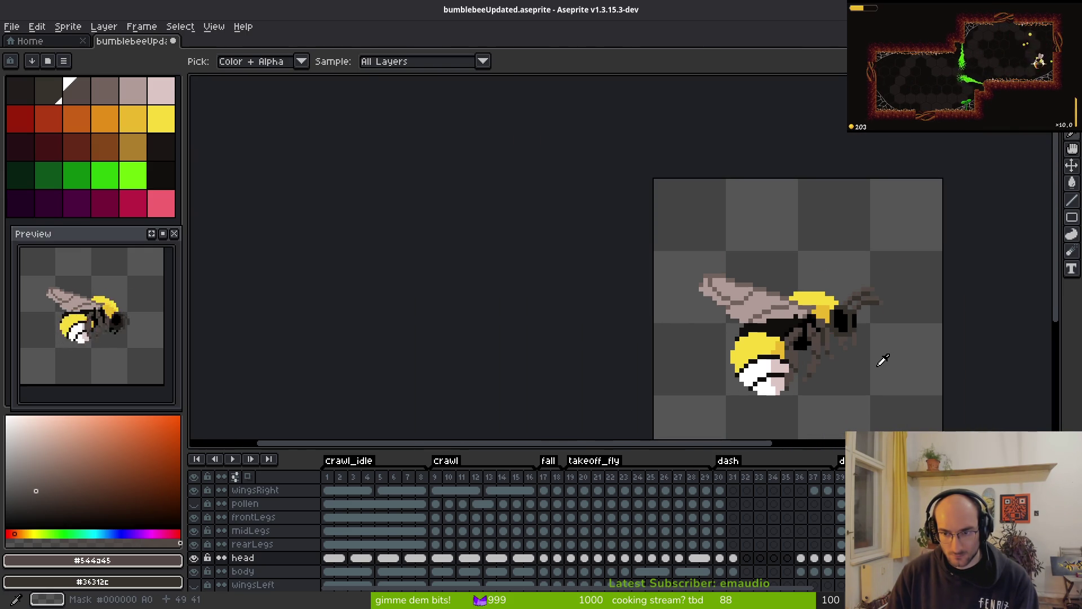
- Erase and redraw the lower antenna's brown pixels into a new shape
scroll(874, 358, up, 3)
key(e)
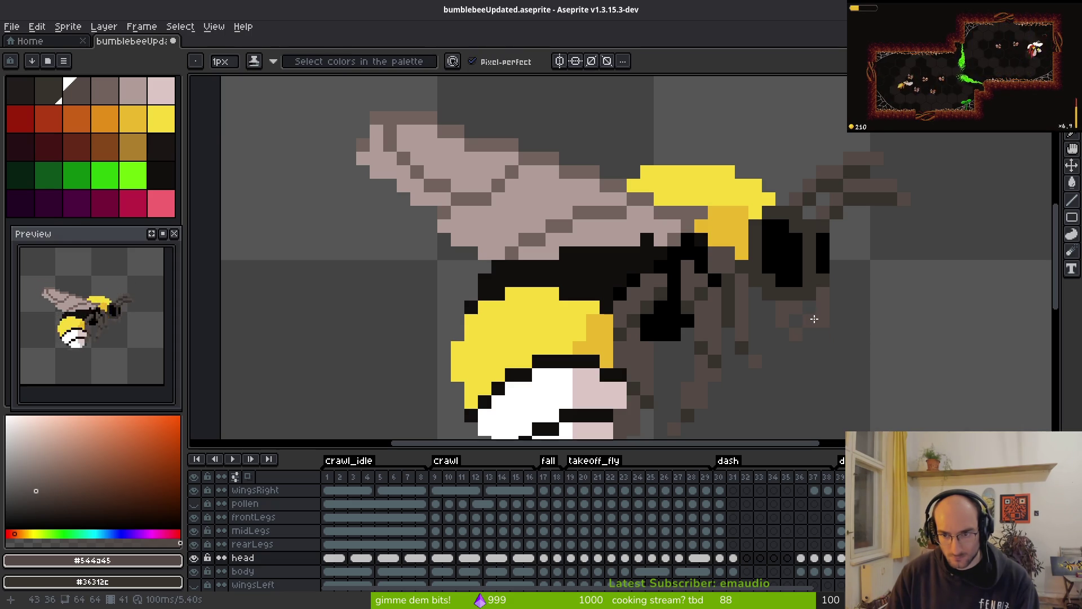
key(i)
key(b)
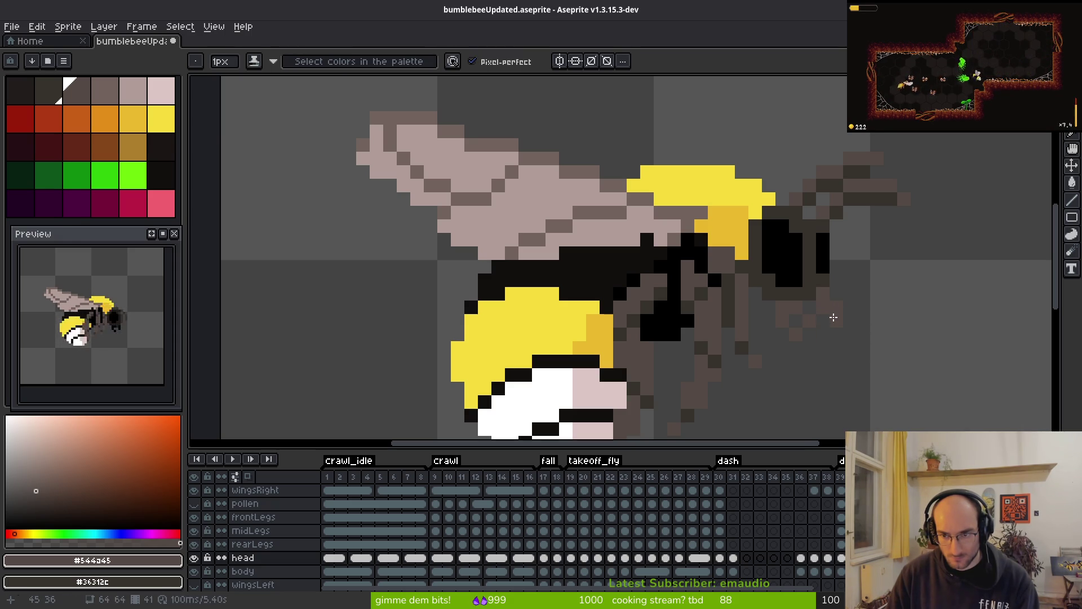
key(i)
key(b)
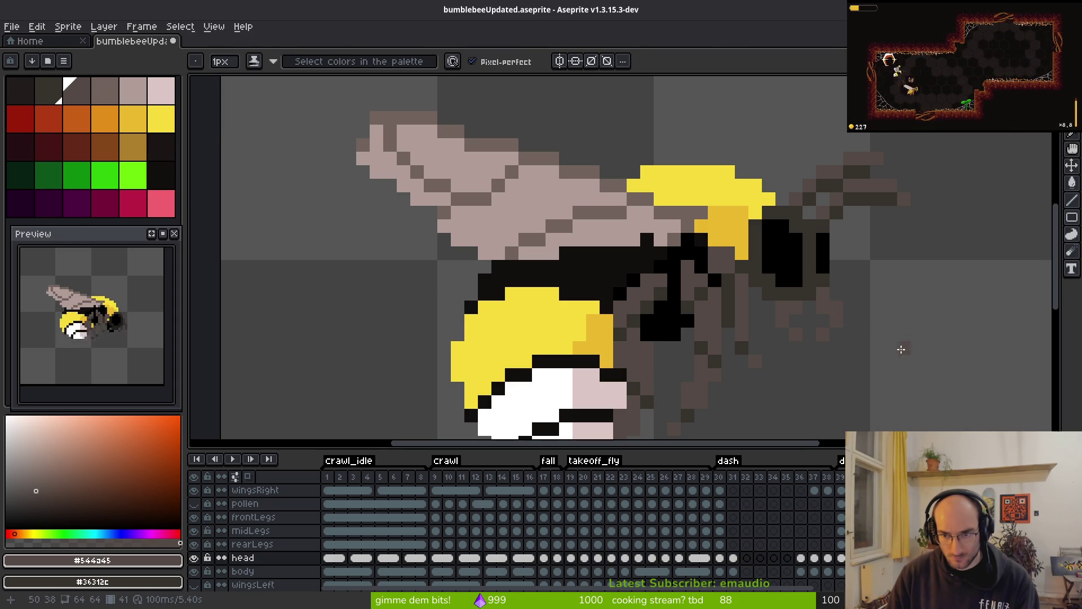
scroll(901, 349, down, 3)
scroll(894, 356, up, 3)
key(e)
key(i)
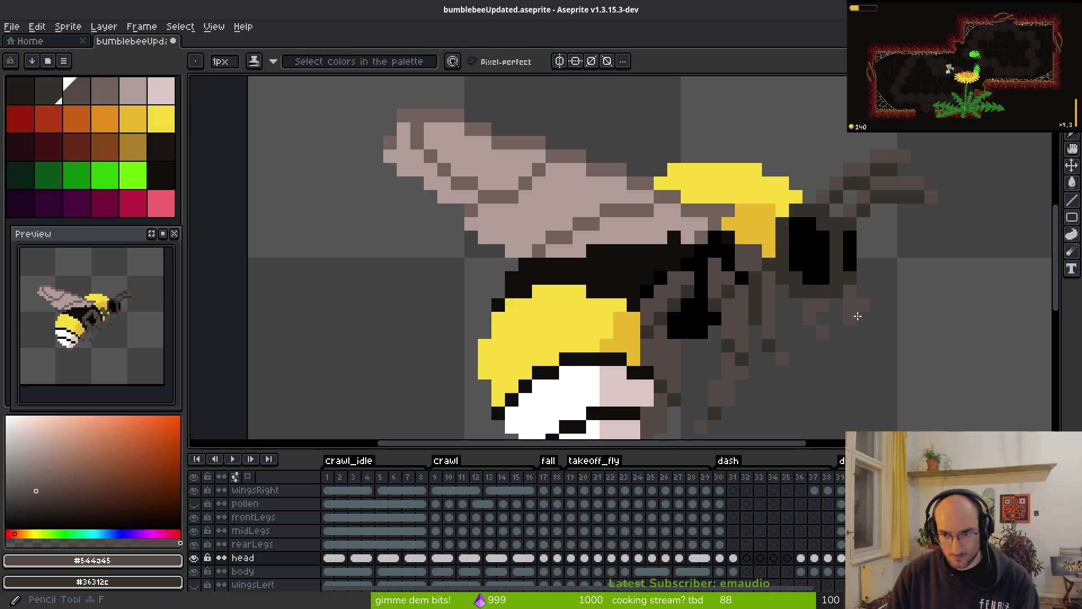
key(e)
scroll(872, 326, up, 1)
key(i)
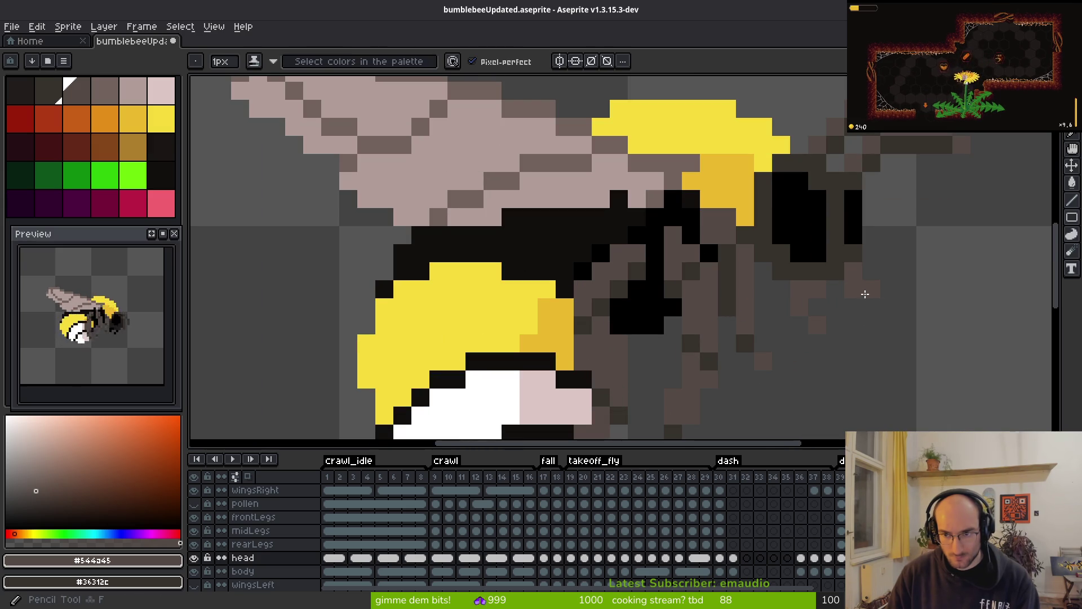
scroll(930, 335, down, 2)
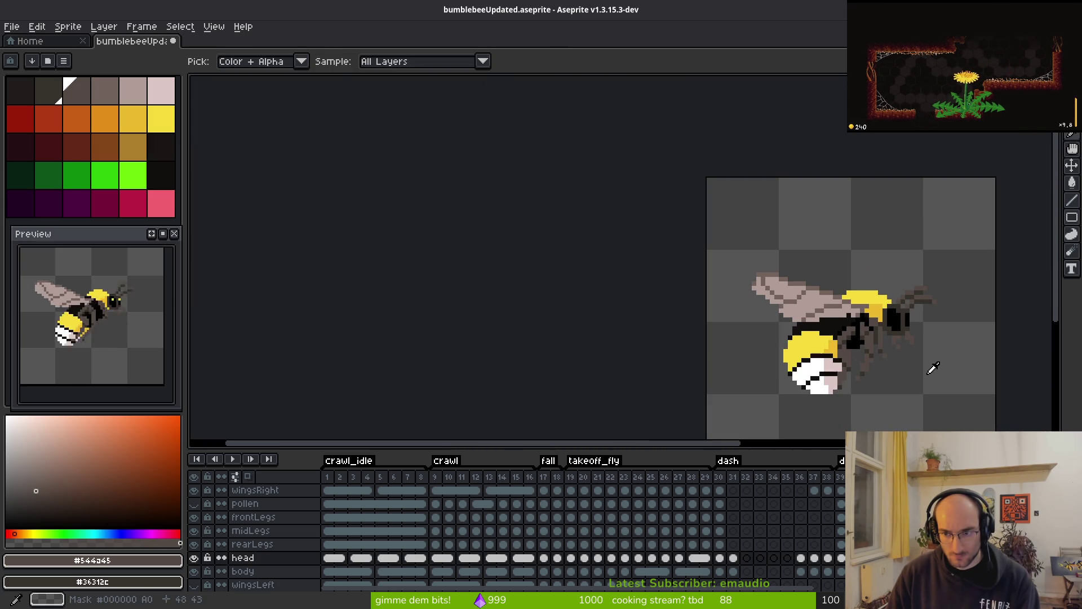
- Zoom out to check the head, yellow eye and reshaped brown antennae against the thorax
scroll(932, 368, up, 3)
key(e)
scroll(943, 342, down, 2)
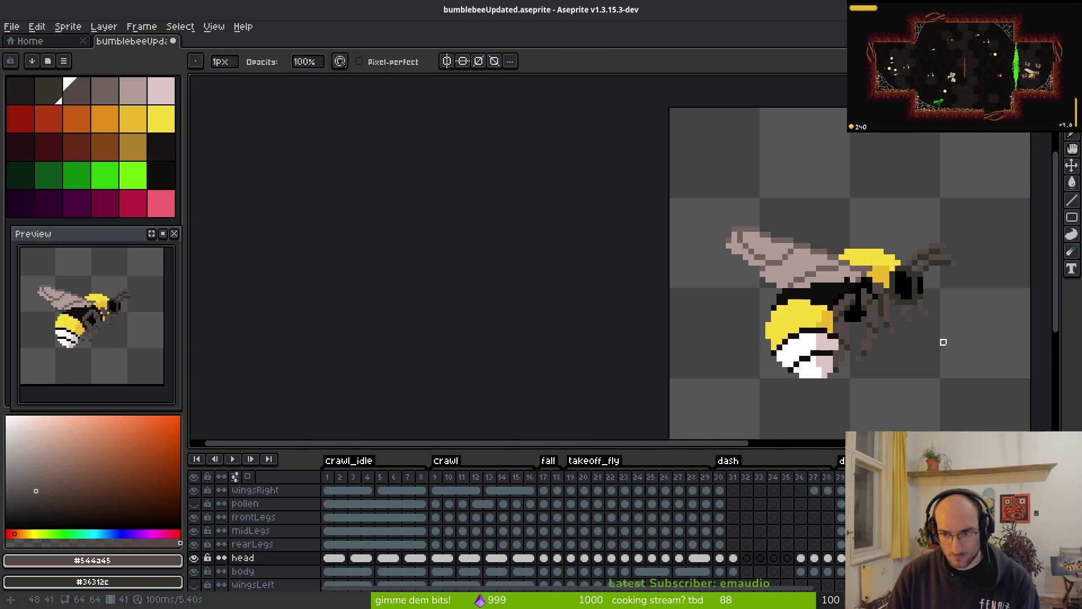
scroll(941, 342, up, 4)
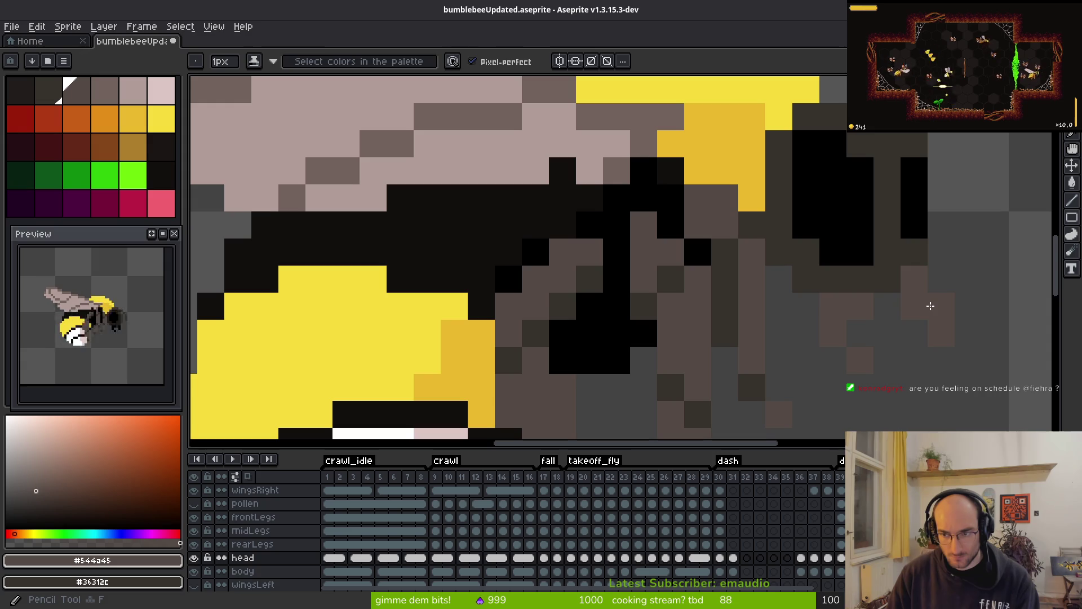
scroll(915, 360, down, 3)
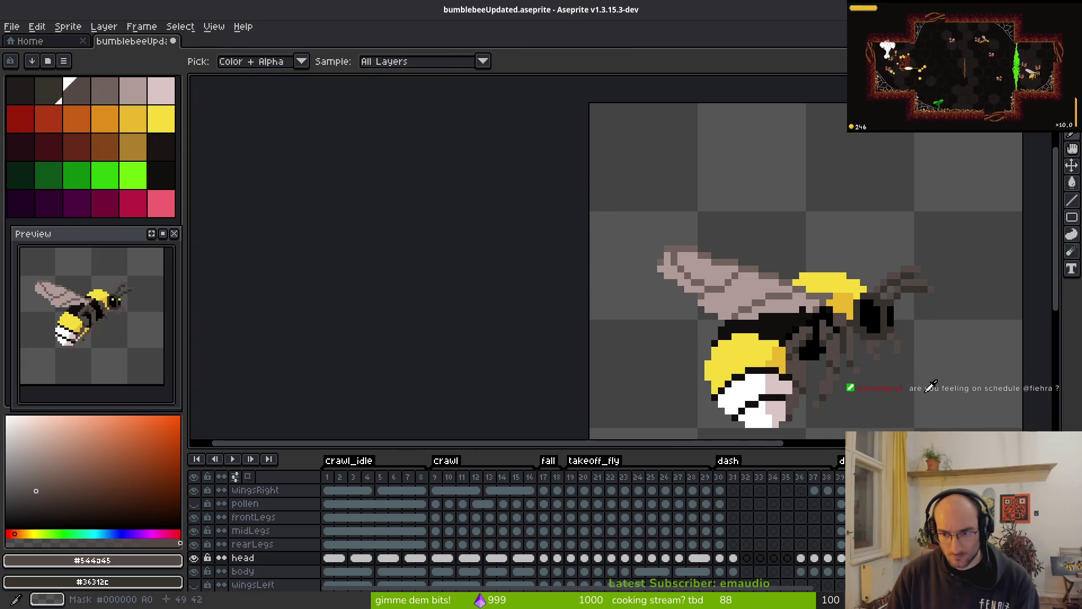
scroll(890, 335, up, 2)
key(f)
scroll(910, 366, down, 3)
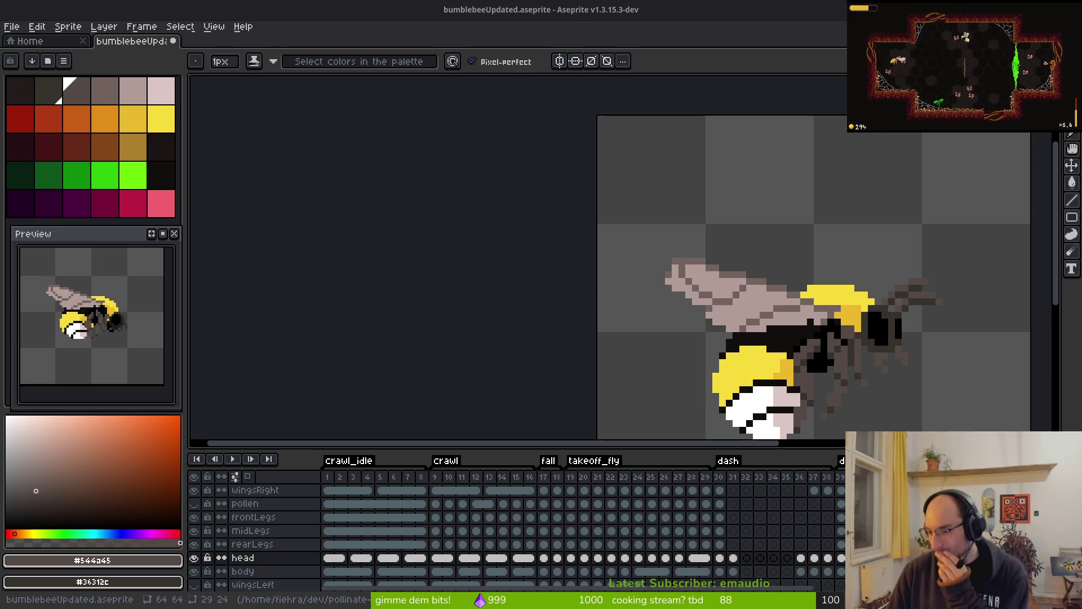
- Sample the antenna colour and redraw dark pixels near the antenna tip
drag(861, 360, 777, 327)
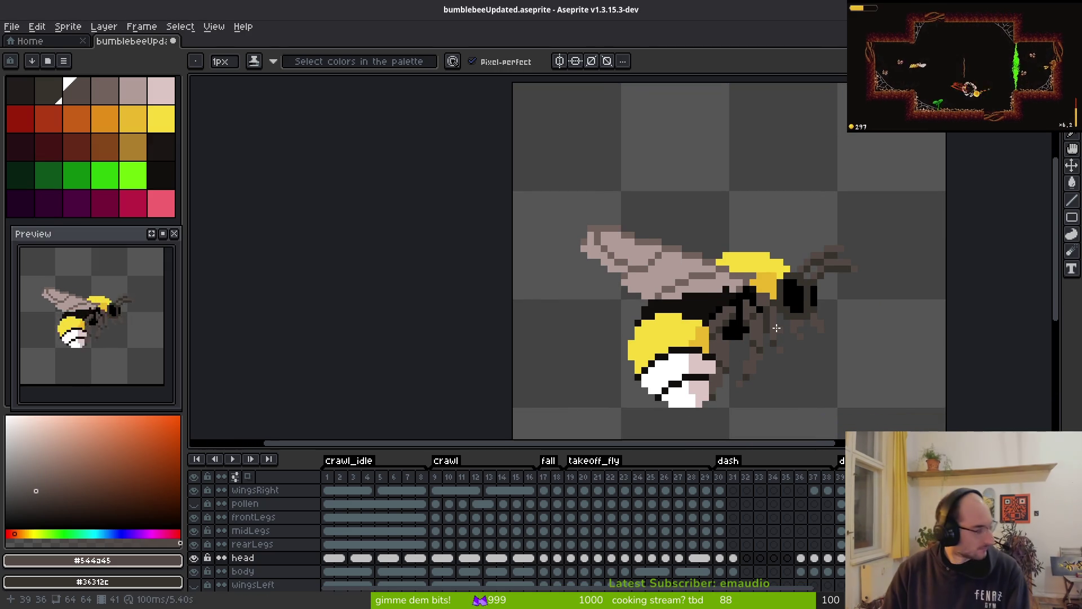
key(alt)
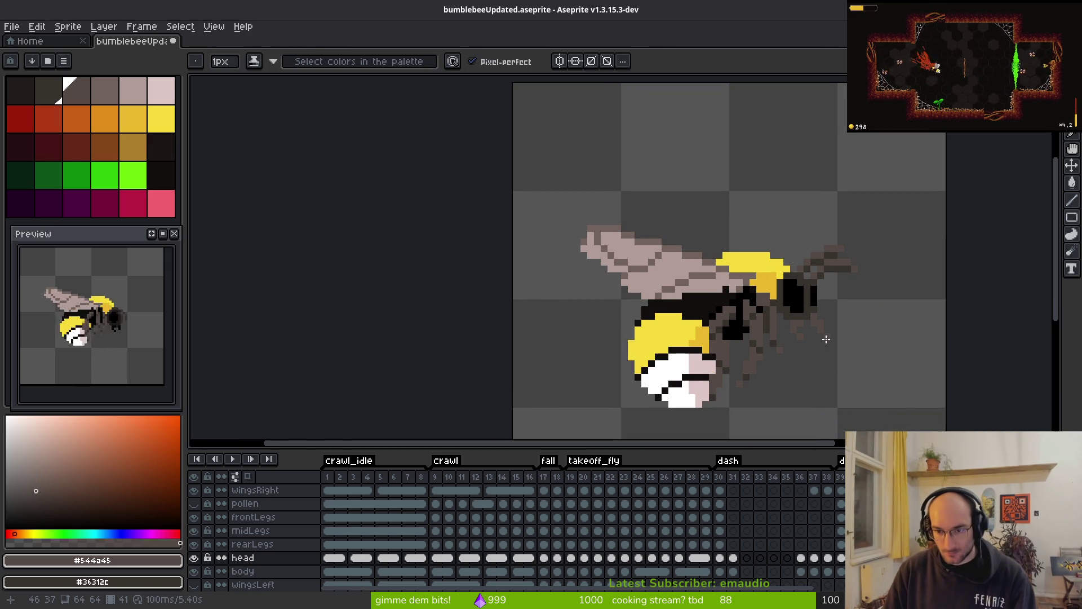
scroll(826, 339, up, 3)
scroll(772, 259, down, 2)
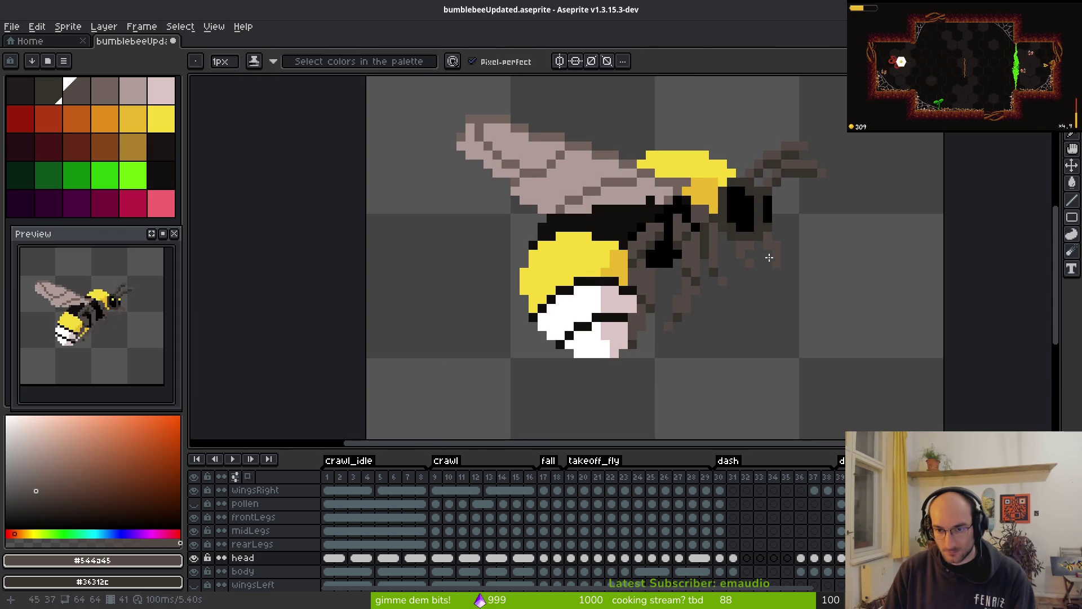
scroll(778, 226, up, 3)
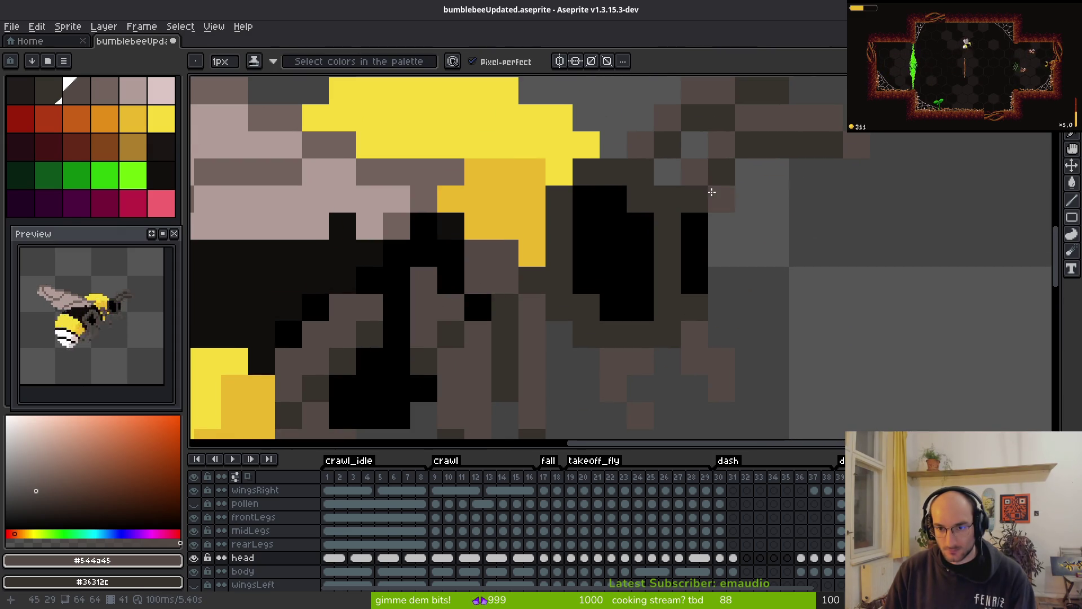
mouse_move(712, 192)
mouse_down()
mouse_move(749, 176)
mouse_move(757, 152)
mouse_move(777, 169)
mouse_up()
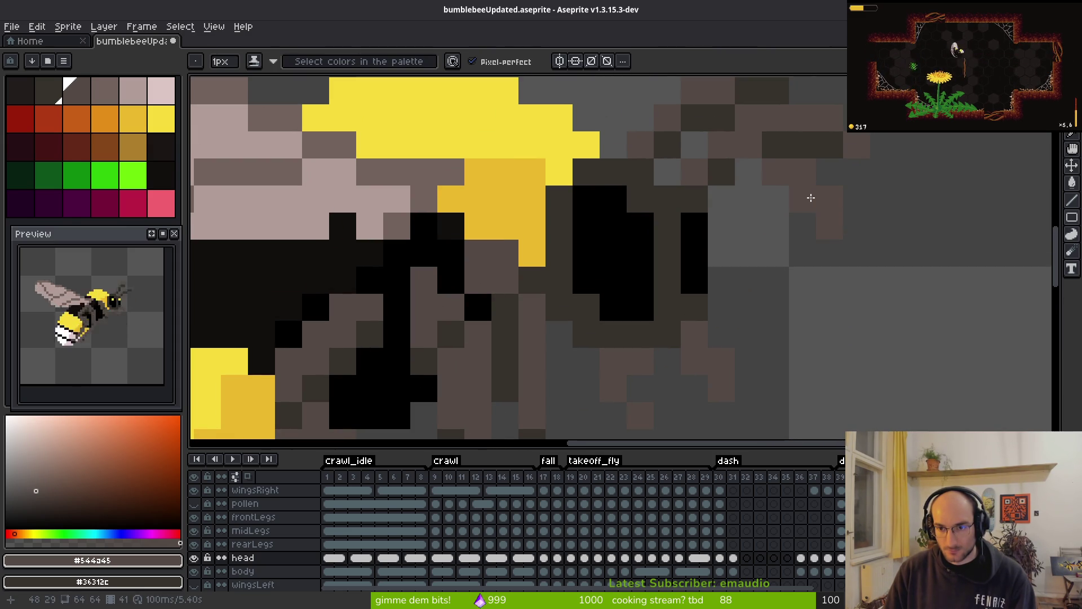
click(811, 197)
drag(766, 188, 744, 164)
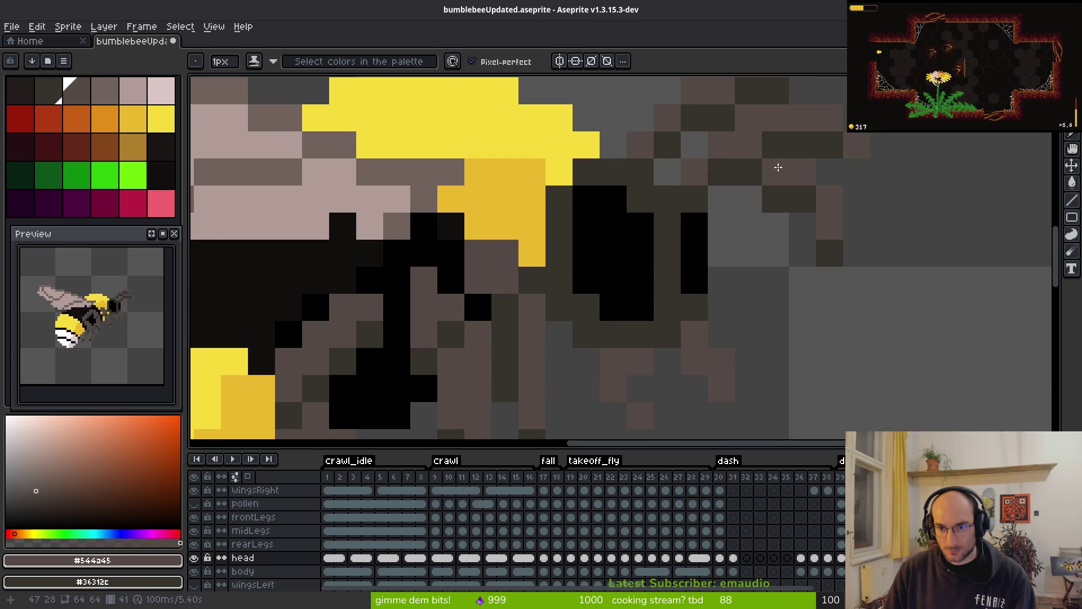
- Erase stray pixels right of the head and one at the antenna tip
scroll(776, 167, up, 3)
key(e)
mouse_move(871, 261)
mouse_down()
mouse_move(761, 256)
mouse_move(869, 287)
mouse_up()
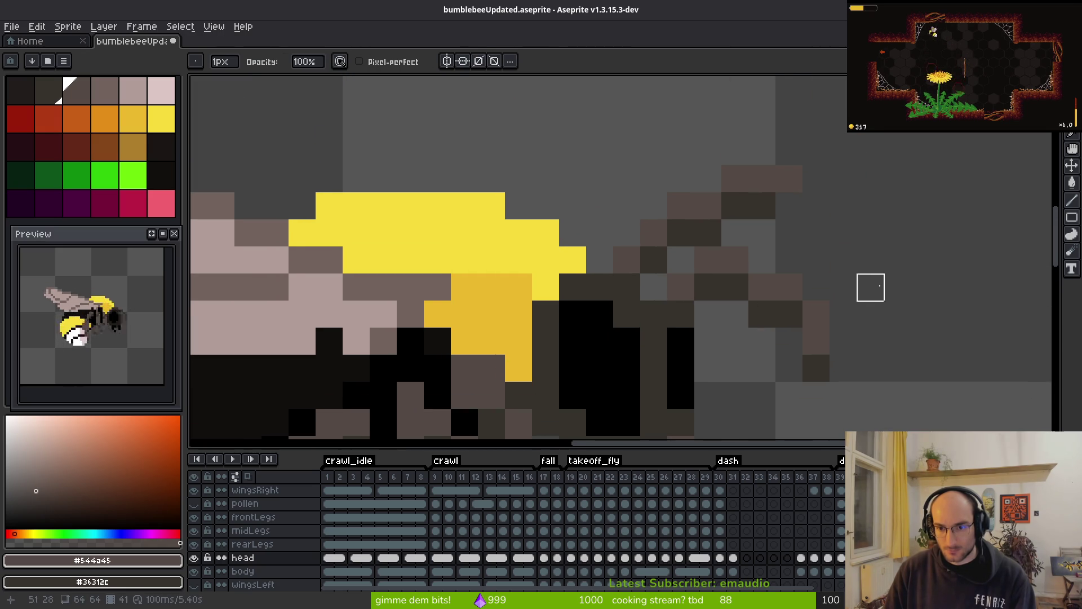
scroll(882, 314, down, 3)
scroll(846, 297, up, 2)
key(b)
scroll(845, 297, up, 5)
key(e)
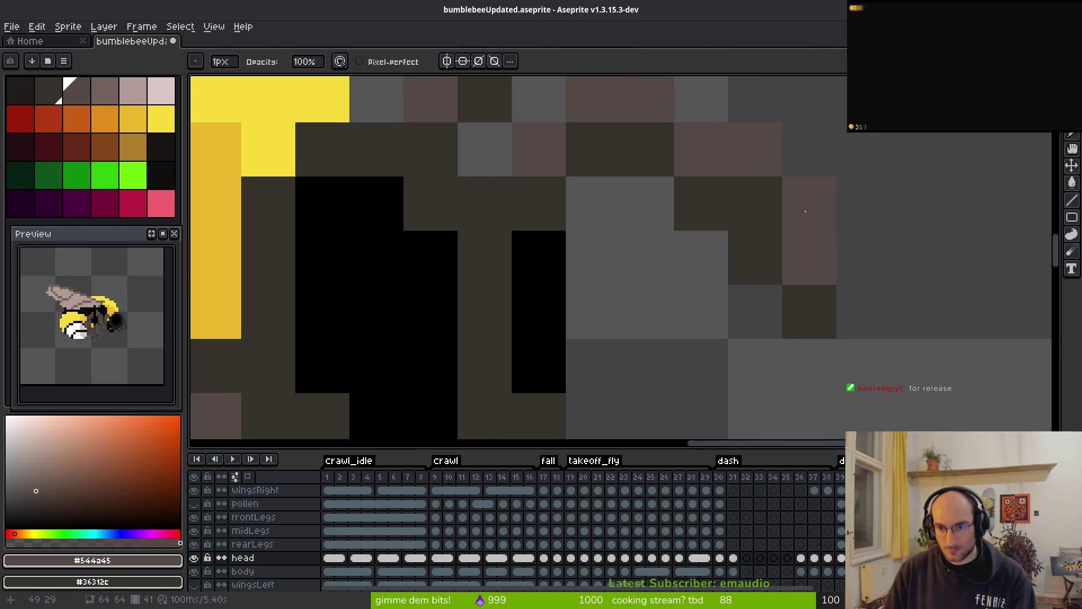
key(b)
key(e)
click(755, 153)
- Paint brown pixels onto the antenna to finish its shape
key(b)
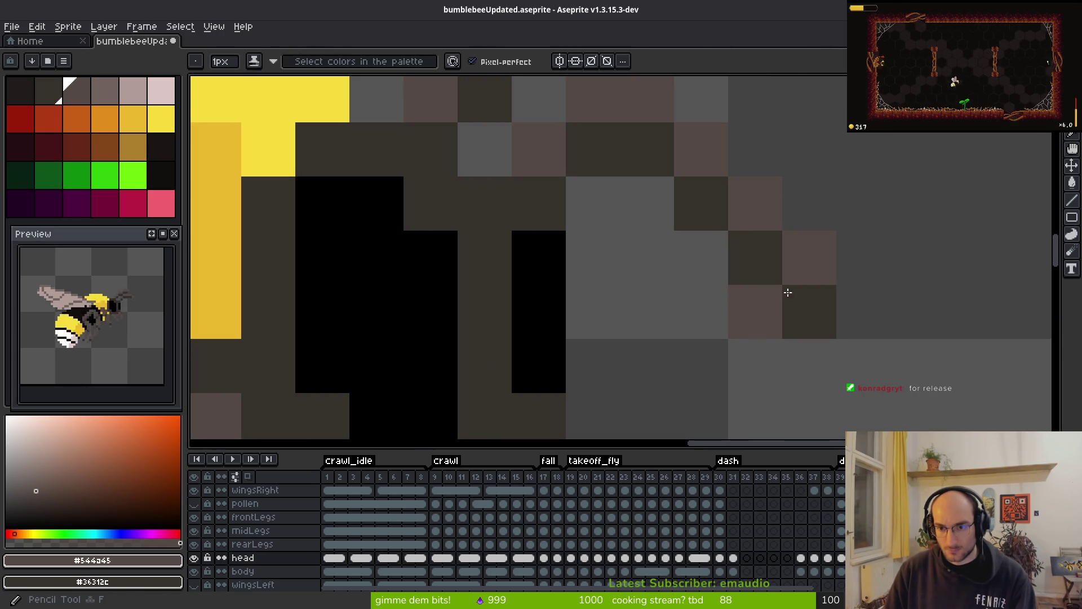
key(e)
key(b)
click(757, 248)
key(e)
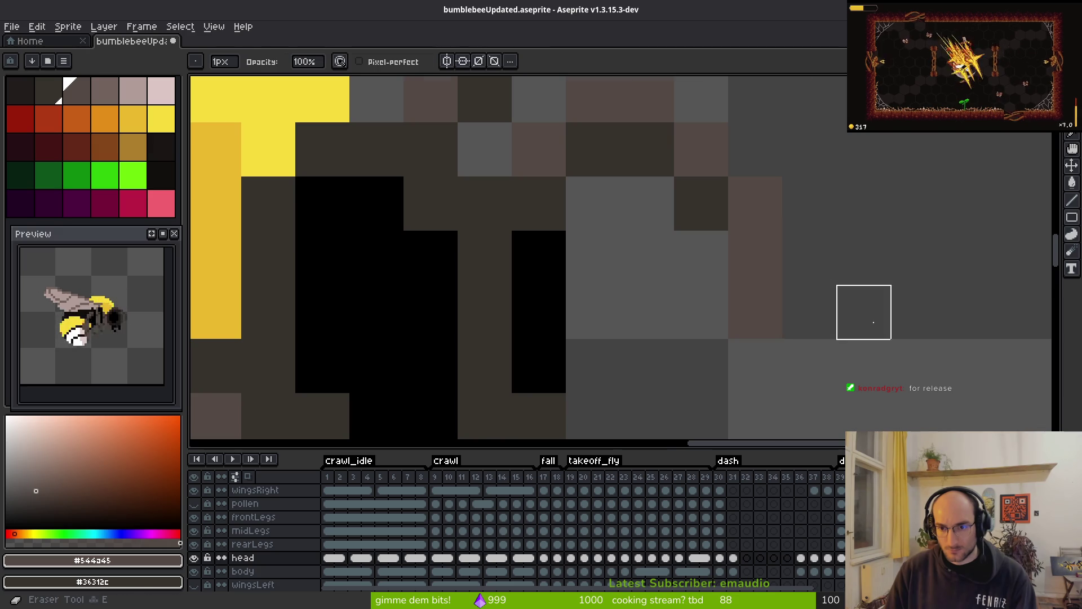
scroll(863, 312, down, 2)
key(b)
scroll(846, 316, down, 3)
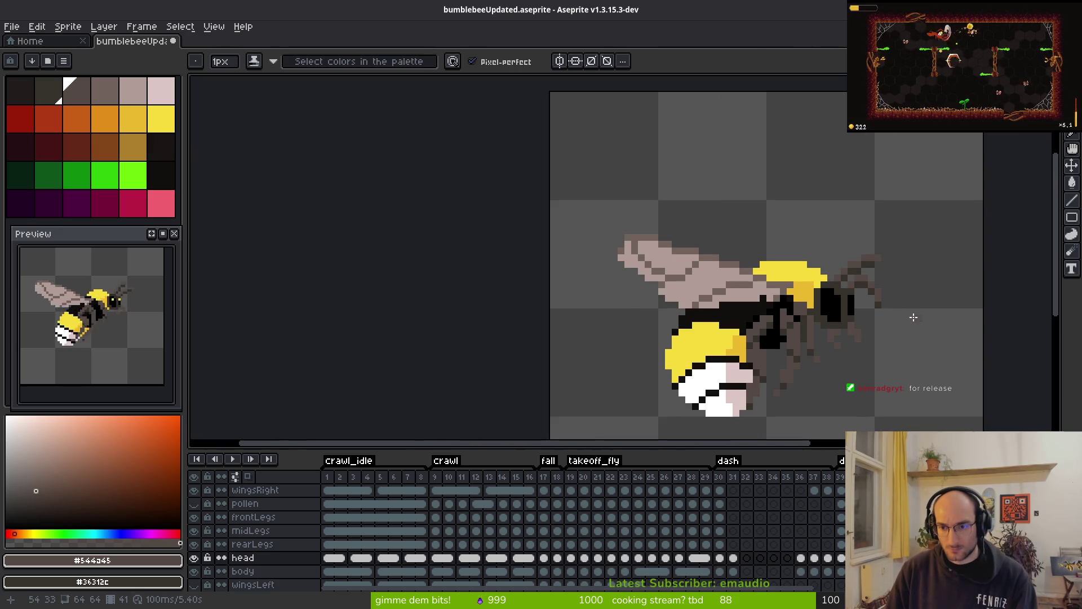
scroll(913, 317, up, 3)
scroll(880, 279, down, 3)
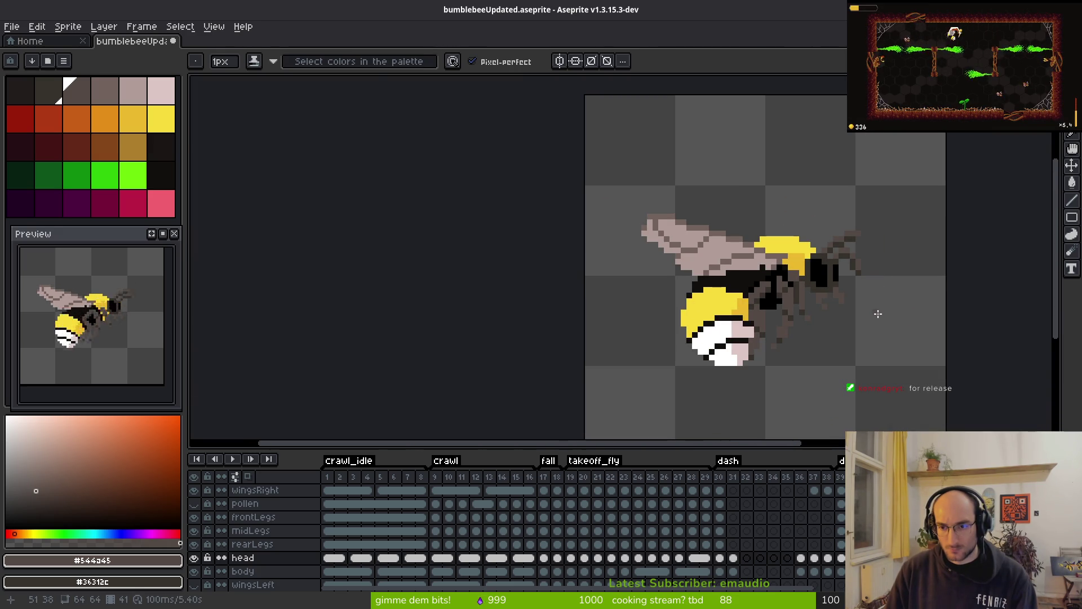
scroll(878, 314, up, 3)
- Move the 4x2 antenna-tip segment down and right so the antenna bends downward
key(m)
mouse_move(687, 90)
mouse_down()
mouse_move(846, 250)
mouse_move(792, 219)
mouse_up()
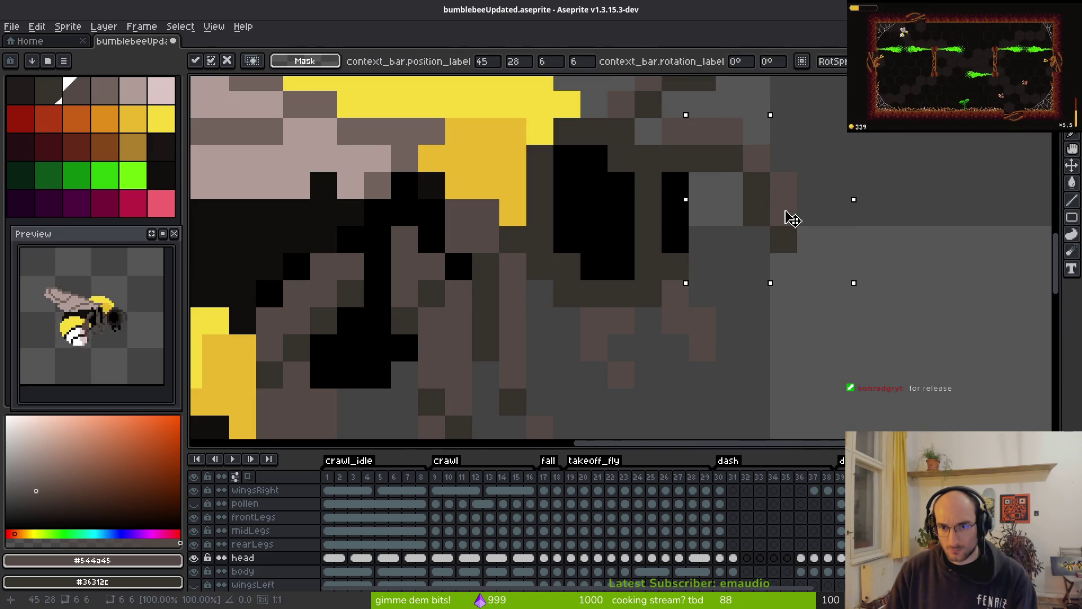
scroll(838, 338, down, 3)
scroll(838, 338, up, 3)
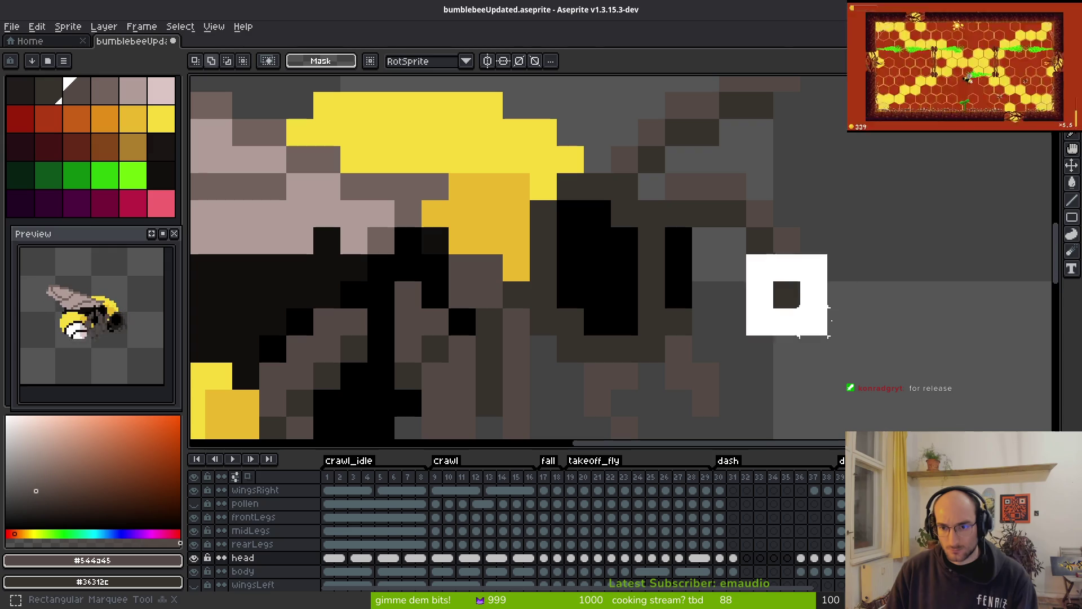
drag(829, 322, 805, 290)
click(821, 286)
mouse_move(774, 254)
mouse_down()
mouse_move(826, 309)
mouse_move(882, 309)
mouse_up()
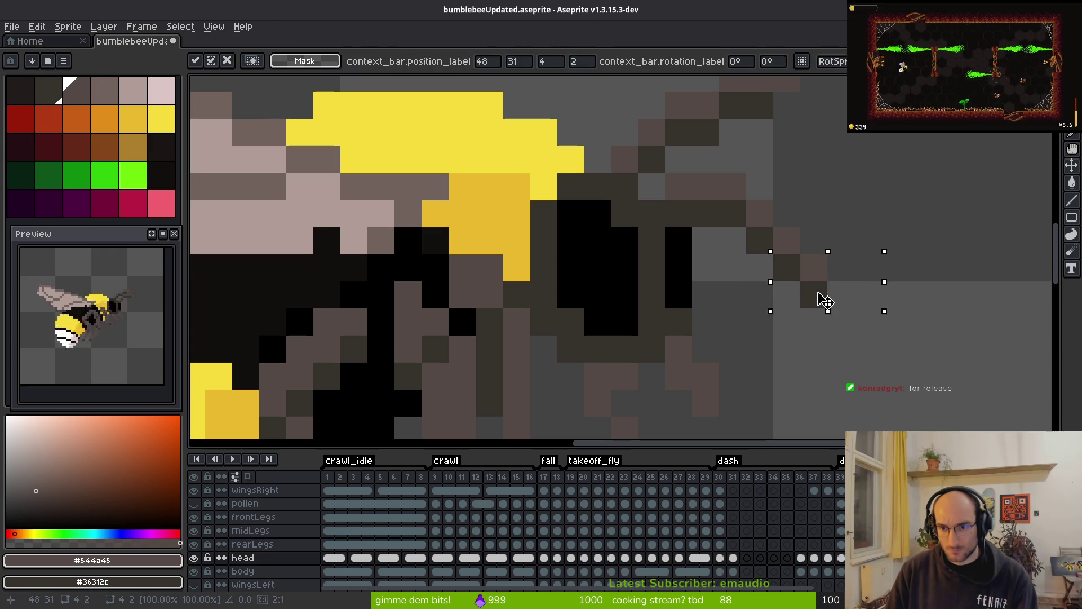
key(b)
scroll(897, 324, down, 3)
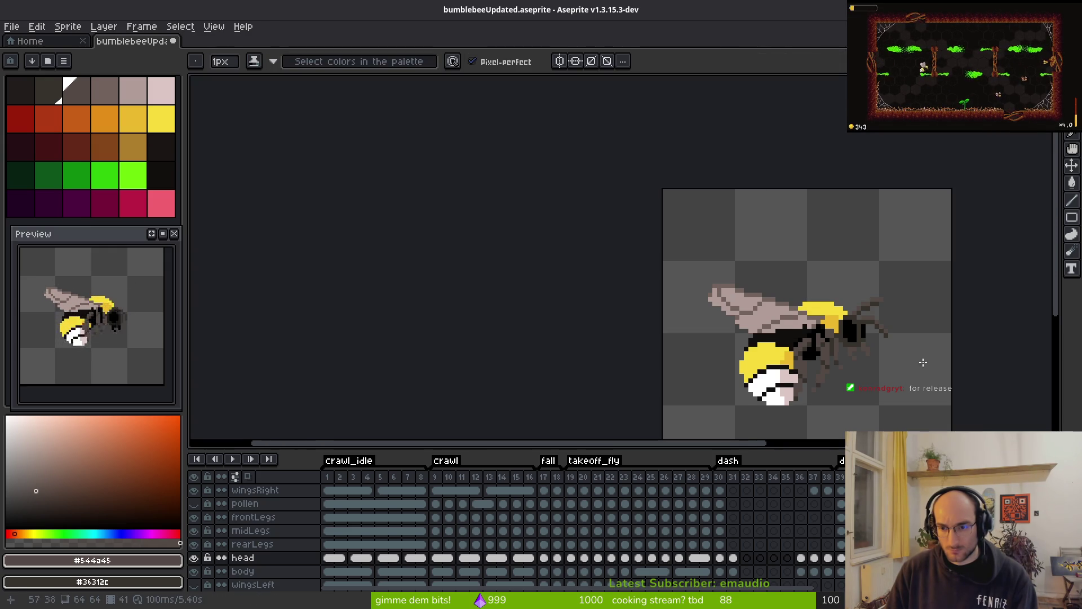
scroll(923, 362, up, 3)
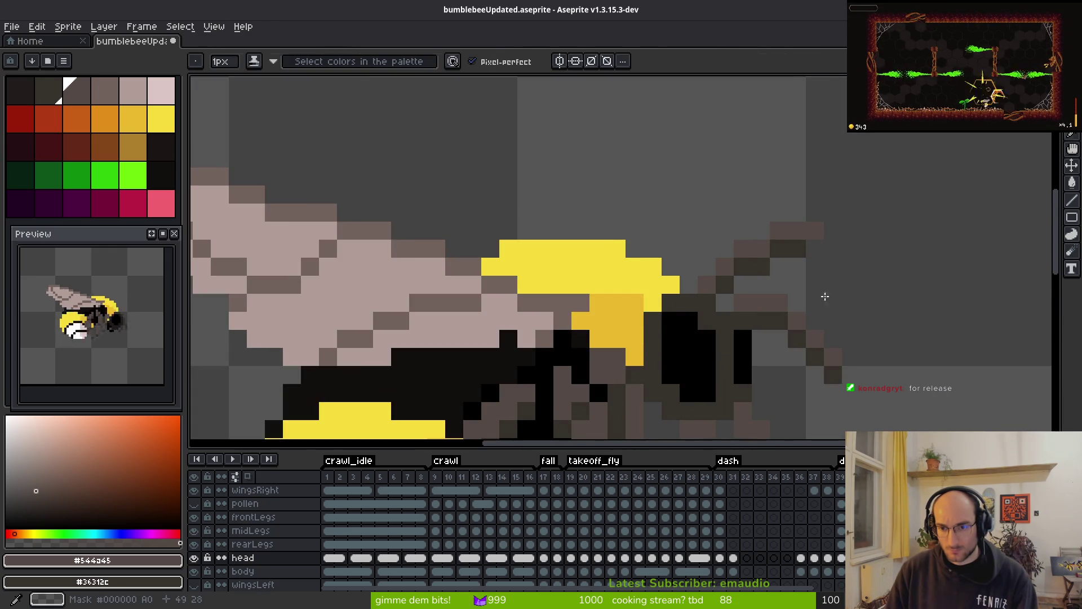
scroll(825, 295, up, 2)
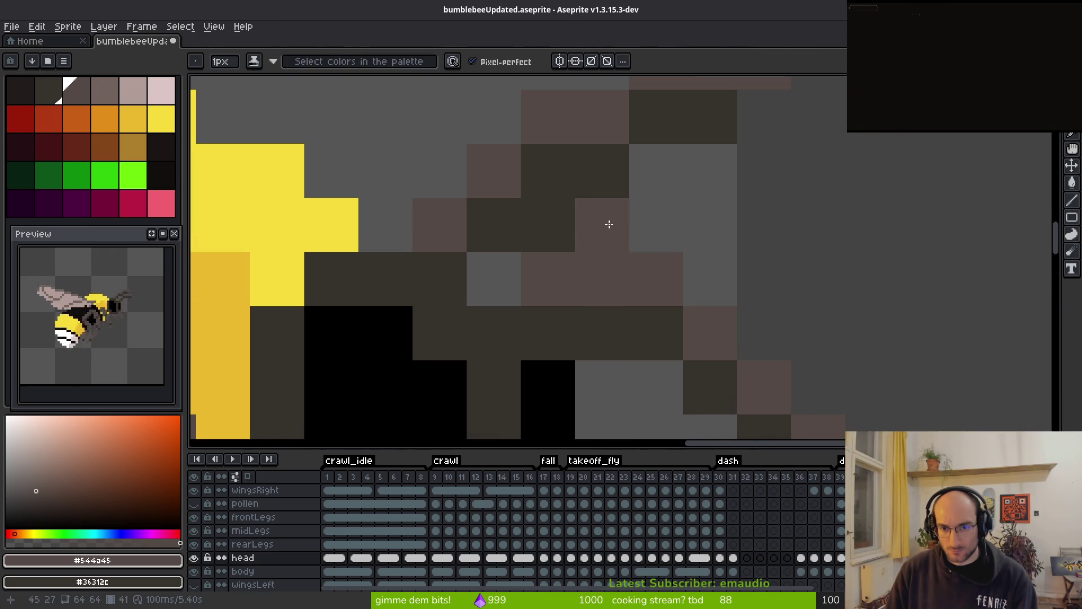
- Paint additional dark secondary-colour pixels along the antenna
right_click(674, 208)
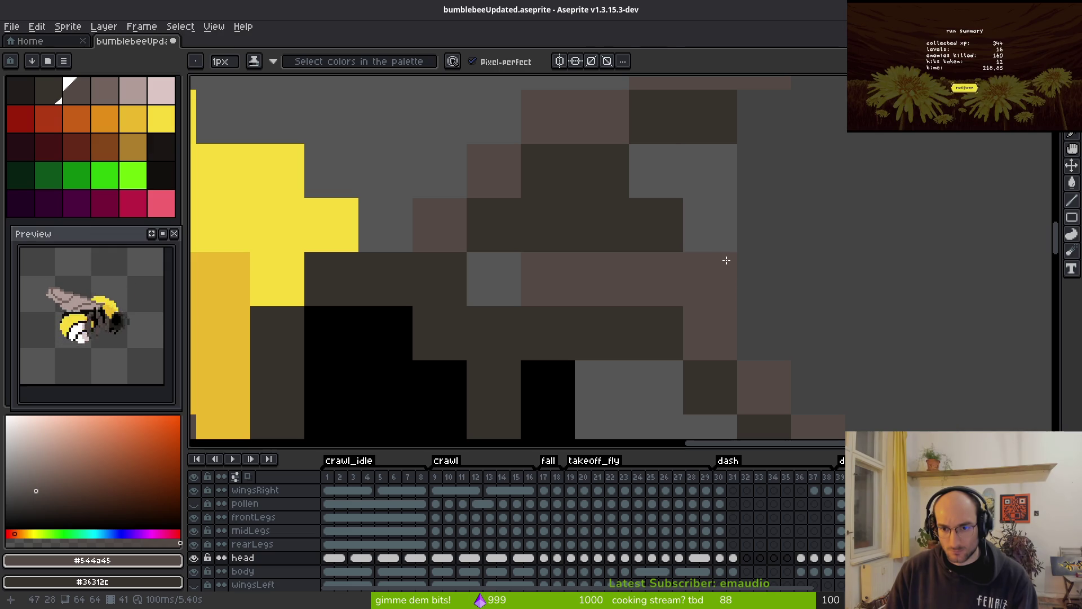
right_click(726, 260)
right_click(744, 270)
right_click(840, 311)
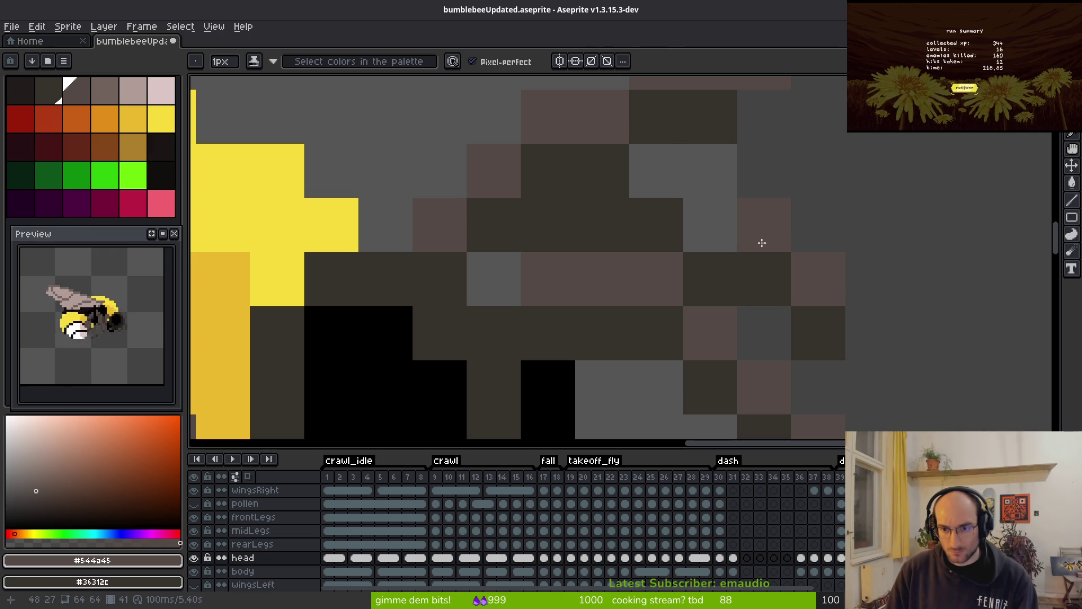
right_click(722, 226)
right_click(678, 193)
drag(615, 172, 560, 177)
- Erase the stray row of pixels beside the antenna
key(e)
click(549, 113)
drag(548, 113, 784, 118)
scroll(806, 159, down, 3)
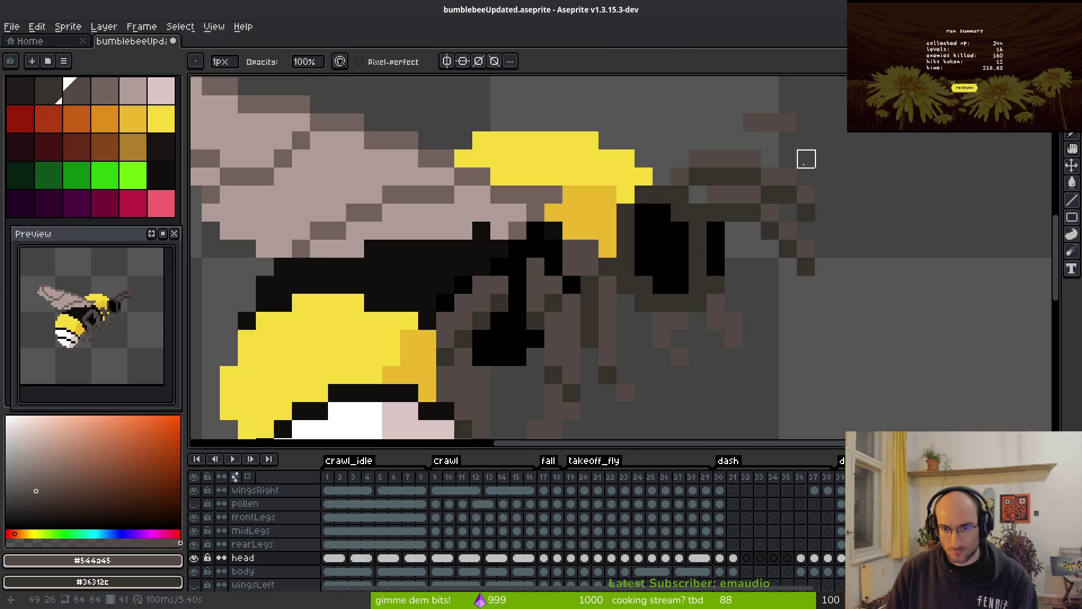
scroll(789, 180, down, 3)
scroll(851, 278, up, 3)
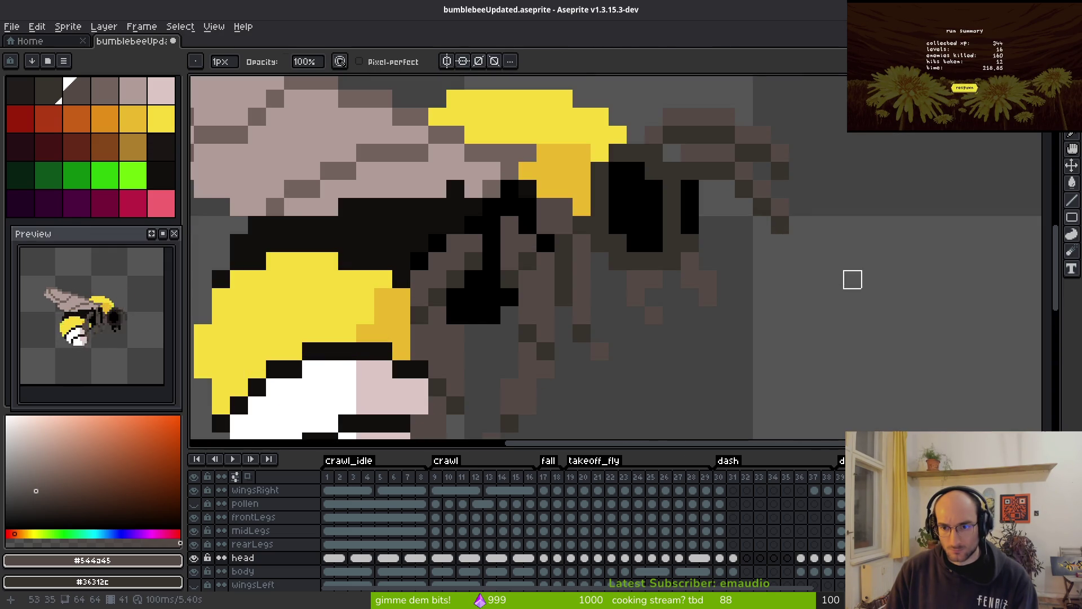
scroll(784, 330, up, 2)
- Nudge the 3x2 antenna piece one pixel left and save bumblebeeUpdated.aseprite
key(m)
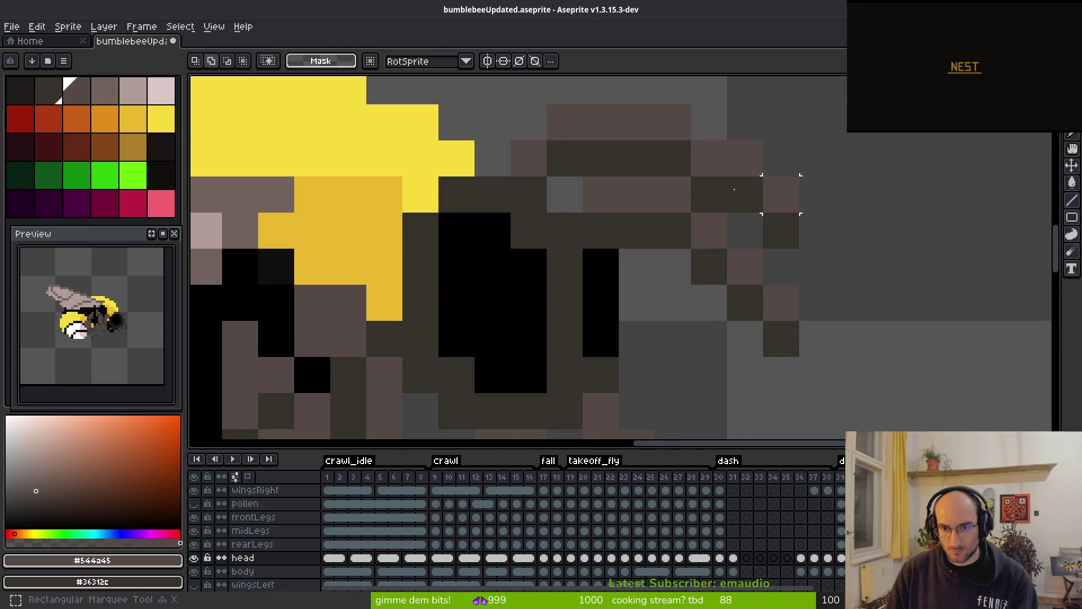
mouse_move(674, 121)
mouse_down()
mouse_move(746, 160)
mouse_move(761, 138)
mouse_move(789, 163)
mouse_move(799, 212)
mouse_move(730, 245)
mouse_up()
key(Left)
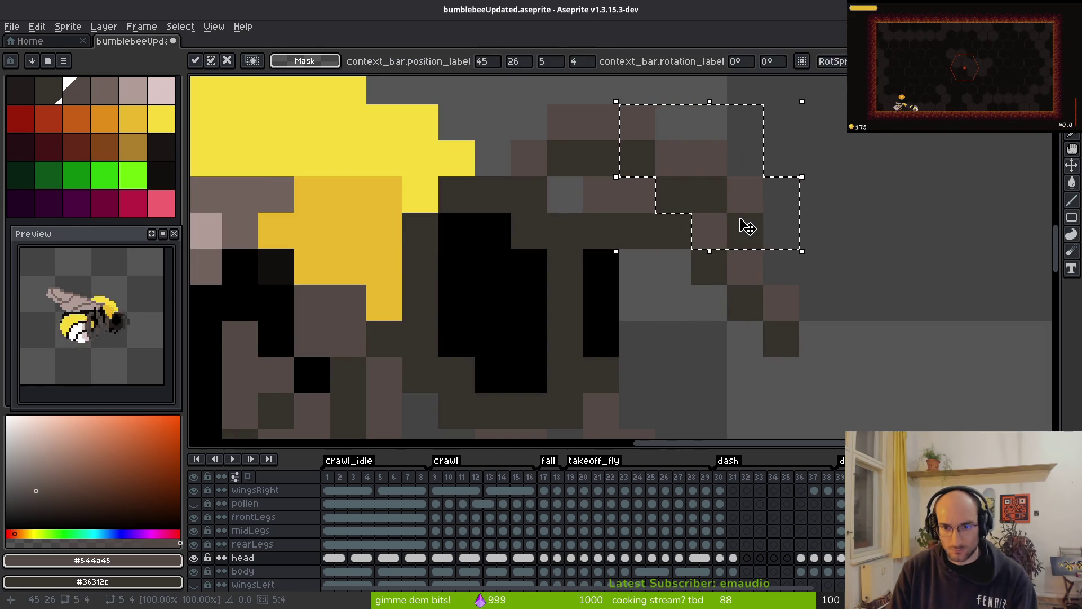
key(ctrl+s)
- Step through the frames to display frame 40's bee pose
scroll(797, 285, down, 5)
scroll(807, 305, down, 1)
key(i)
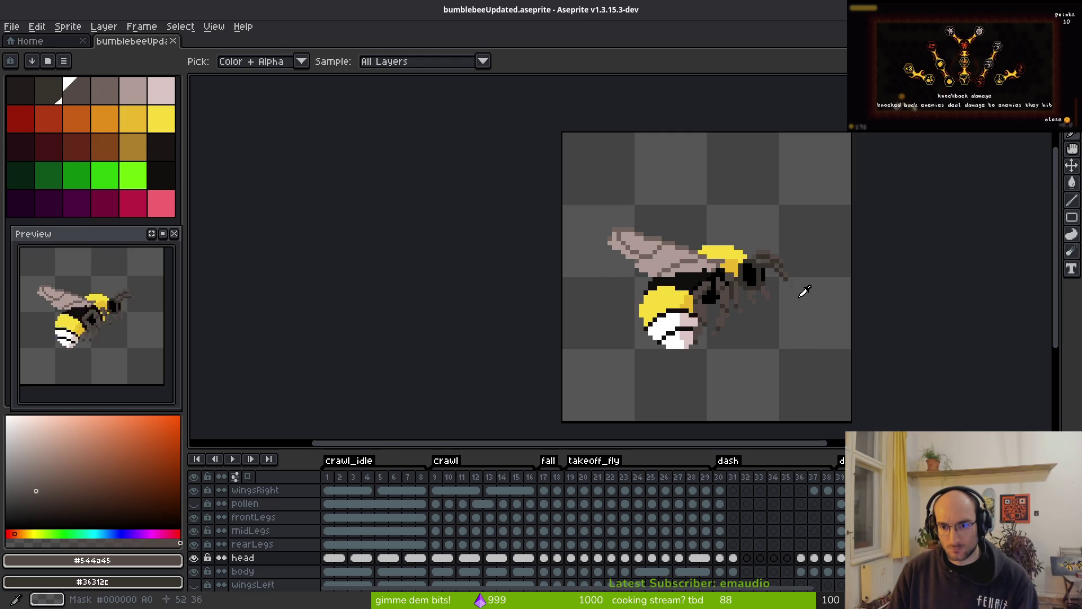
key(m)
scroll(786, 257, up, 3)
drag(800, 257, 791, 245)
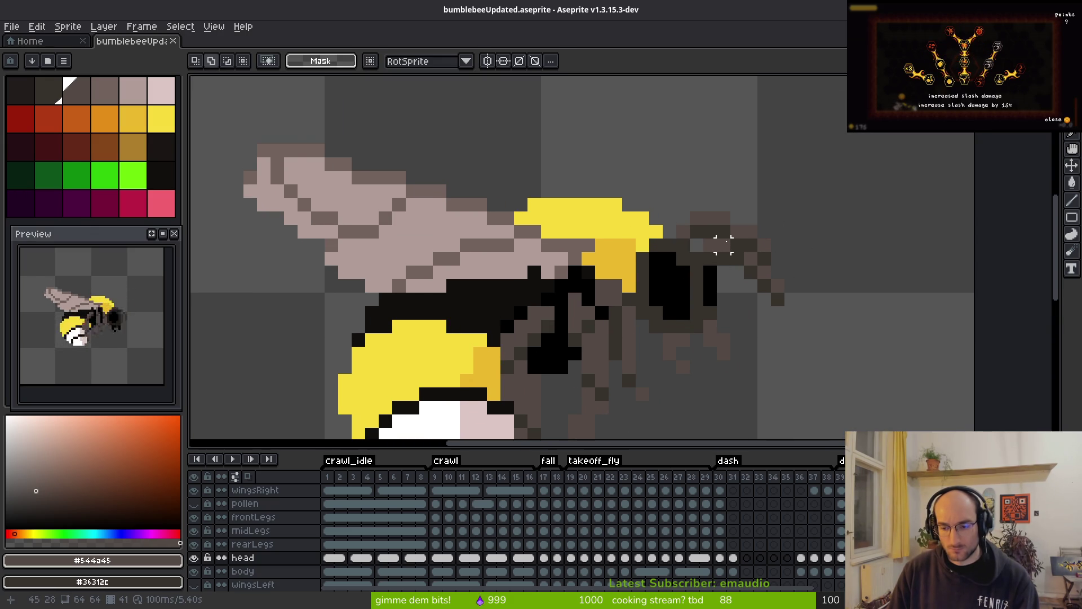
key(i)
key(Left)
key(Left)
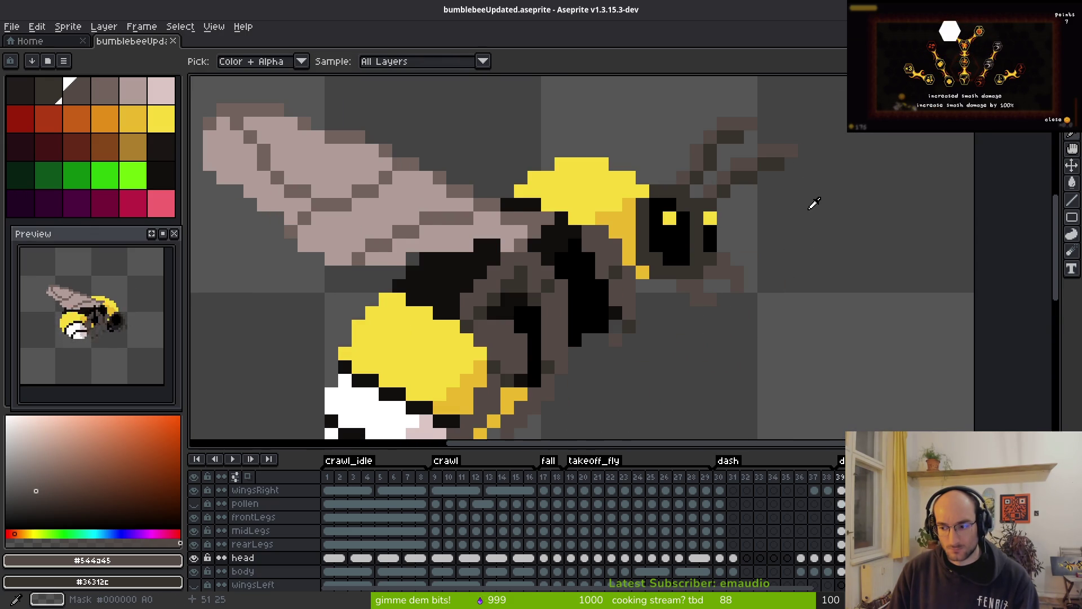
key(Right)
key(m)
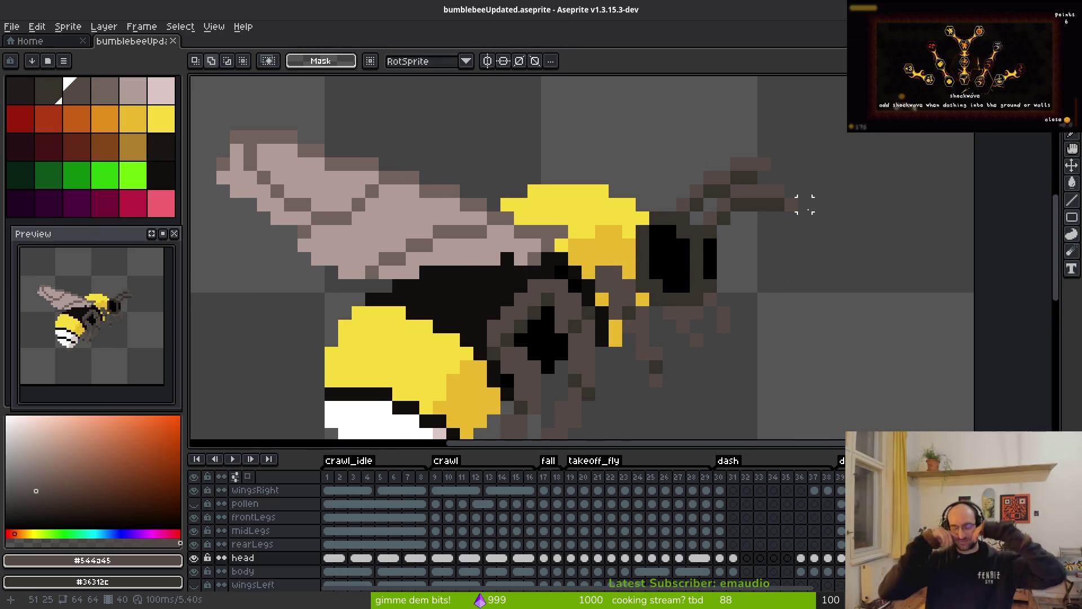
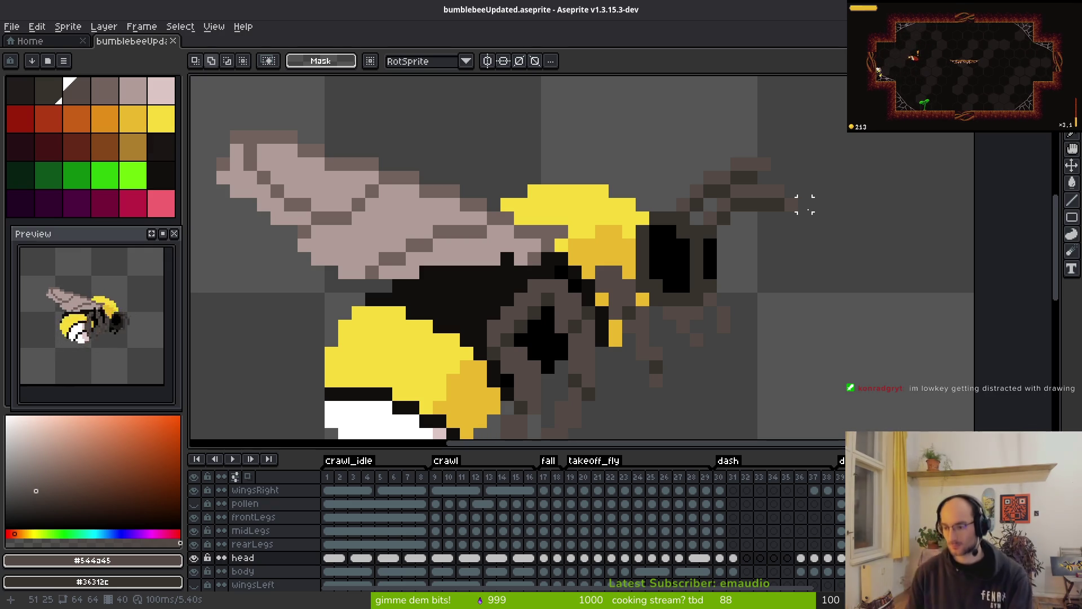
- Add a dark pixel at the right wing tip, then zoom out and play the animation
click(791, 205)
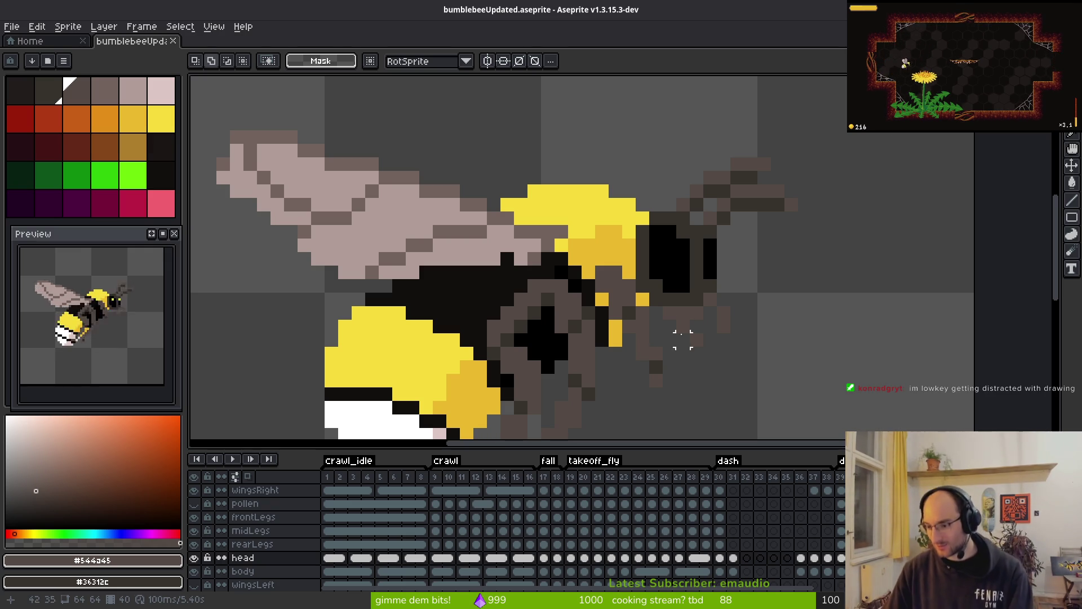
drag(648, 305, 609, 247)
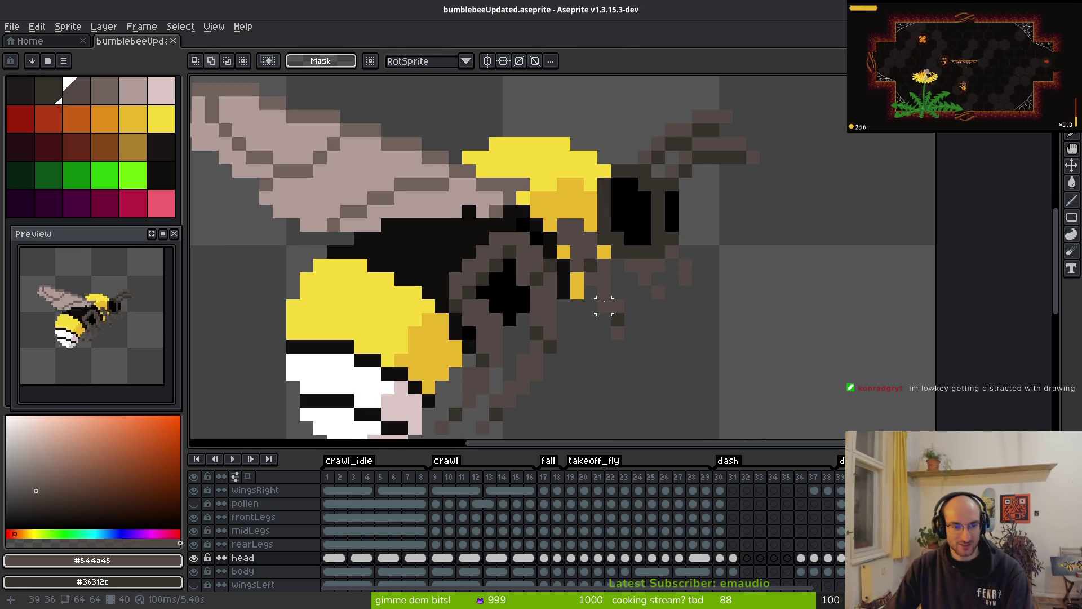
key(i)
scroll(643, 245, down, 2)
key(Return)
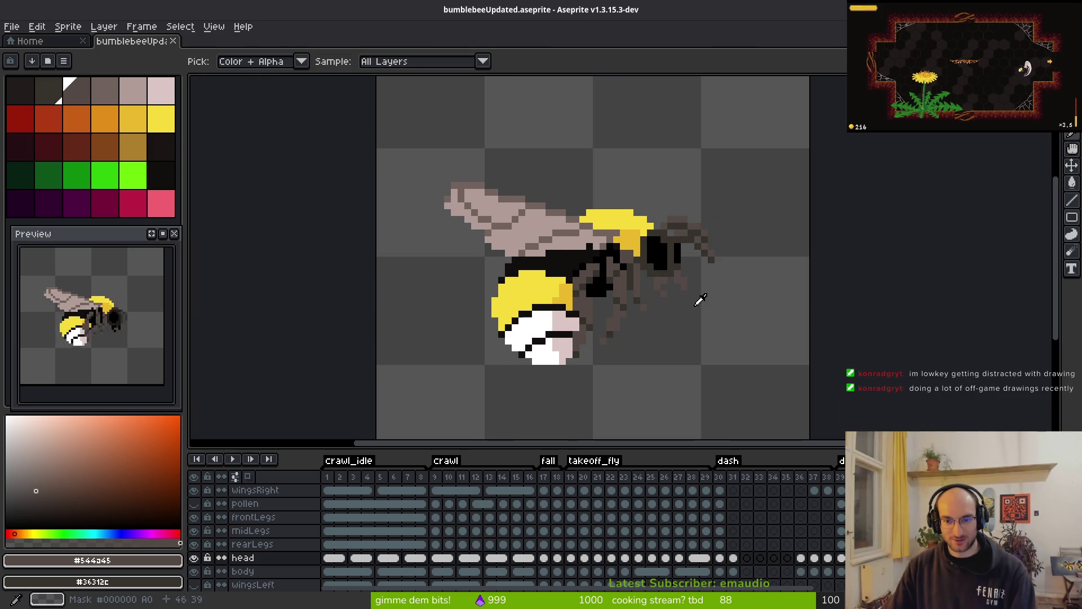
- Stop the animation on one pose and zoom in on the bee's head with the Pencil
key(b)
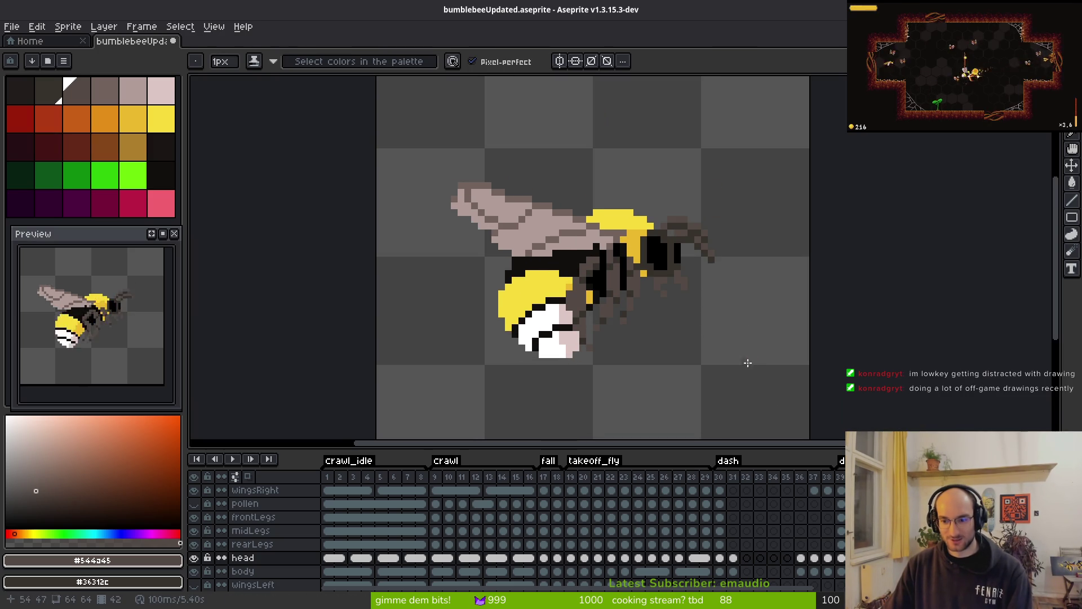
key(Return)
key(m)
scroll(677, 248, up, 4)
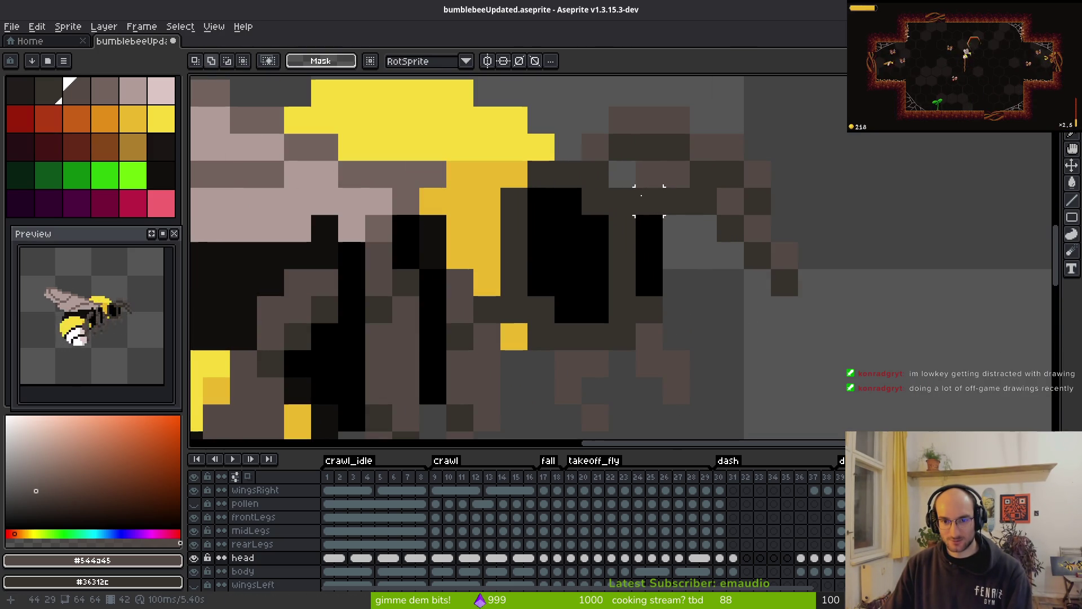
key(b)
- Paint dark and brown pixels down the head's back edge below the antenna
right_click(622, 174)
click(650, 201)
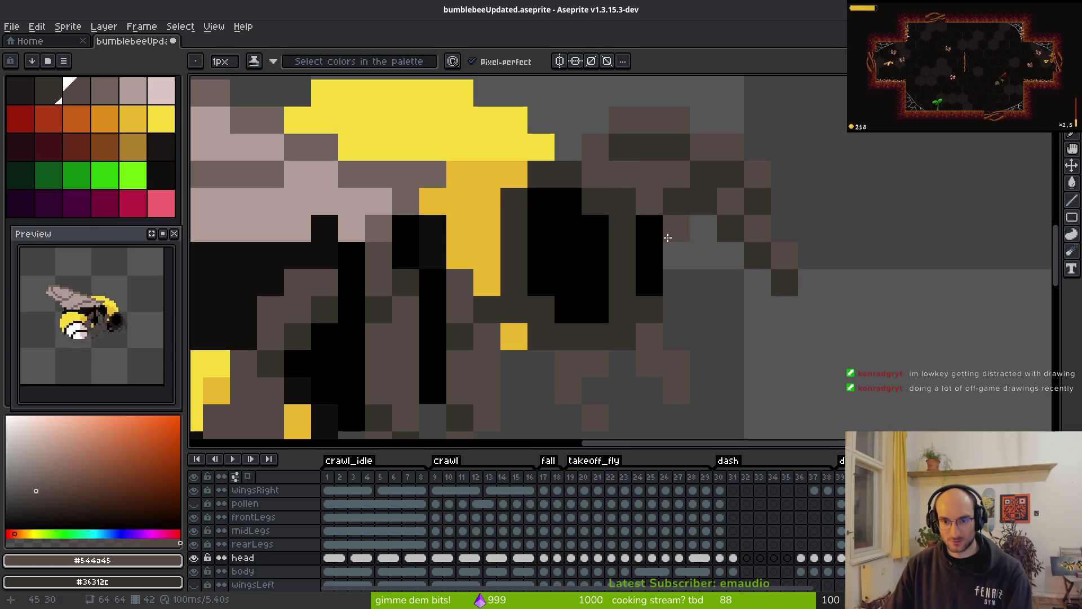
click(671, 231)
click(674, 254)
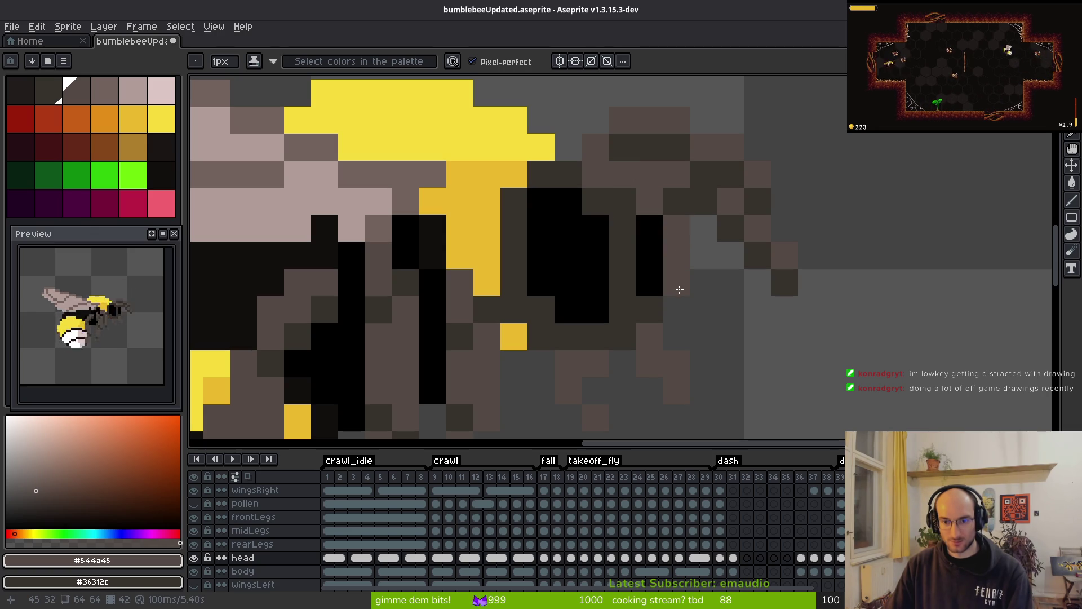
click(676, 282)
click(650, 228)
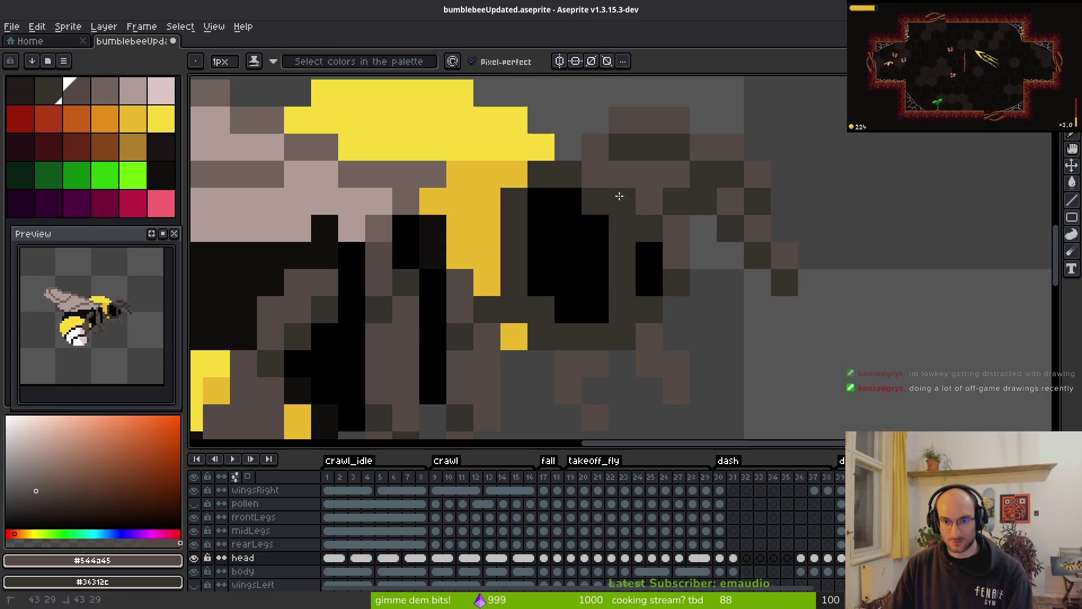